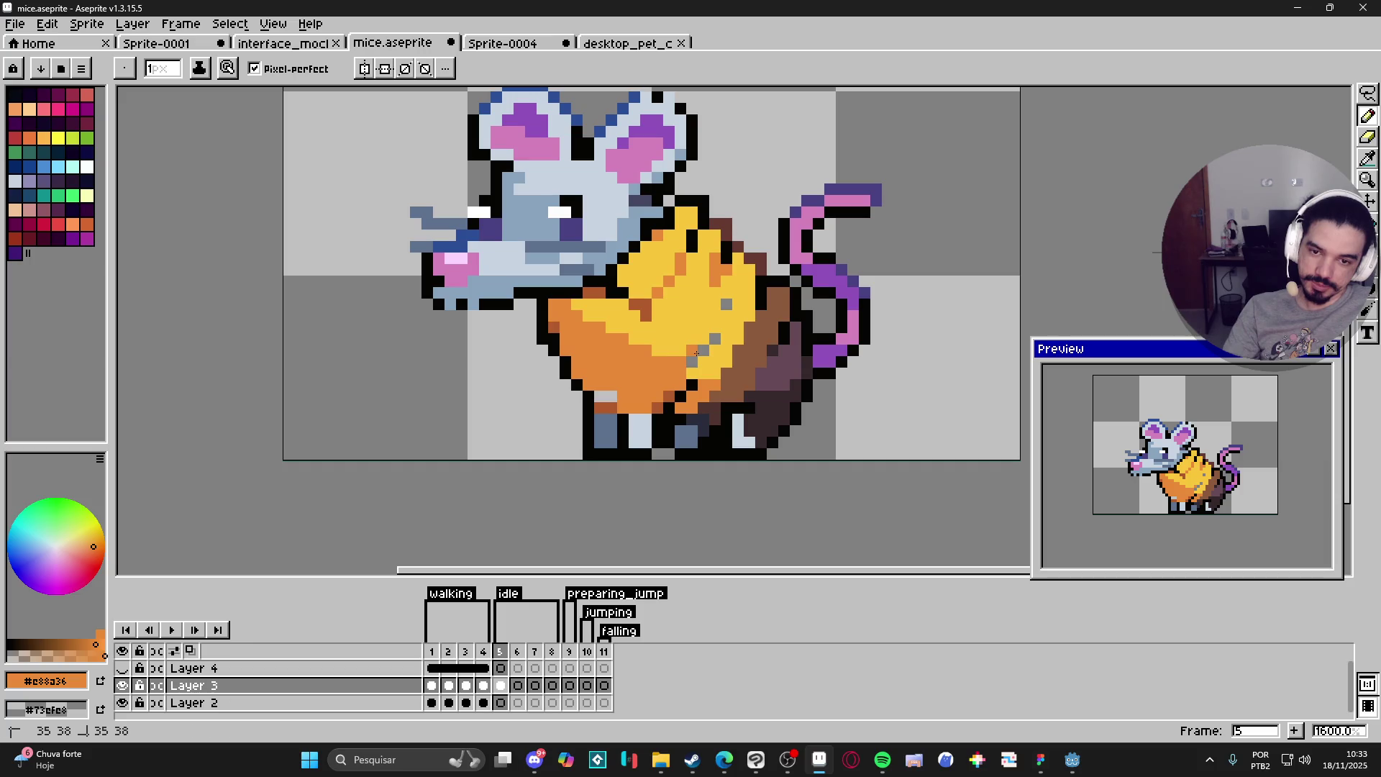
Step: Repaint the stray grey pixels in the cheese wedge with the cheese's yellow
left_click(714, 340)
left_click(712, 314, "alt")
left_click(727, 303)
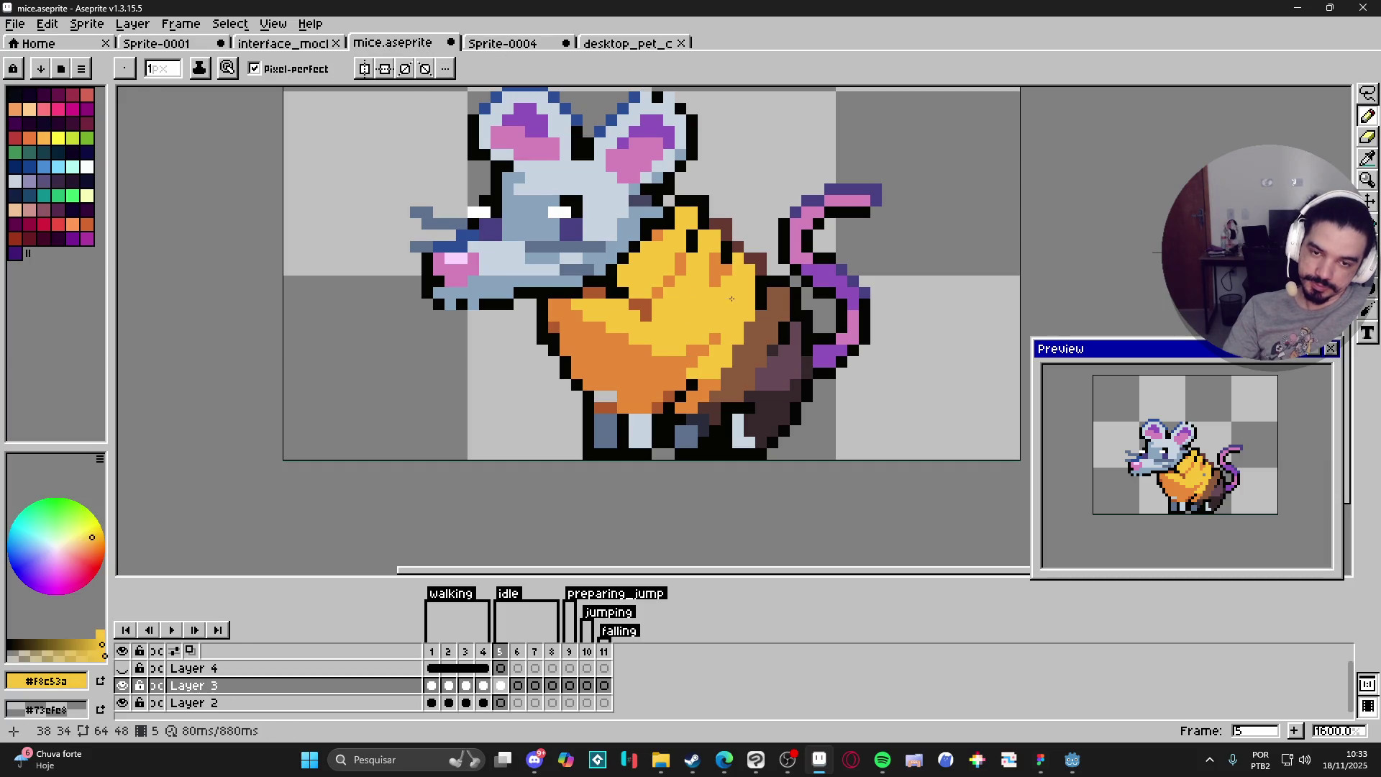
left_click(634, 374, "alt")
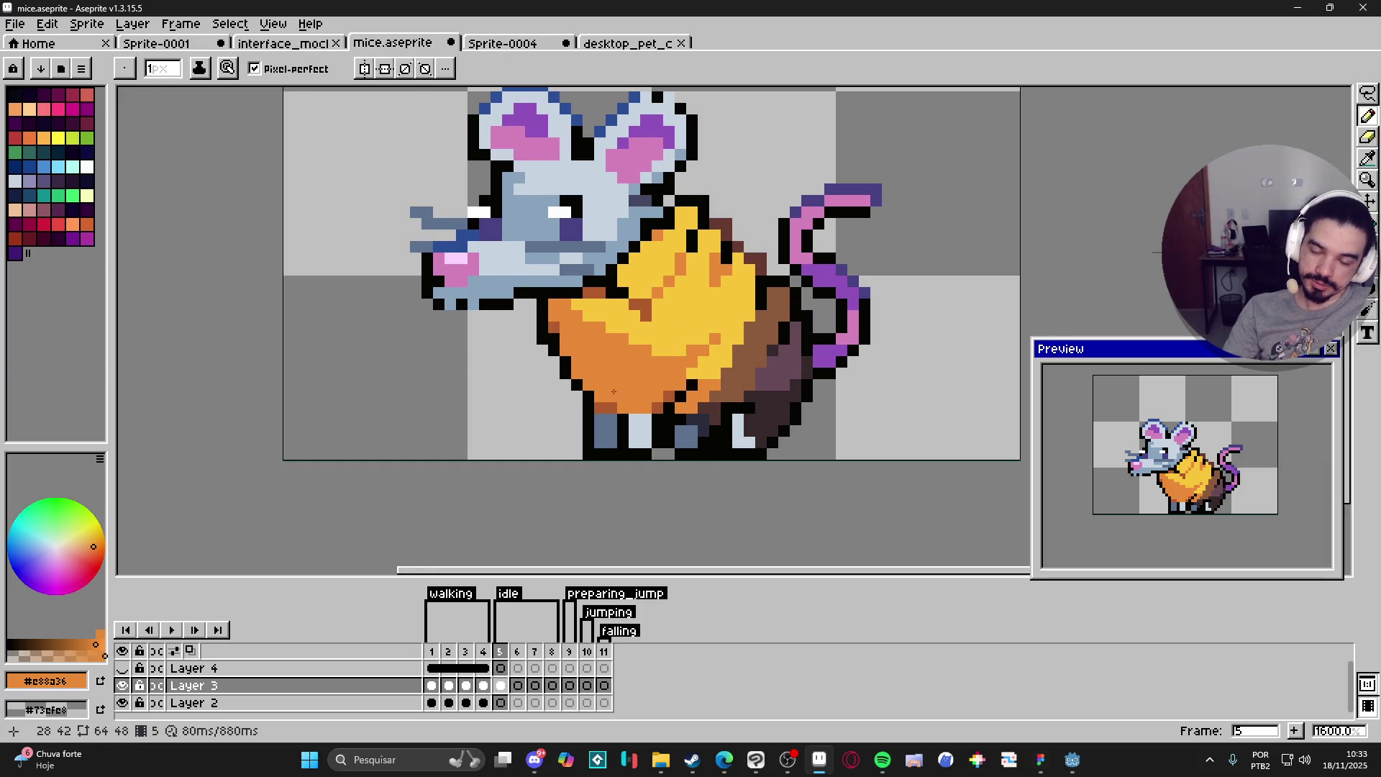
Step: Draw a diagonal yellow highlight and a short yellow line across the orange cheese
scroll(604, 396, "down", 3)
scroll(640, 397, "up", 3)
left_click(630, 381, "alt")
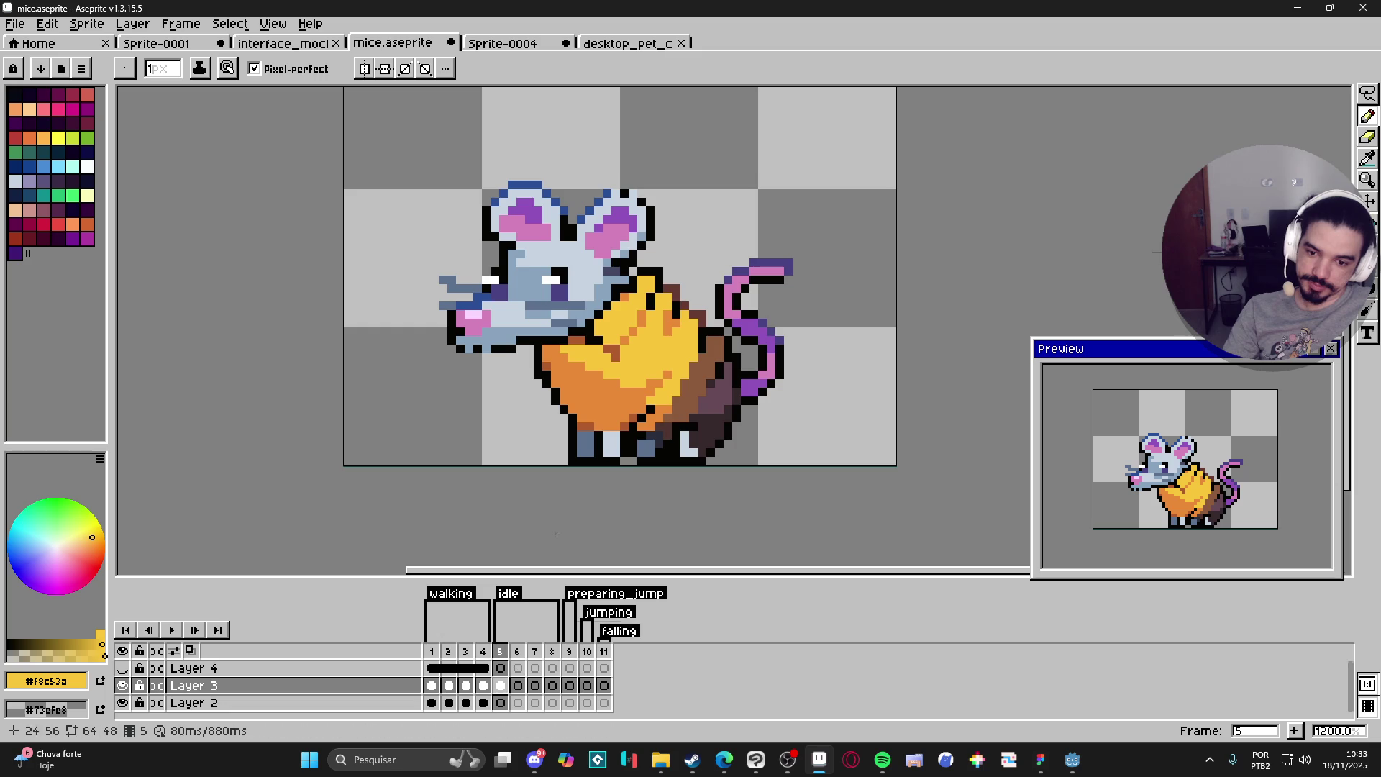
left_click_drag(624, 377, 555, 355)
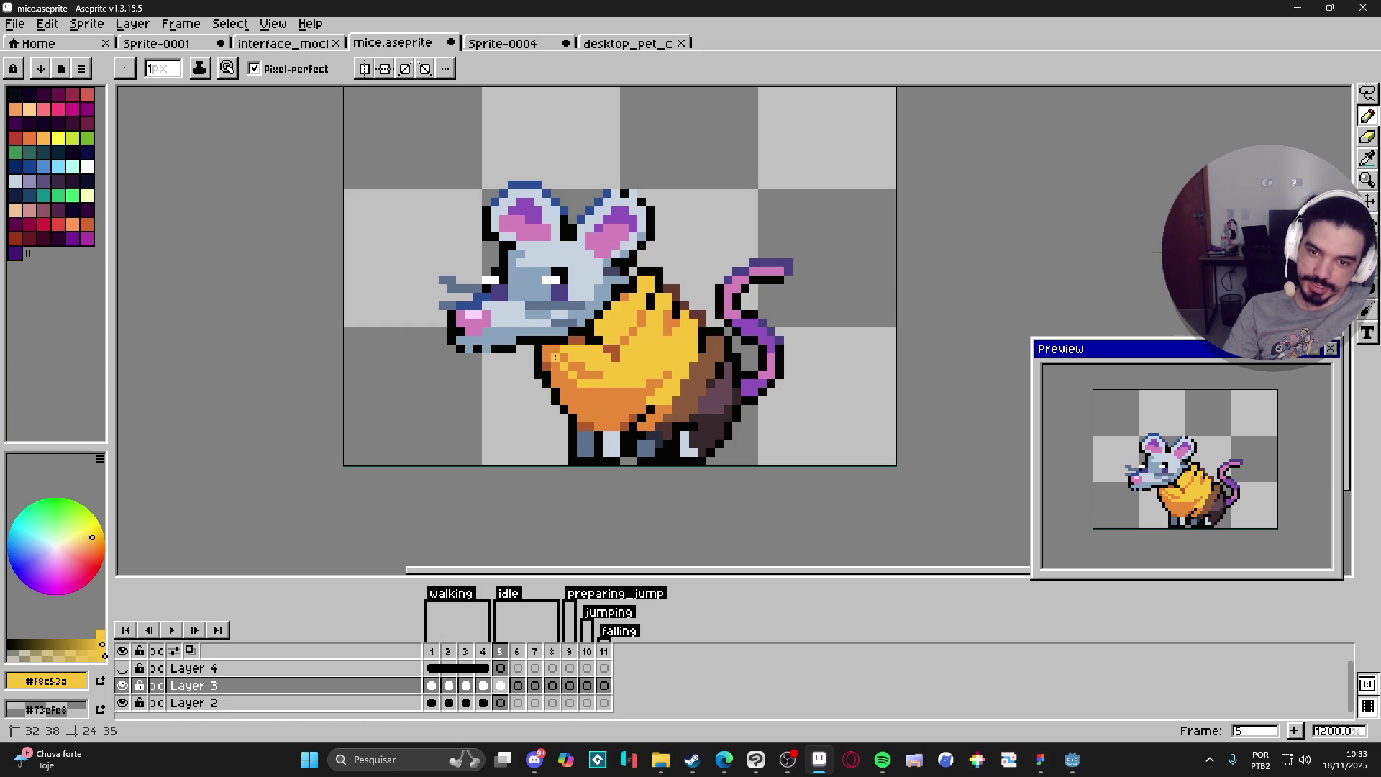
left_click(596, 379, "shift")
Step: Alternate between the cheese's orange and yellow to keep refining the highlights
left_click(555, 349, "alt")
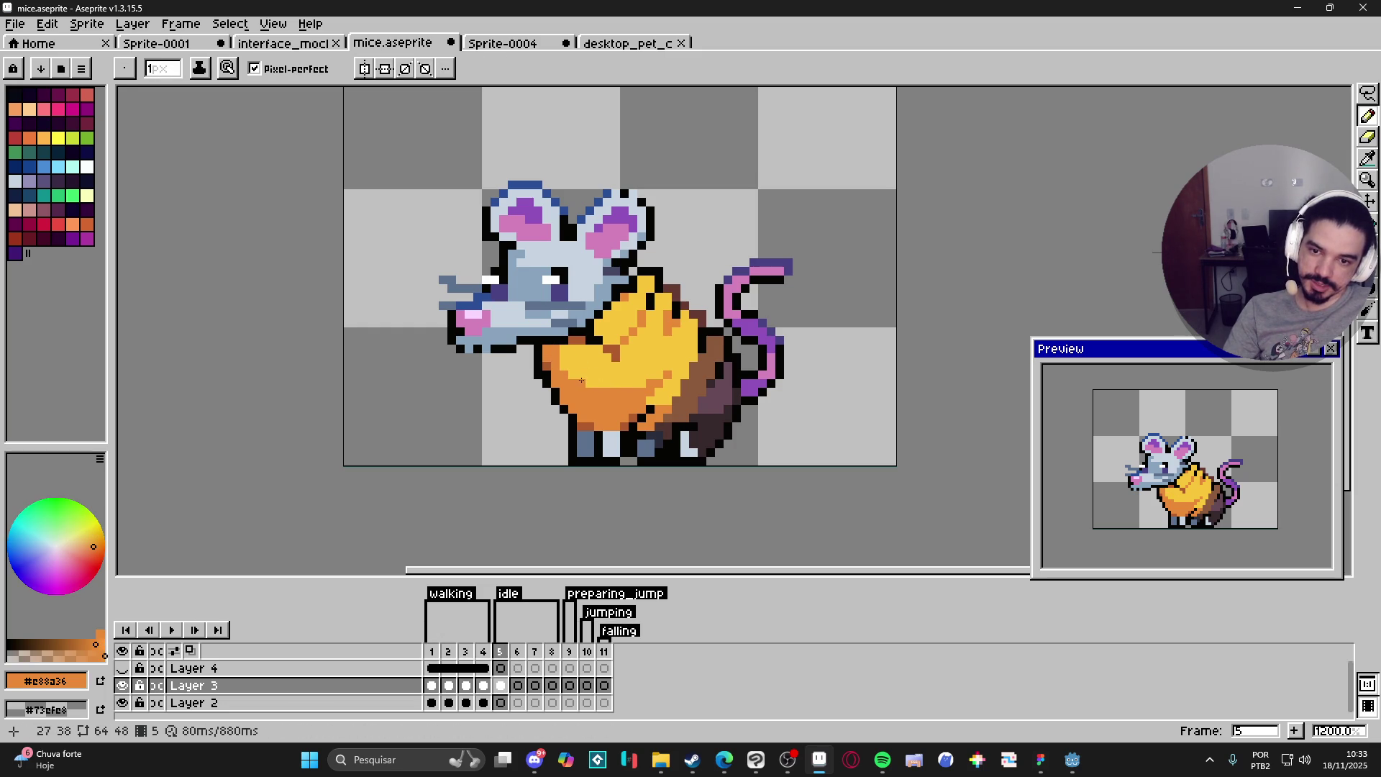
left_click(608, 389, "alt")
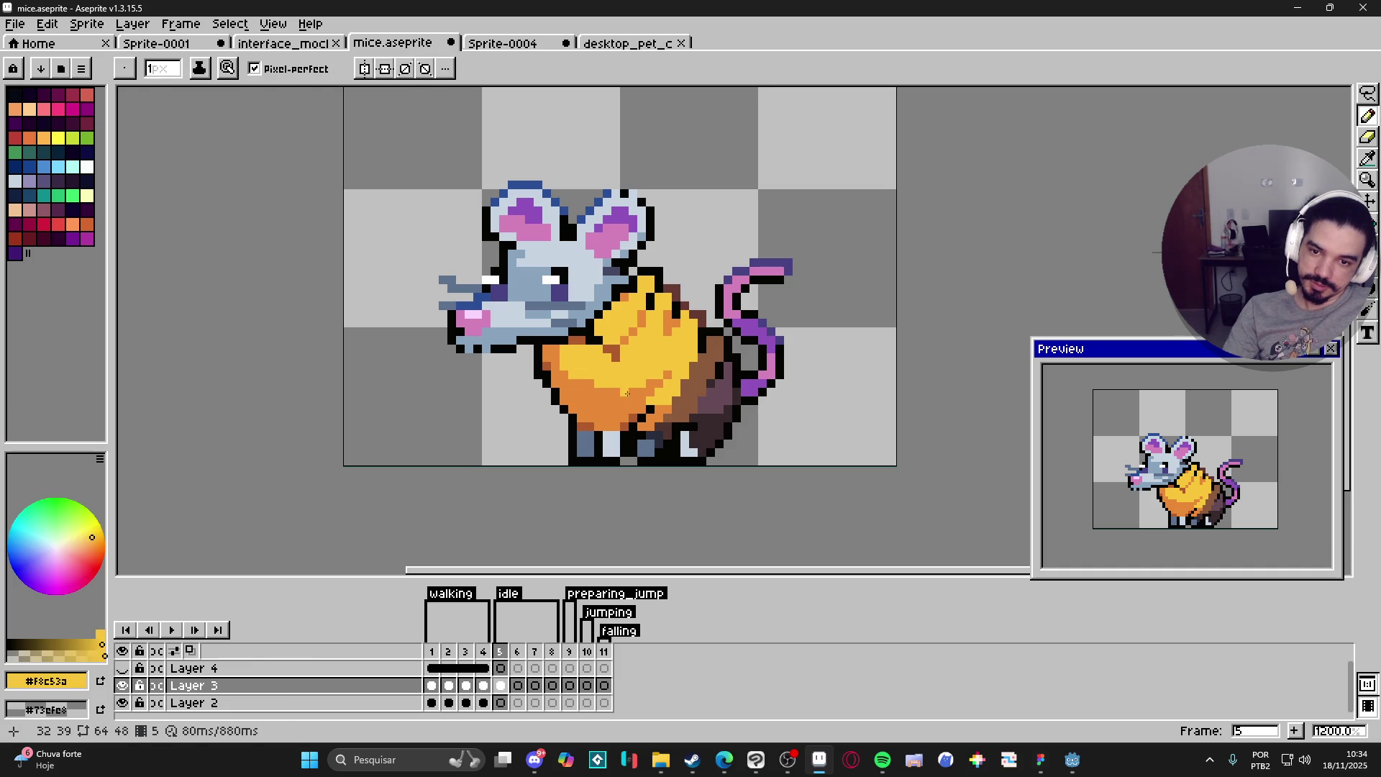
left_click(584, 385, "alt")
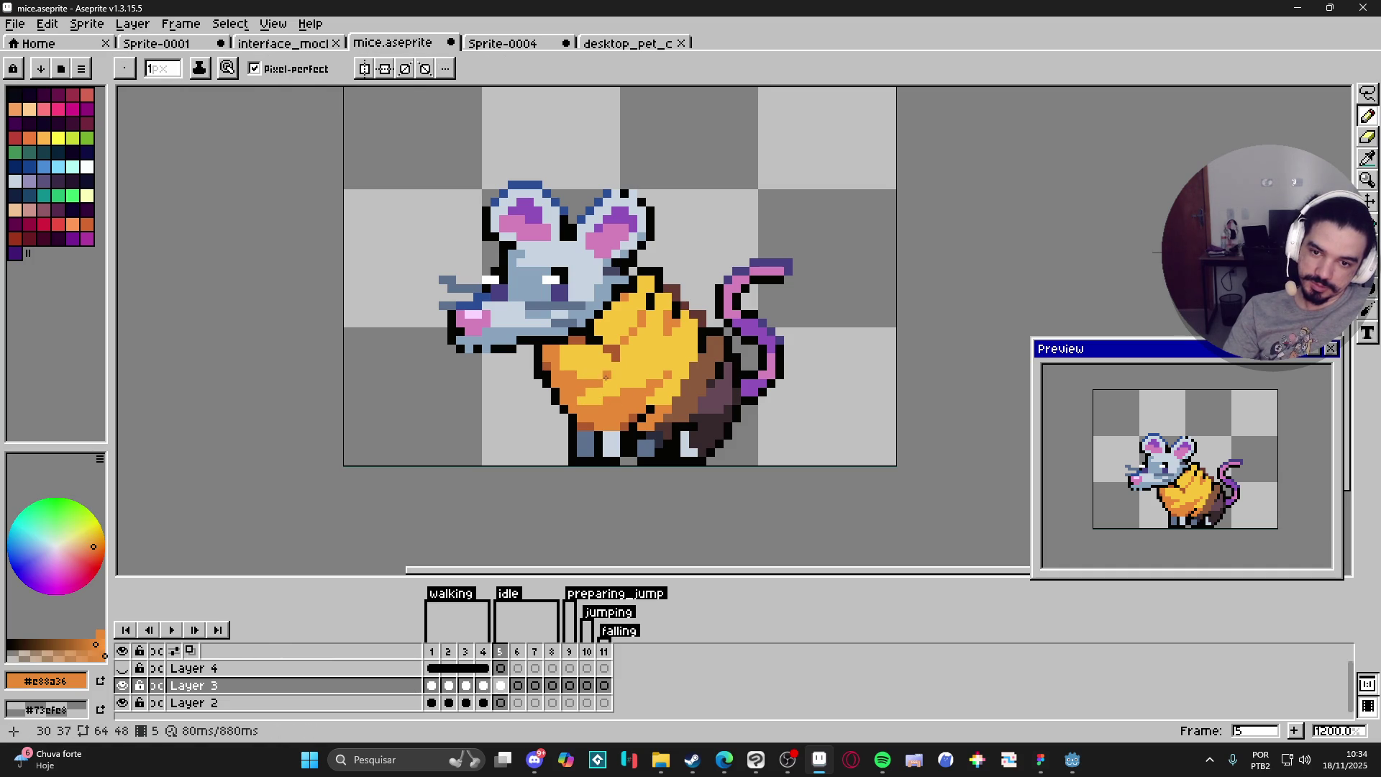
scroll(638, 395, "down", 1)
scroll(638, 395, "up", 1)
left_click(634, 393, "alt")
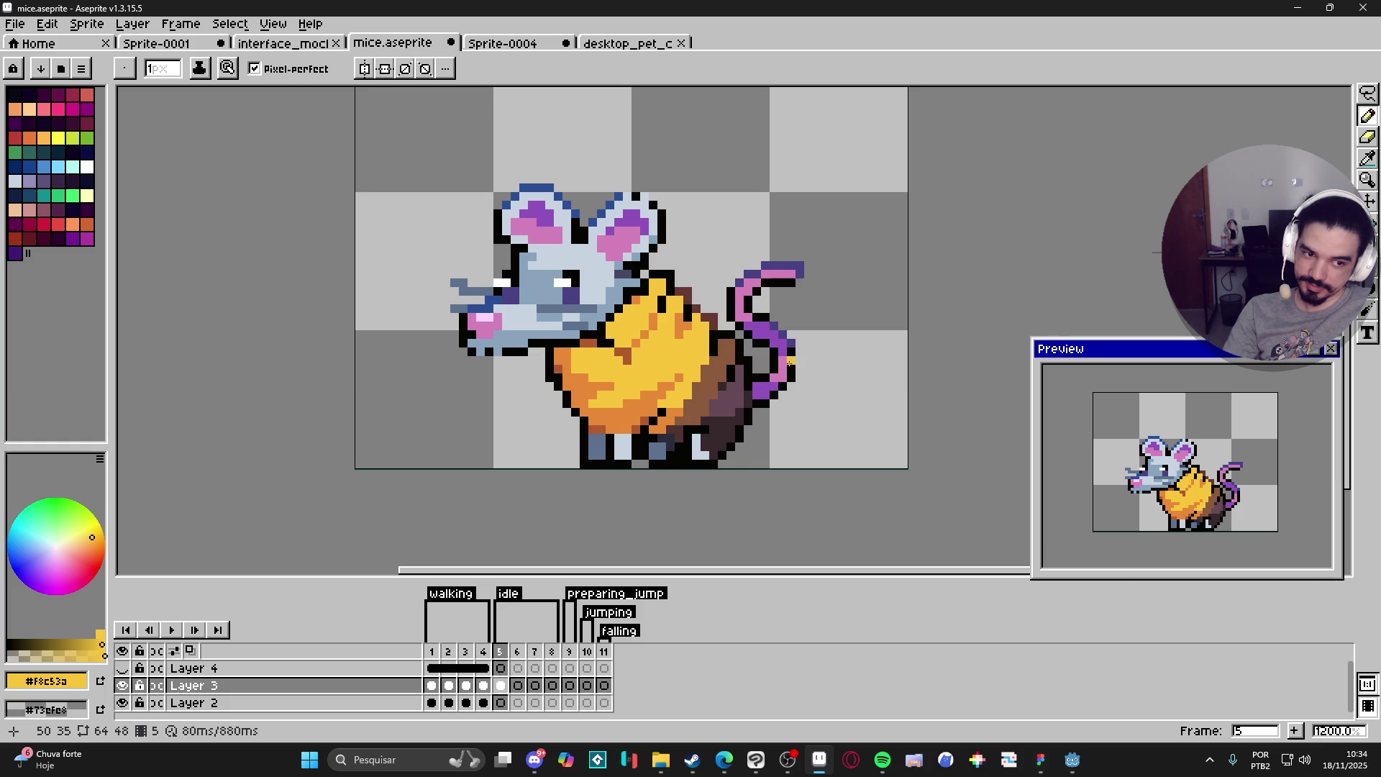
scroll(643, 401, "down", 3)
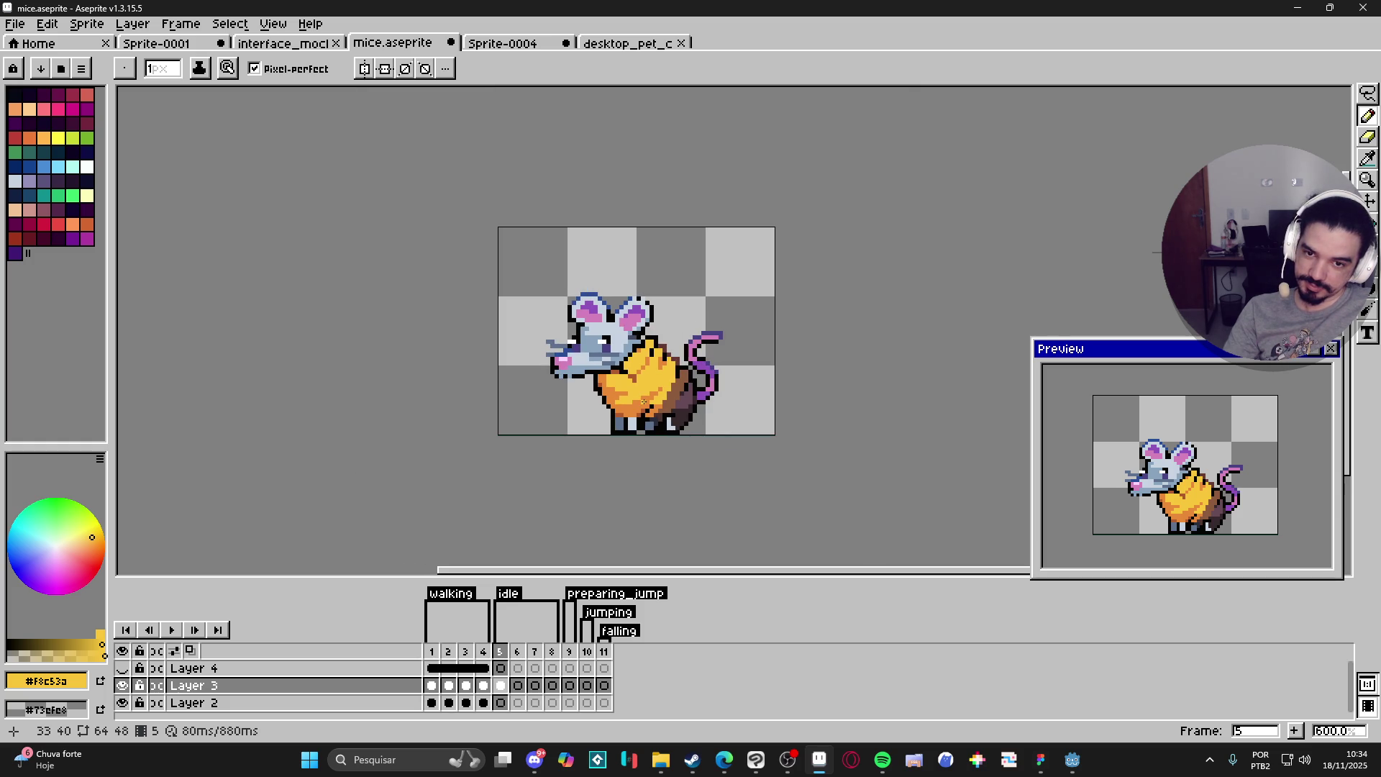
Step: Return to idle frame 5 alone and sample the cheese's orange
left_click_drag(500, 656, 513, 656)
left_click(501, 653)
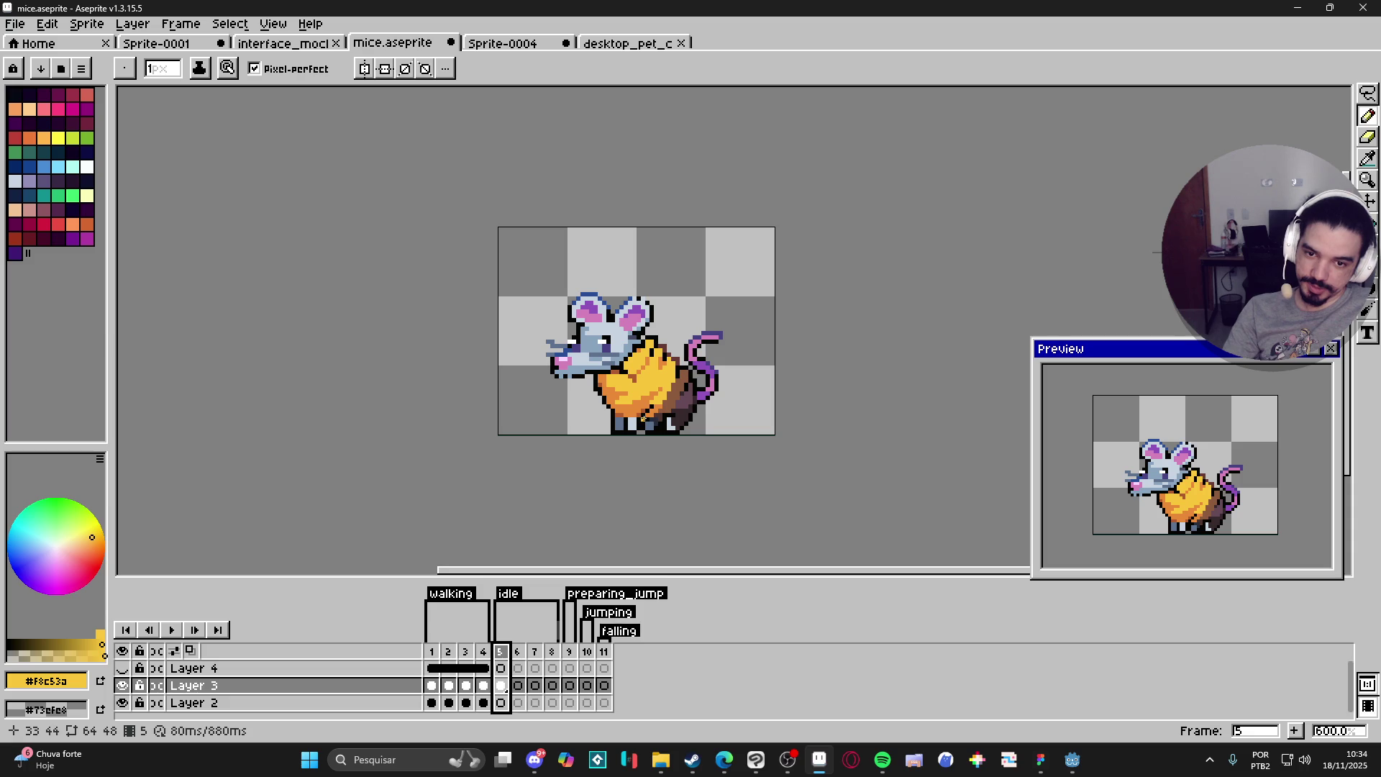
scroll(643, 419, "up", 4)
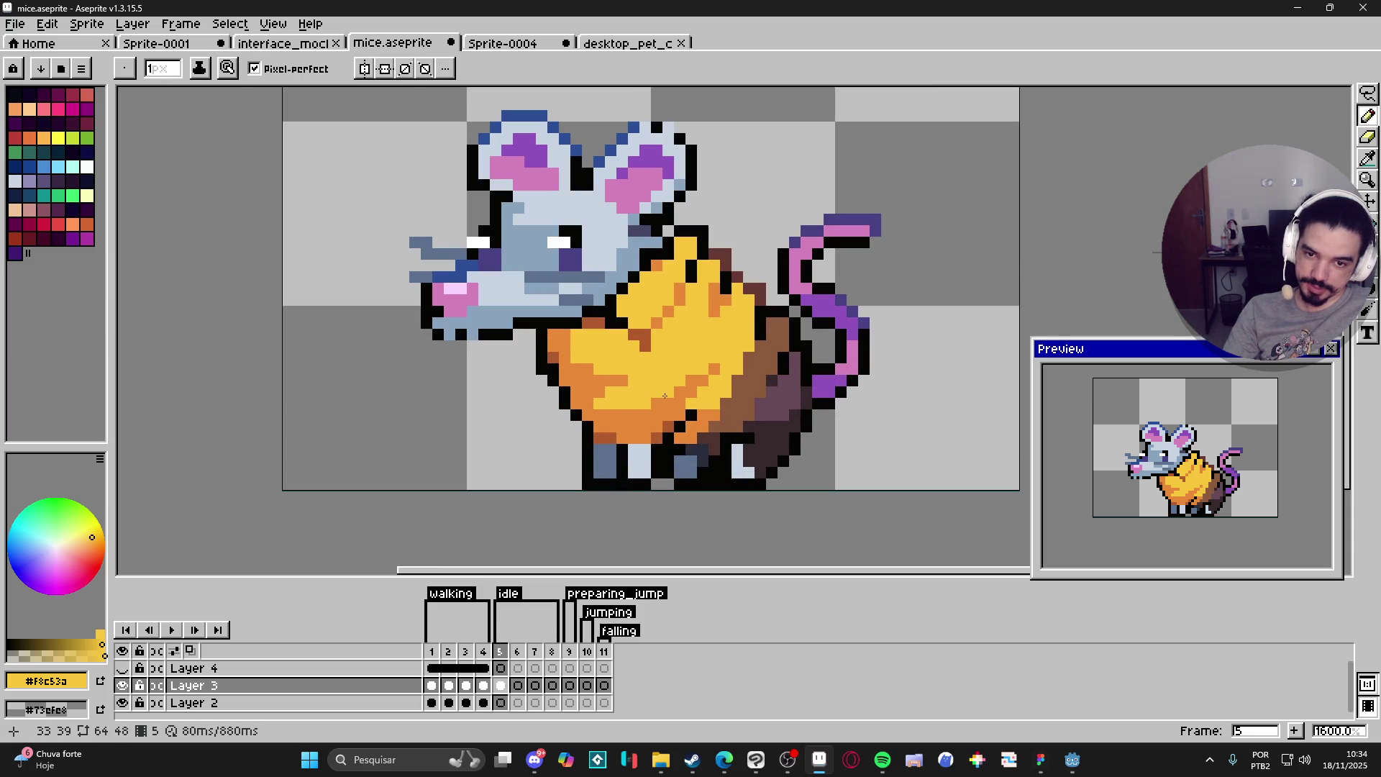
scroll(686, 381, "down", 1)
left_click(659, 405, "alt")
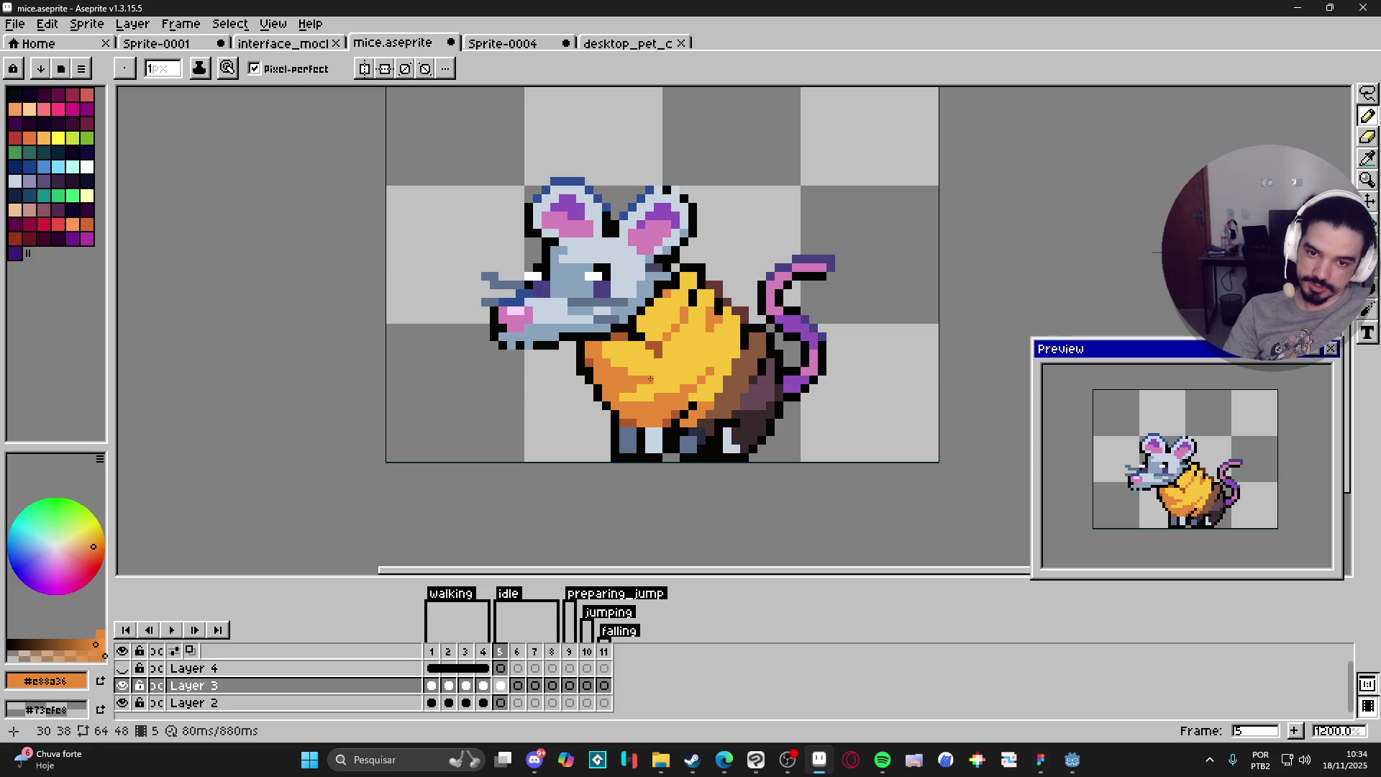
Step: Try the dark outline and peach colours, then pick brown #8c5b3c behind the cheese
scroll(661, 382, "down", 4)
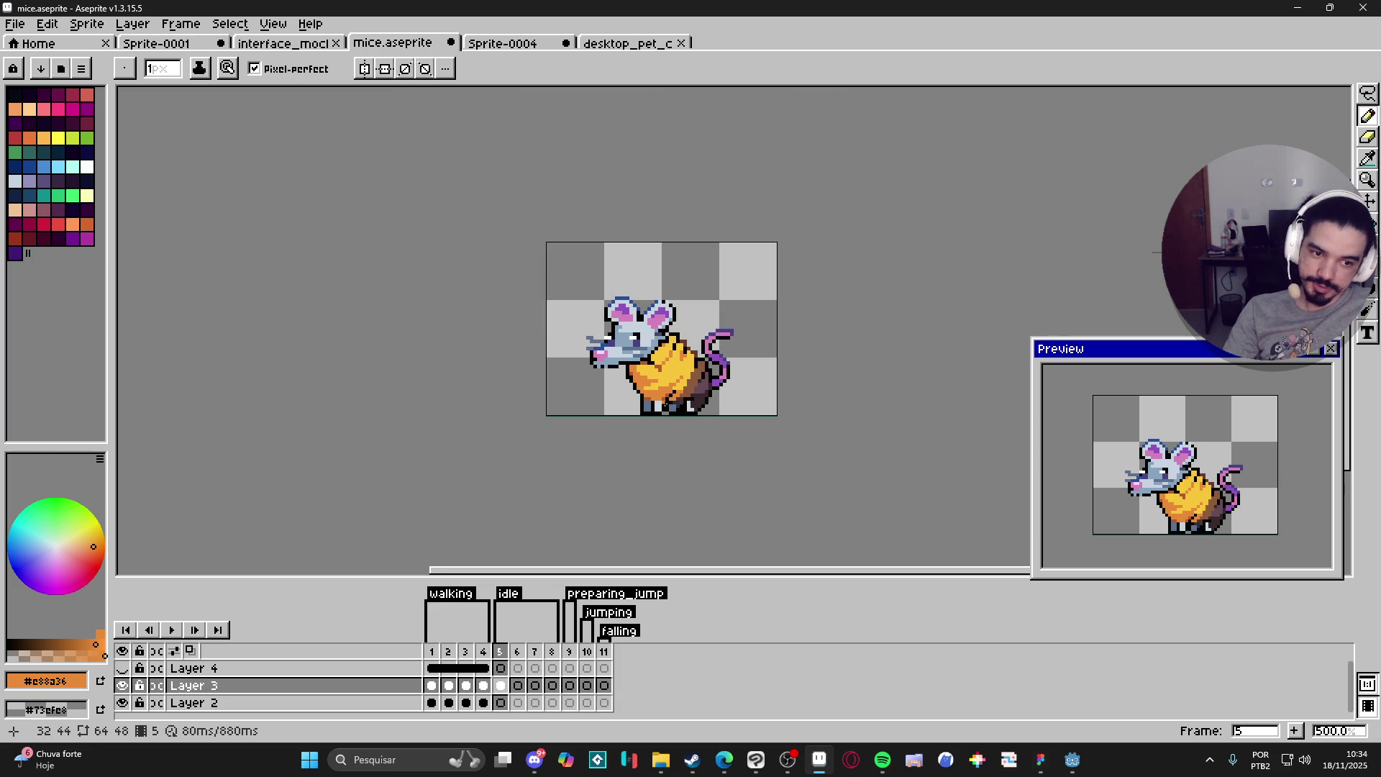
scroll(662, 401, "up", 5)
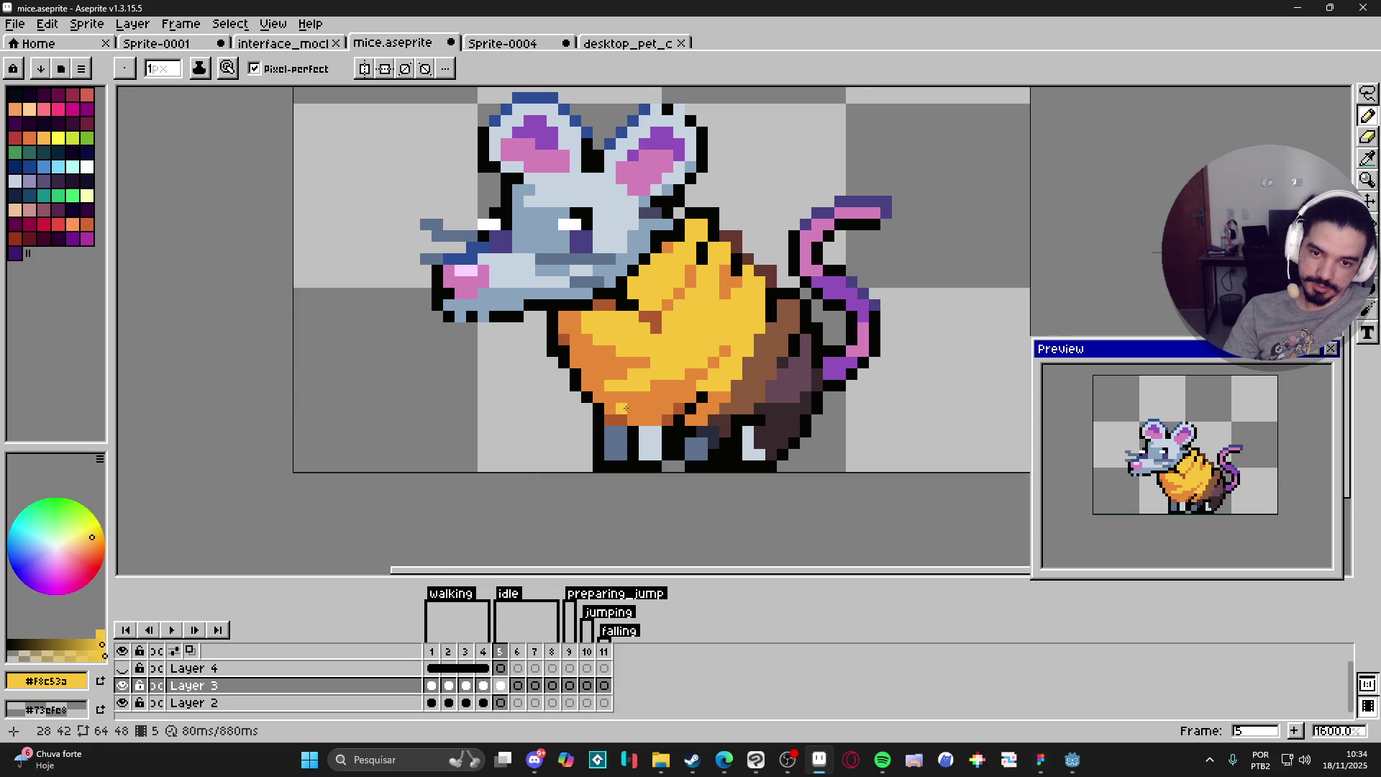
scroll(687, 388, "down", 3)
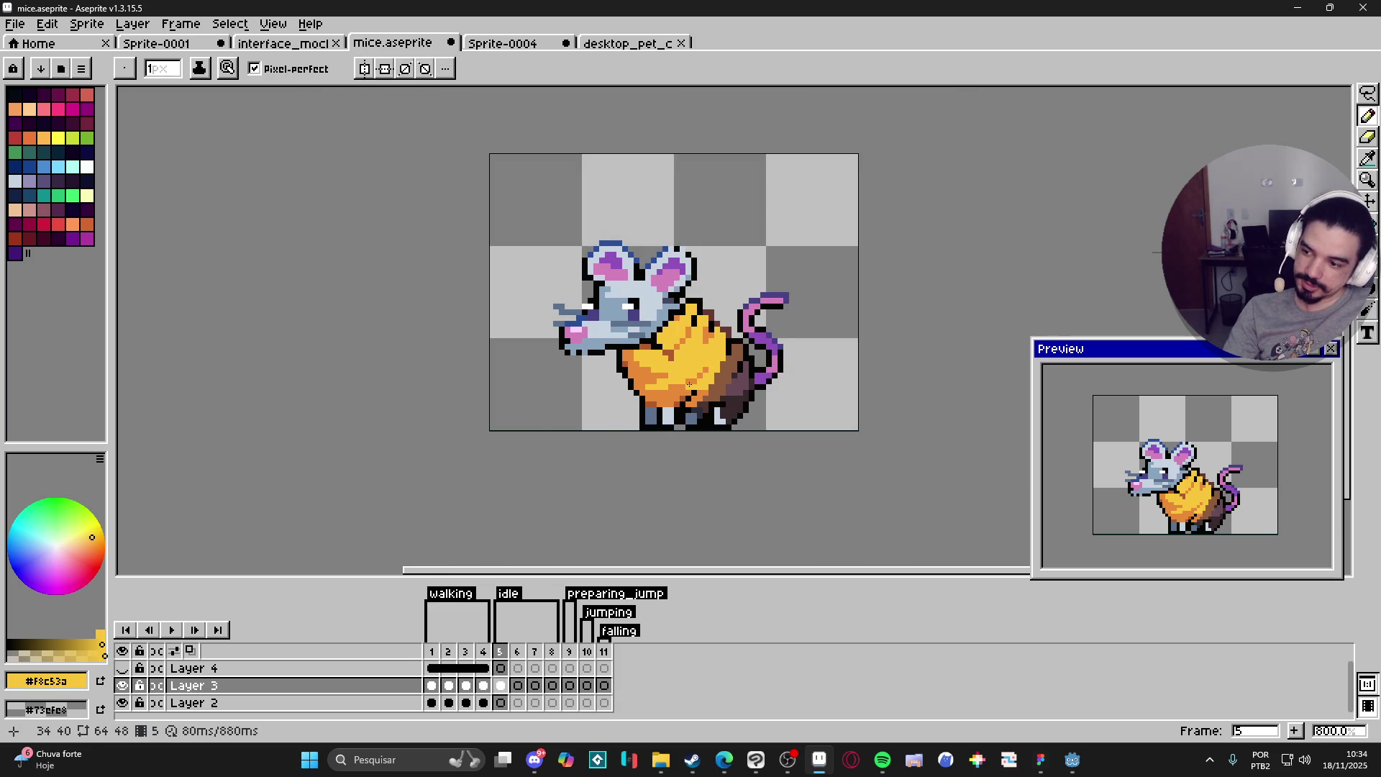
scroll(706, 434, "down", 1)
scroll(731, 410, "up", 4)
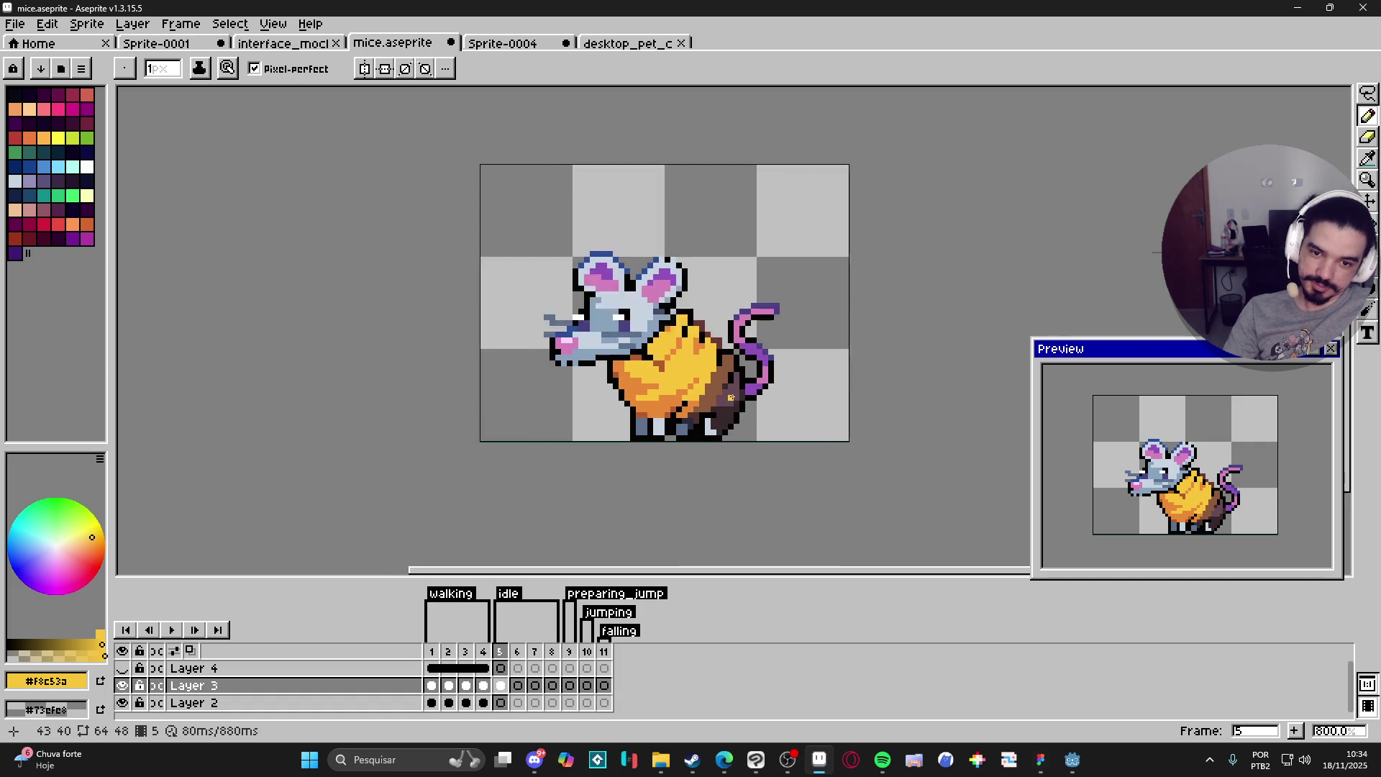
left_click(623, 472, "alt")
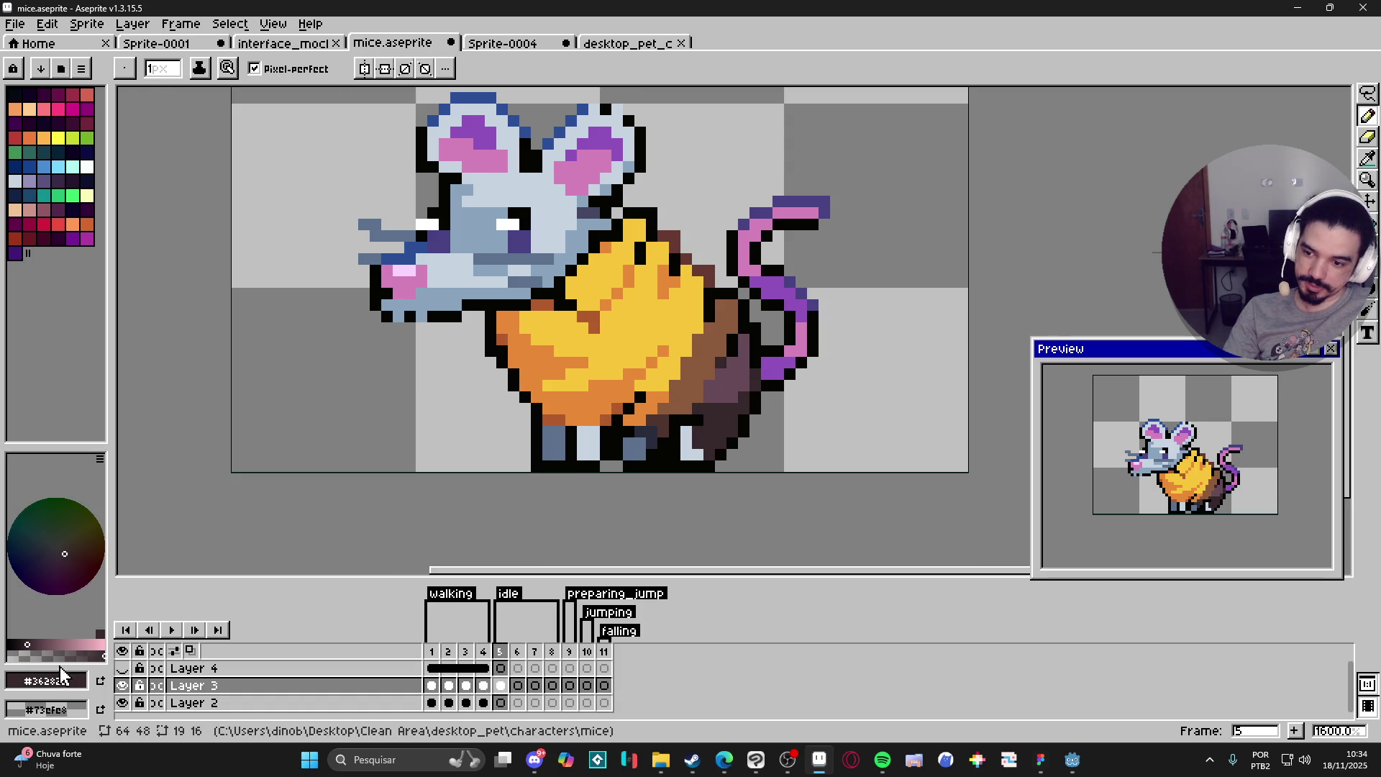
scroll(725, 410, "down", 4)
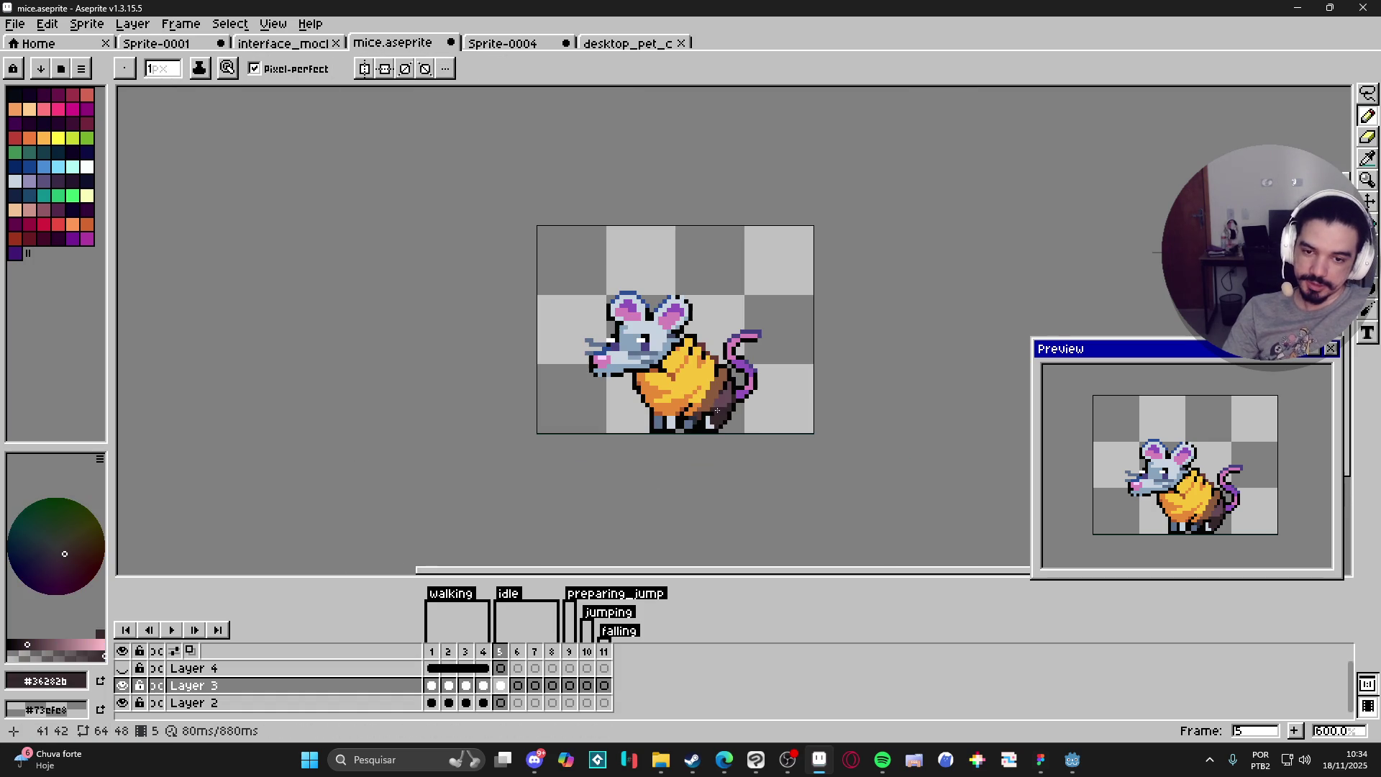
scroll(717, 398, "up", 3)
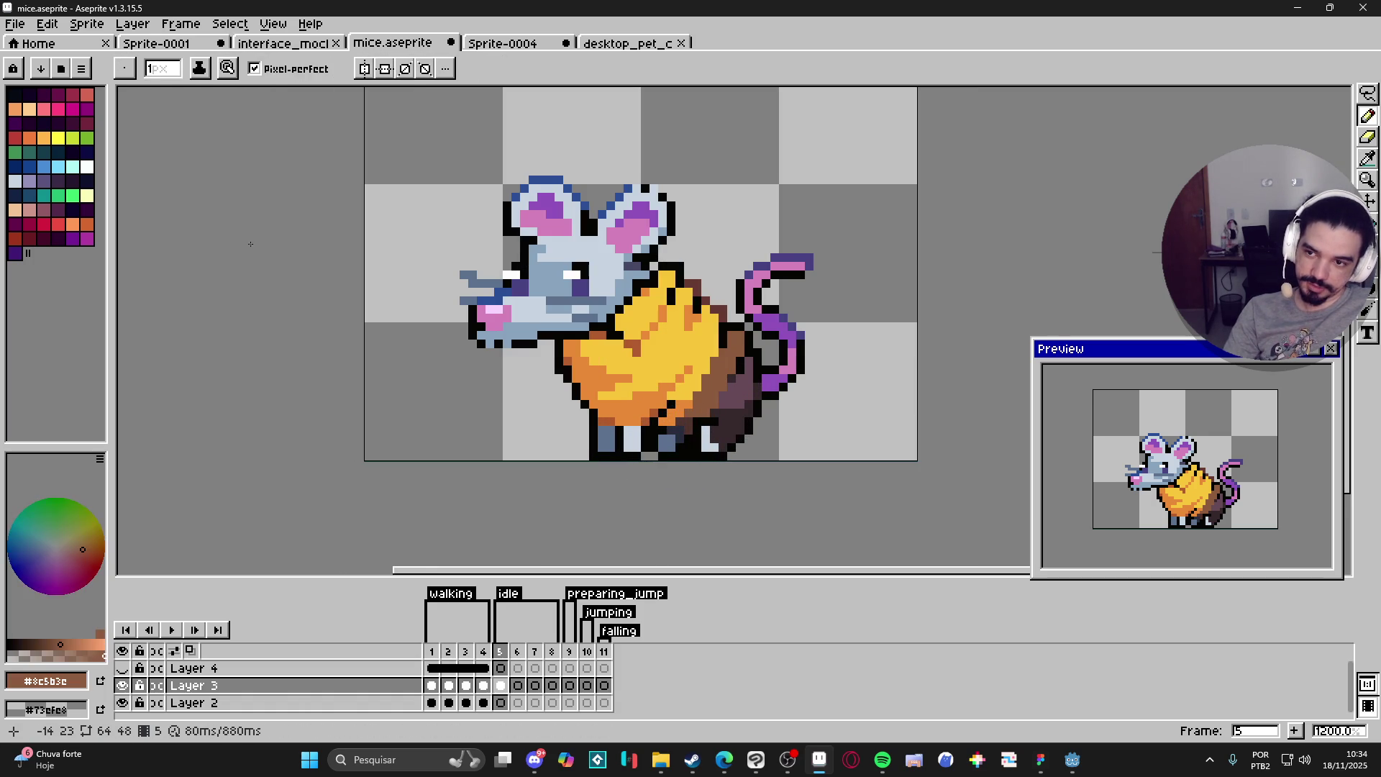
left_click(15, 210)
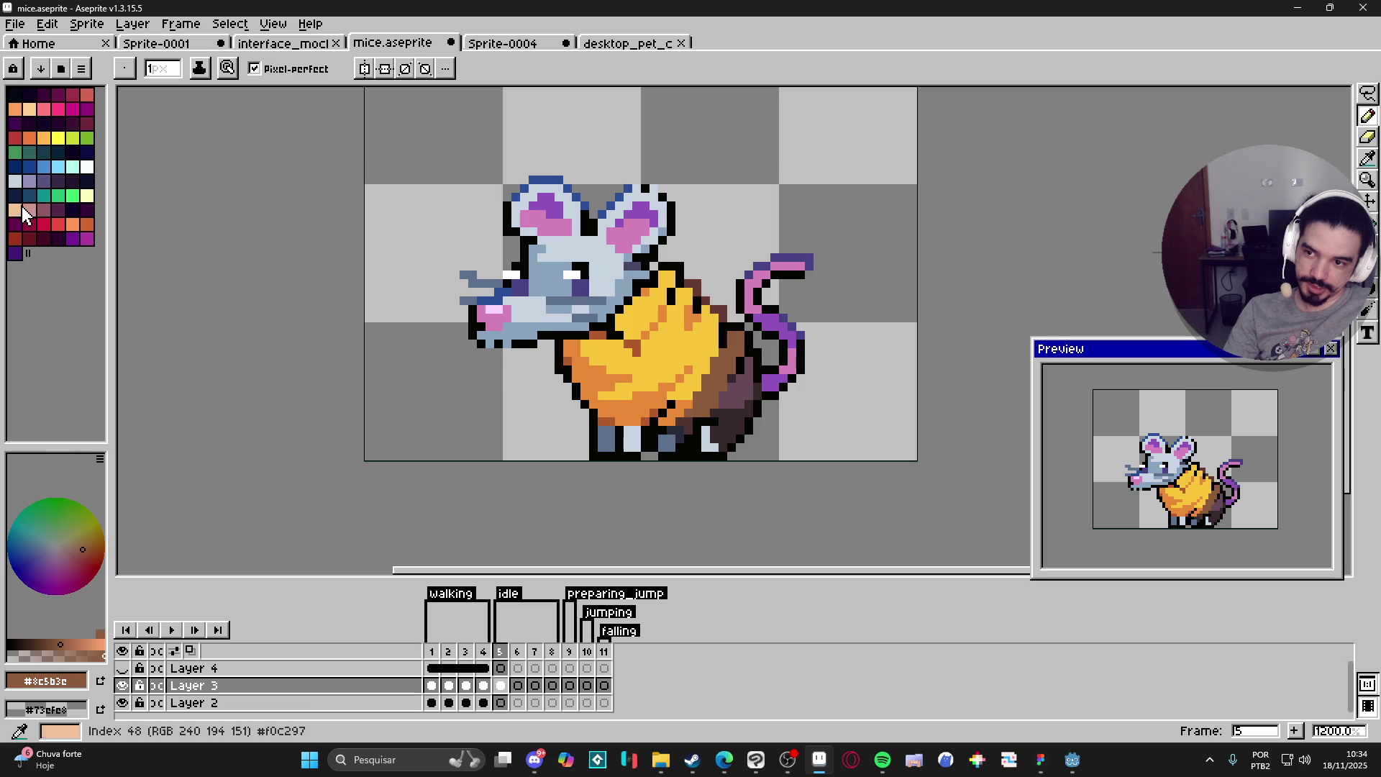
left_click(722, 373, "alt")
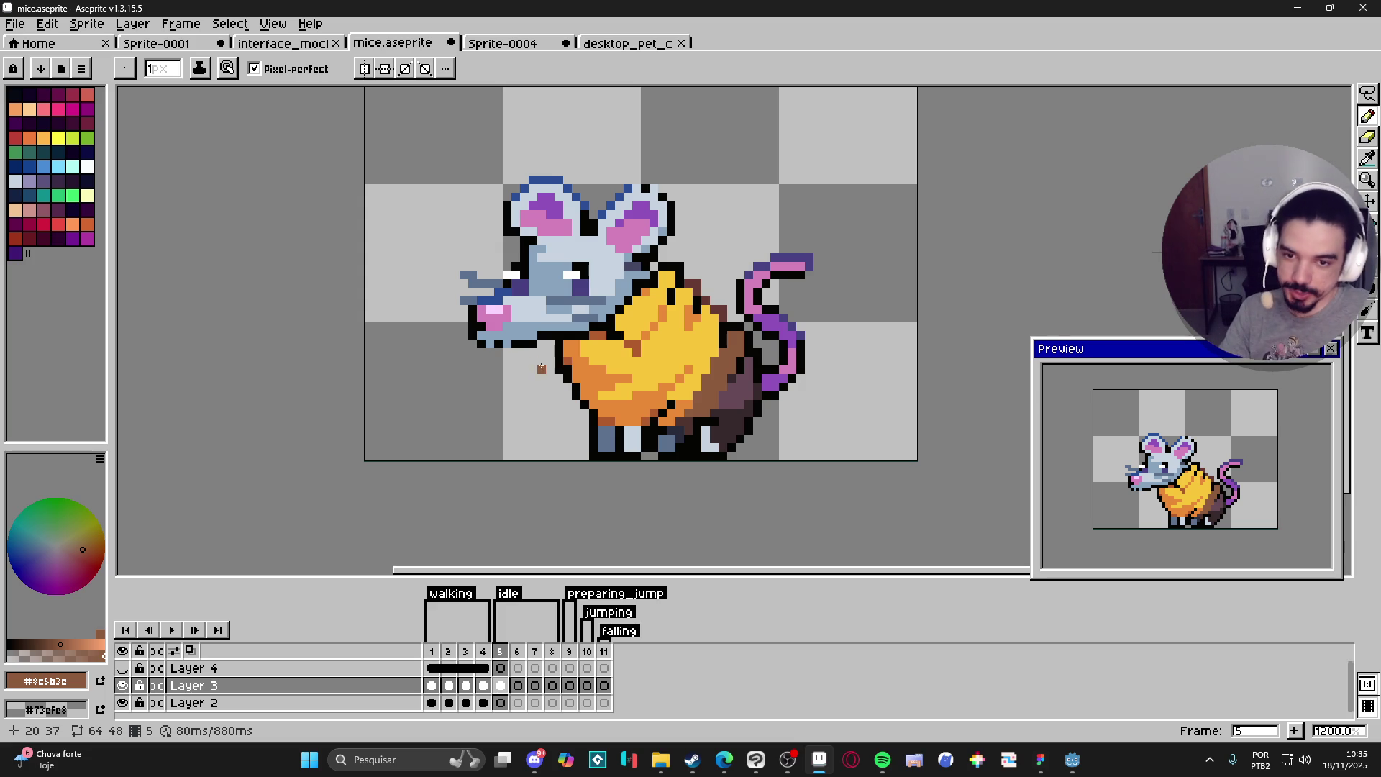
Step: Cycle through Eraser, Move and Pencil, then darken one pixel of the cheese shading
key("e")
key("v")
key("b")
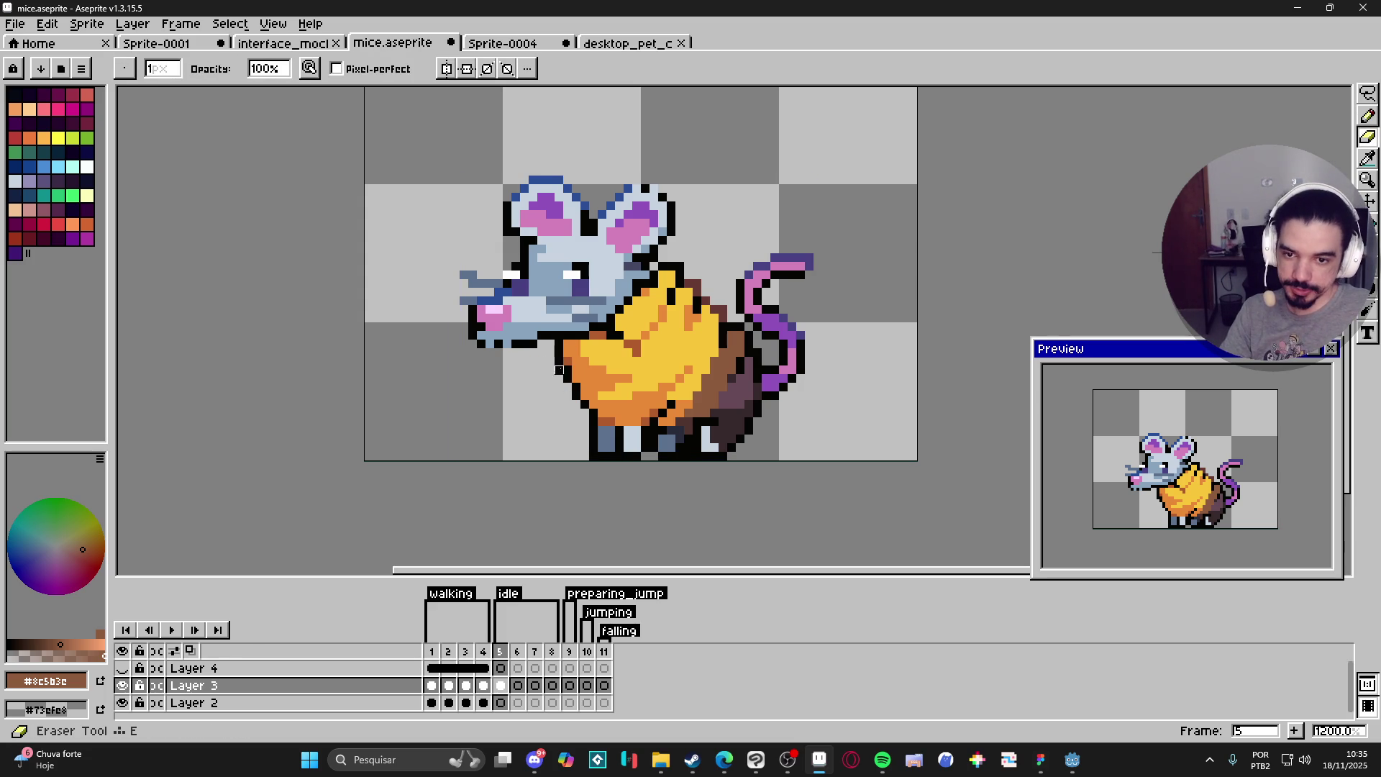
scroll(576, 403, "down", 3)
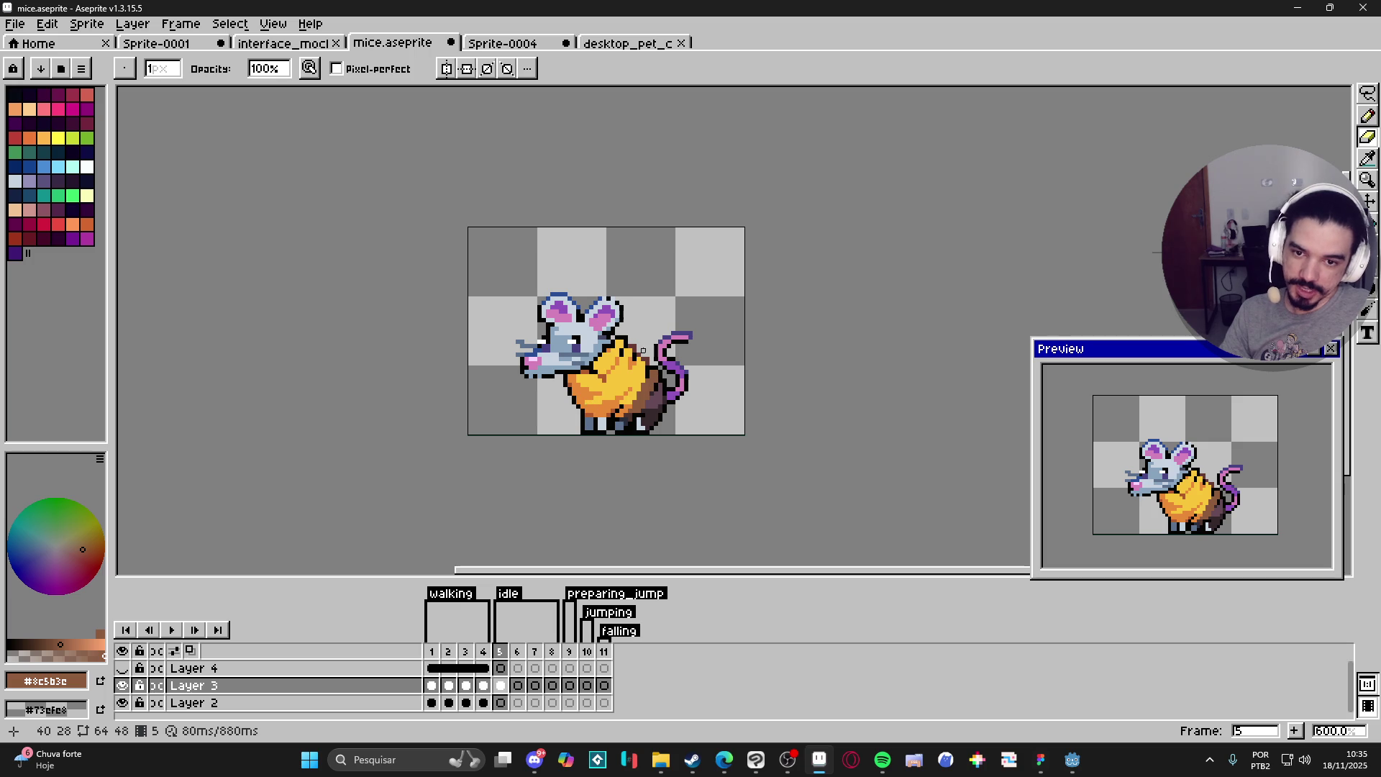
scroll(640, 367, "up", 4)
key("b")
left_click(644, 367, "alt")
left_click(644, 357)
Step: Sample the body's dark brown #673931 as the drawing colour, briefly toggling the Eraser
left_click(650, 368, "alt")
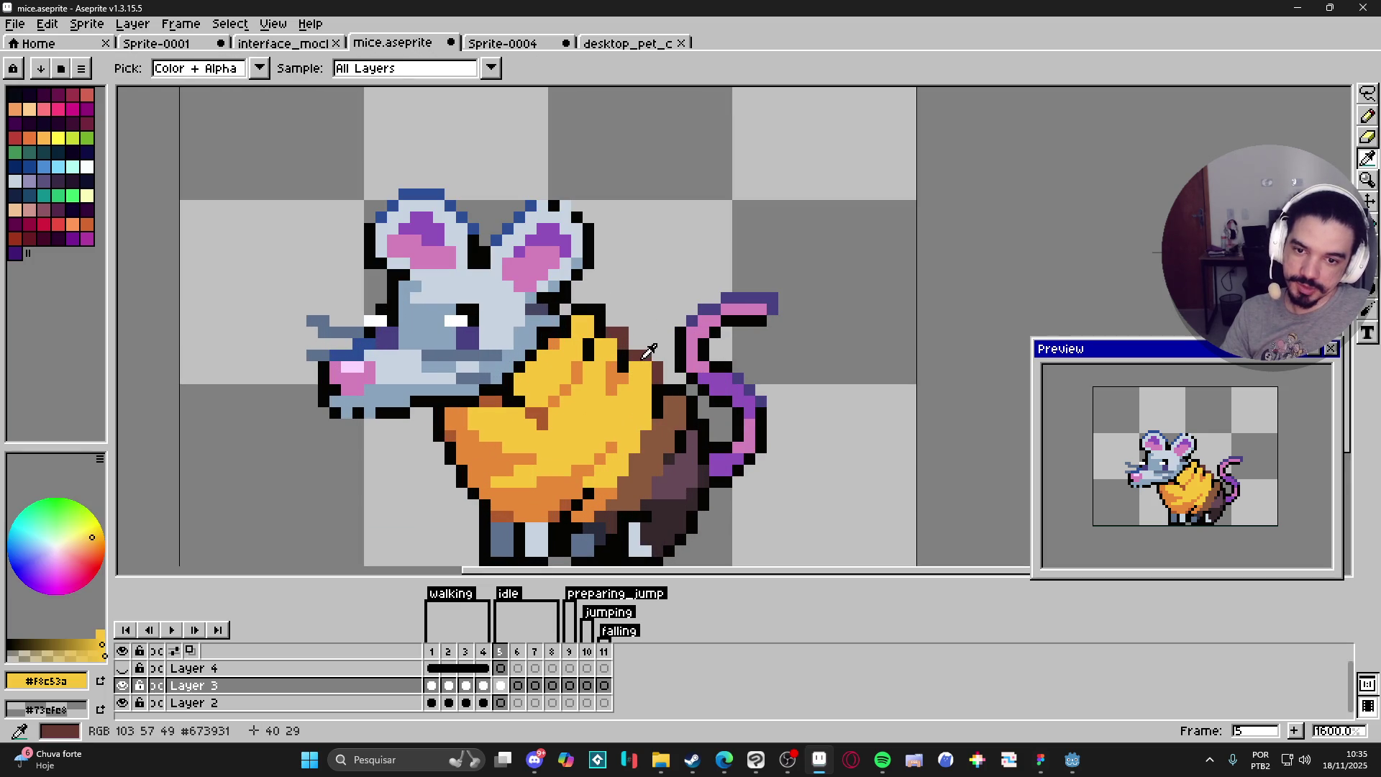
left_click(649, 353, "alt")
key("e")
key("b")
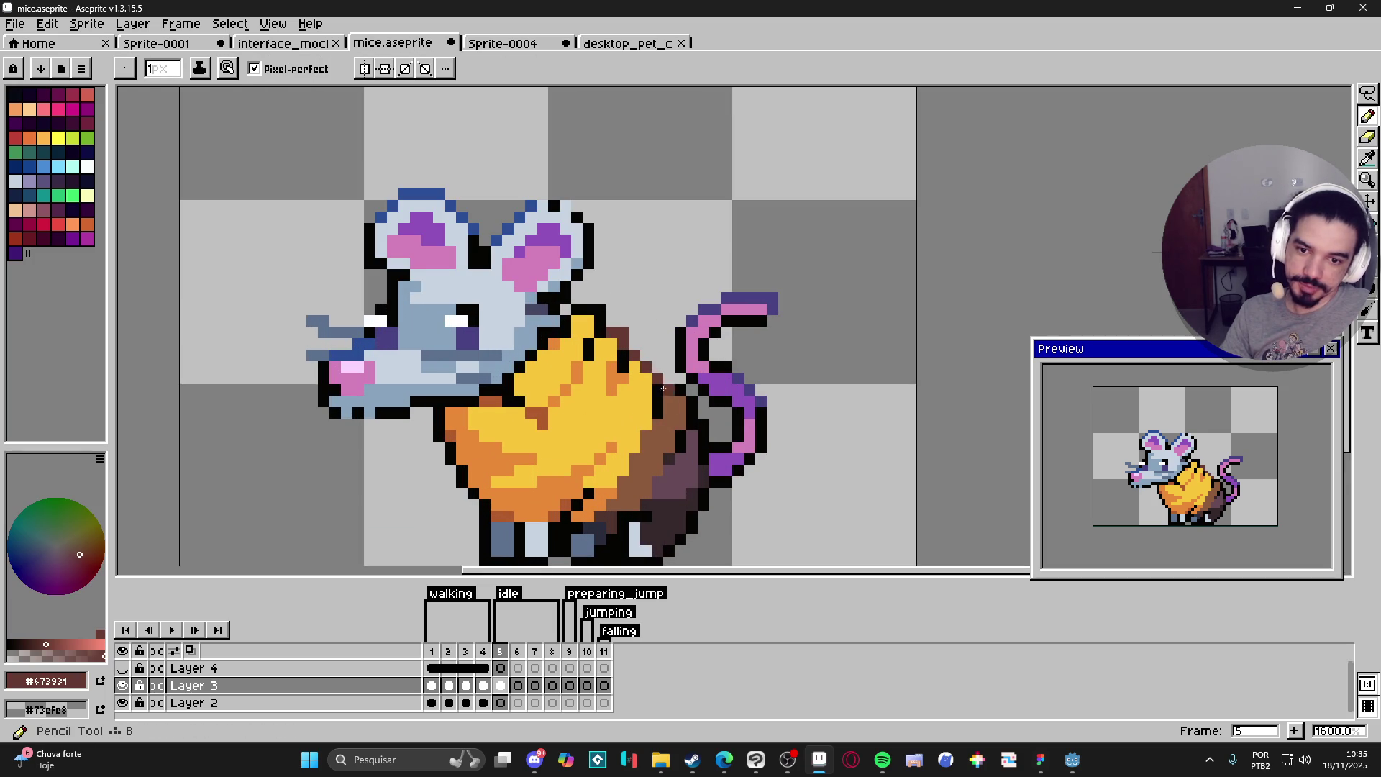
scroll(669, 396, "down", 4)
scroll(671, 401, "up", 4)
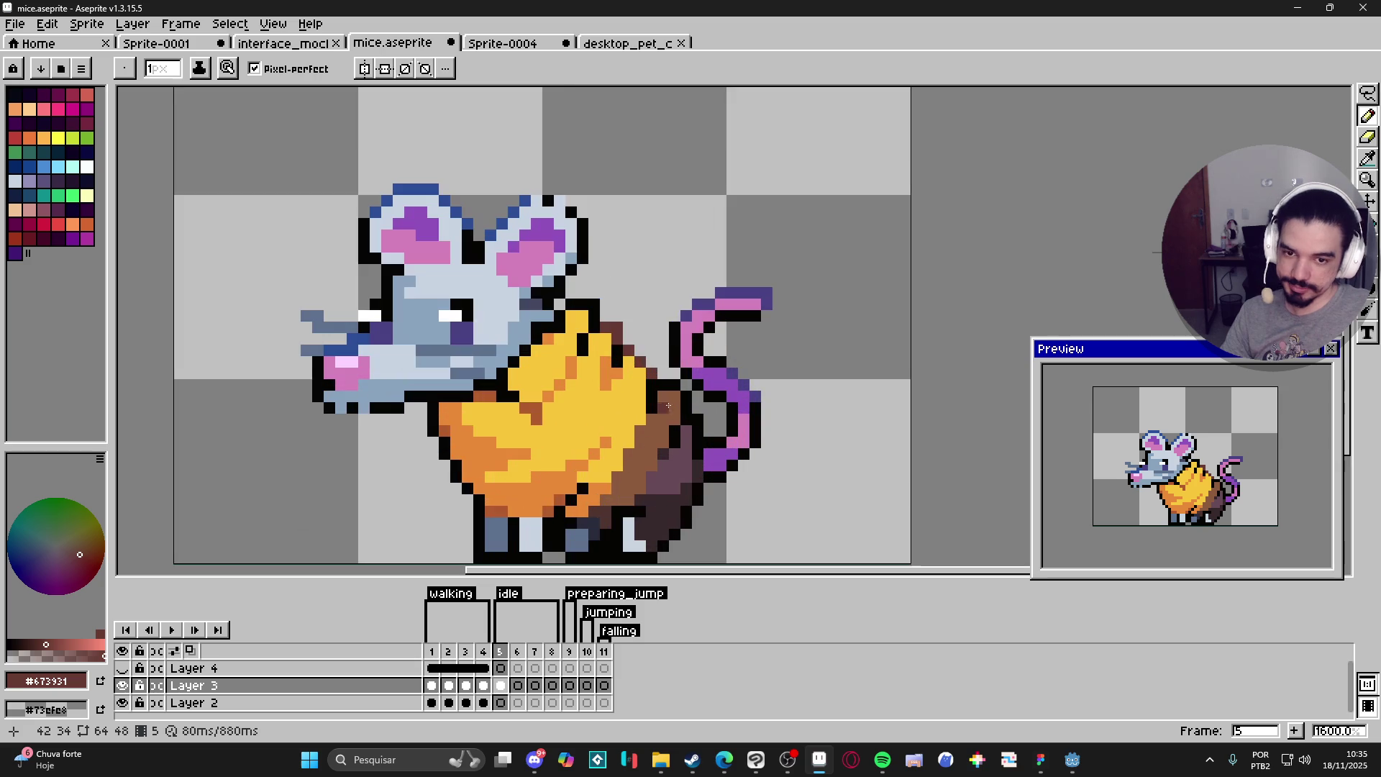
scroll(655, 398, "down", 1)
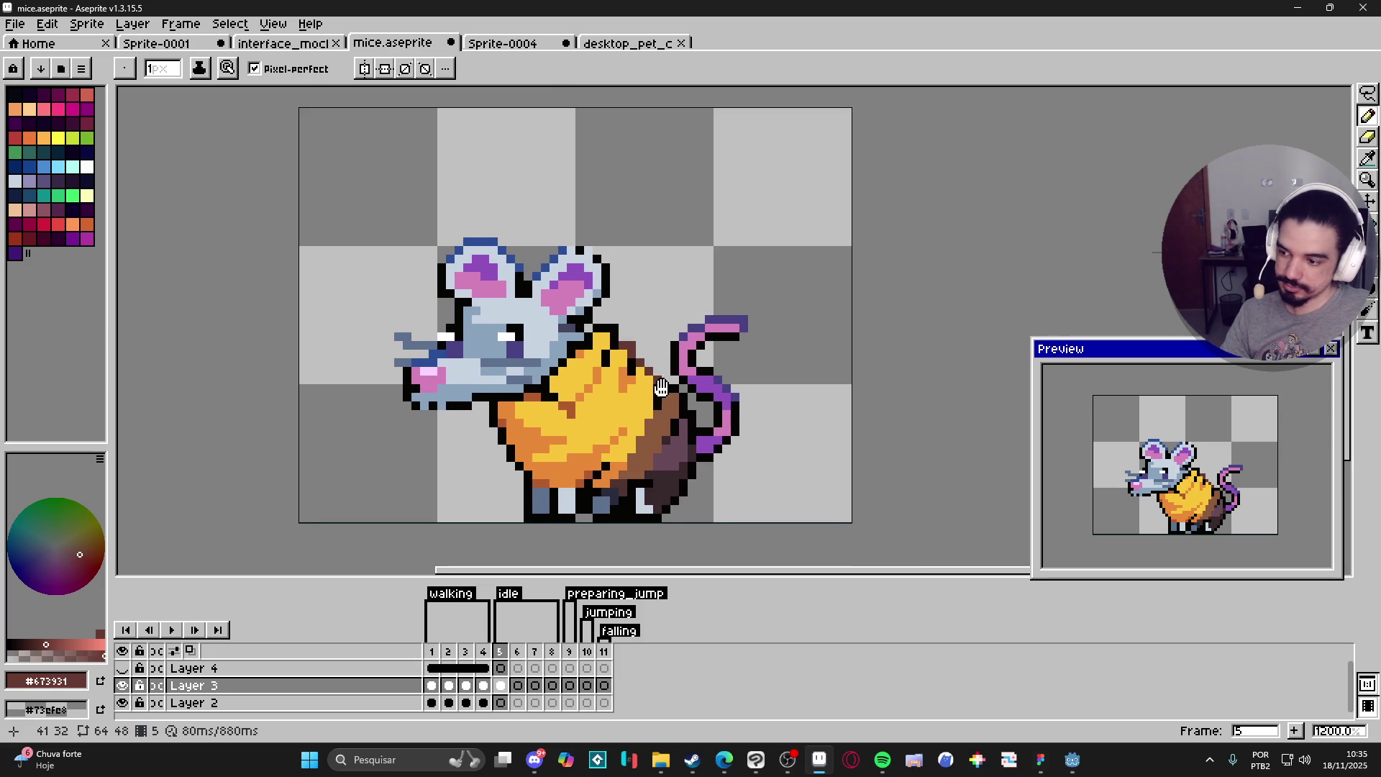
scroll(676, 395, "down", 2)
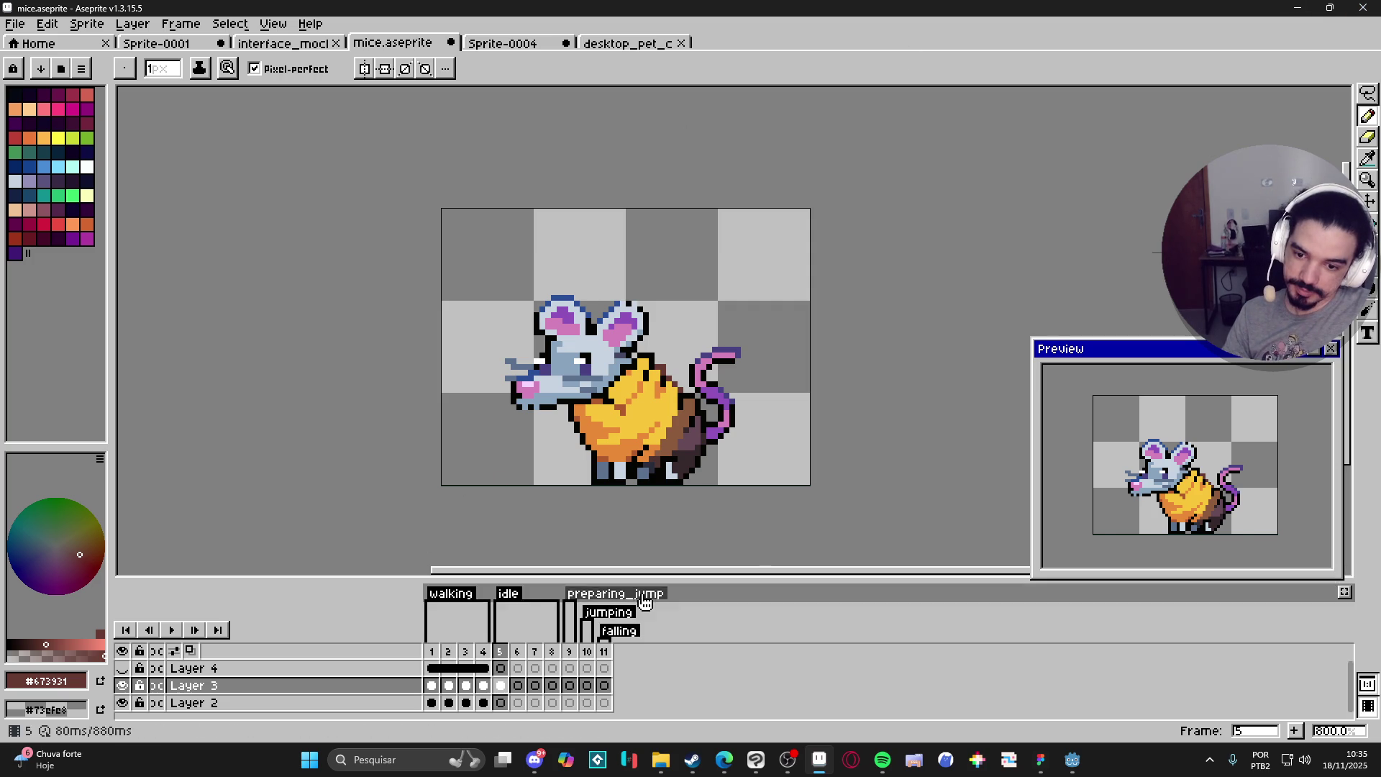
Step: Zoom in and eyedropper the cheese's bright yellow #F8C53A, then switch to the browser
scroll(648, 415, "down", 1)
scroll(647, 415, "up", 6)
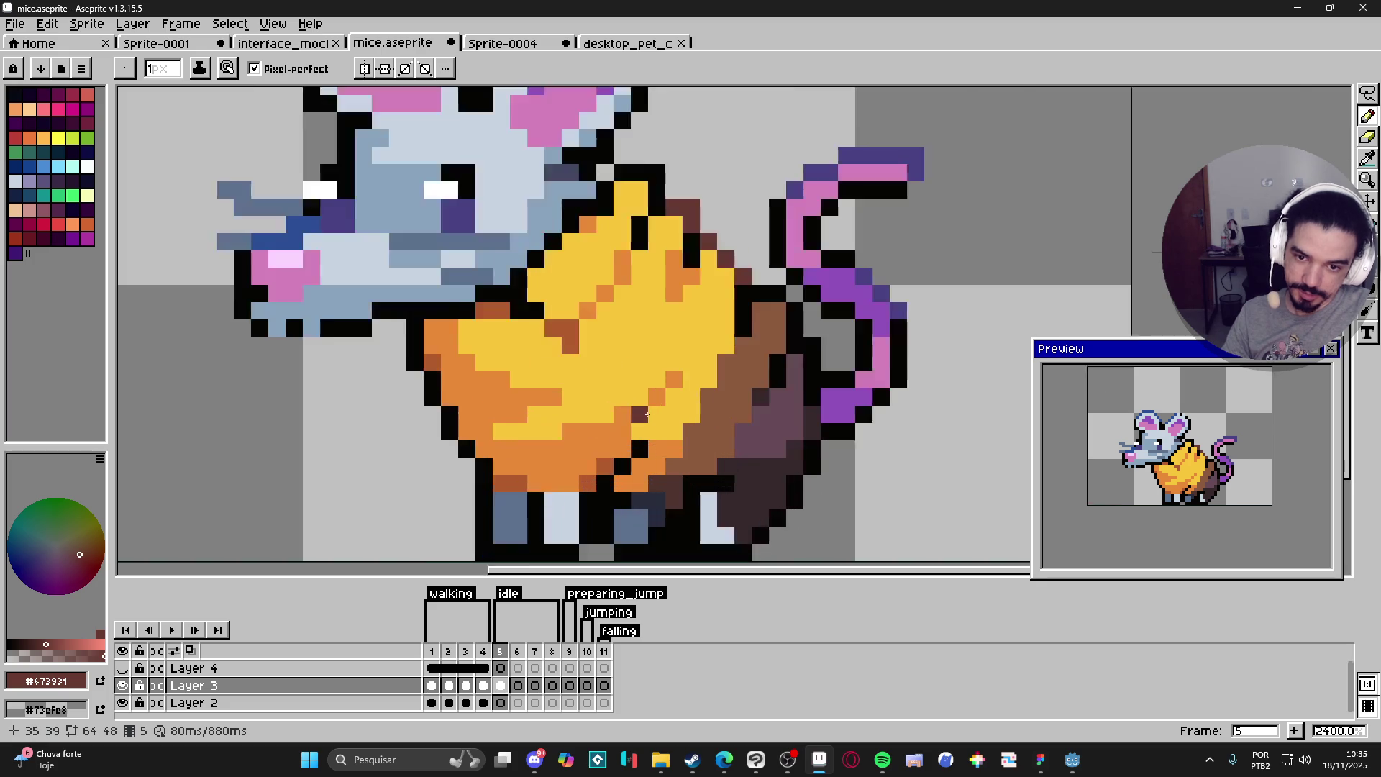
scroll(577, 339, "up", 1)
left_click(557, 323, "alt")
scroll(664, 458, "down", 3)
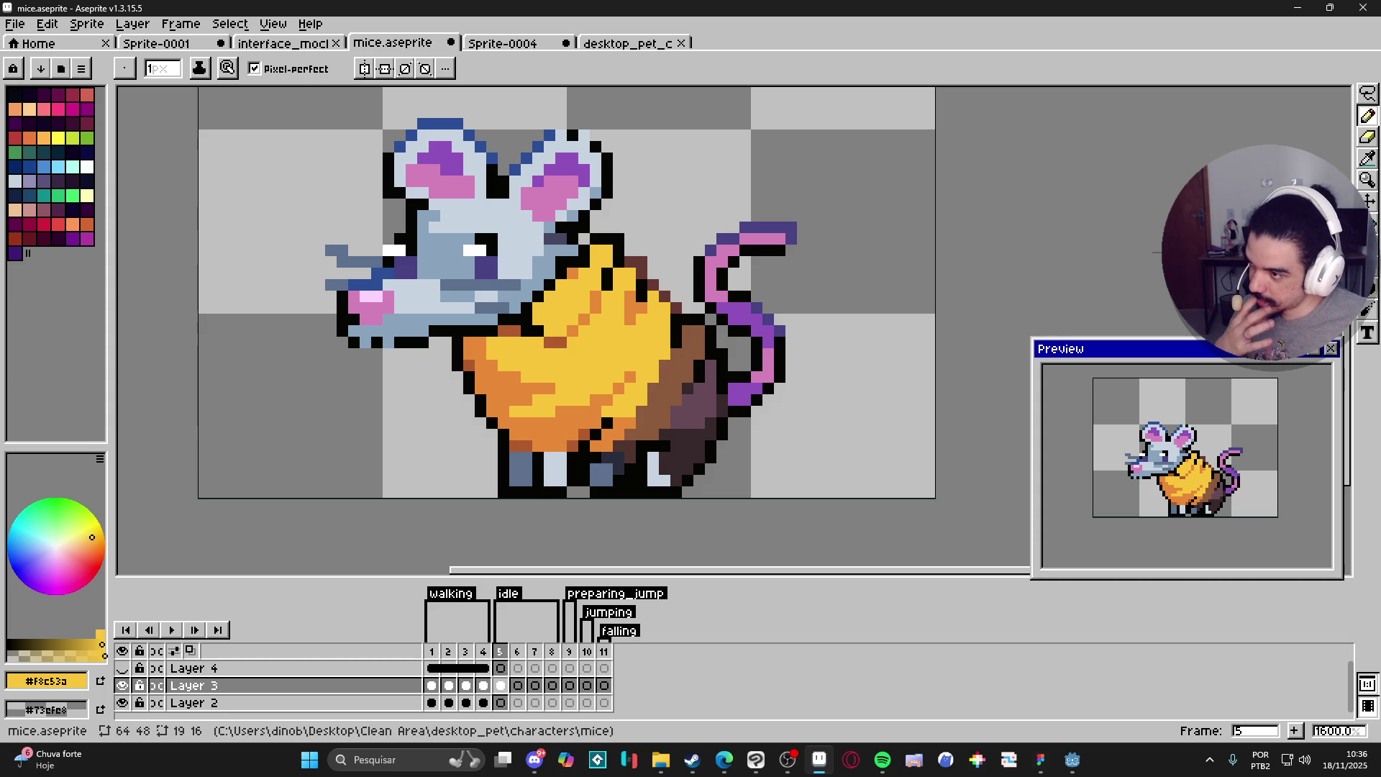
key("alt+Tab")
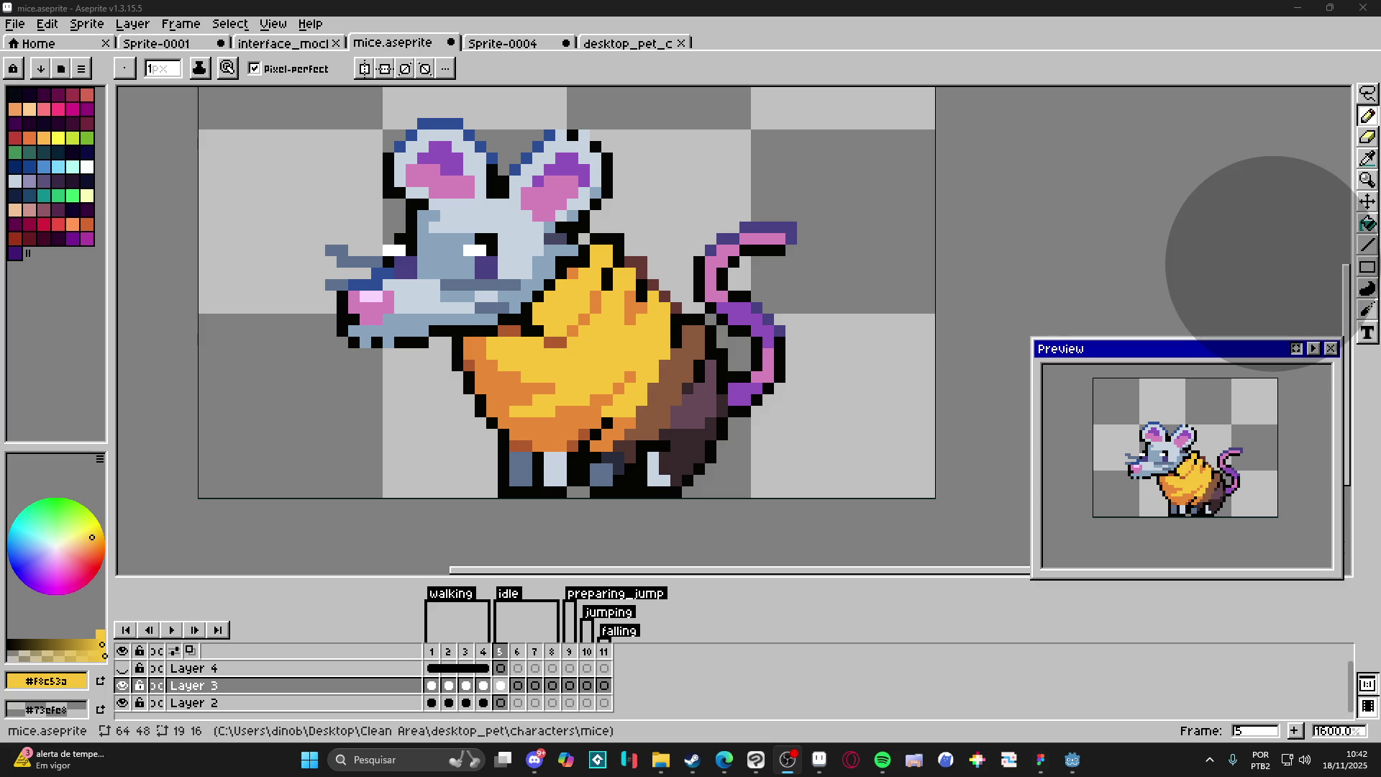
Step: Bring Discord up over Aseprite from the taskbar
left_click(824, 6)
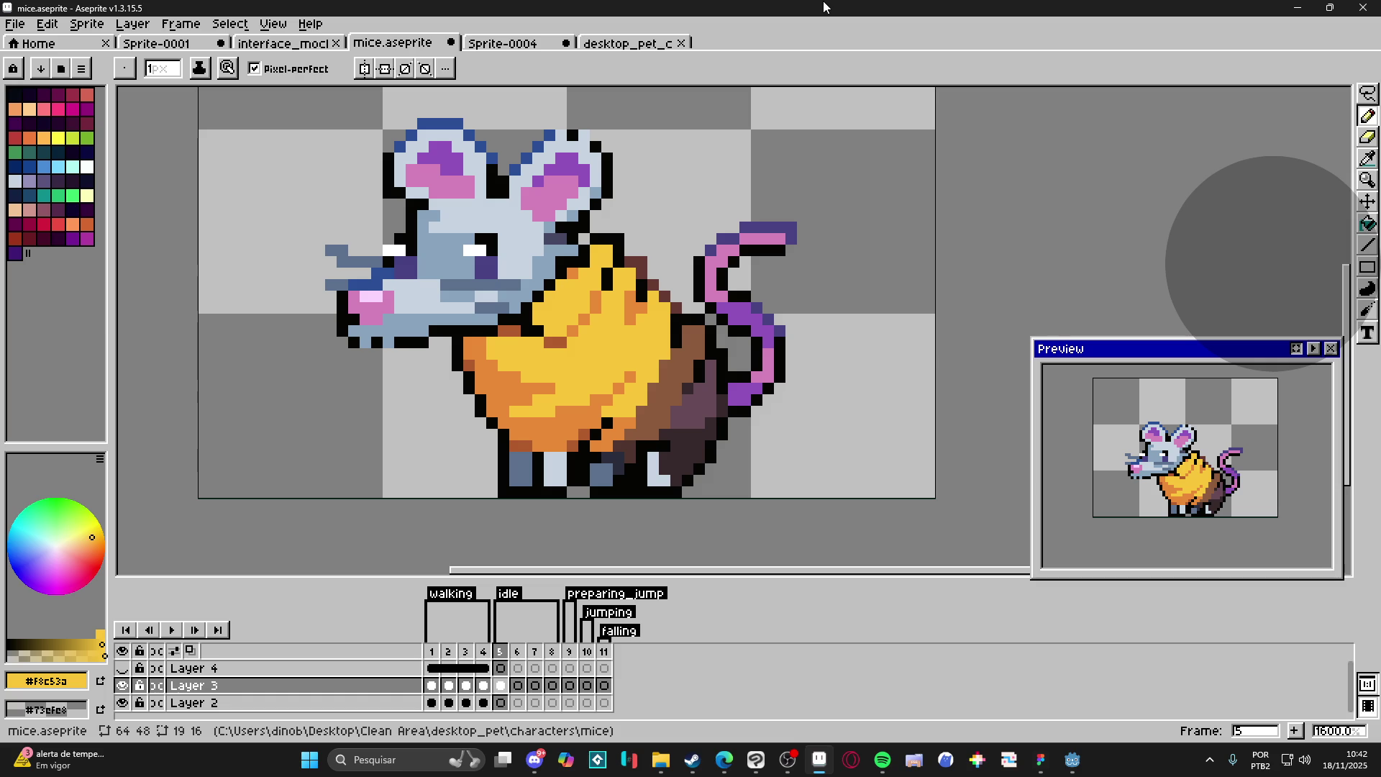
left_click(534, 760)
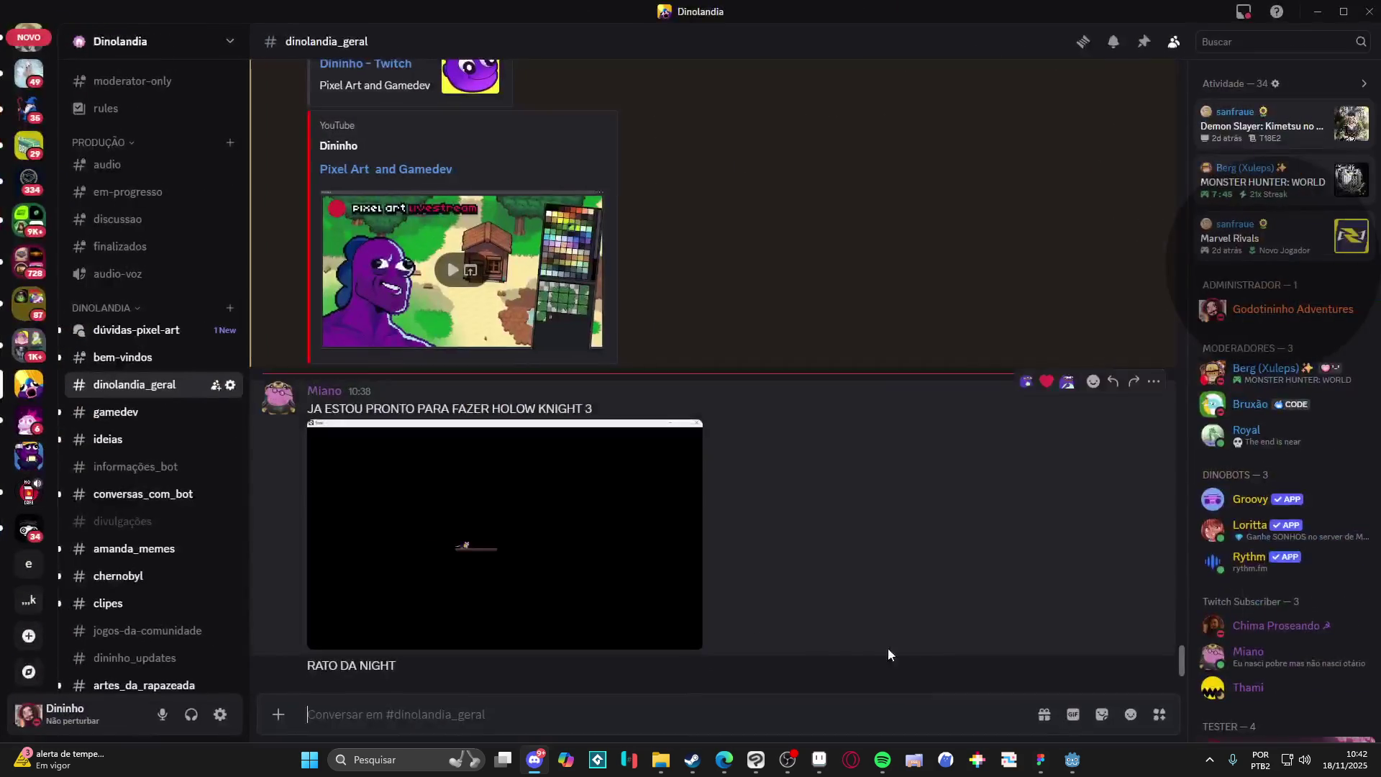
left_click(672, 563)
right_click(705, 360)
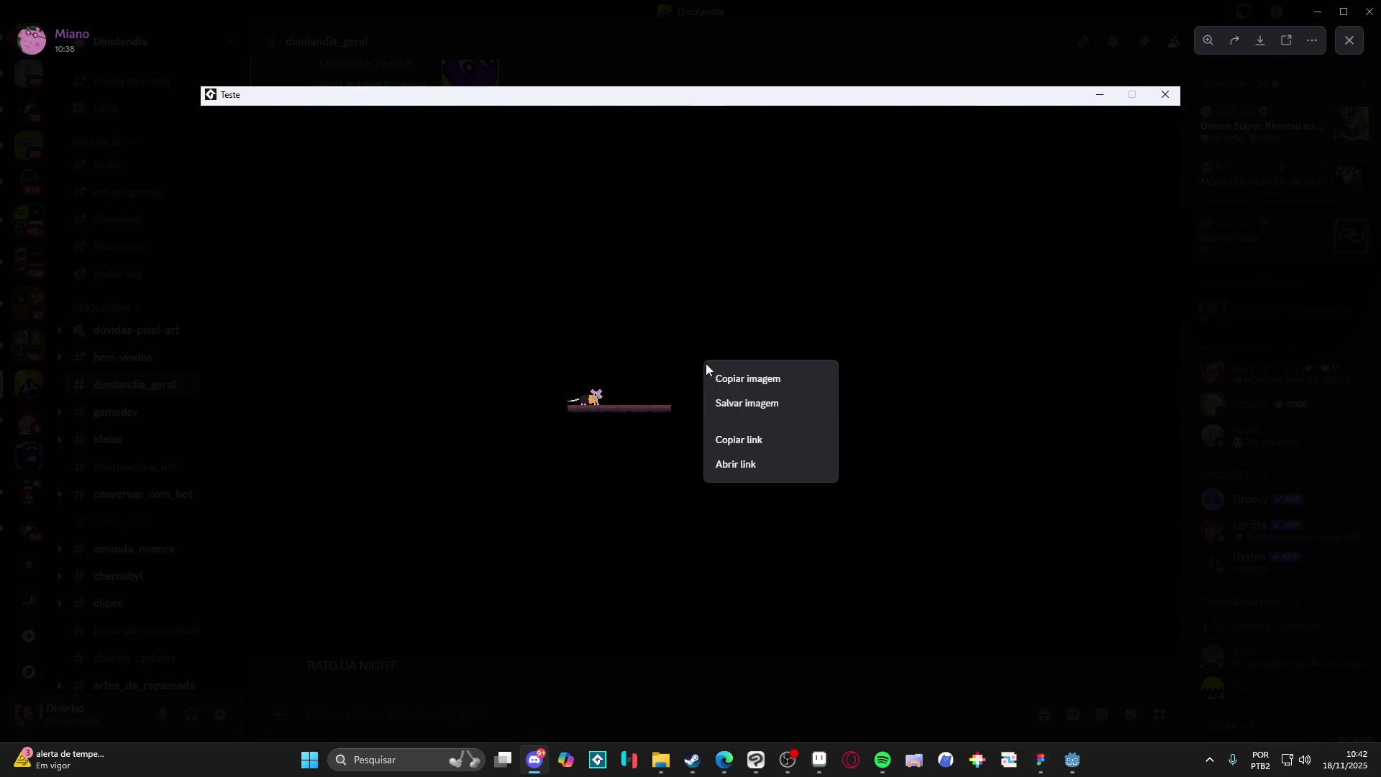
left_click(805, 305)
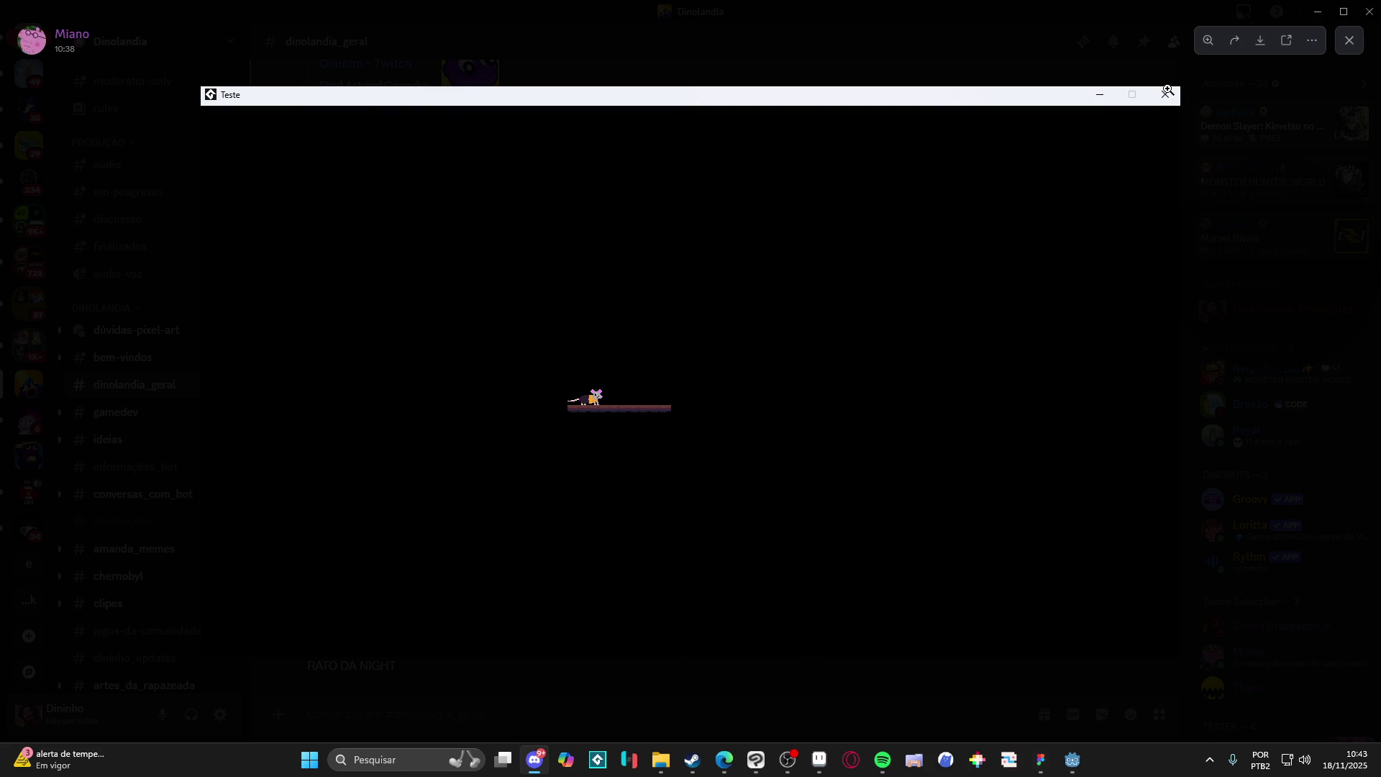
left_click(1349, 42)
left_click(1322, 15)
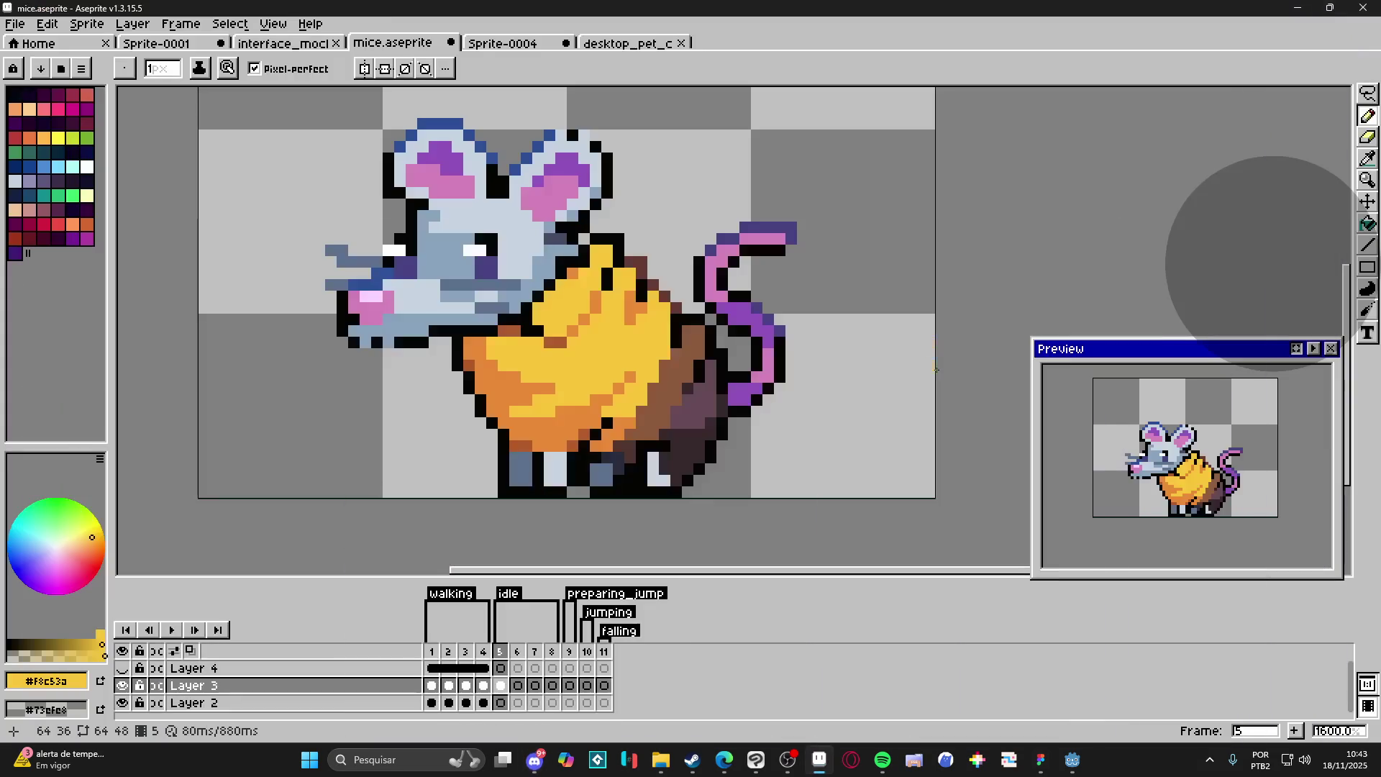
Step: Zoom out one step, recentre the mouse, and show walking frame 2
scroll(633, 302, "down", 1)
left_click_drag(633, 302, 631, 364)
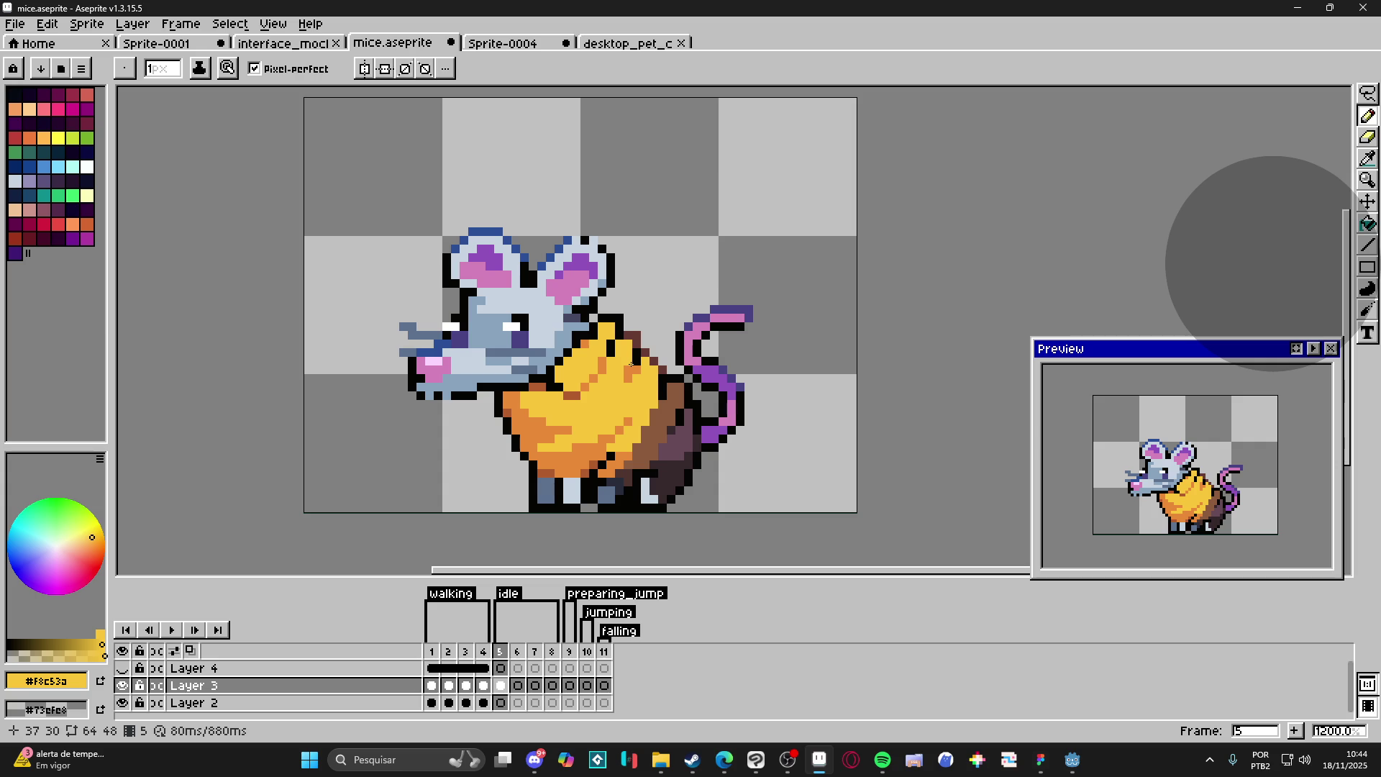
left_click(449, 703)
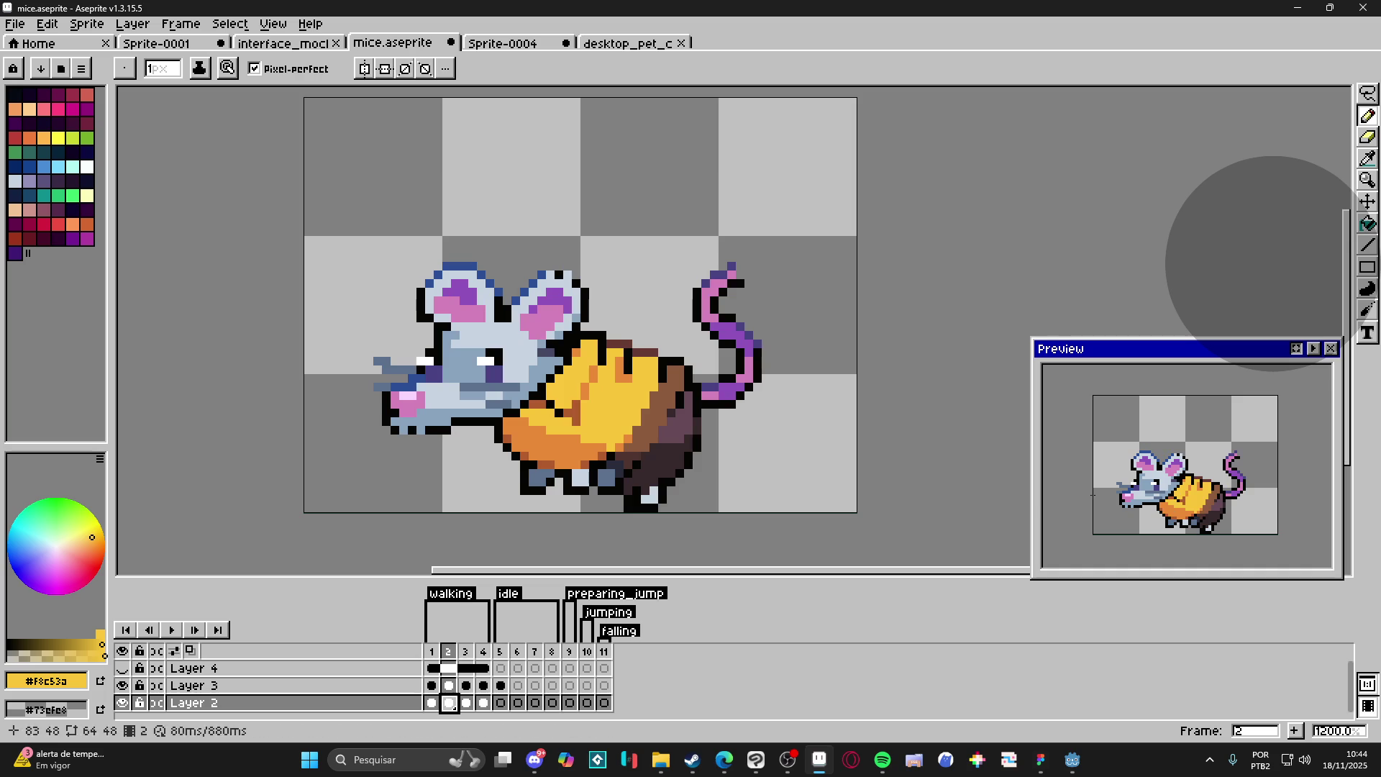
Step: Play the mouse animation in the preview, then return to idle frame 5
left_click(1314, 348)
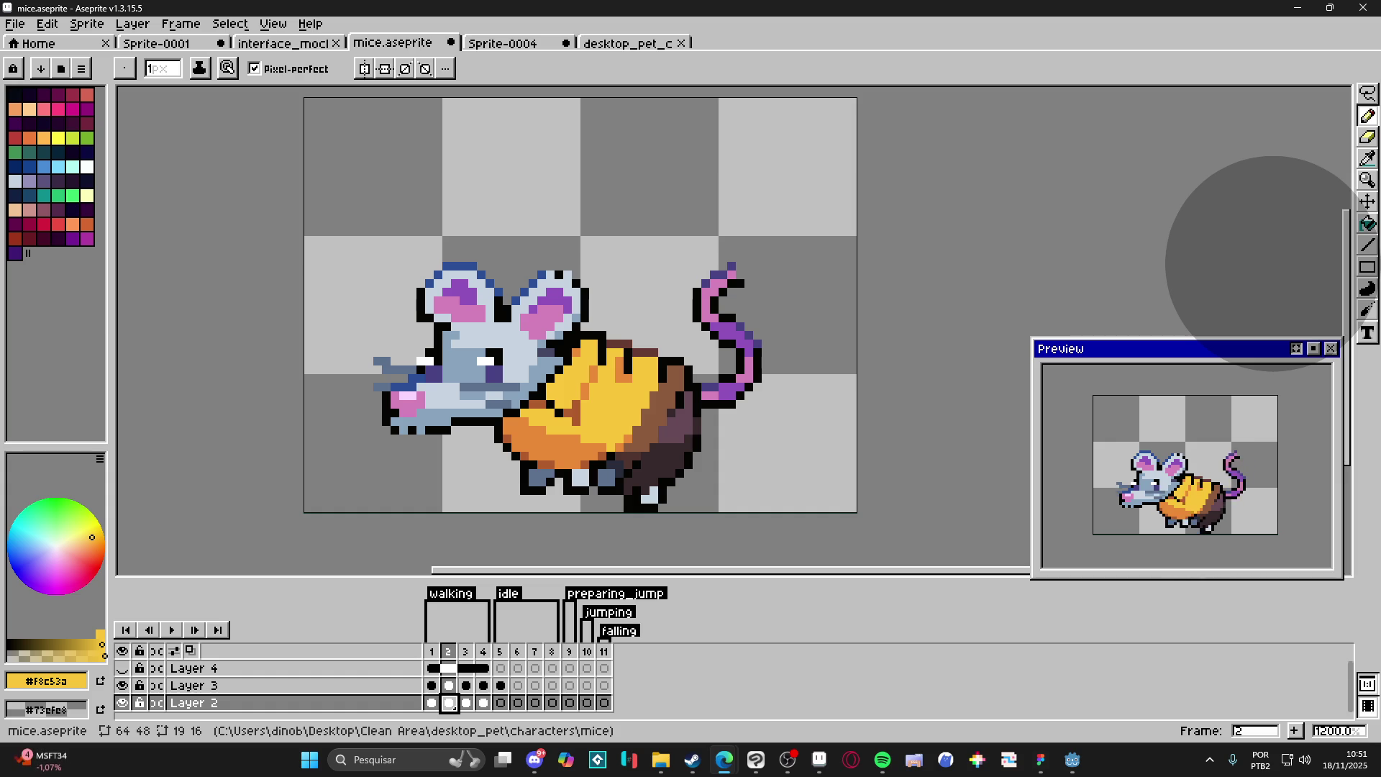
left_click(501, 652)
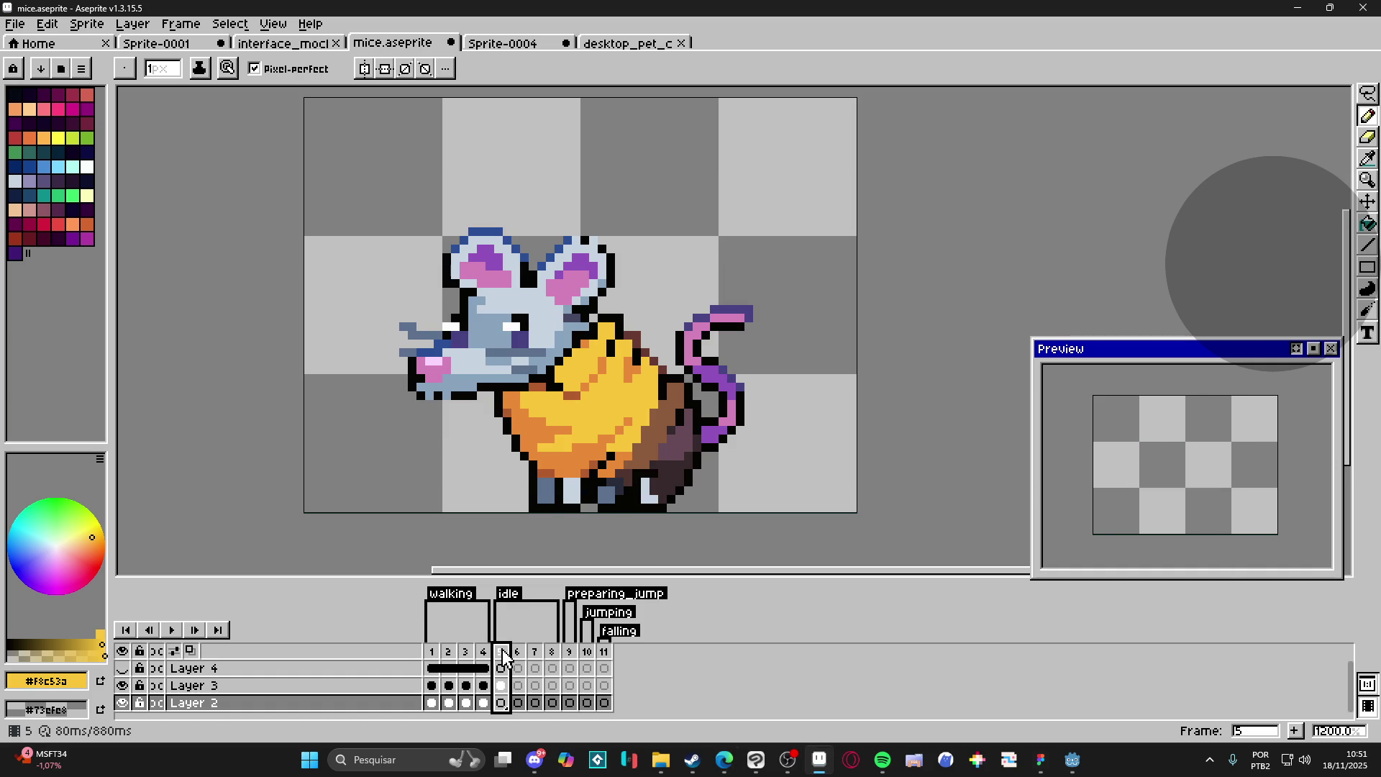
Step: Marquee-select the curled tail on Layer 3 in idle frame 5 and delete it
key("v")
left_click(741, 432, "ctrl")
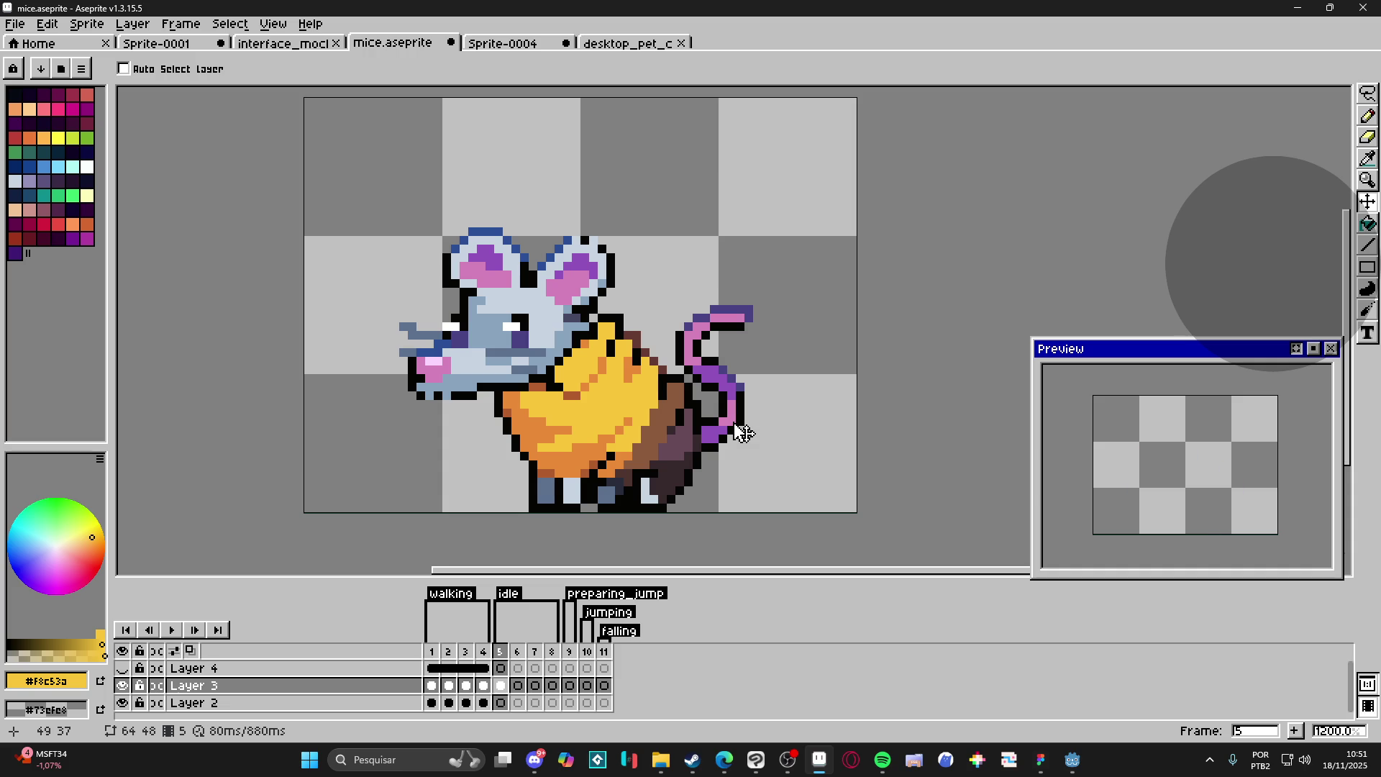
key("m")
left_click_drag(824, 234, 663, 378)
left_click_drag(778, 469, 701, 375)
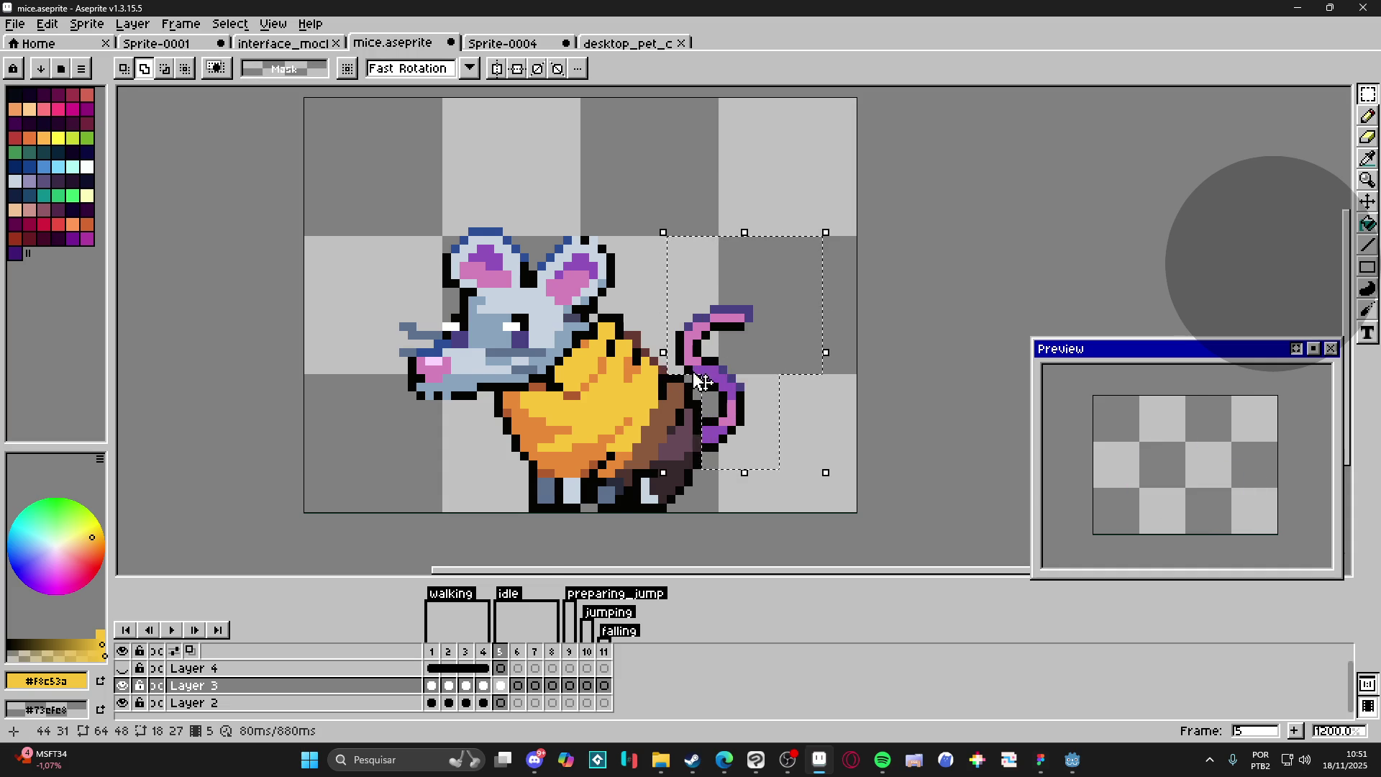
scroll(698, 378, "up", 3)
scroll(728, 399, "down", 3)
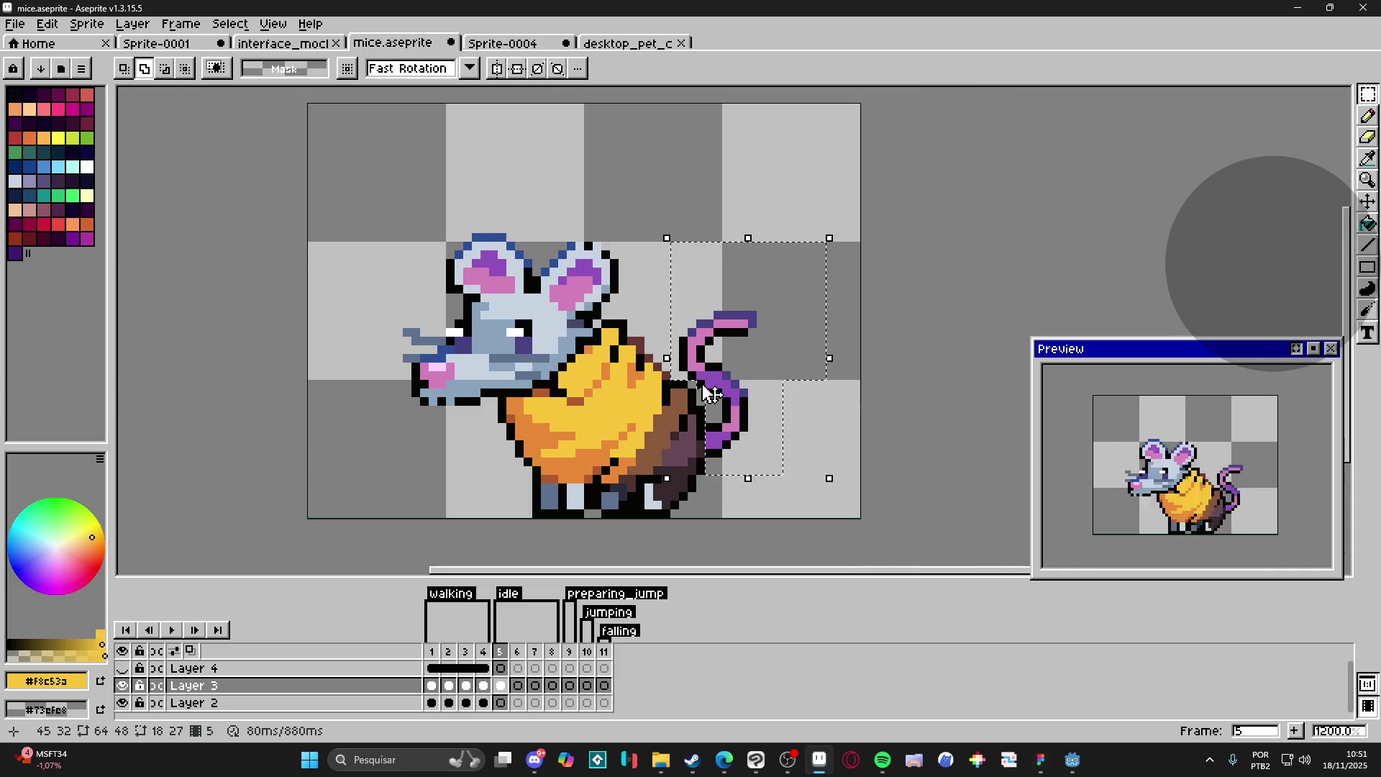
key("v")
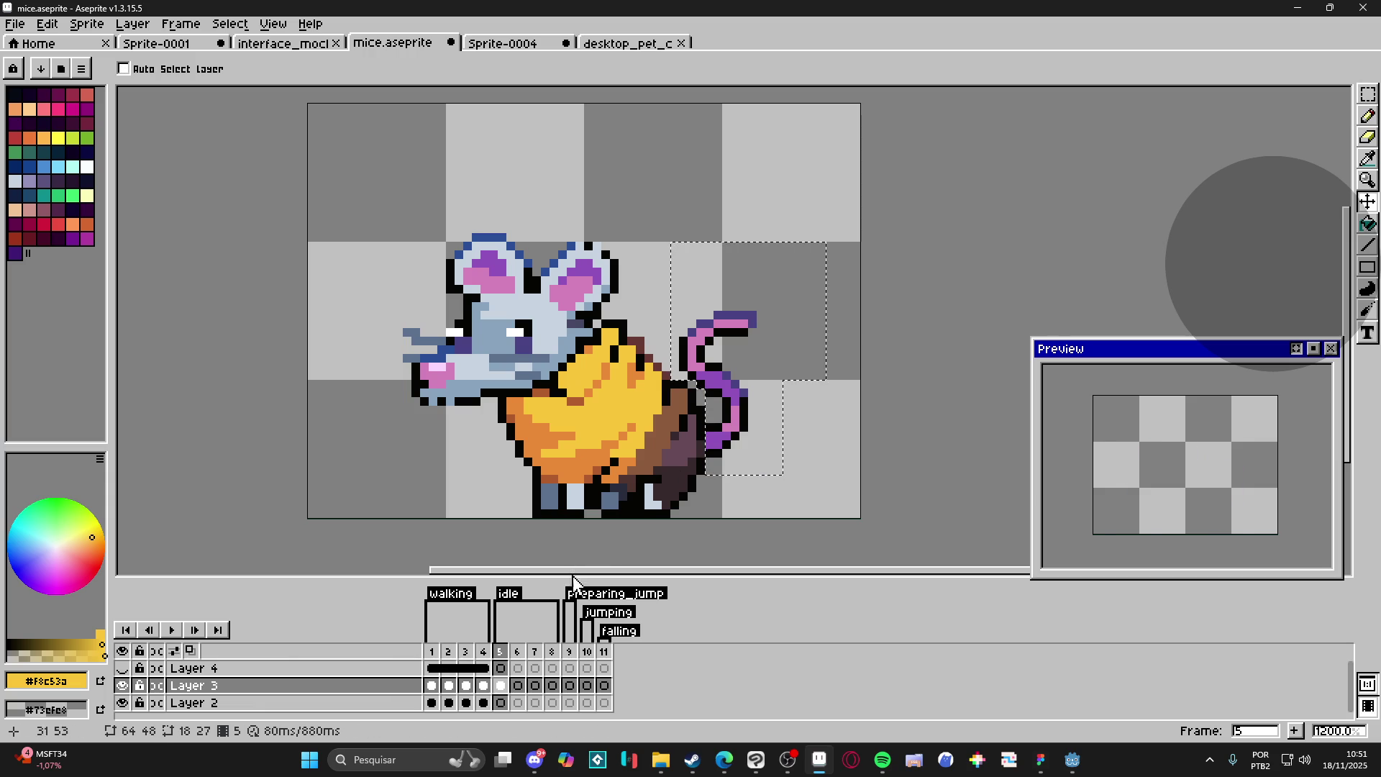
key("Delete")
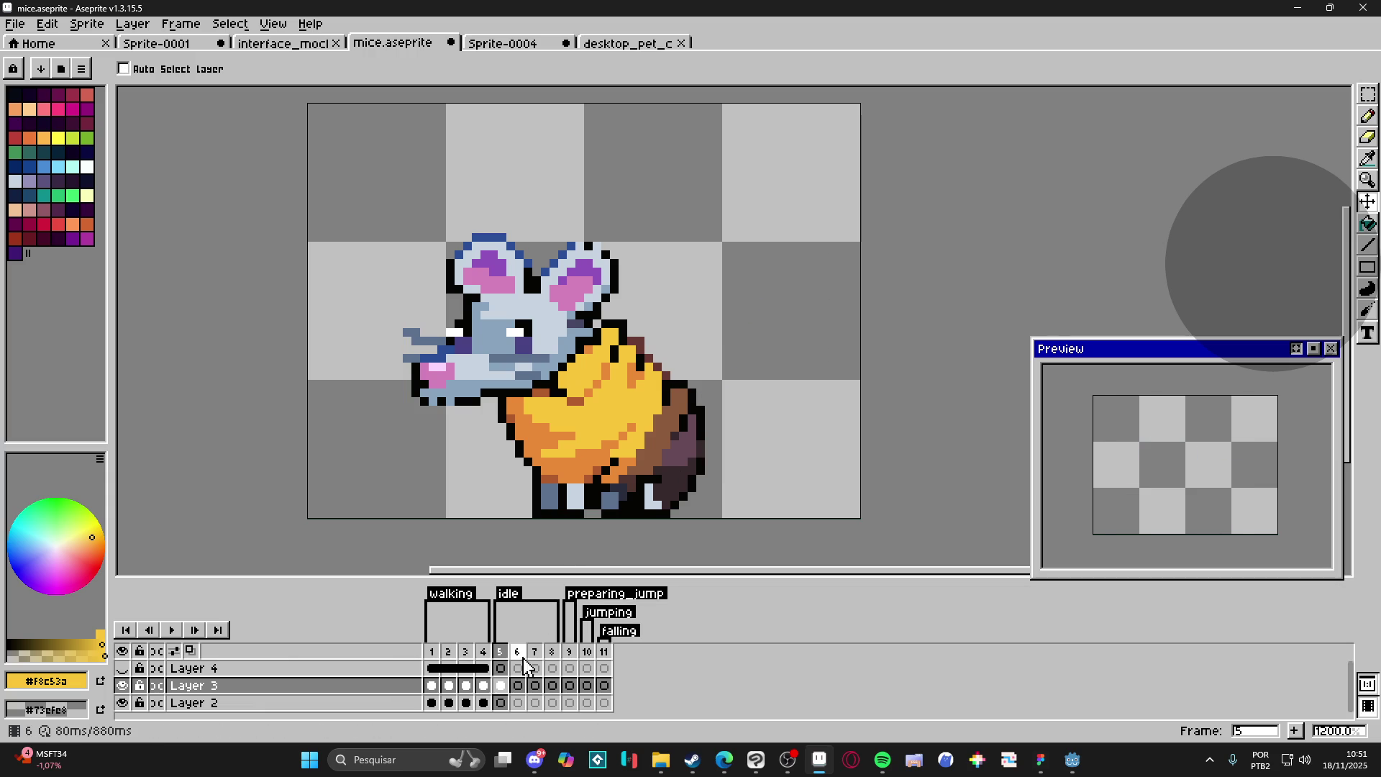
Step: Undo the stray cel copy into frames 1-4 and move to walking frame 1
left_click(483, 685)
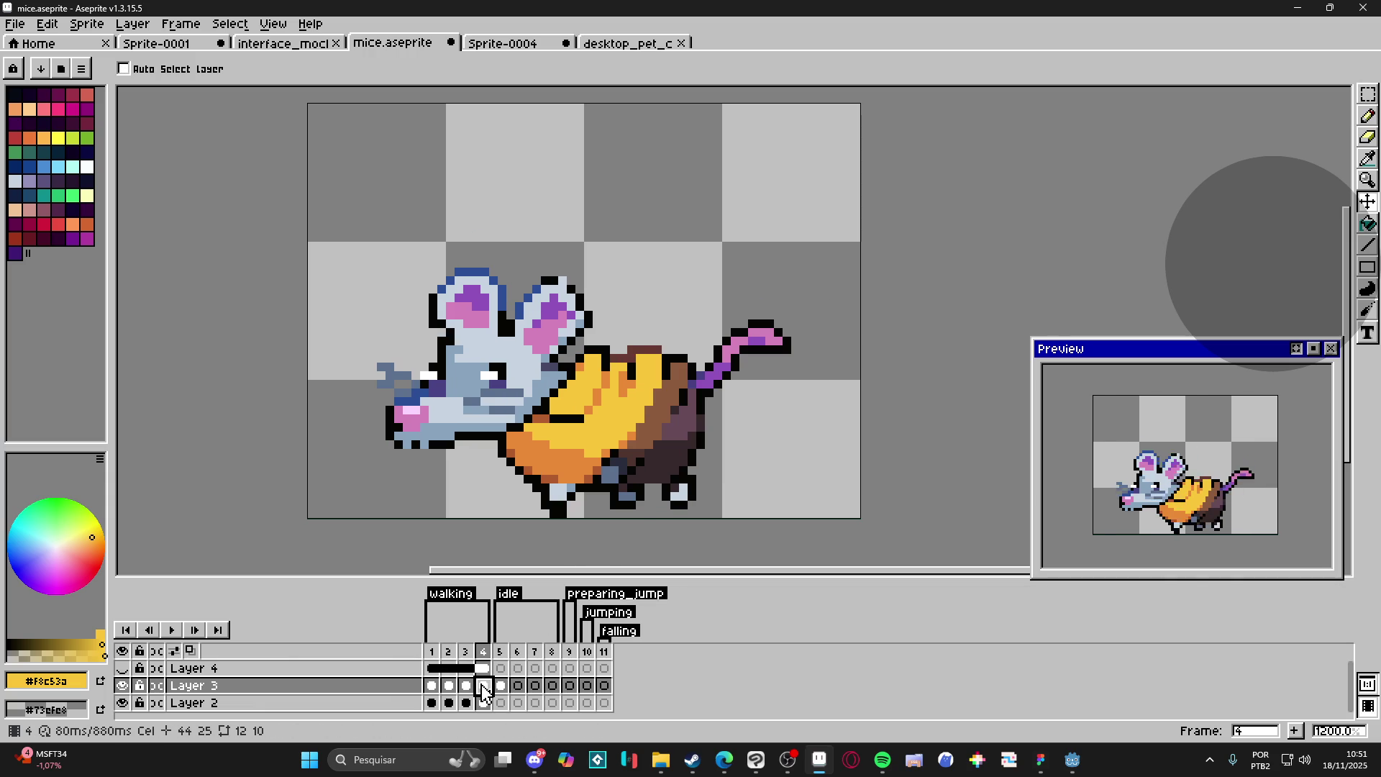
mouse_move(486, 692)
left_mouse_down()
mouse_move(432, 696)
mouse_move(555, 676)
left_mouse_up()
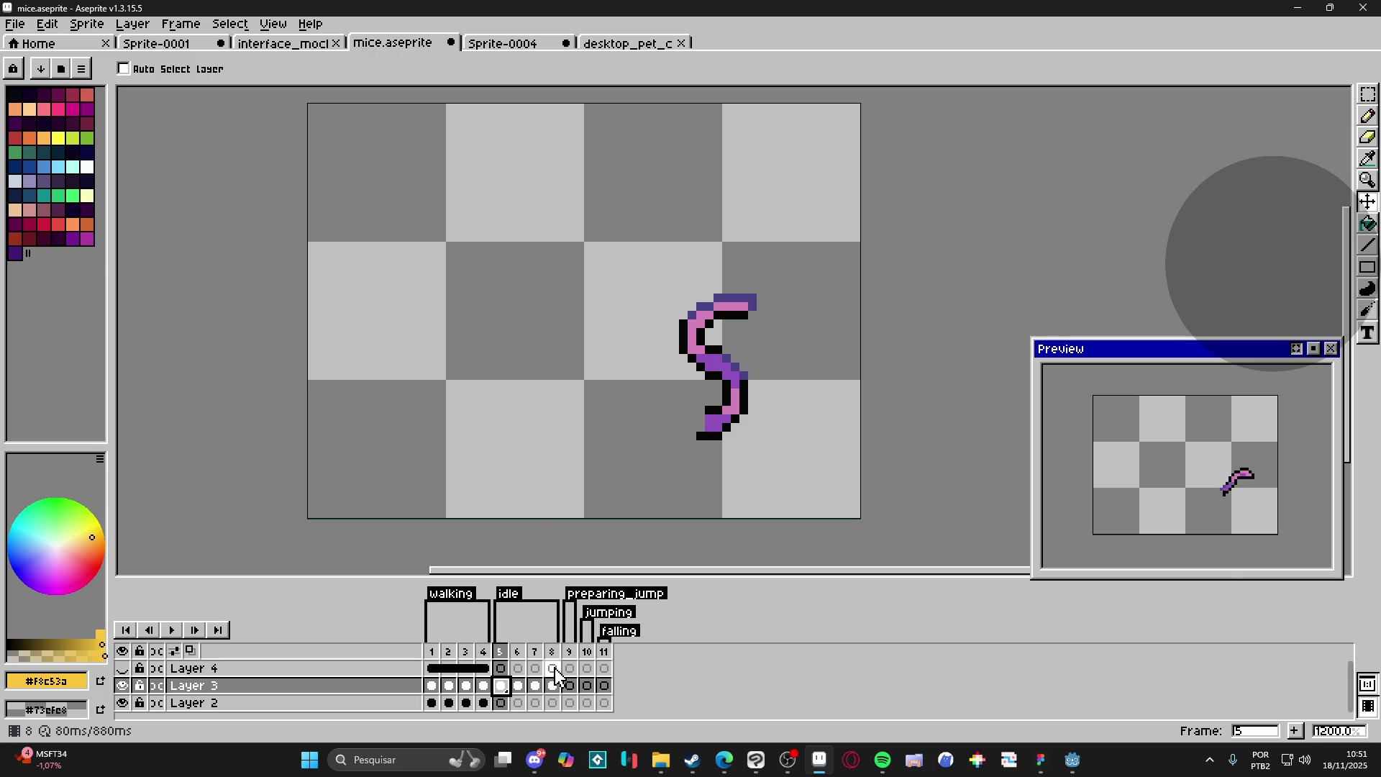
key("ctrl+z")
key("ctrl+z")
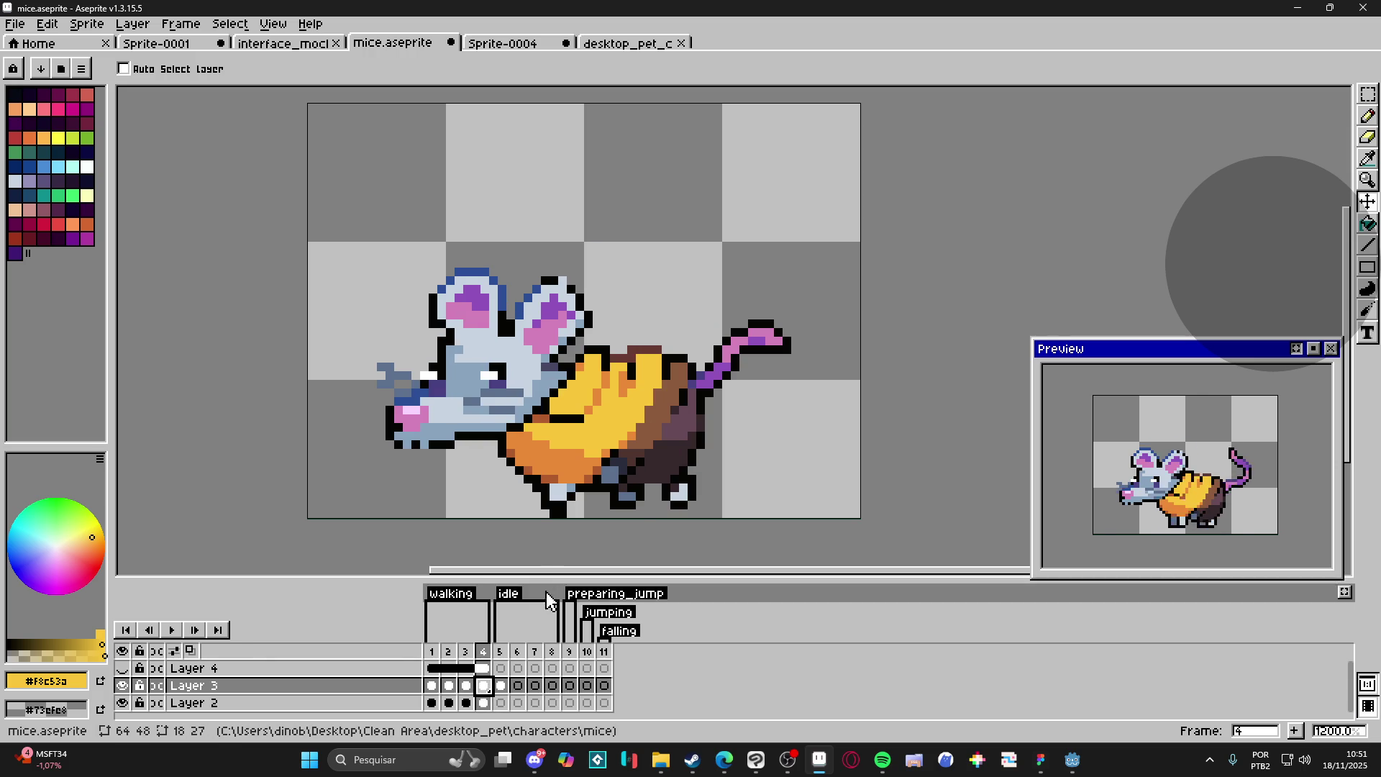
left_click(431, 685)
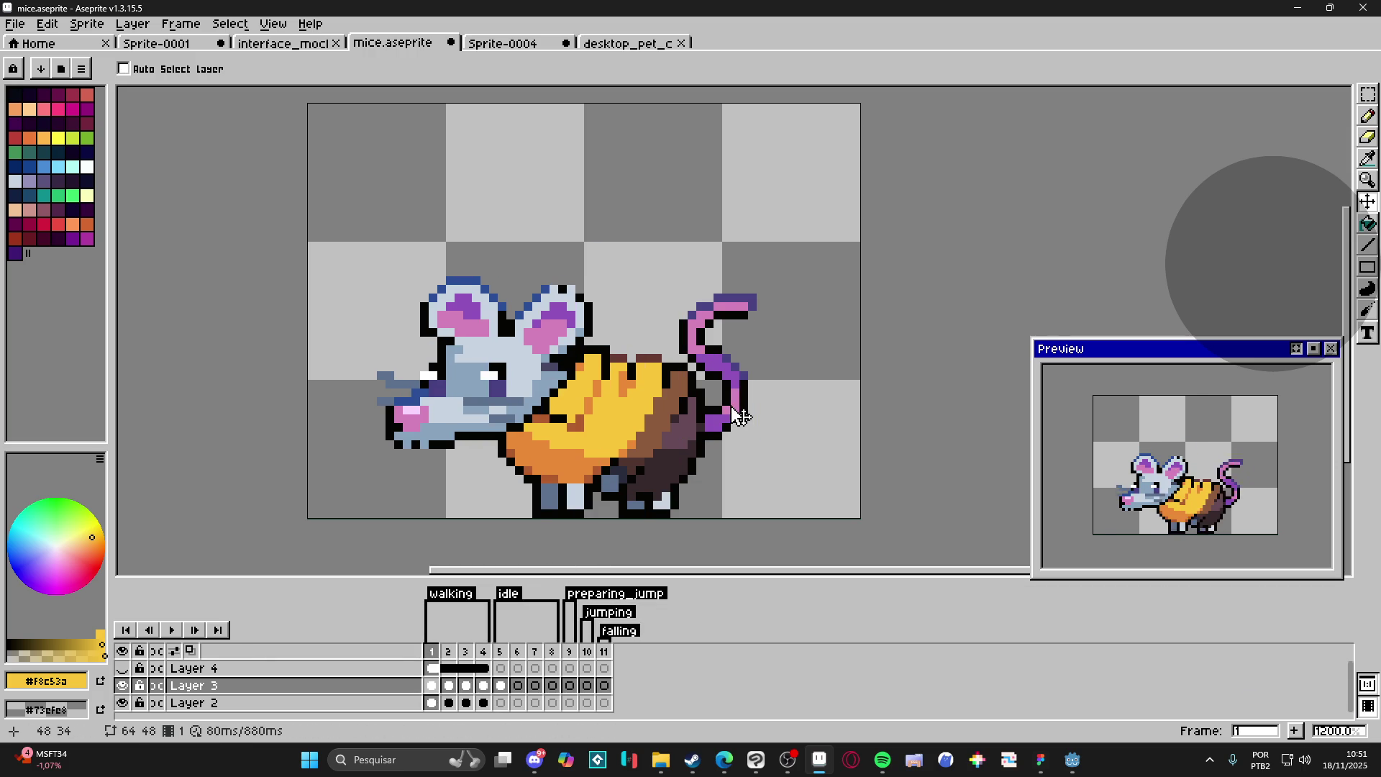
scroll(740, 416, "right", 2)
scroll(745, 414, "left", 3)
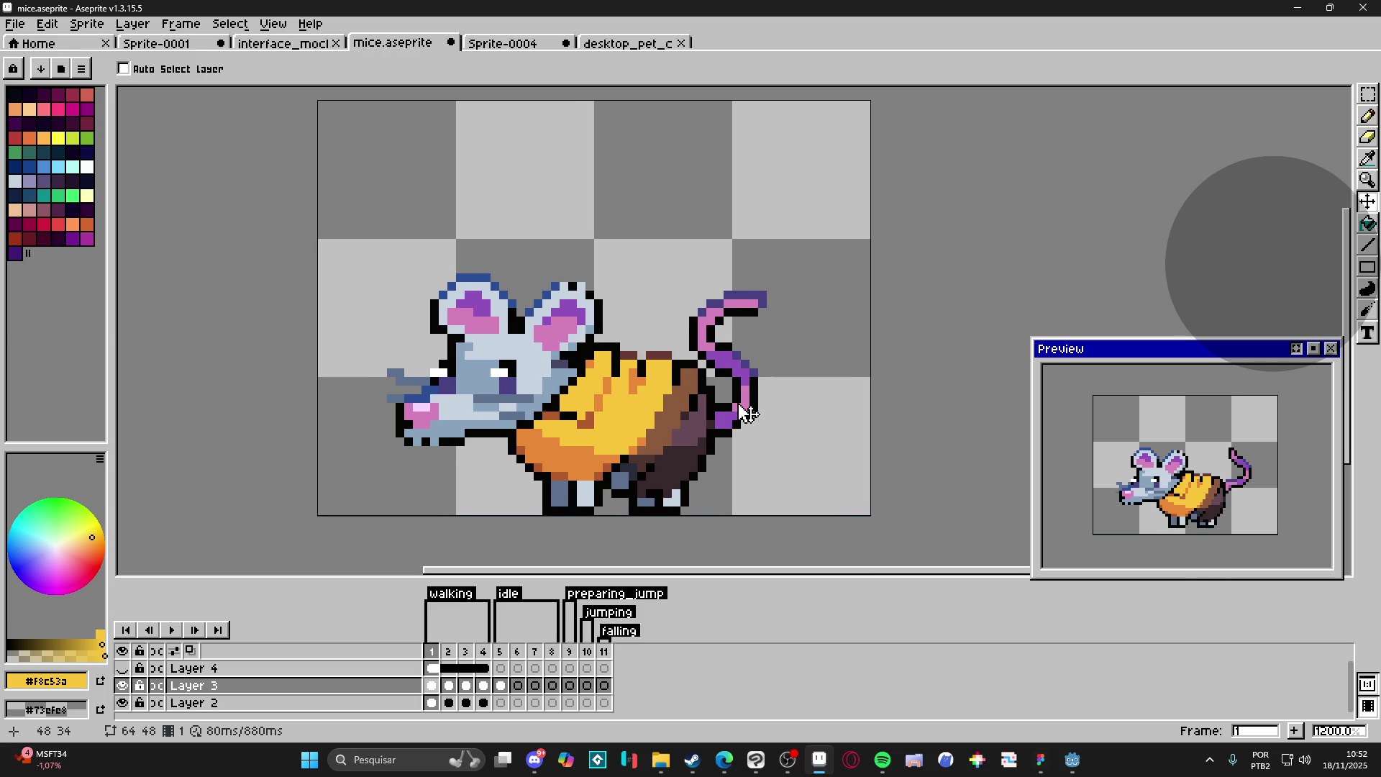
key("m")
scroll(715, 360, "up", 1)
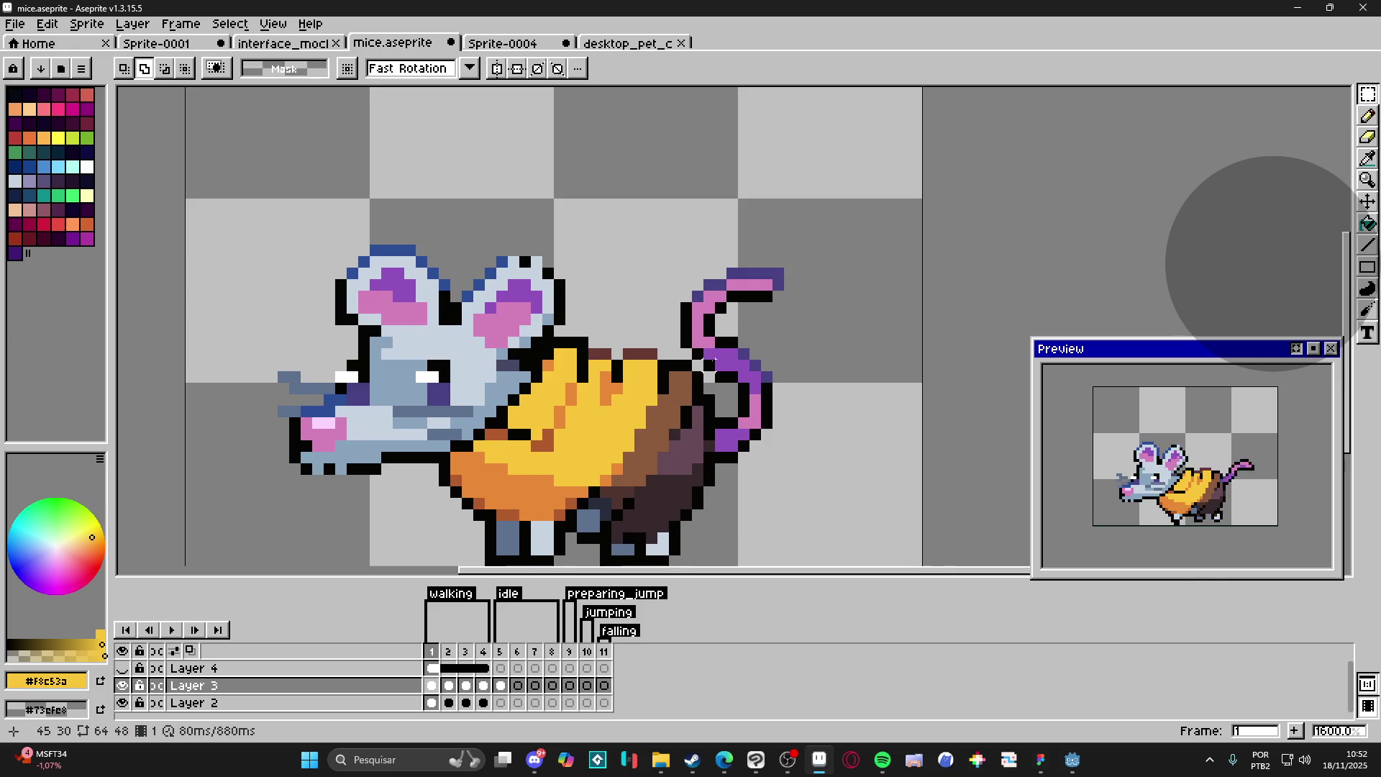
Step: Select the whole curled tail from walking frame 1 and cut it
left_click_drag(681, 223, 801, 331)
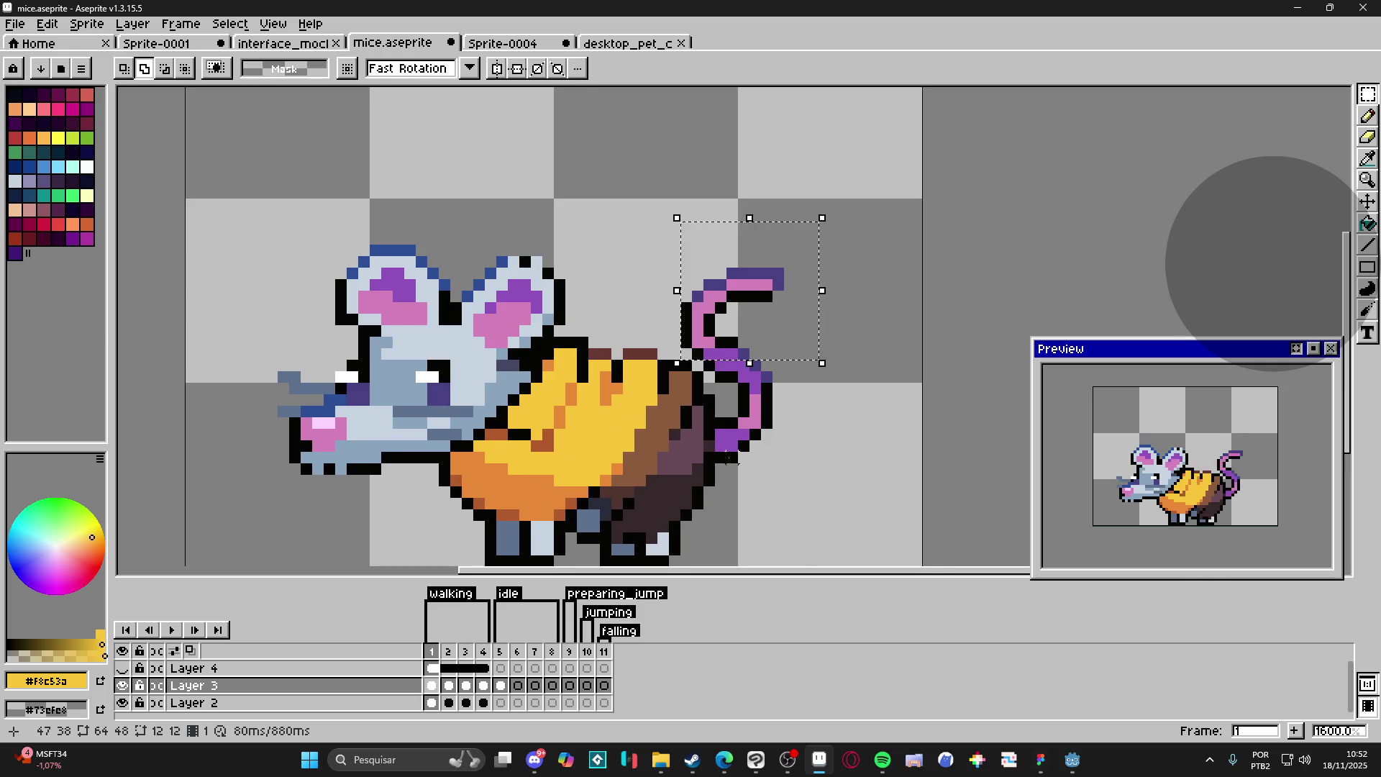
left_click_drag(715, 472, 813, 330)
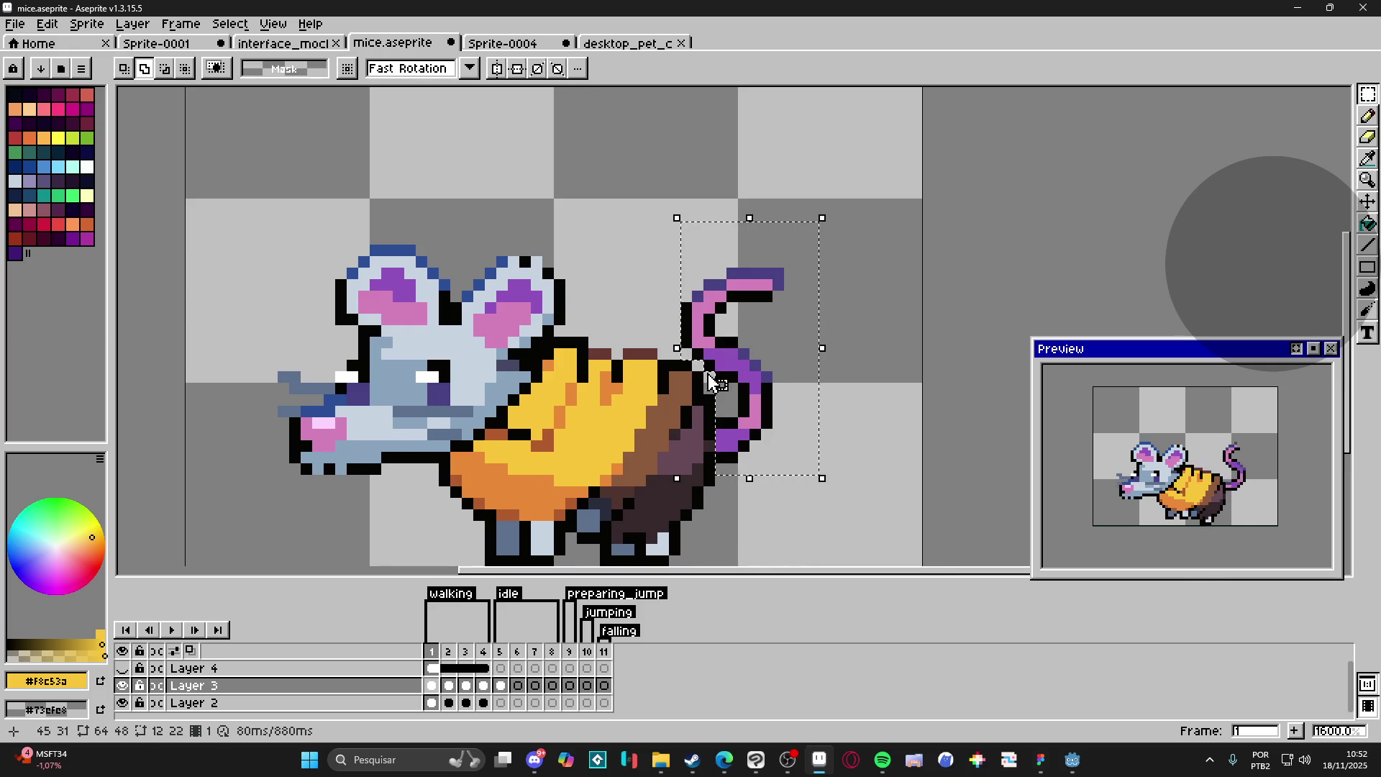
left_click(500, 685)
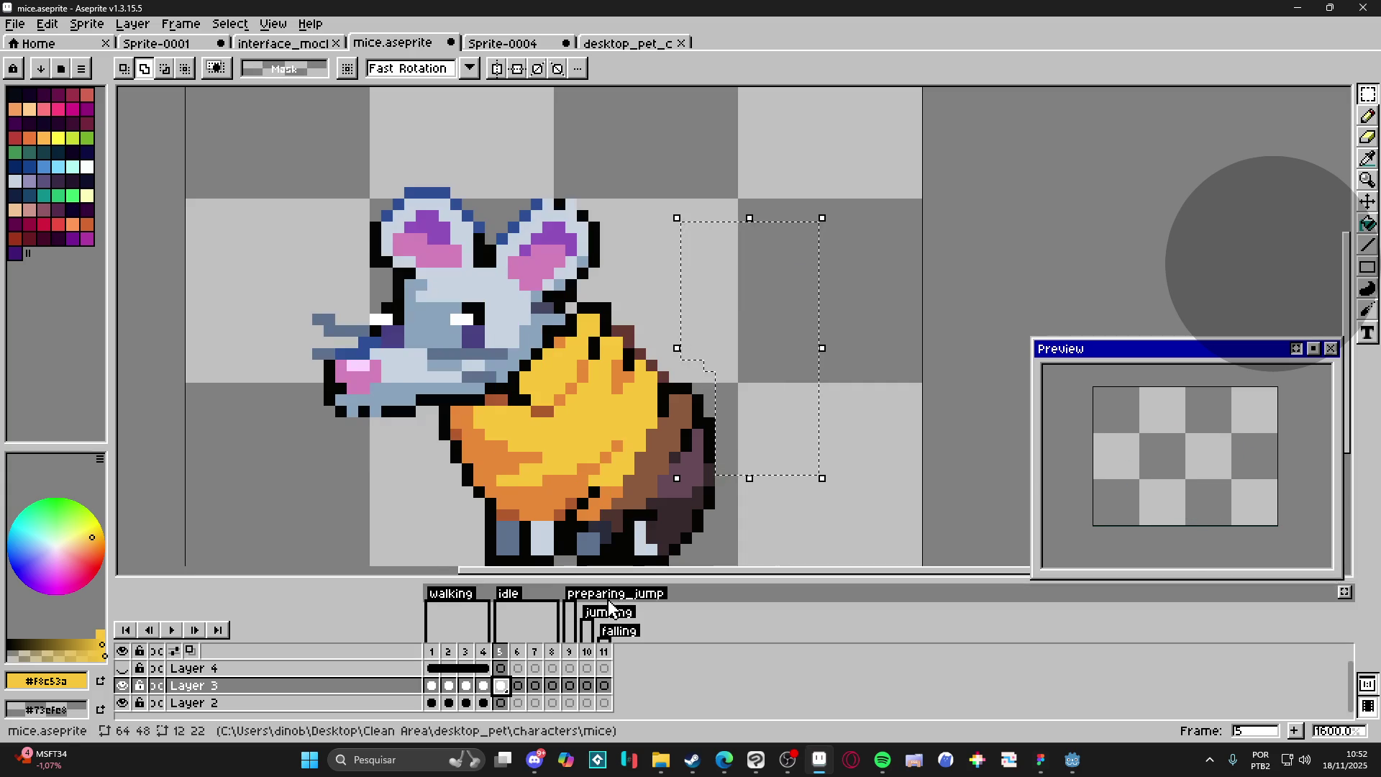
left_click(764, 464)
key("ctrl+x")
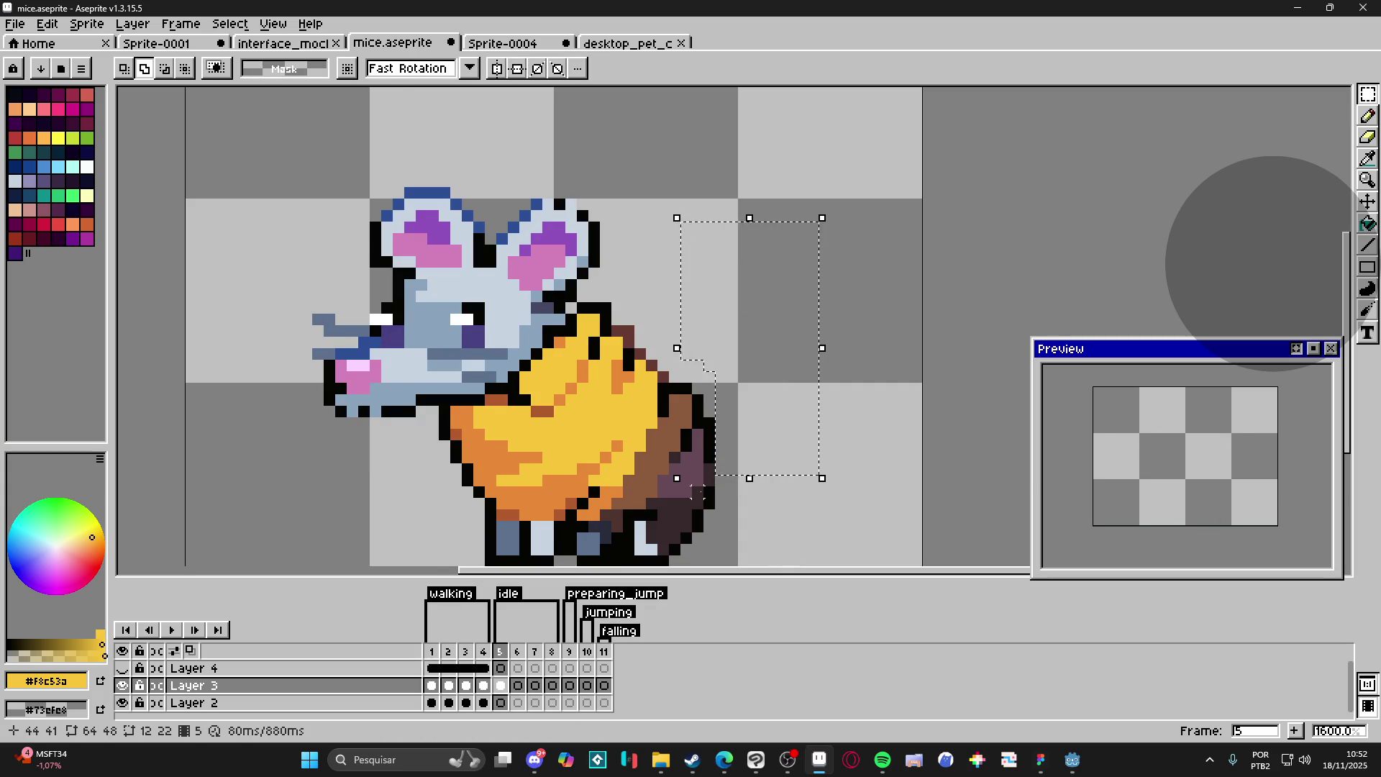
Step: Paste the tail onto a new Layer 5 in frame 5, nudge it down one pixel, and commit
key("shift+n")
left_click(501, 685)
left_click(663, 480)
scroll(663, 480, "down", 2)
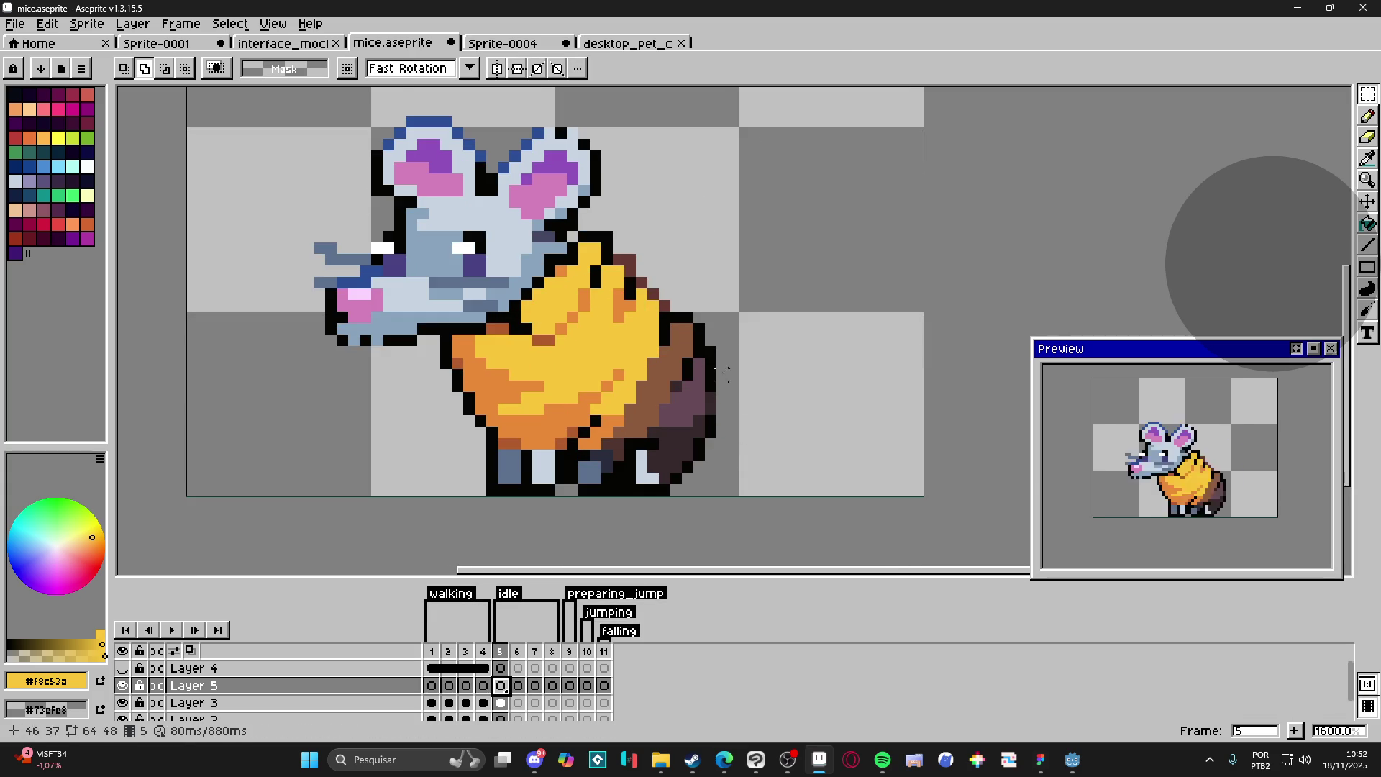
key("ctrl+v")
left_click_drag(757, 355, 760, 371)
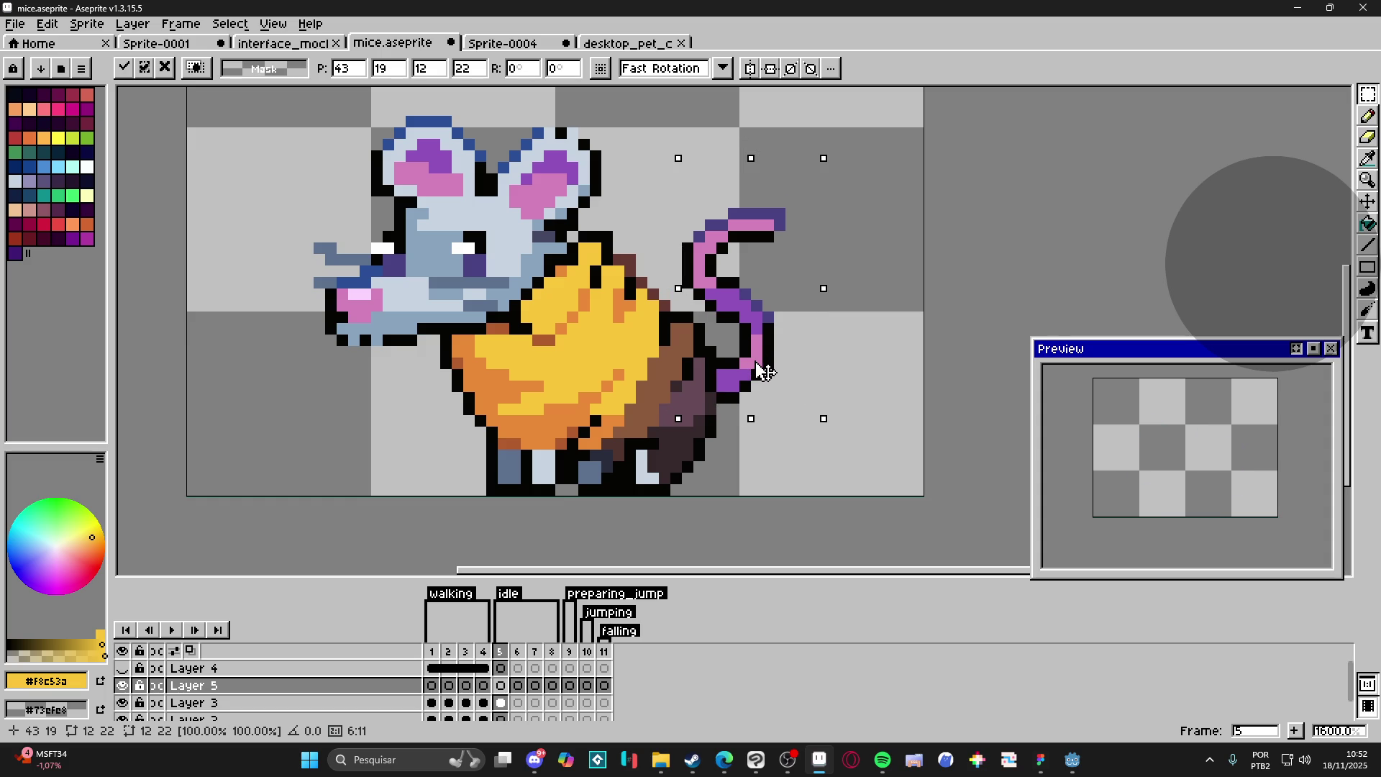
key("Return")
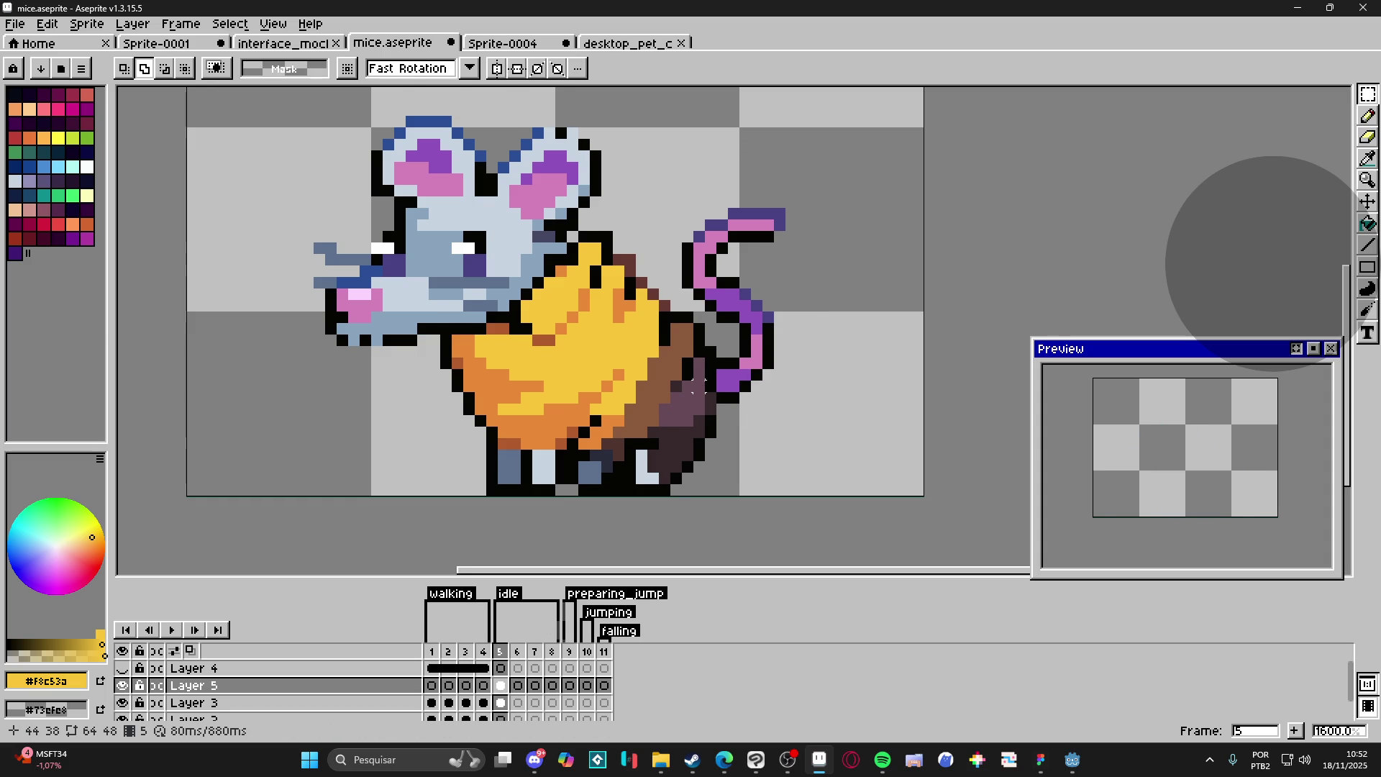
scroll(705, 359, "down", 1)
scroll(705, 359, "down", 2)
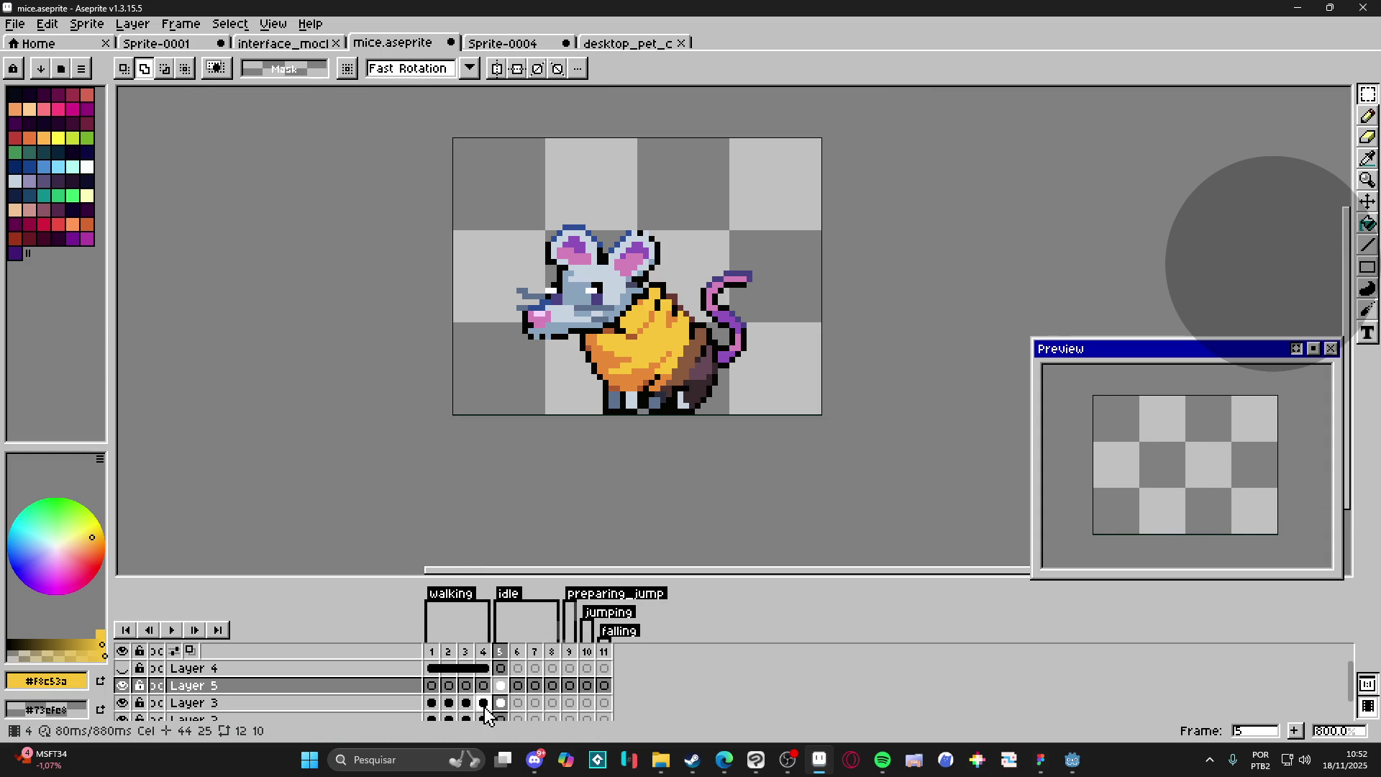
Step: On walking frame 2, add two near-black pixels to the tail outline
left_click(436, 705)
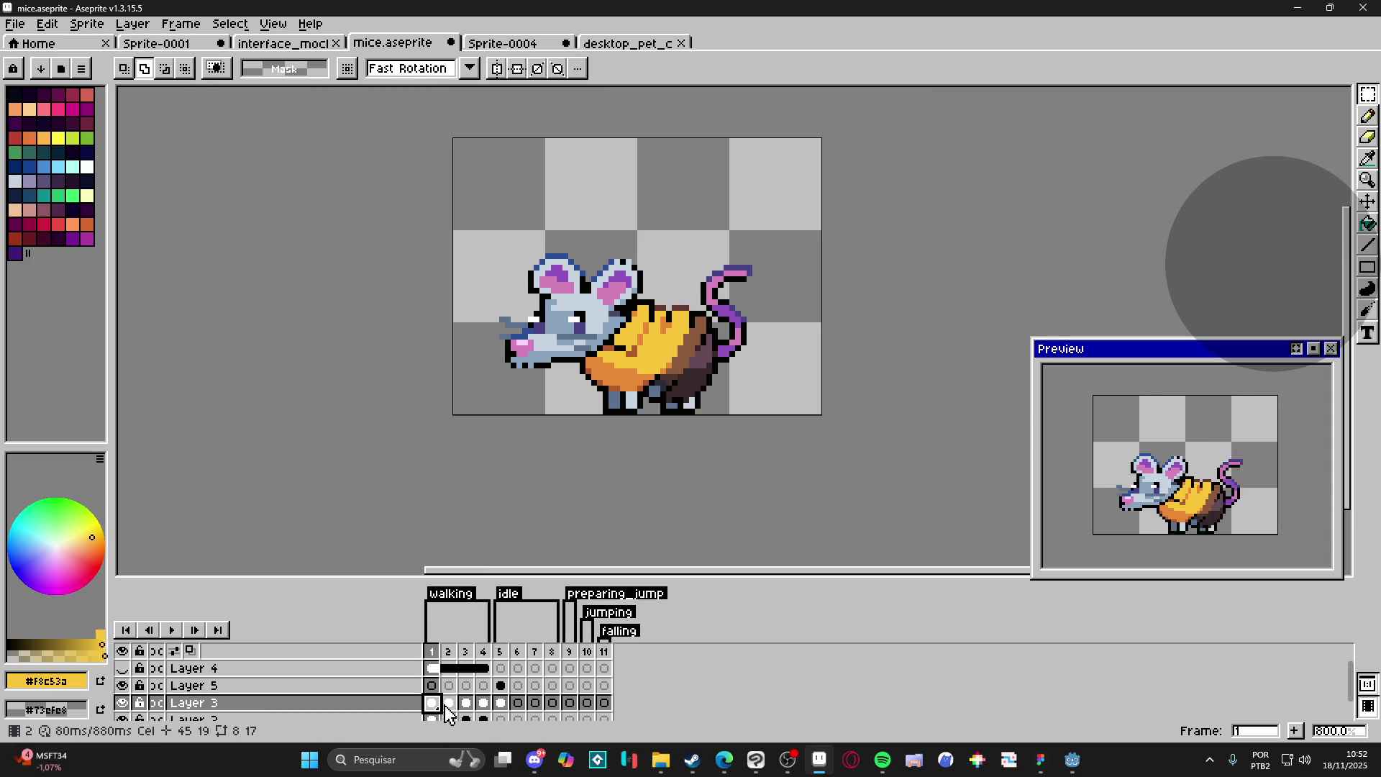
left_click(448, 704)
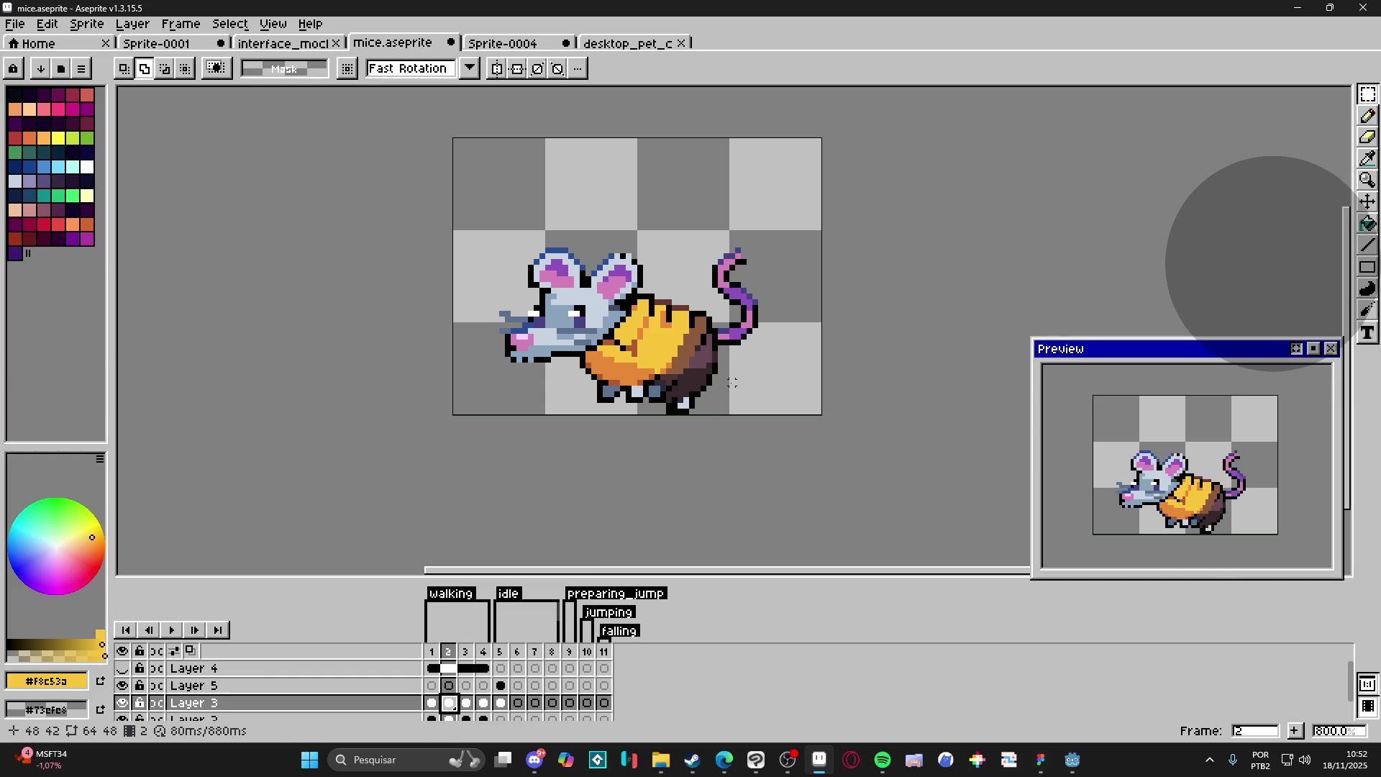
scroll(724, 325, "up", 5)
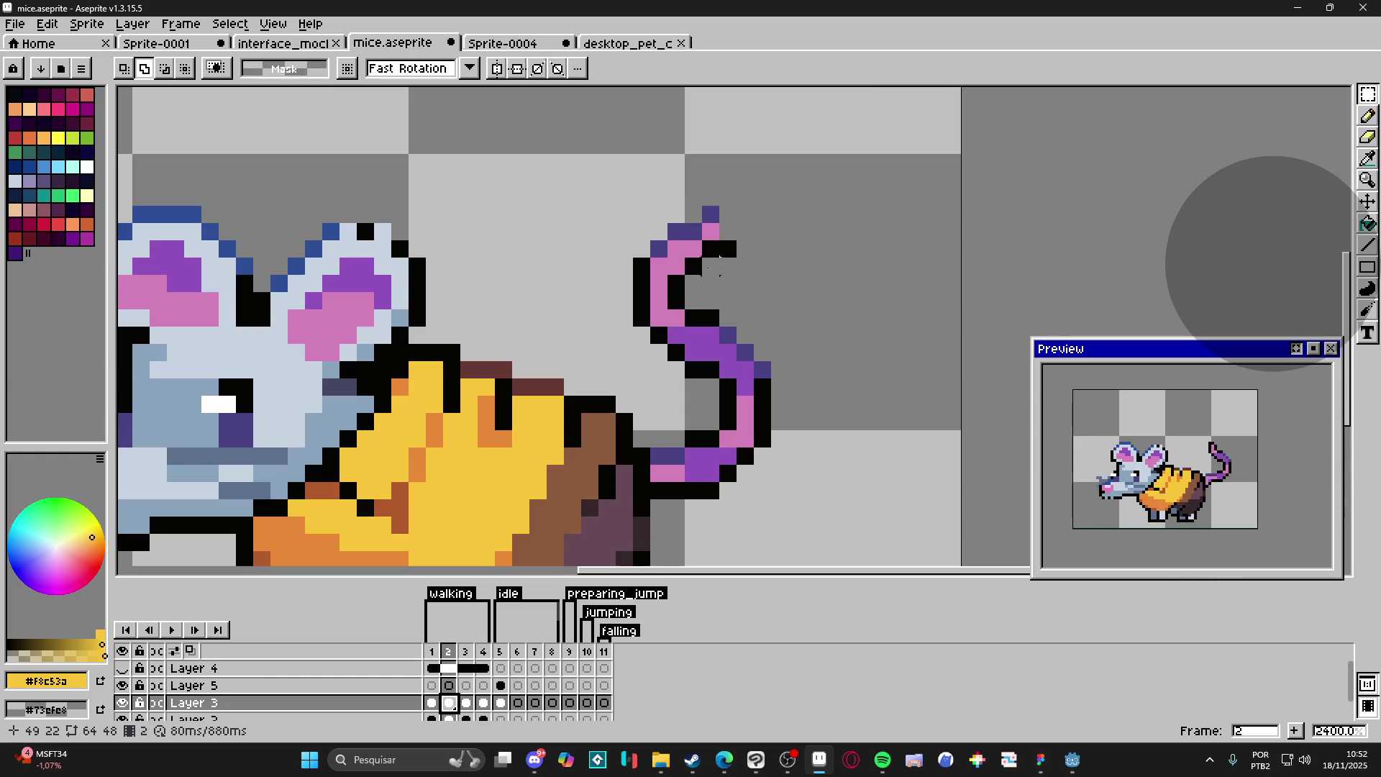
key("b")
left_click(729, 232, "alt")
left_click(727, 215)
left_click(744, 249)
scroll(722, 299, "down", 5)
left_click_drag(723, 299, 705, 334)
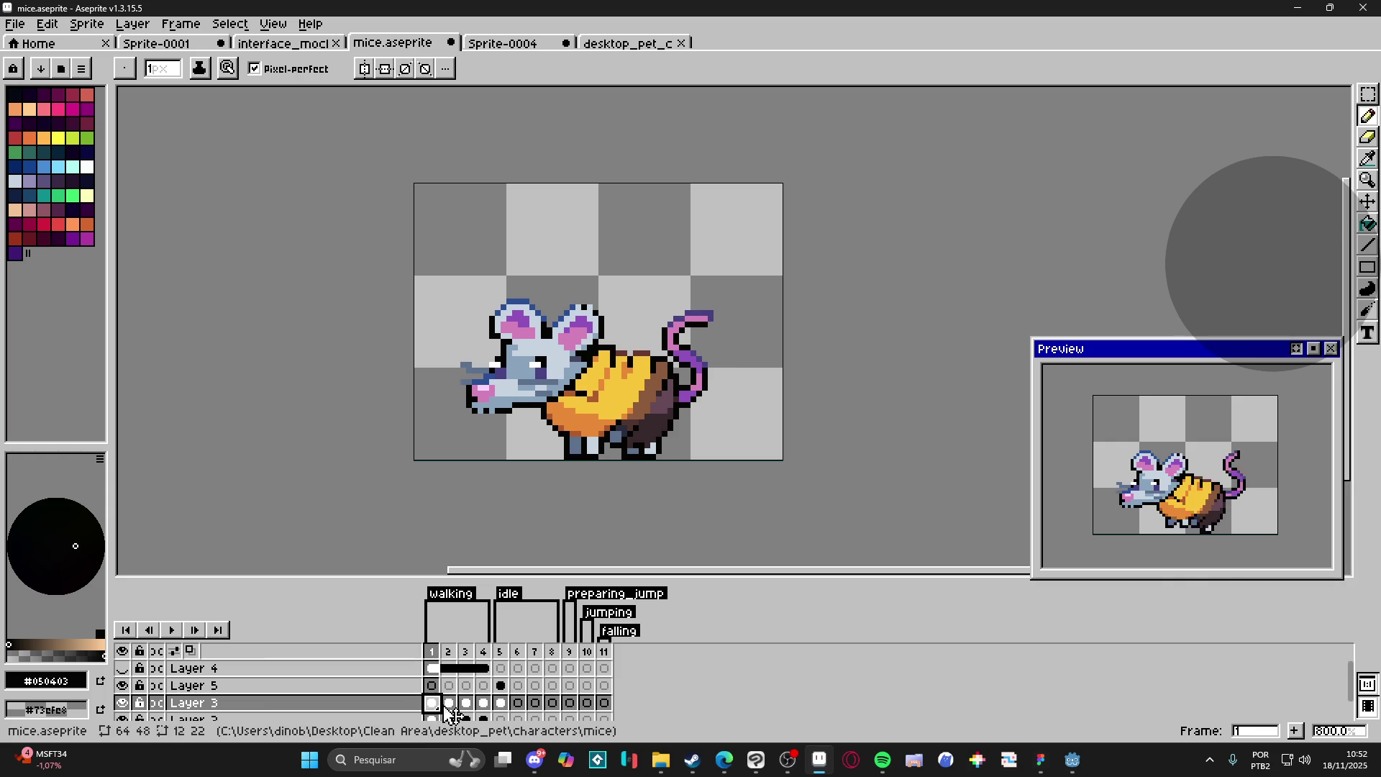
Step: Marquee-select the tail on walking frame 2, then view idle frame 6 zoomed out
scroll(711, 374, "up", 1)
key("v")
key("m")
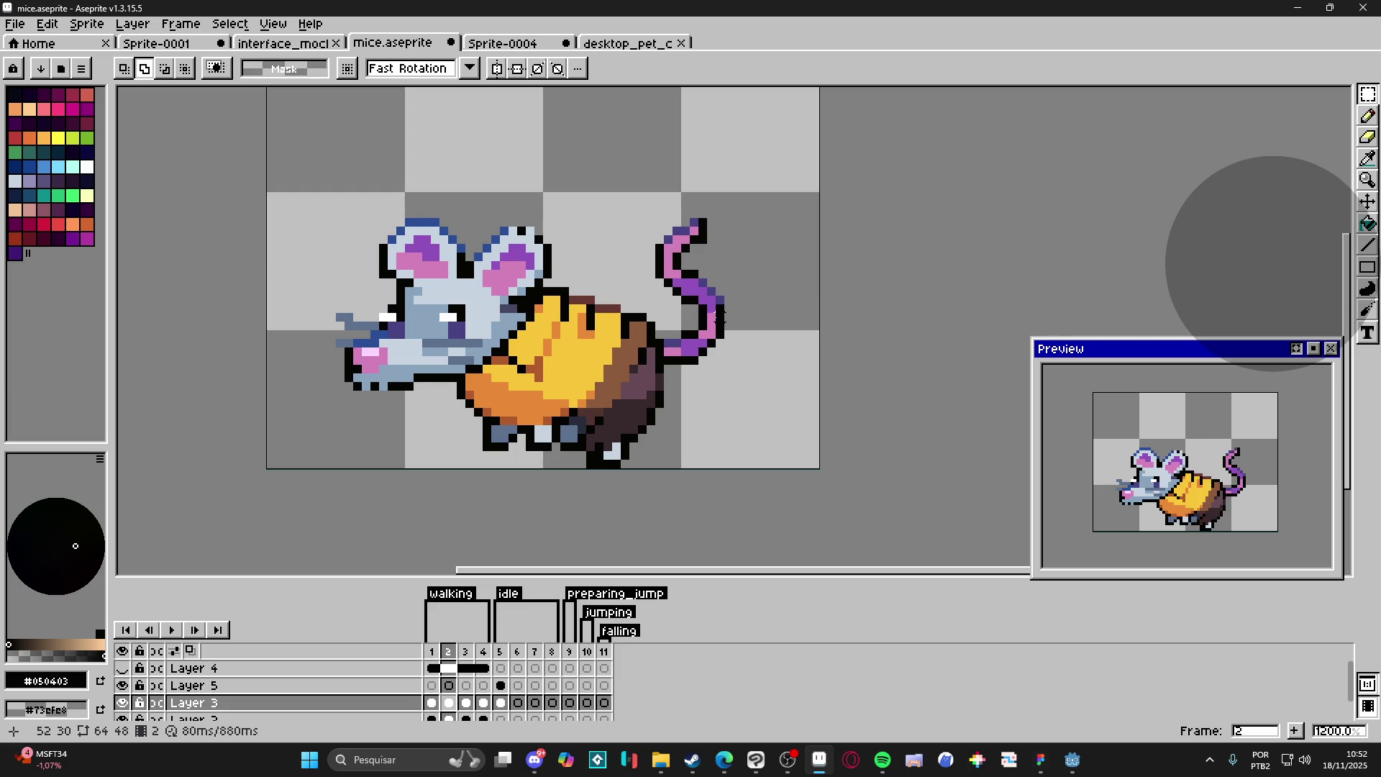
mouse_move(655, 219)
left_mouse_down()
mouse_move(701, 280)
mouse_move(753, 298)
mouse_move(771, 341)
left_mouse_up()
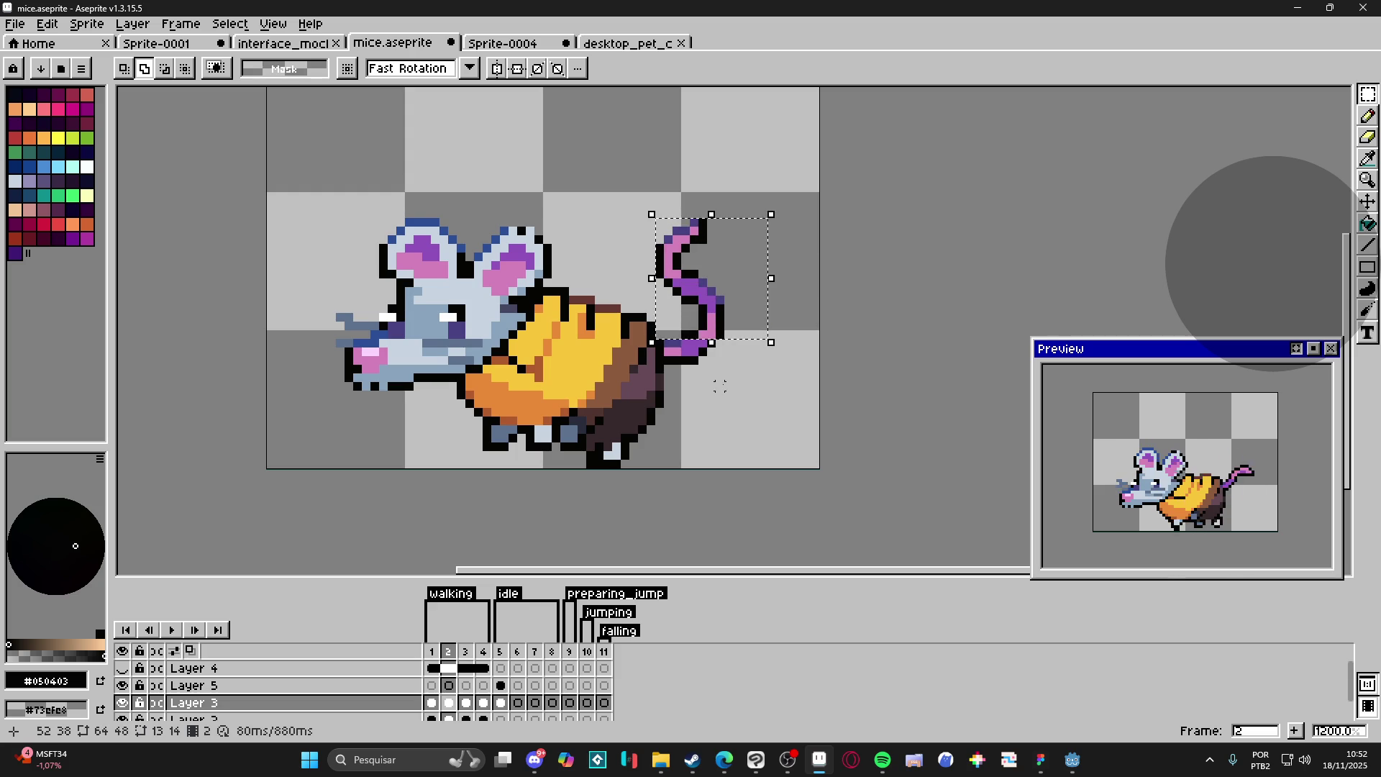
left_click_drag(733, 288, 665, 383)
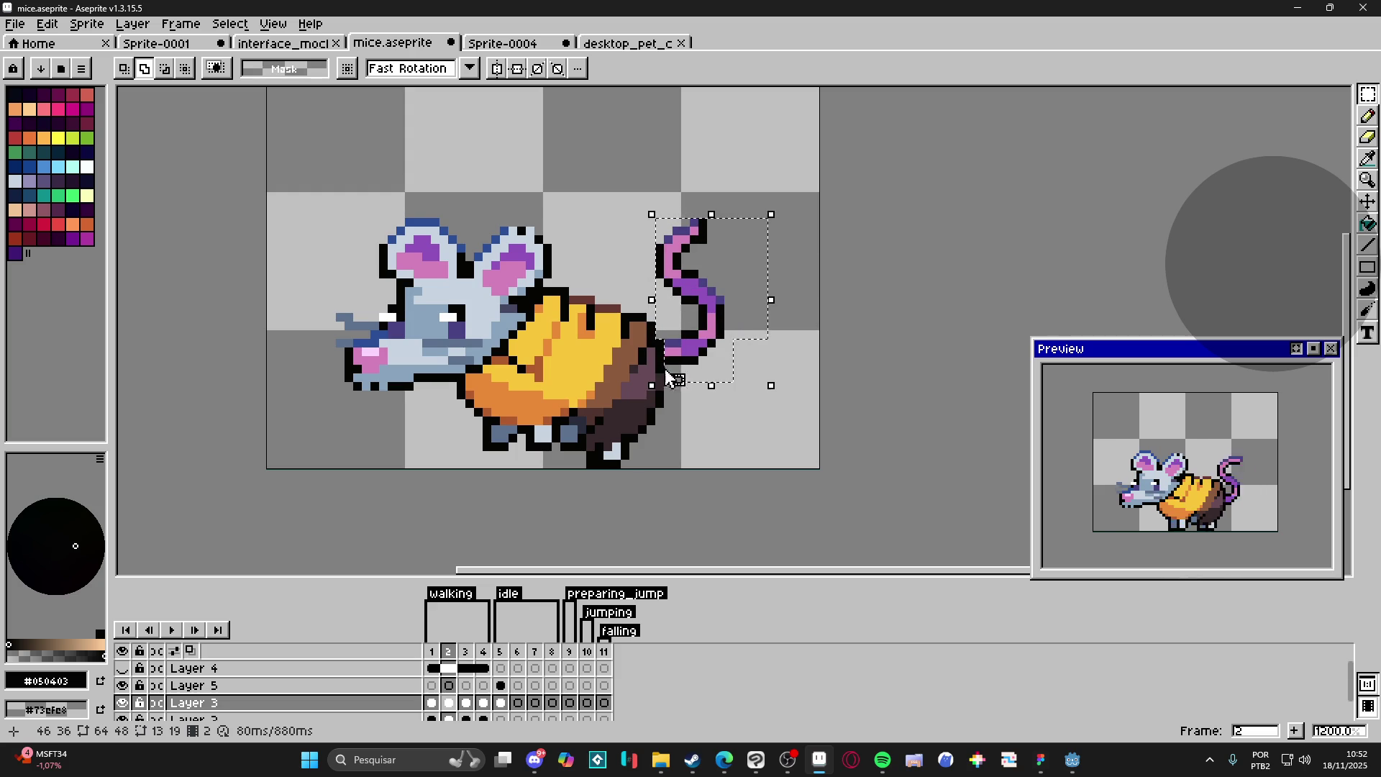
left_click(518, 685)
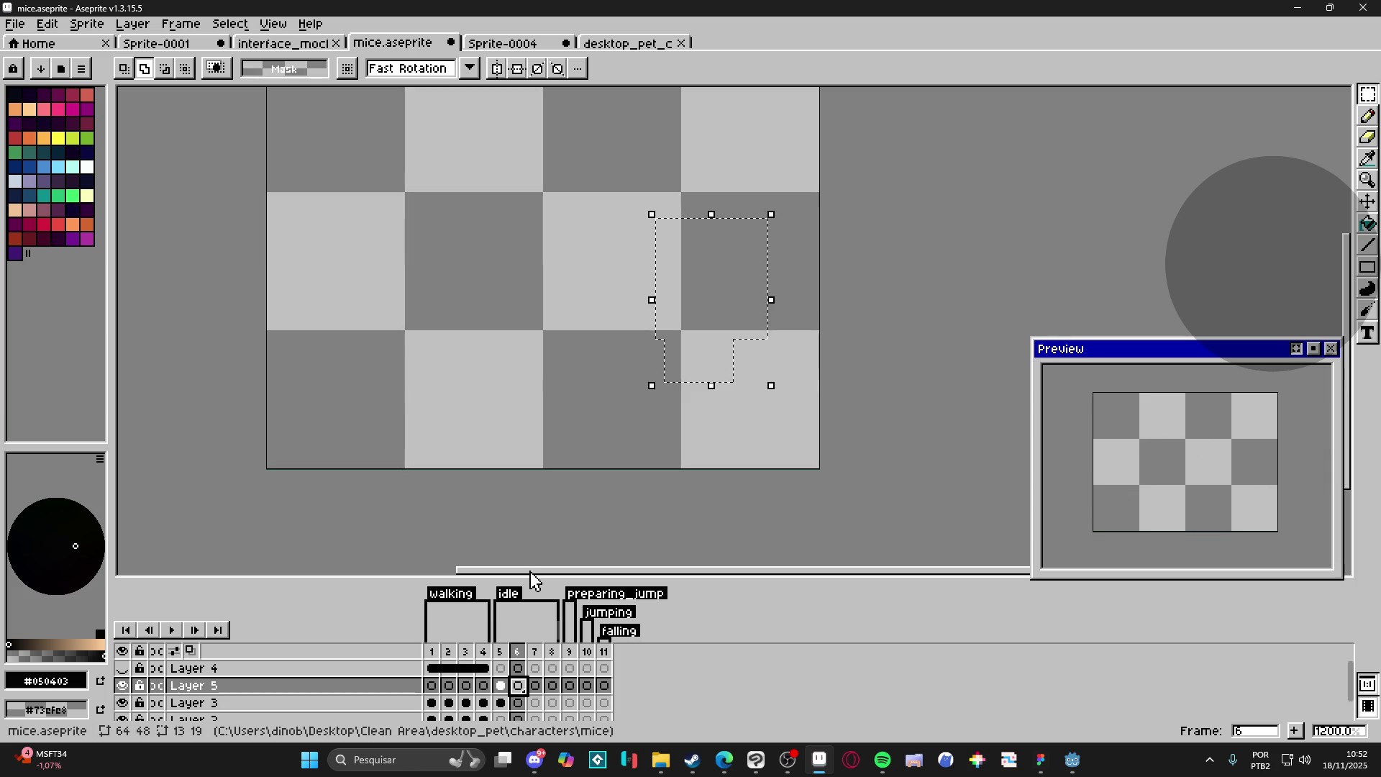
key("minus")
key("minus")
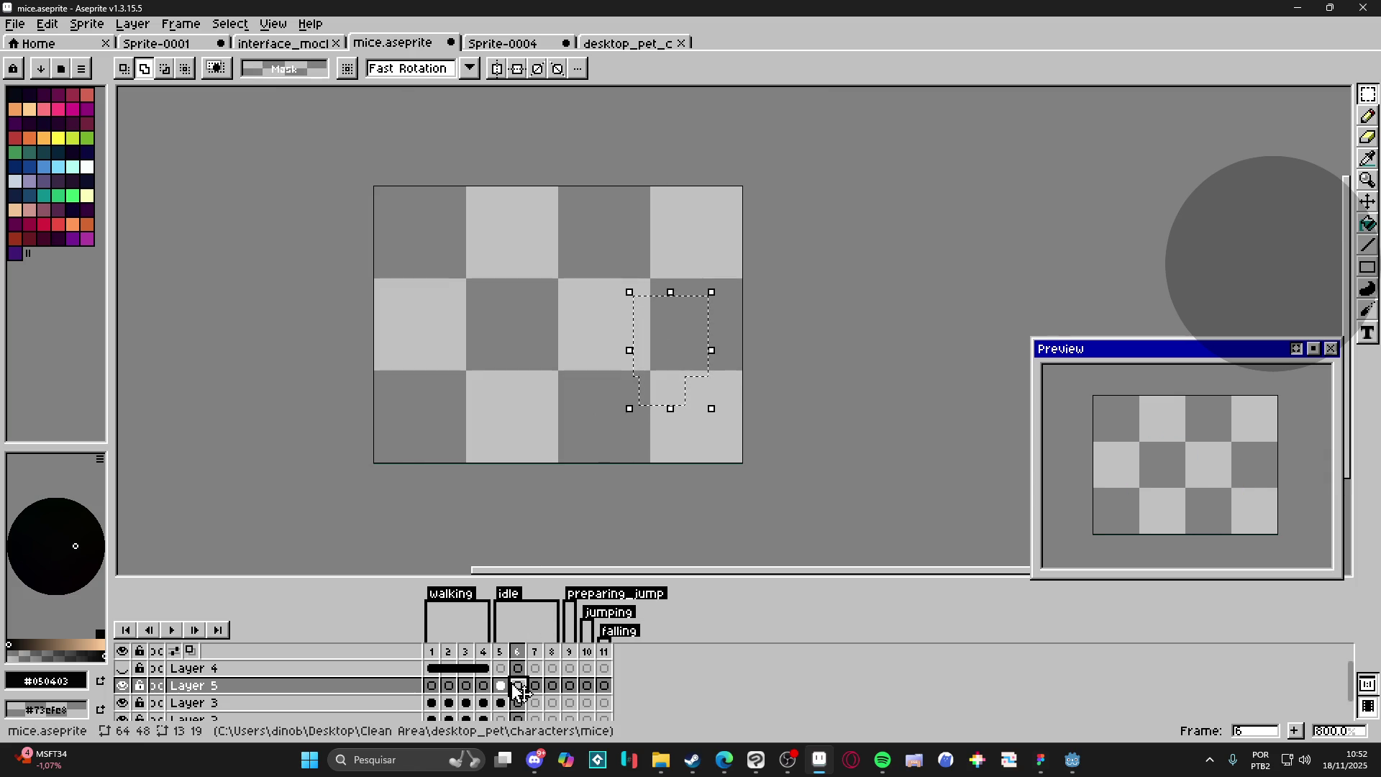
Step: Step through the Layer 3 cels of the idle frames, ending on frame 5
left_click(502, 686)
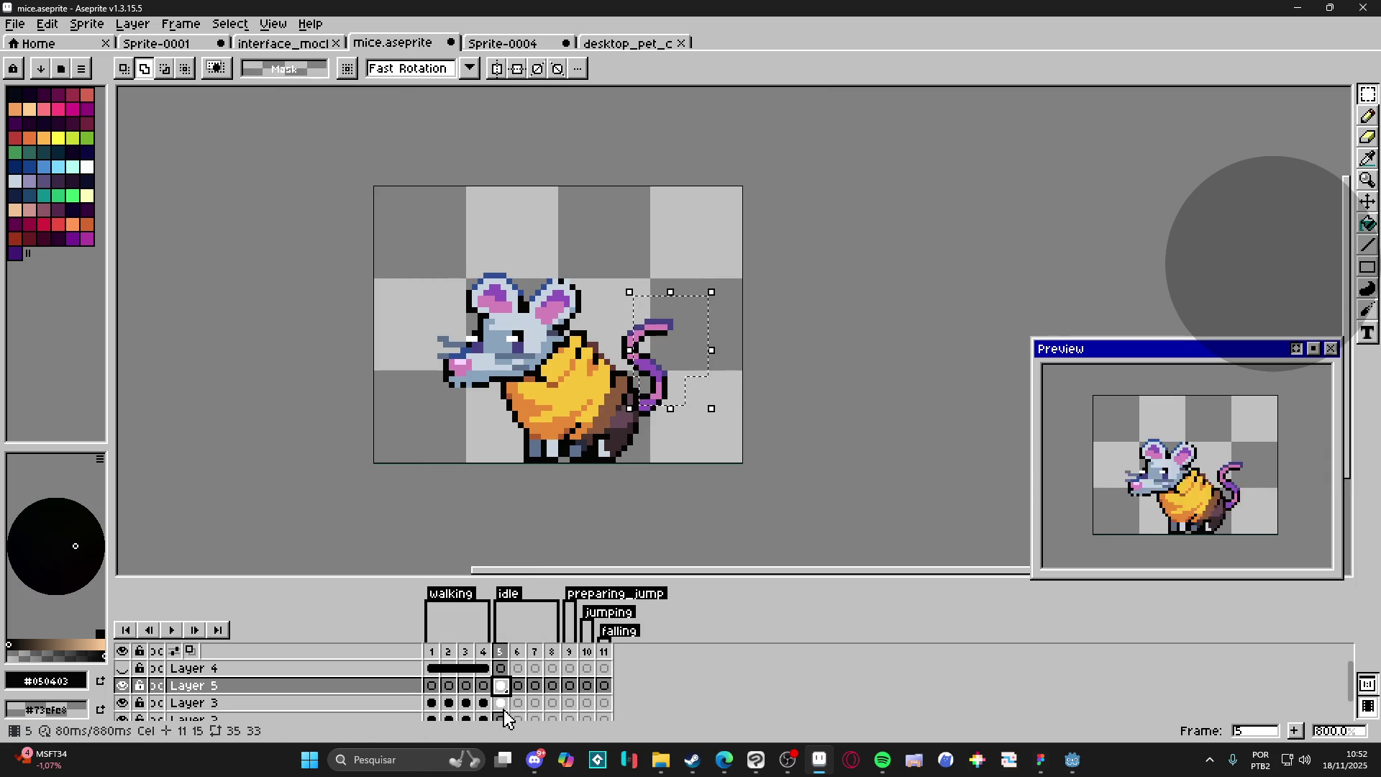
left_click(504, 704)
double_click(124, 704)
left_click(518, 704)
left_click(535, 704)
left_click(551, 704)
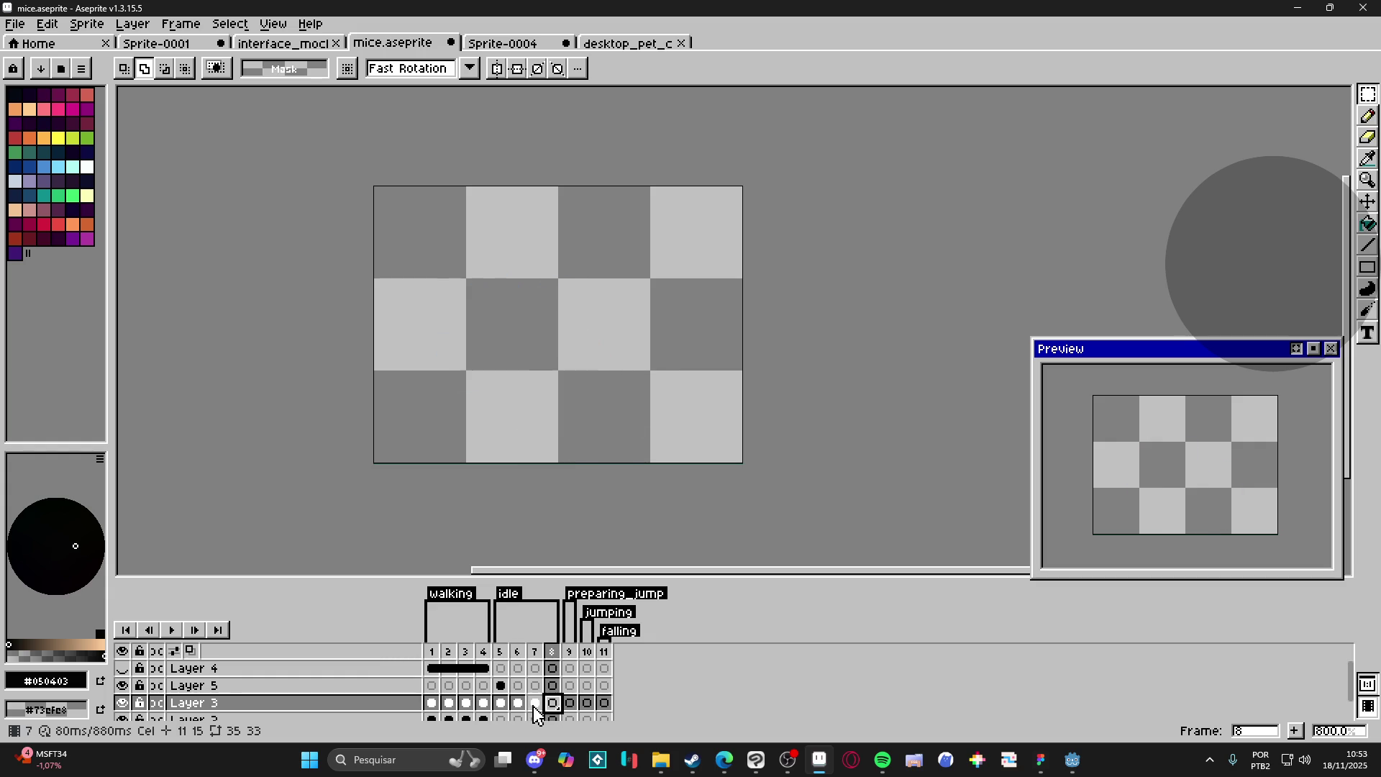
left_click(502, 703)
Step: Select the Layer 5 cel on frame 5, then return to walking frame 2
left_click(500, 685)
key("v")
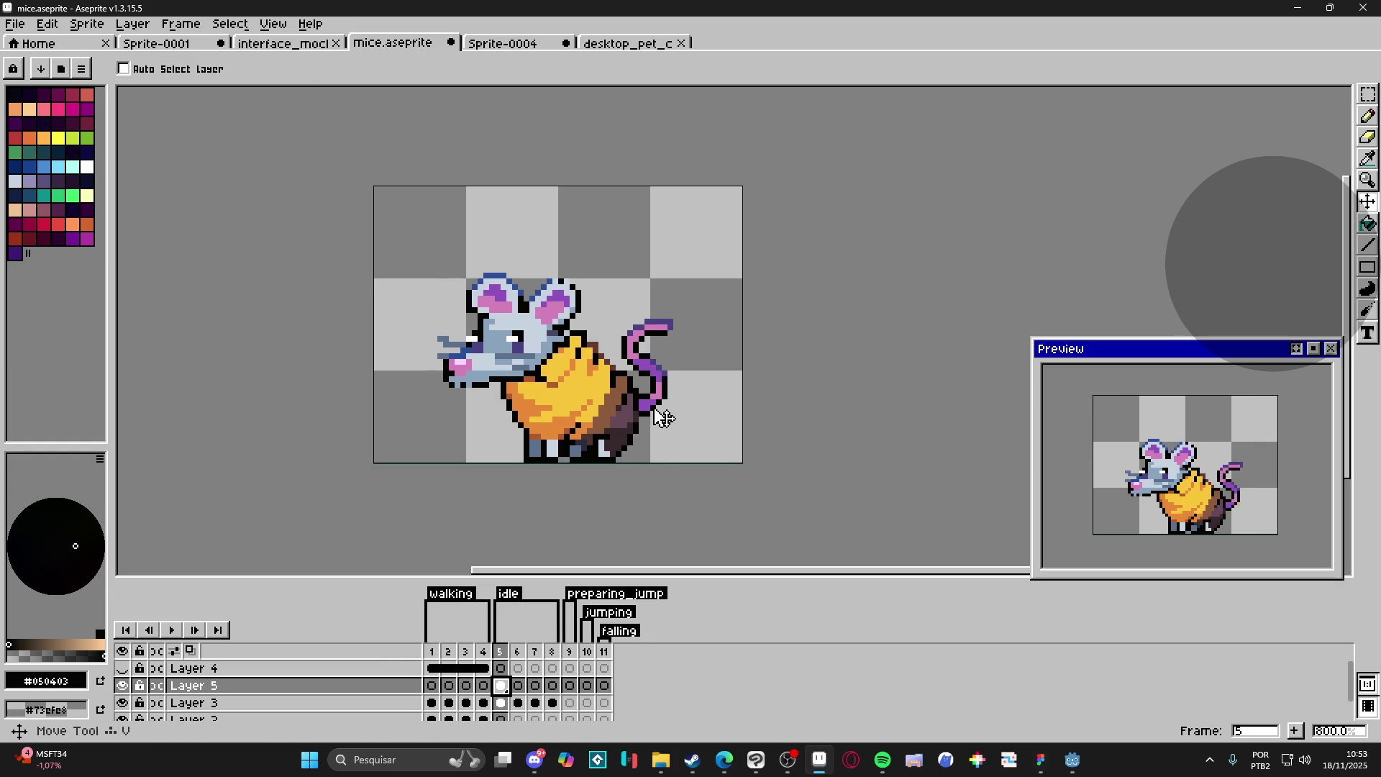
left_click(431, 703)
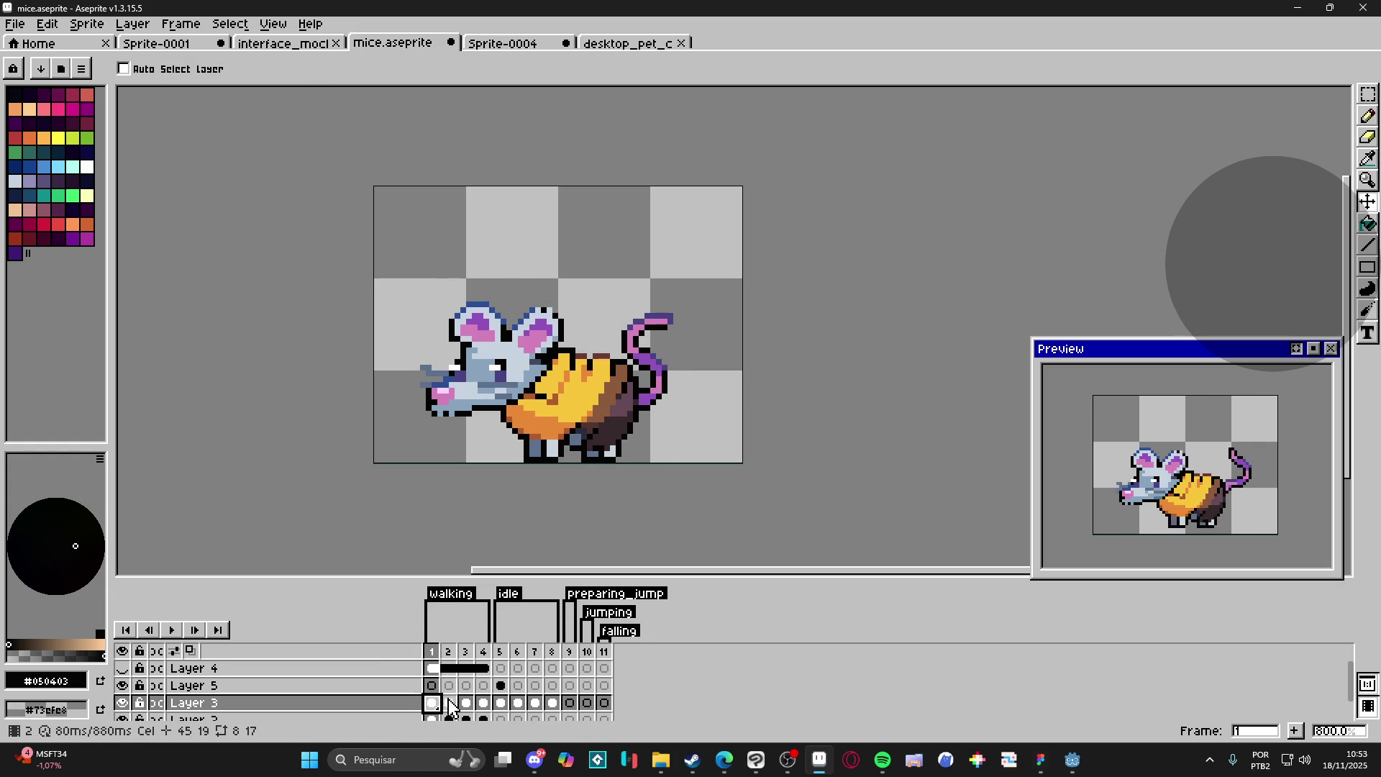
left_click(450, 703)
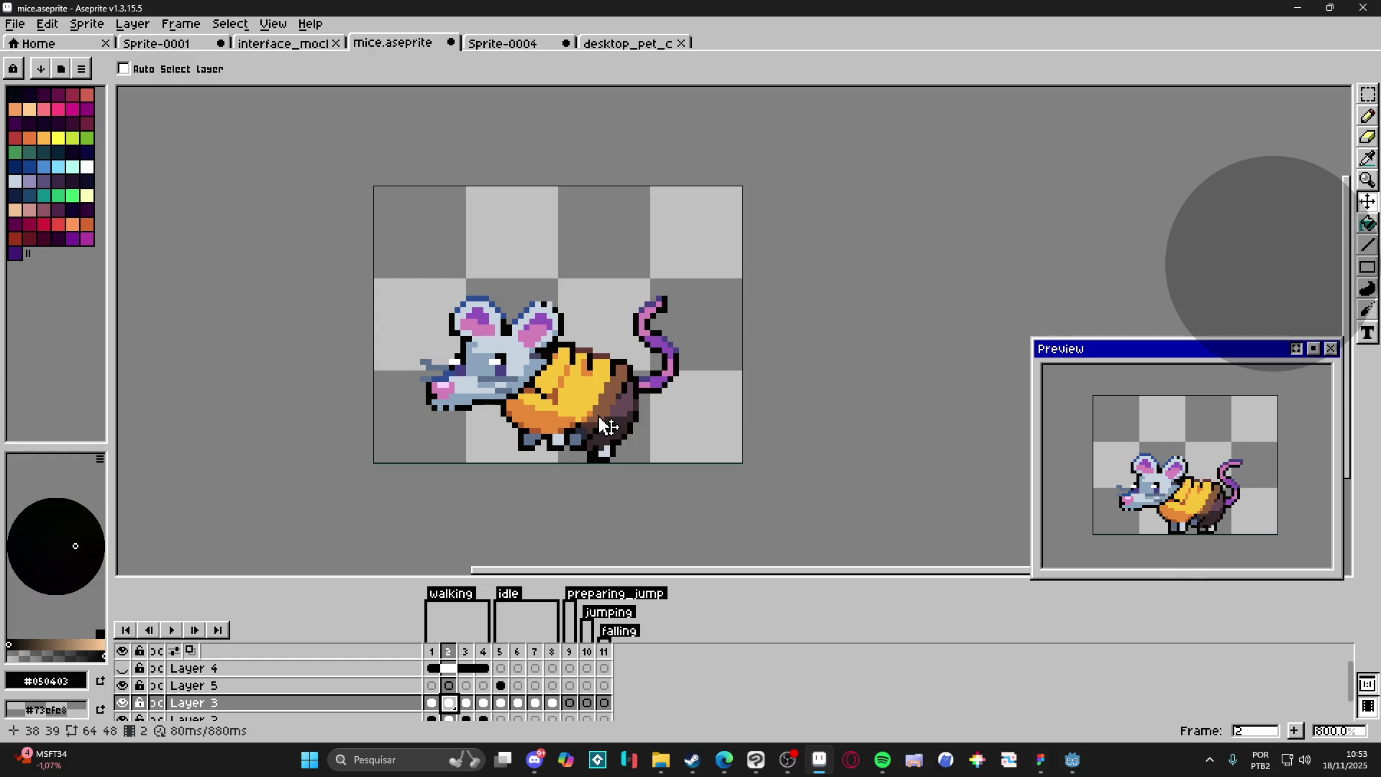
scroll(603, 439, "up", 2)
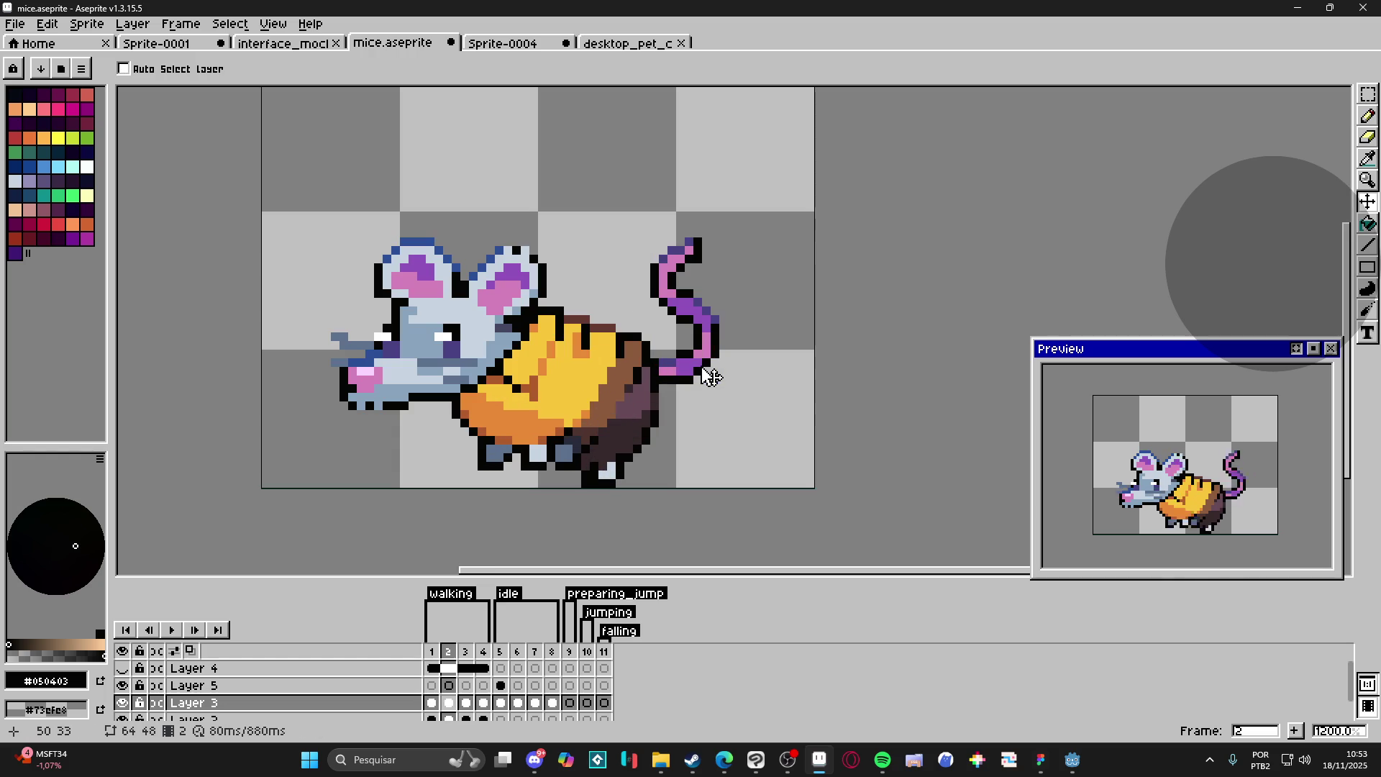
Step: Copy the tail from walking frame 2 into idle frame 6 on Layer 5, lowered about 3 pixels
key("m")
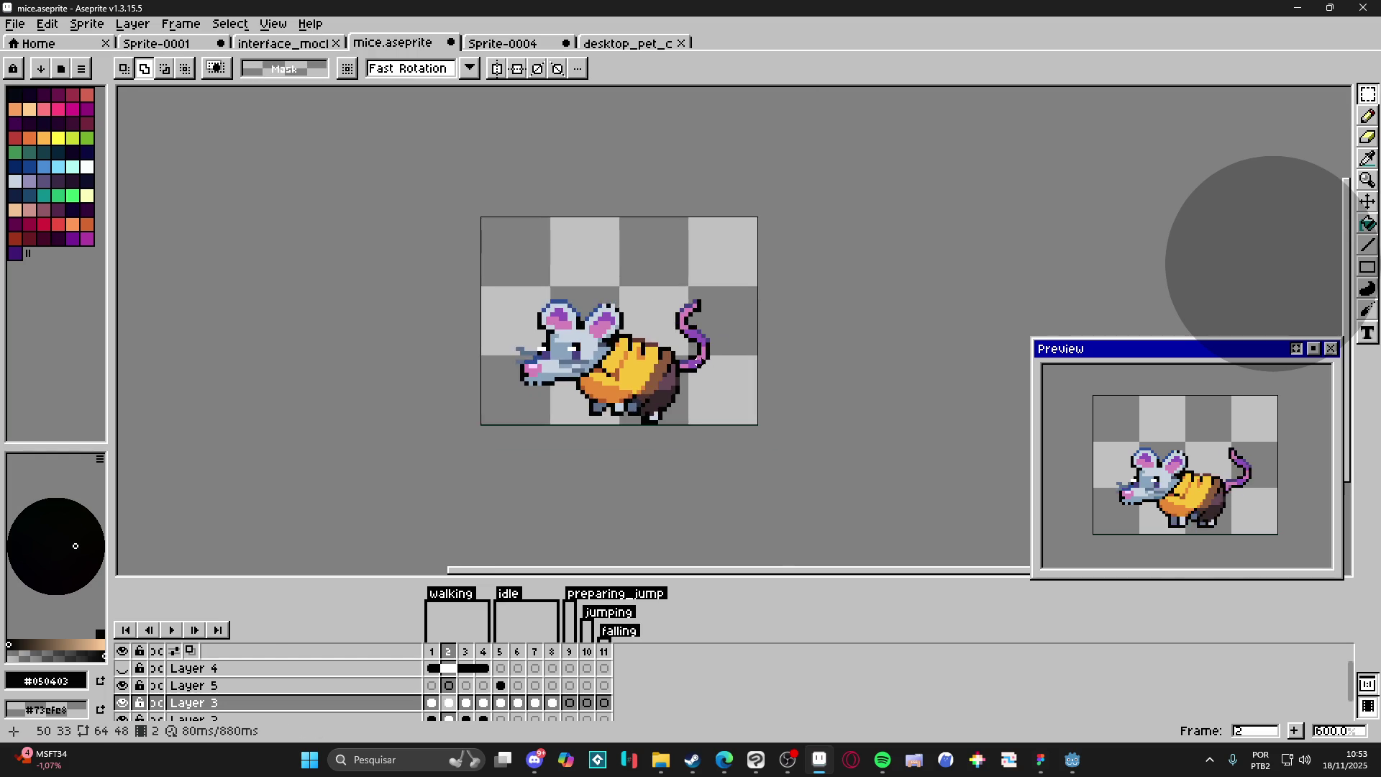
scroll(701, 345, "down", 2)
scroll(712, 324, "up", 2)
left_click_drag(631, 258, 712, 367)
left_click_drag(713, 417, 644, 350)
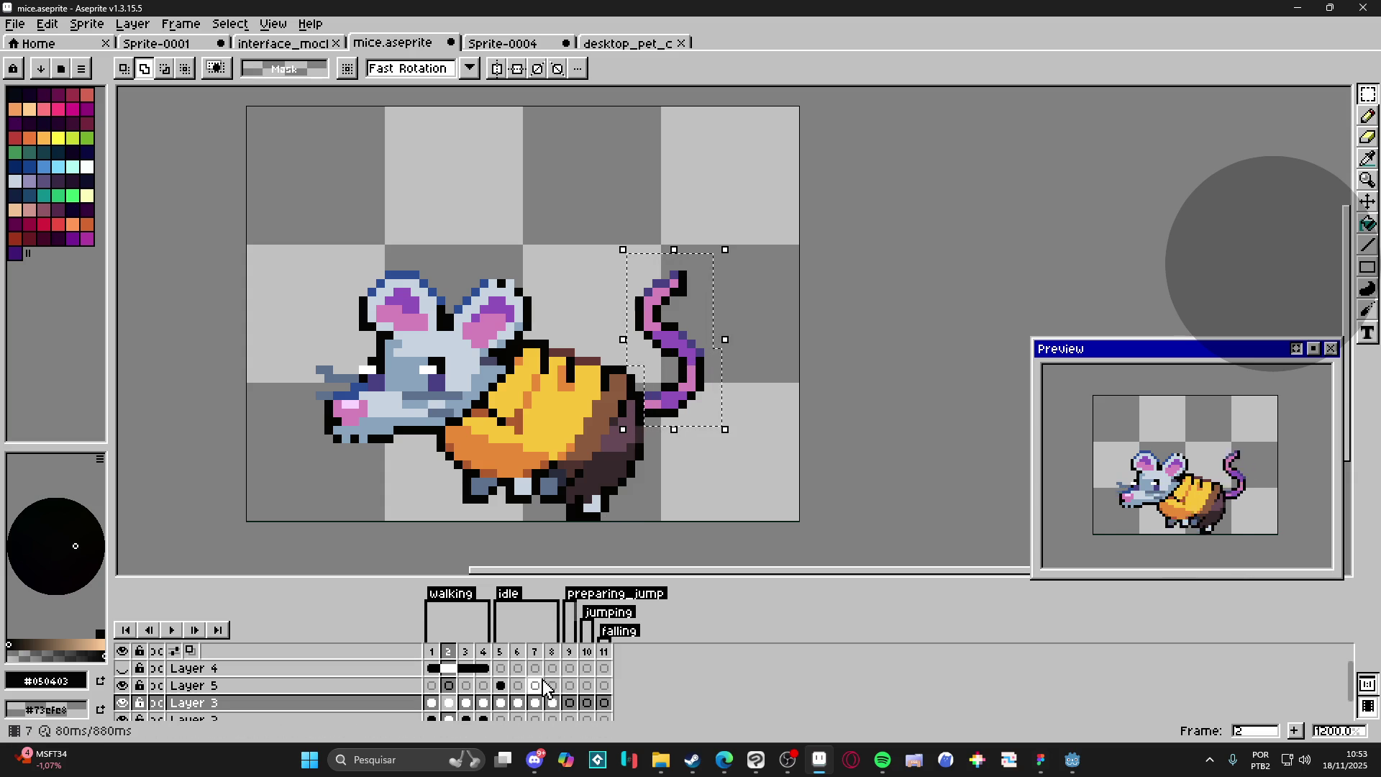
left_click(518, 685)
key("ctrl+v")
left_click_drag(679, 374, 689, 414)
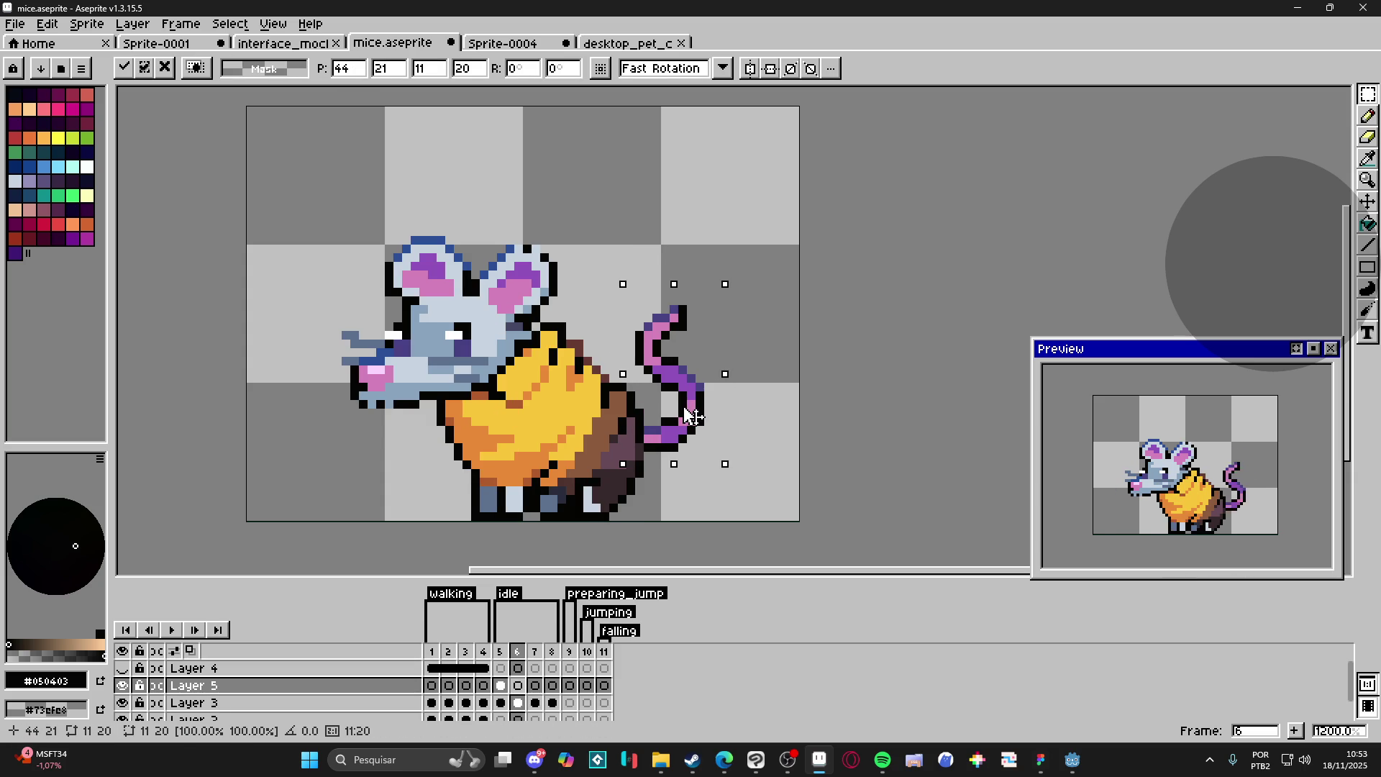
key("Return")
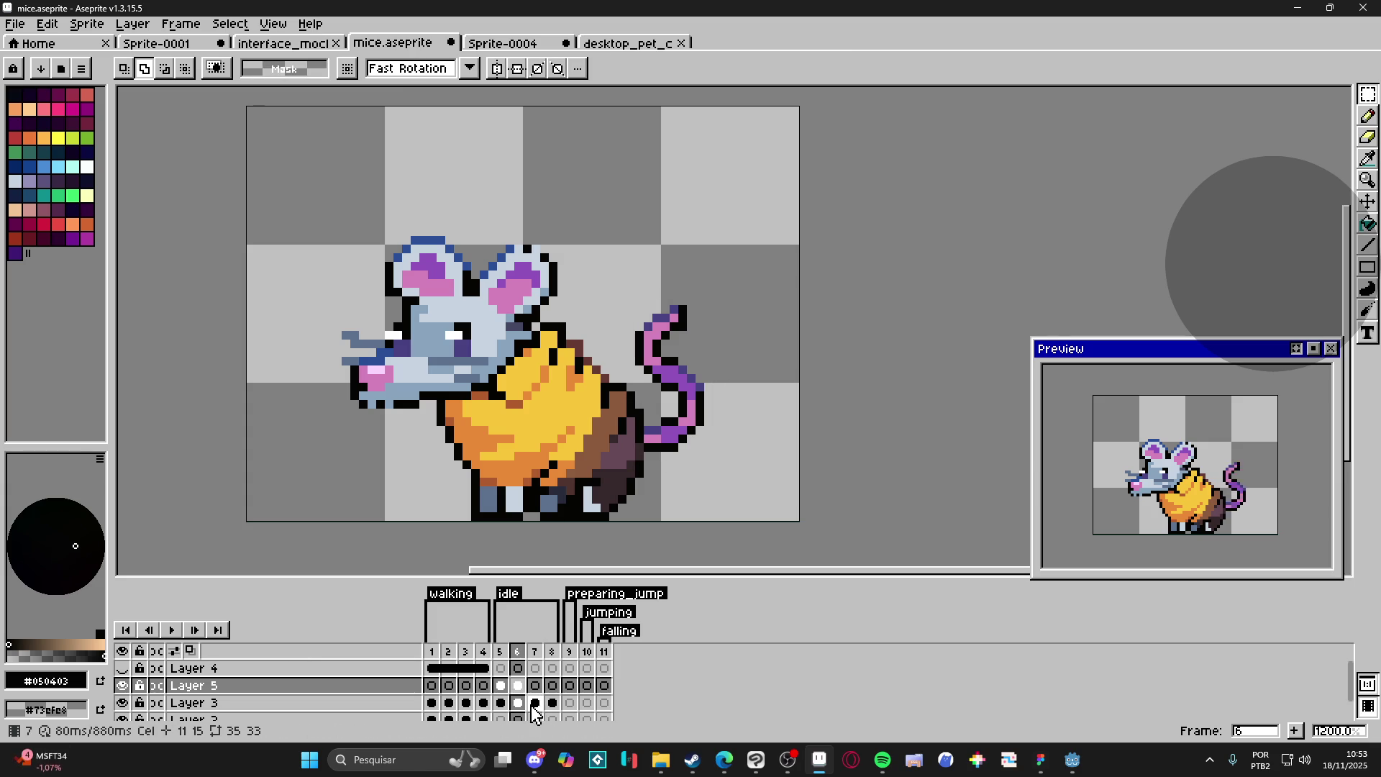
Step: Copy the tail from walking frame 3 into idle frame 7, lowered 7 pixels behind the mouse
left_click(449, 705)
left_click(466, 703)
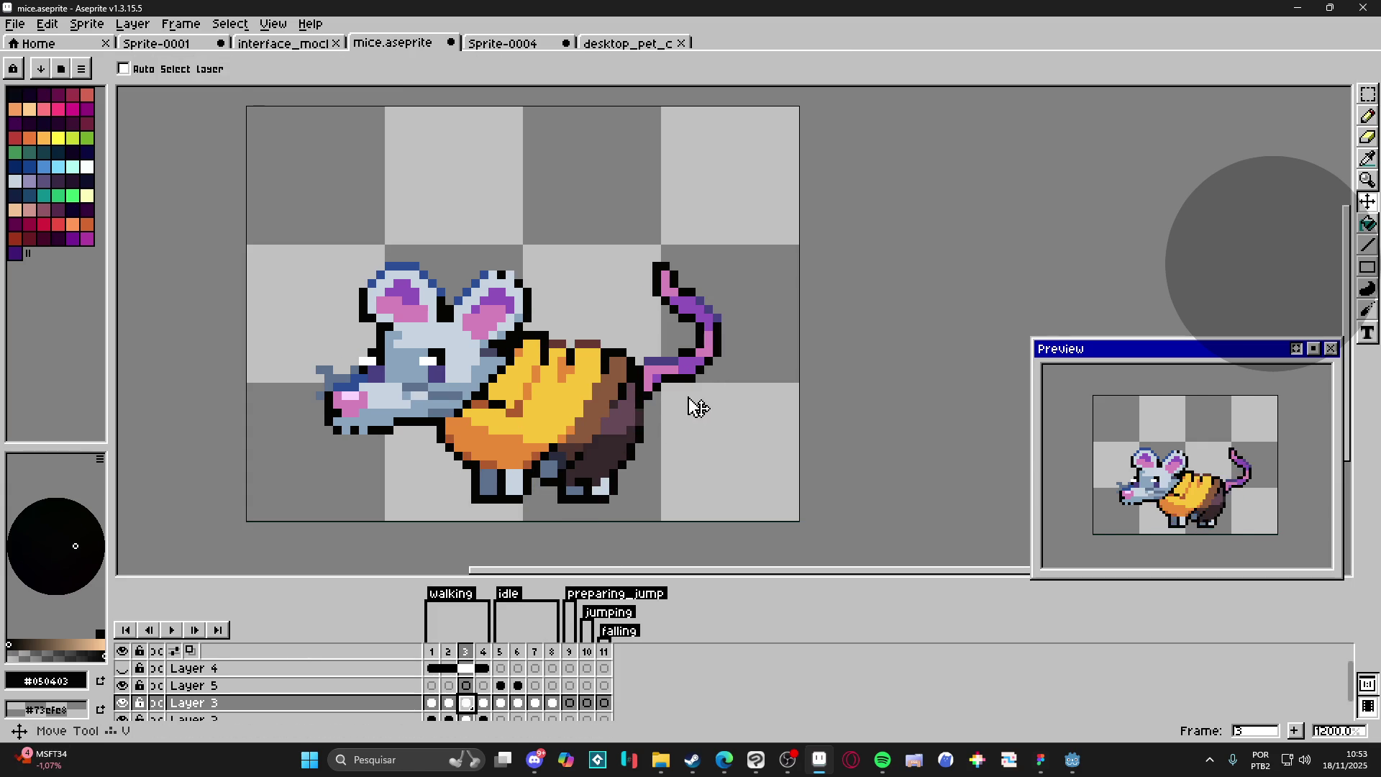
mouse_move(752, 225)
left_mouse_down()
mouse_move(656, 403)
mouse_move(654, 437)
mouse_move(636, 443)
left_mouse_up()
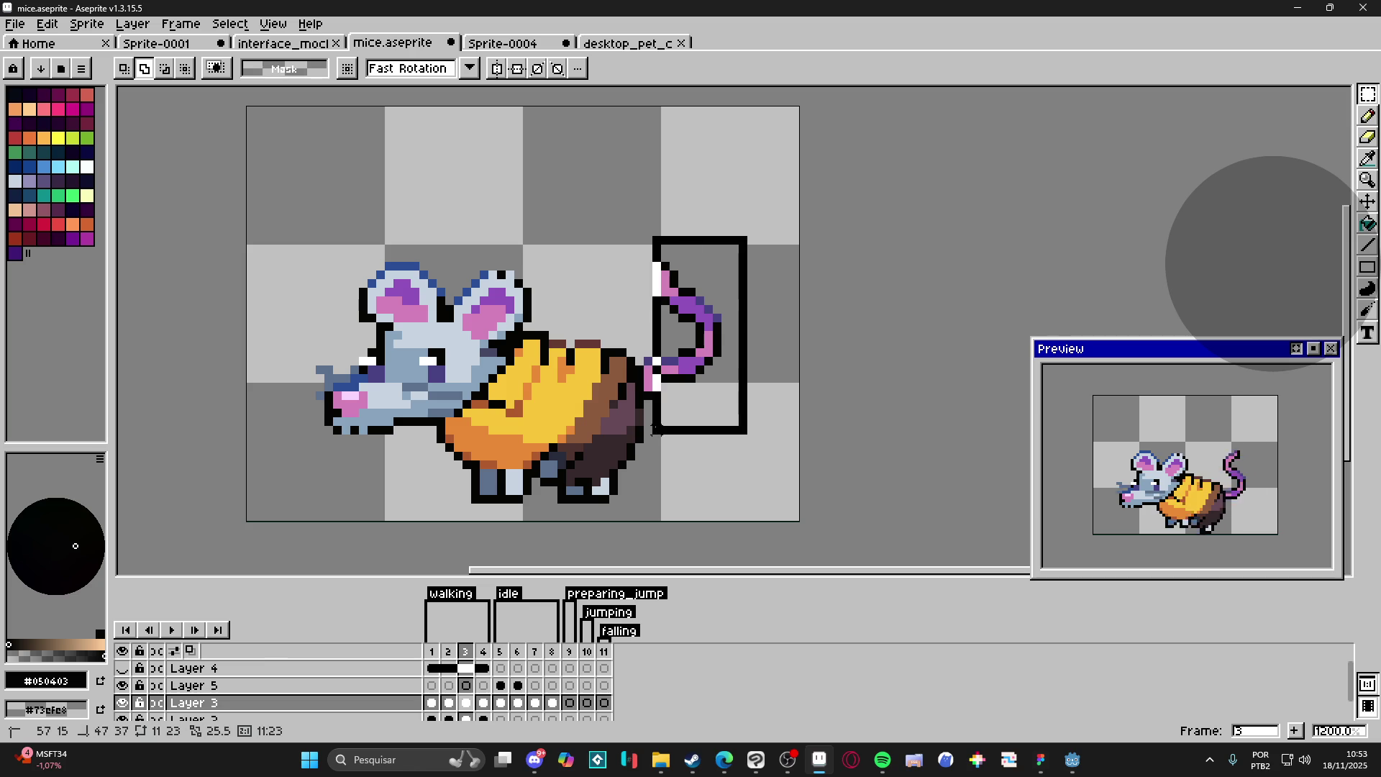
key("ctrl+d")
left_click(535, 685)
key("ctrl+shift+d")
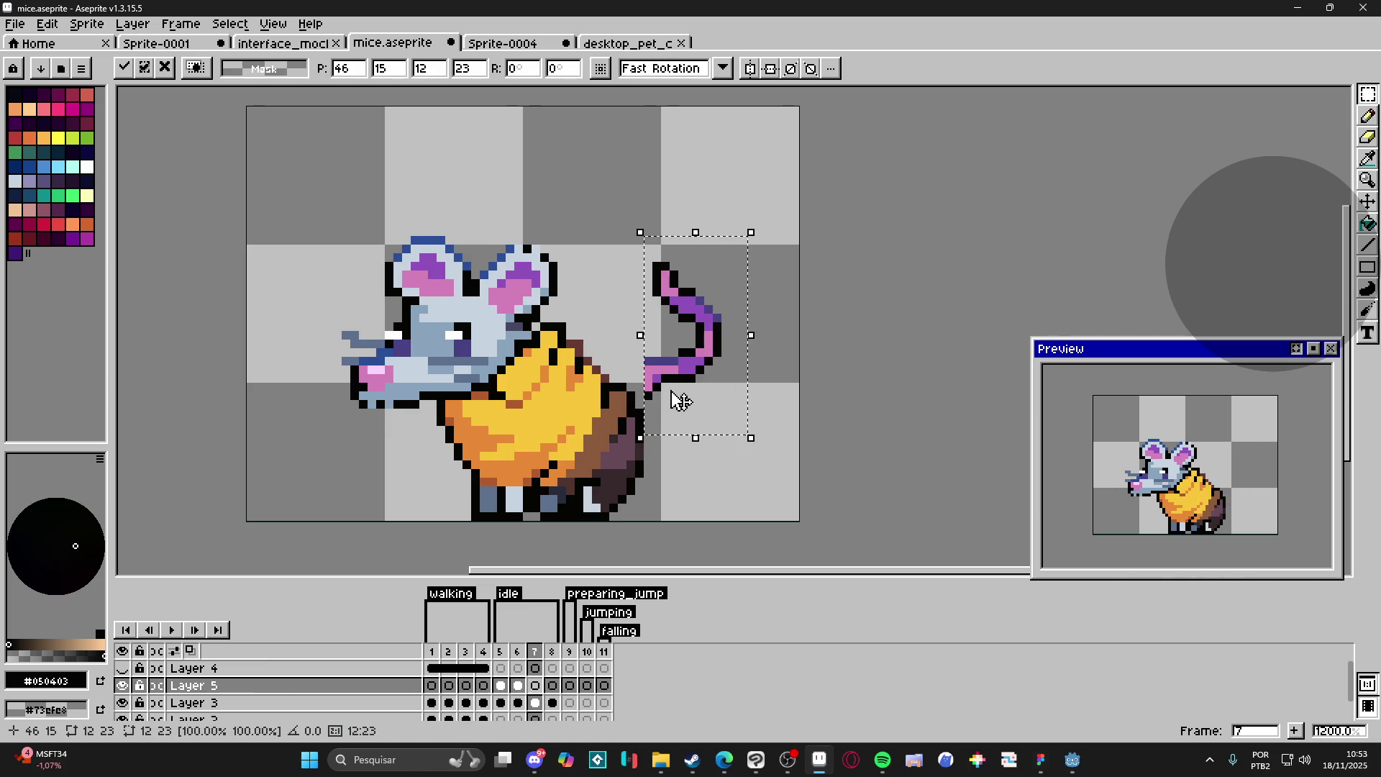
mouse_move(671, 375)
left_mouse_down()
mouse_move(673, 445)
mouse_move(664, 429)
left_mouse_up()
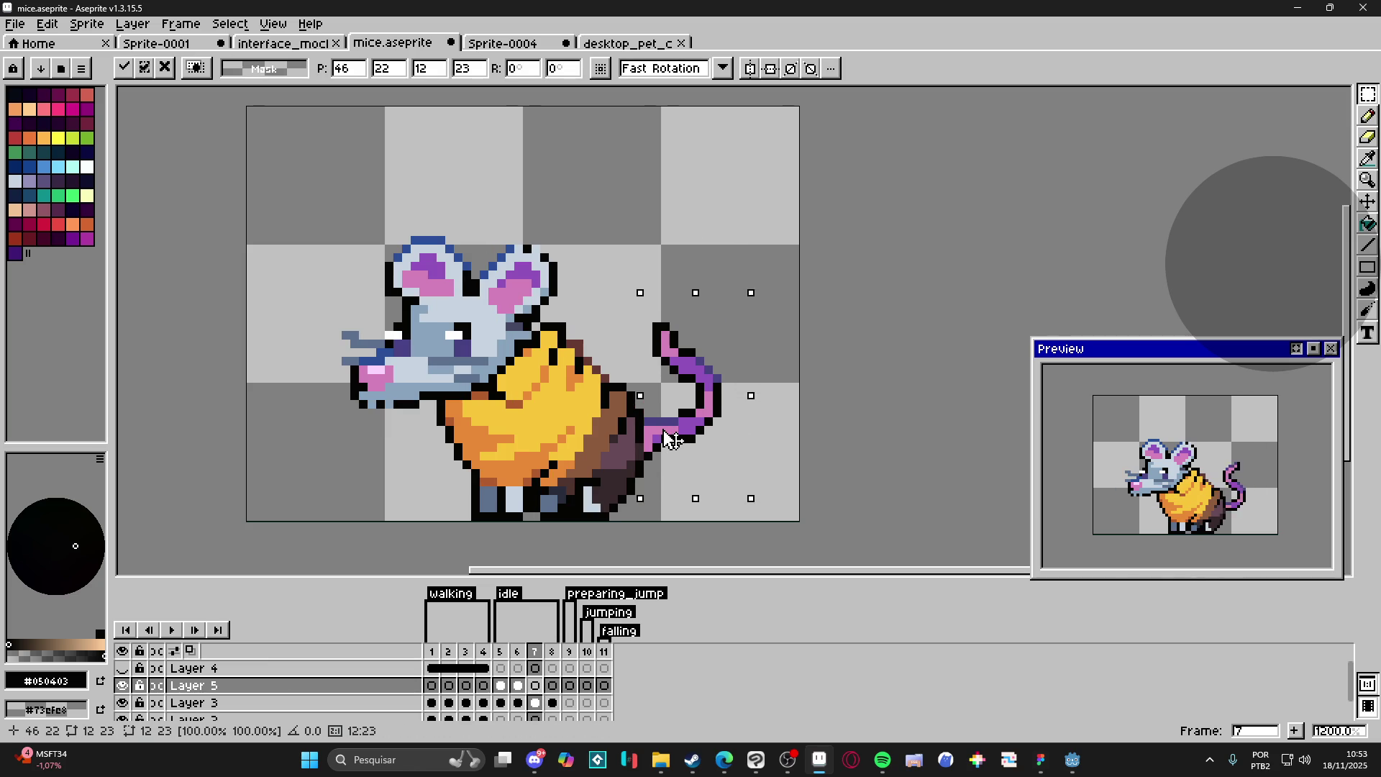
key("ctrl+d")
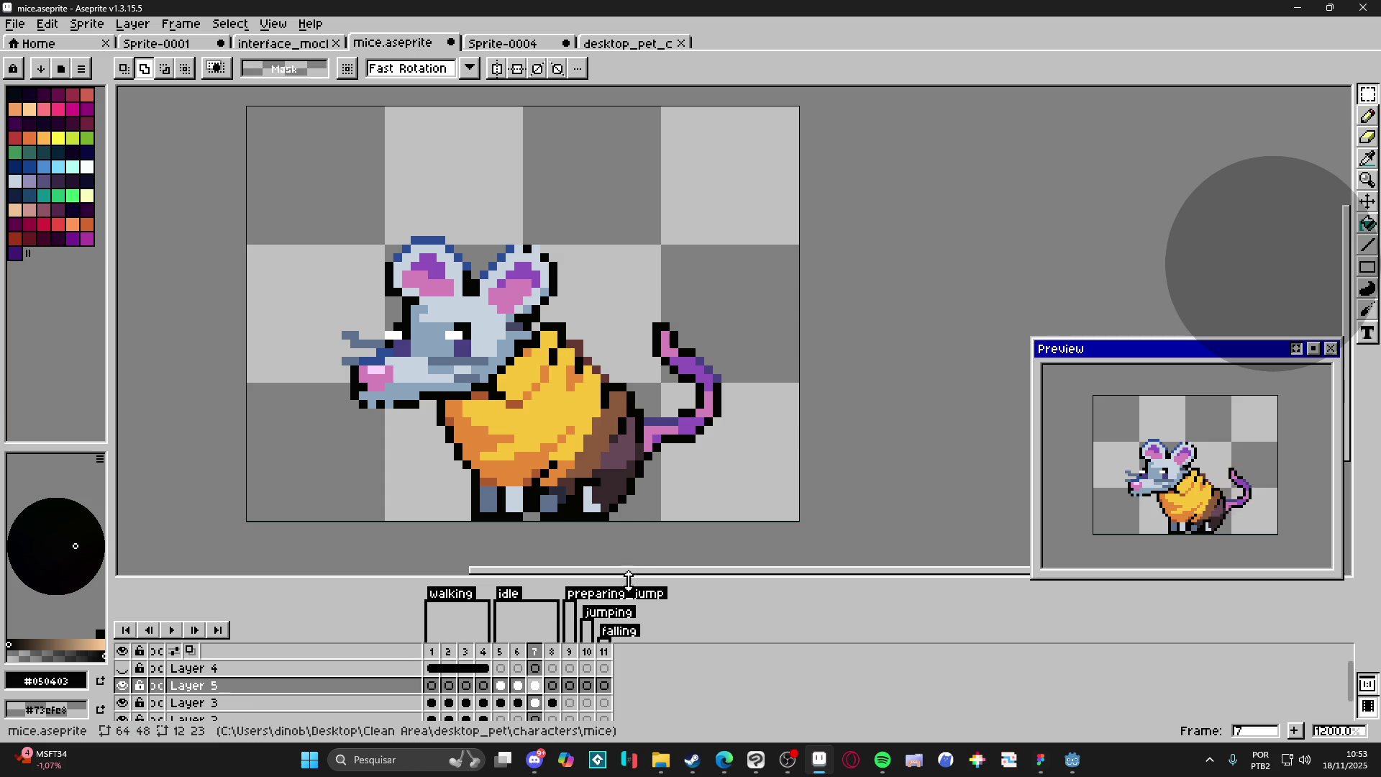
Step: Select the tail on walking frame 4 and bend its lower part down and left
key("v")
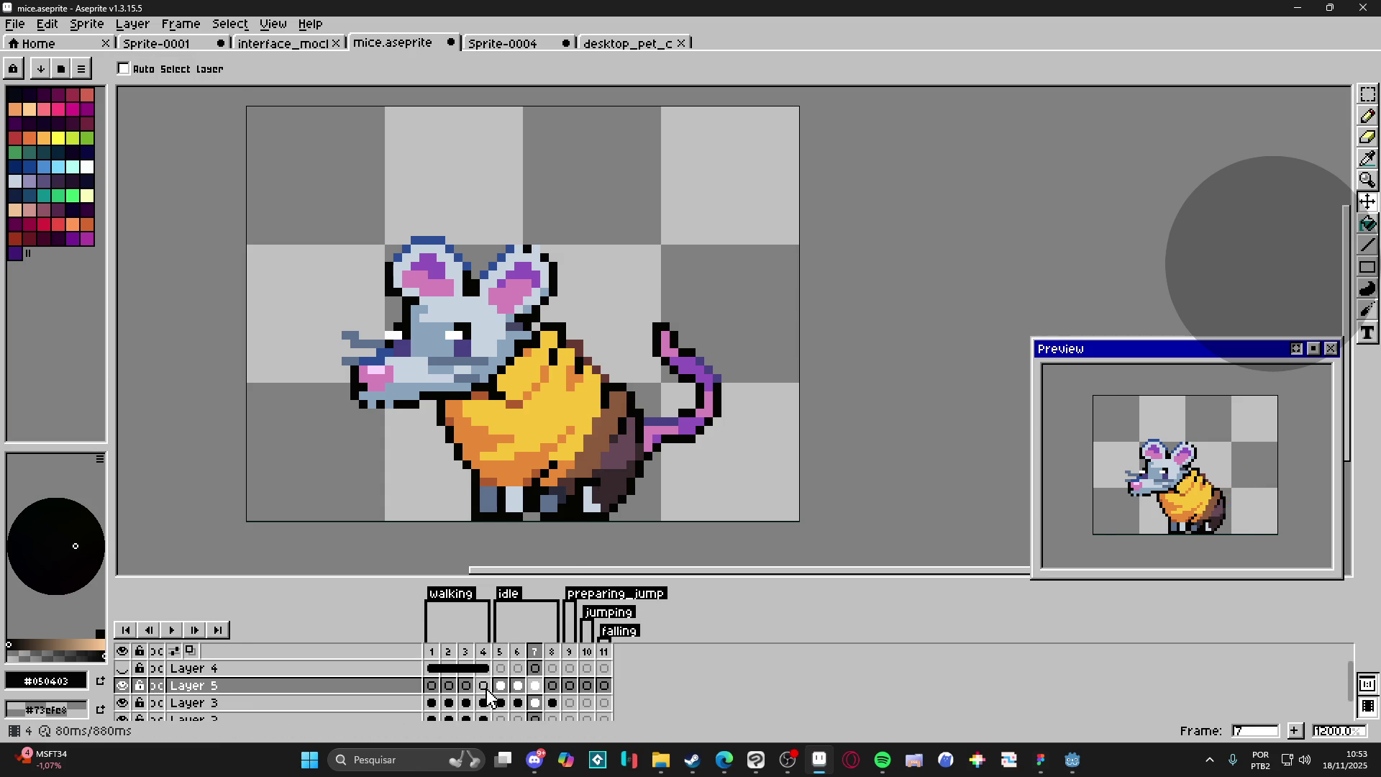
left_click(483, 685)
left_click(483, 703)
key("m")
mouse_move(776, 283)
left_mouse_down()
mouse_move(639, 429)
mouse_move(656, 367)
left_mouse_up()
scroll(638, 387, "up", 2)
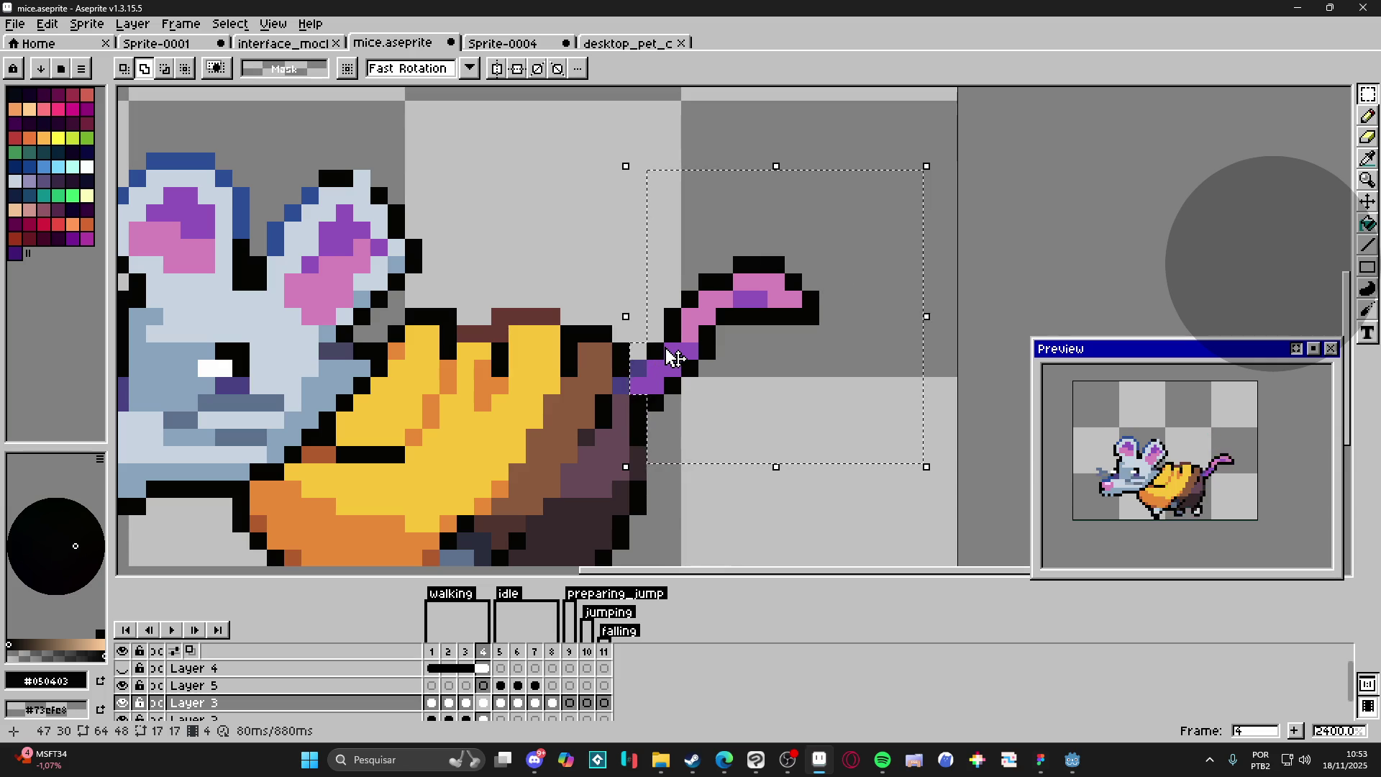
left_click_drag(672, 355, 633, 397)
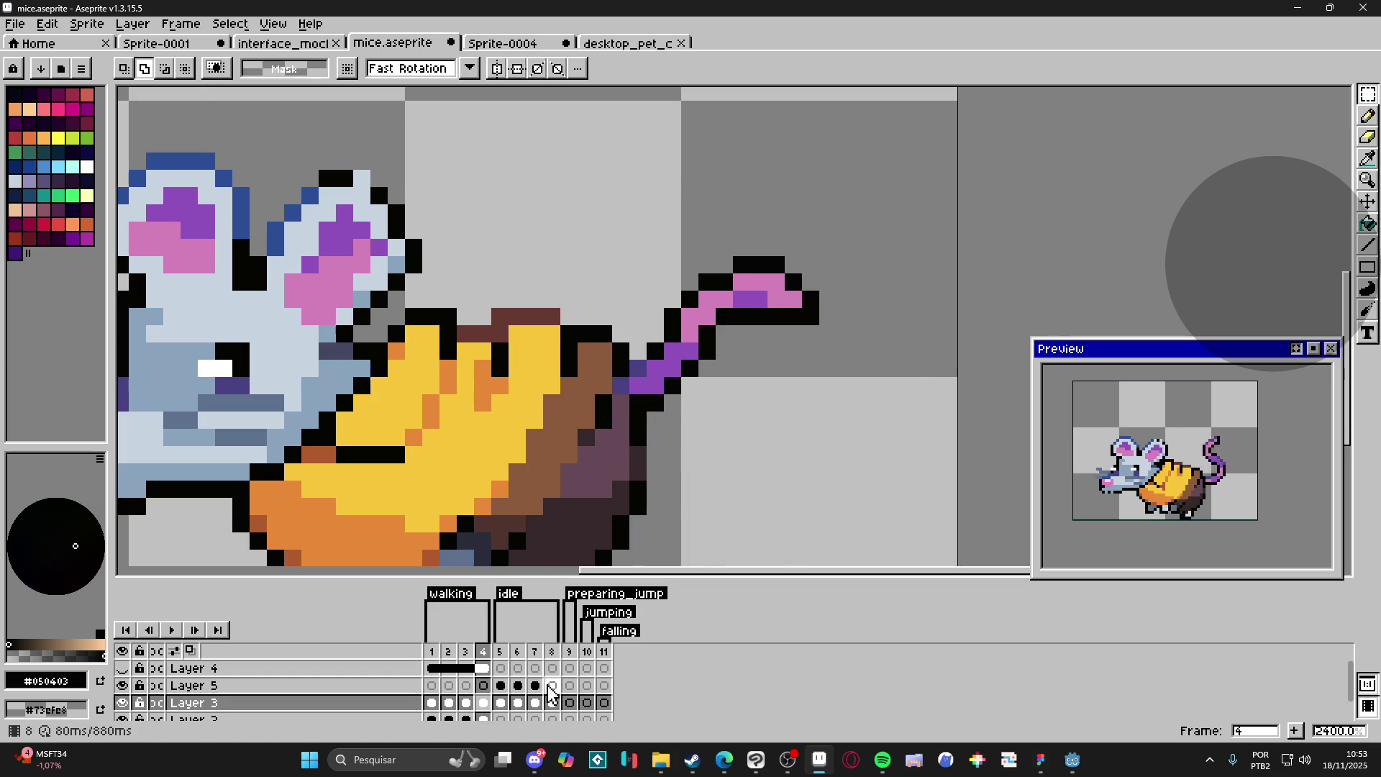
Step: Paste the re-angled tail into idle frame 8 on Layer 5, commit it and deselect
left_click(553, 686)
key("ctrl+v")
scroll(674, 421, "down", 3)
scroll(674, 420, "up", 2)
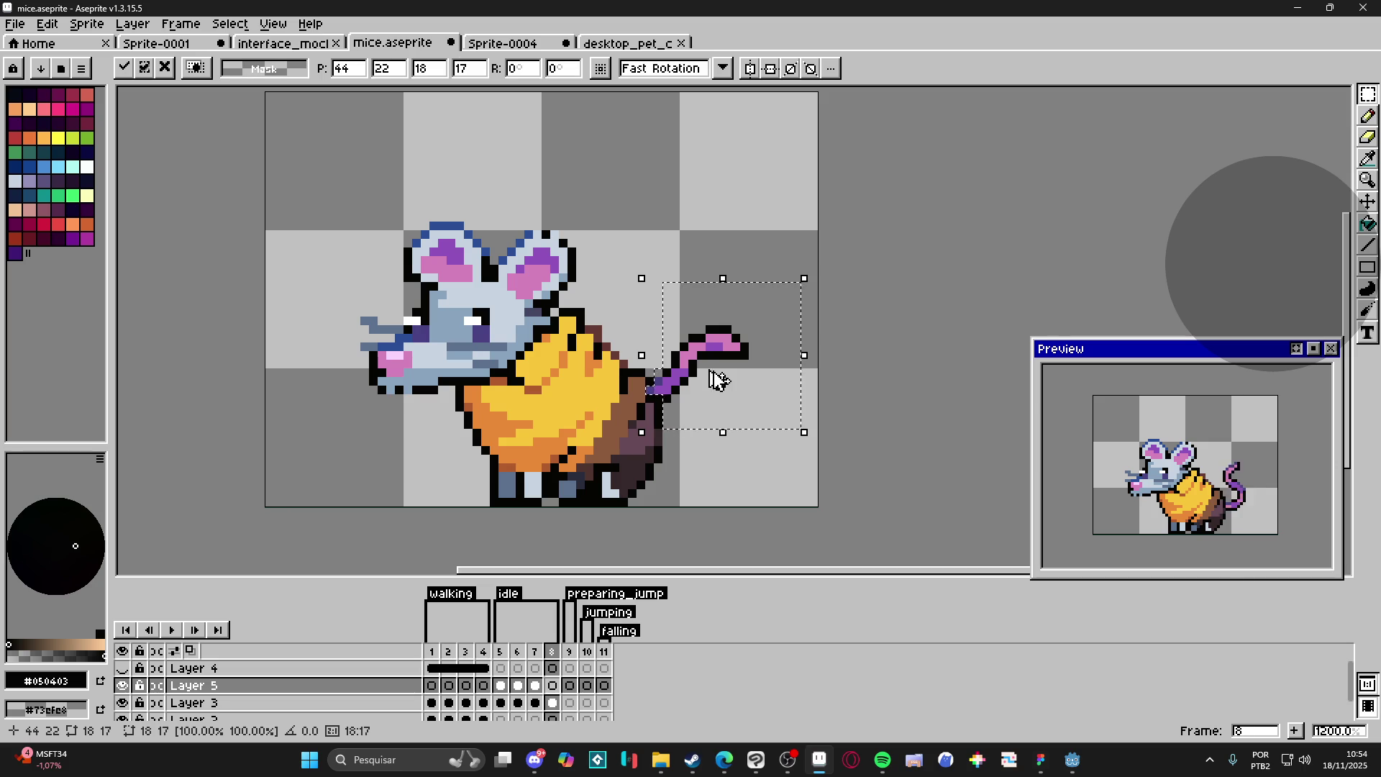
key("Return")
key("ctrl+d")
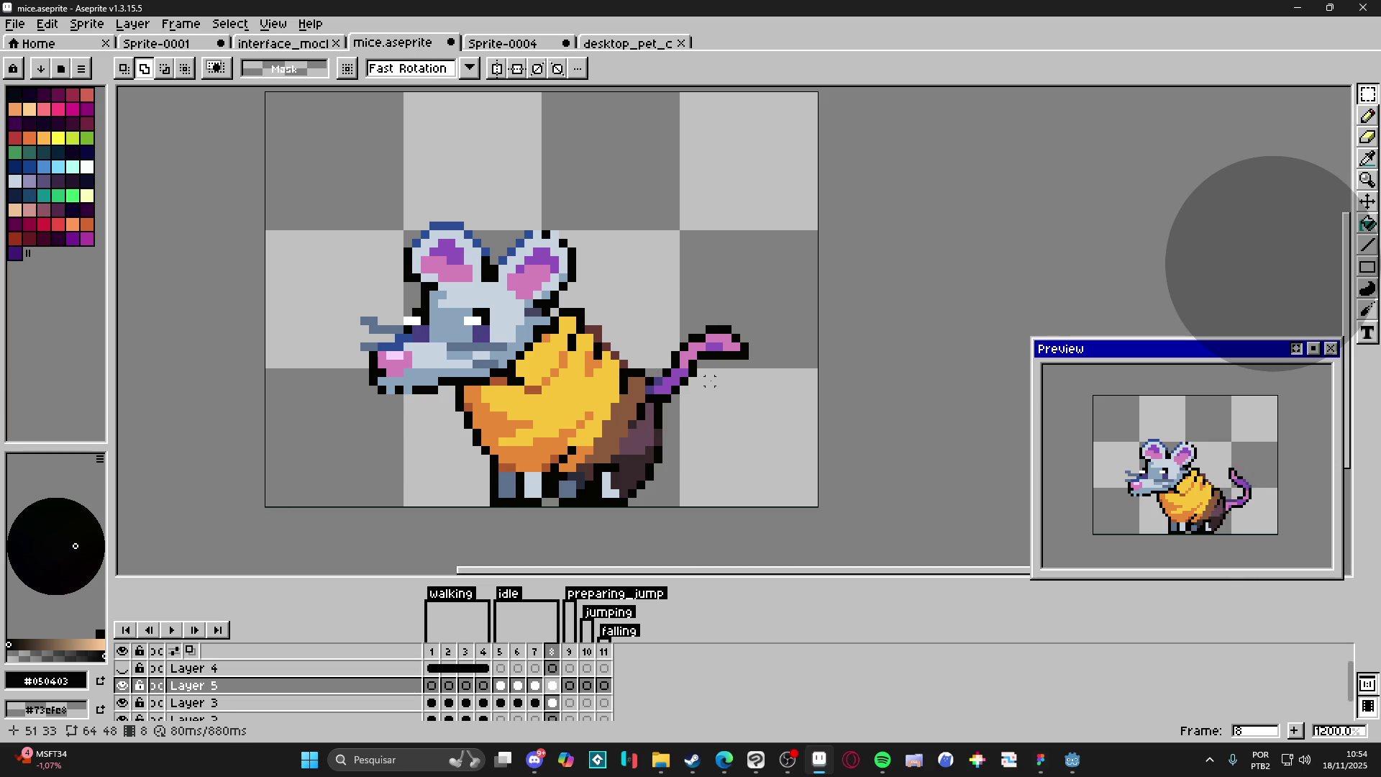
key("b")
scroll(671, 347, "up", 1)
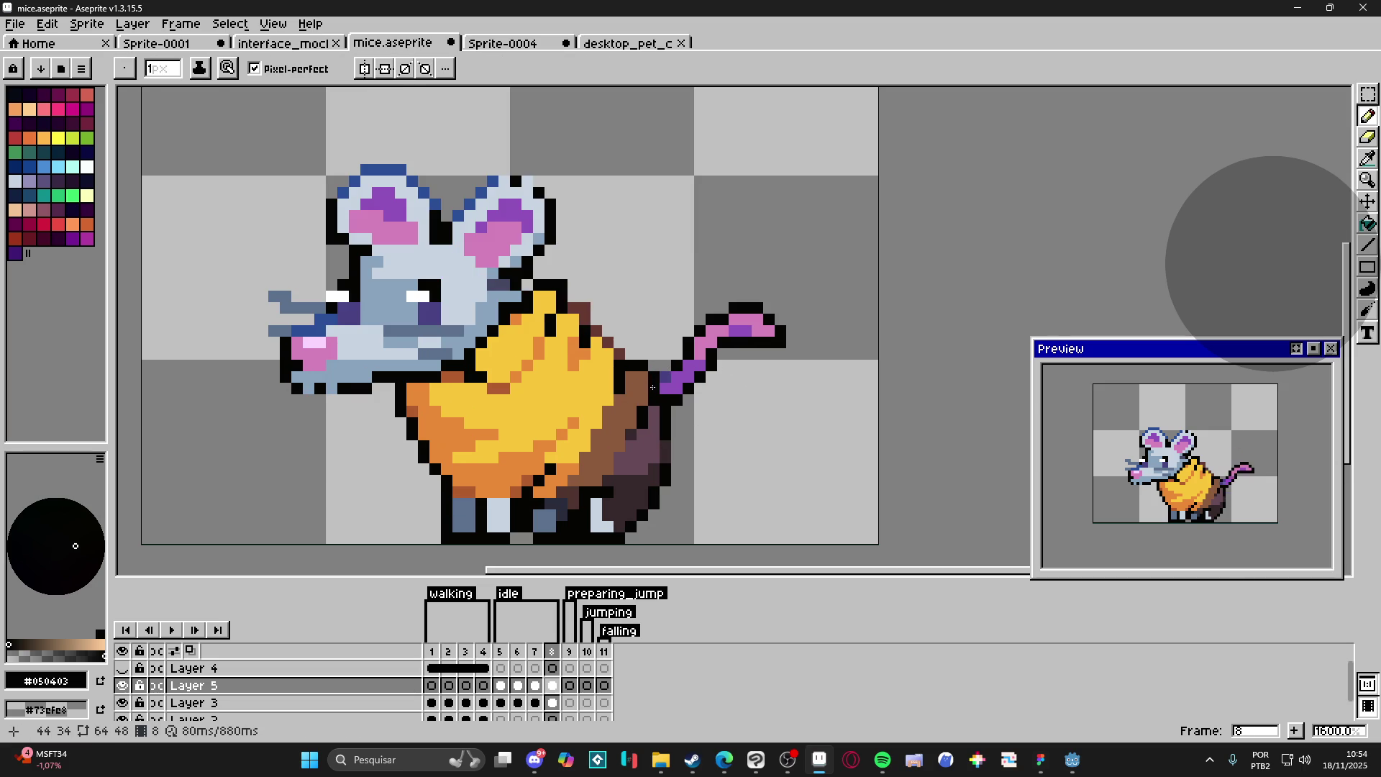
scroll(662, 397, "down", 1)
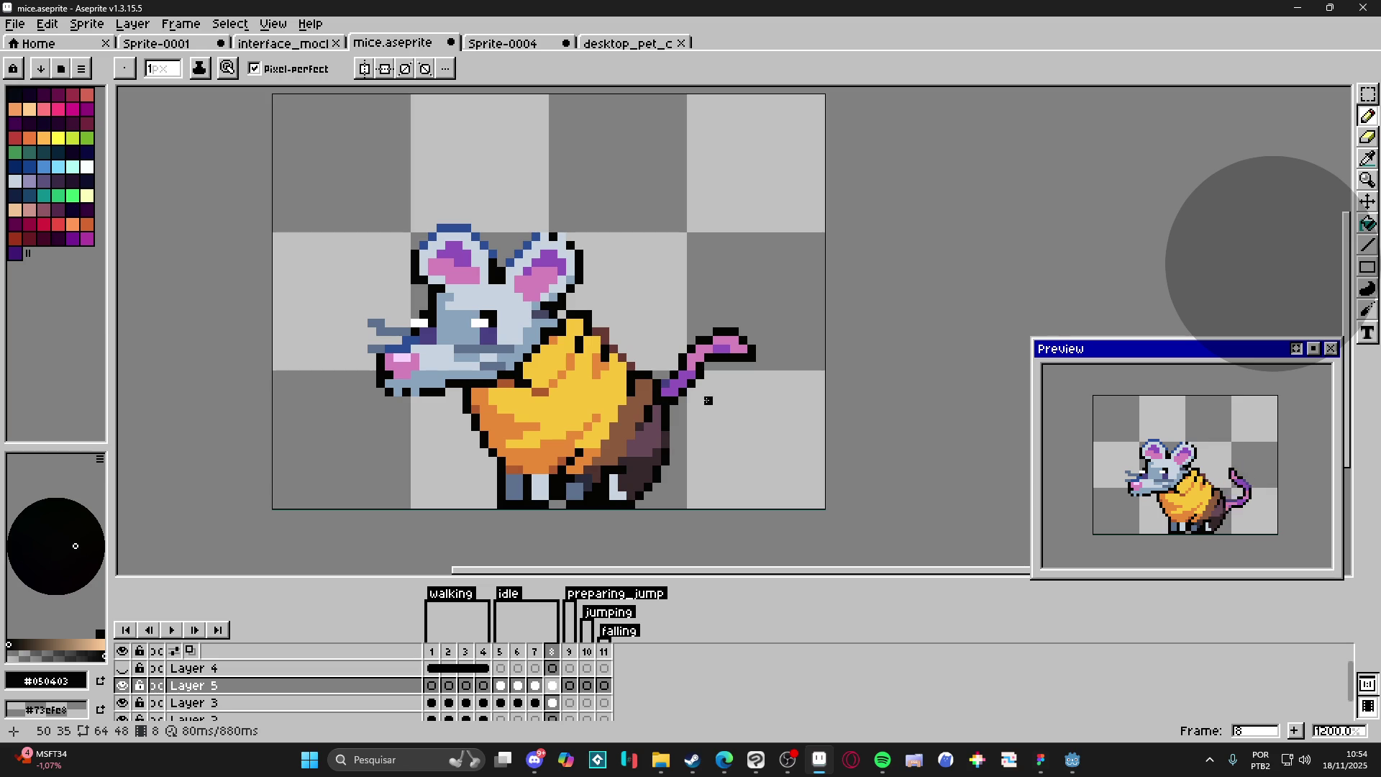
scroll(708, 400, "down", 1)
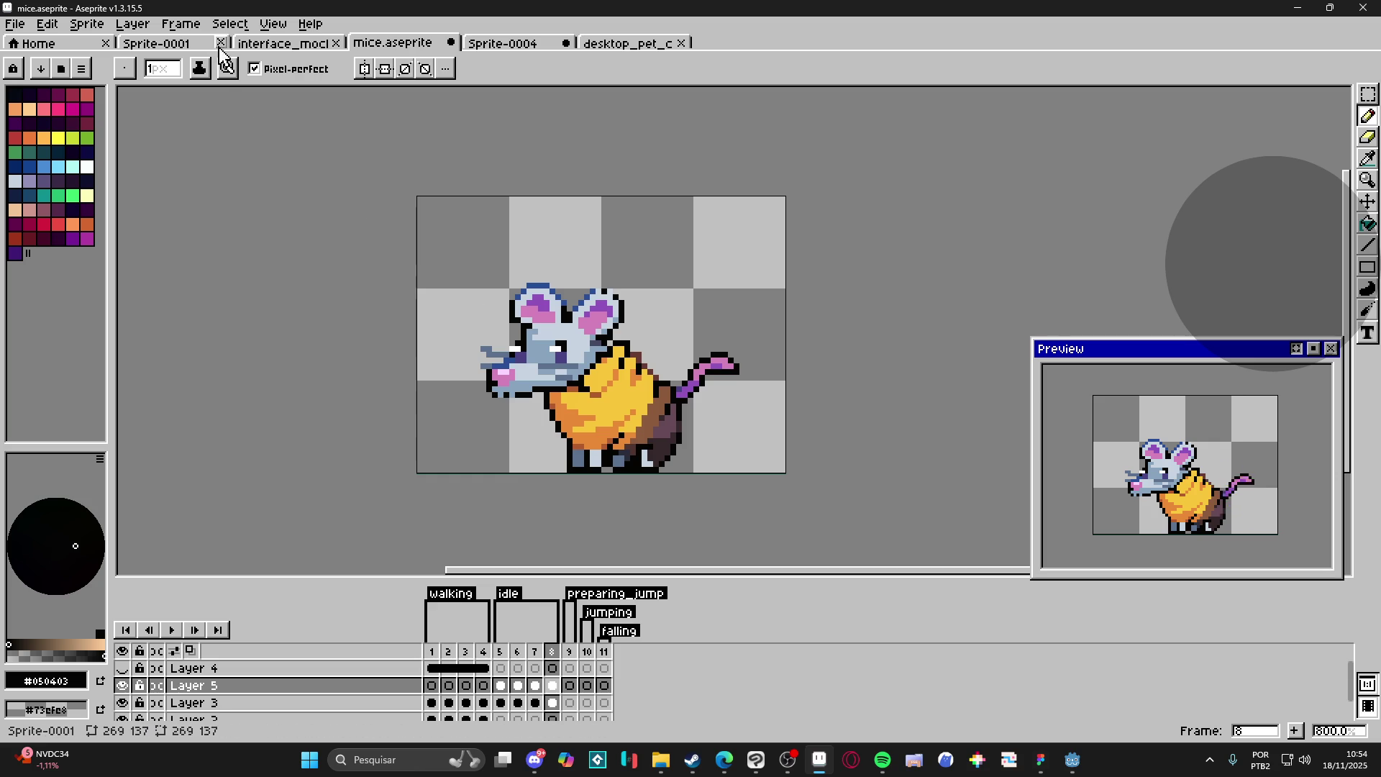
left_click(268, 23)
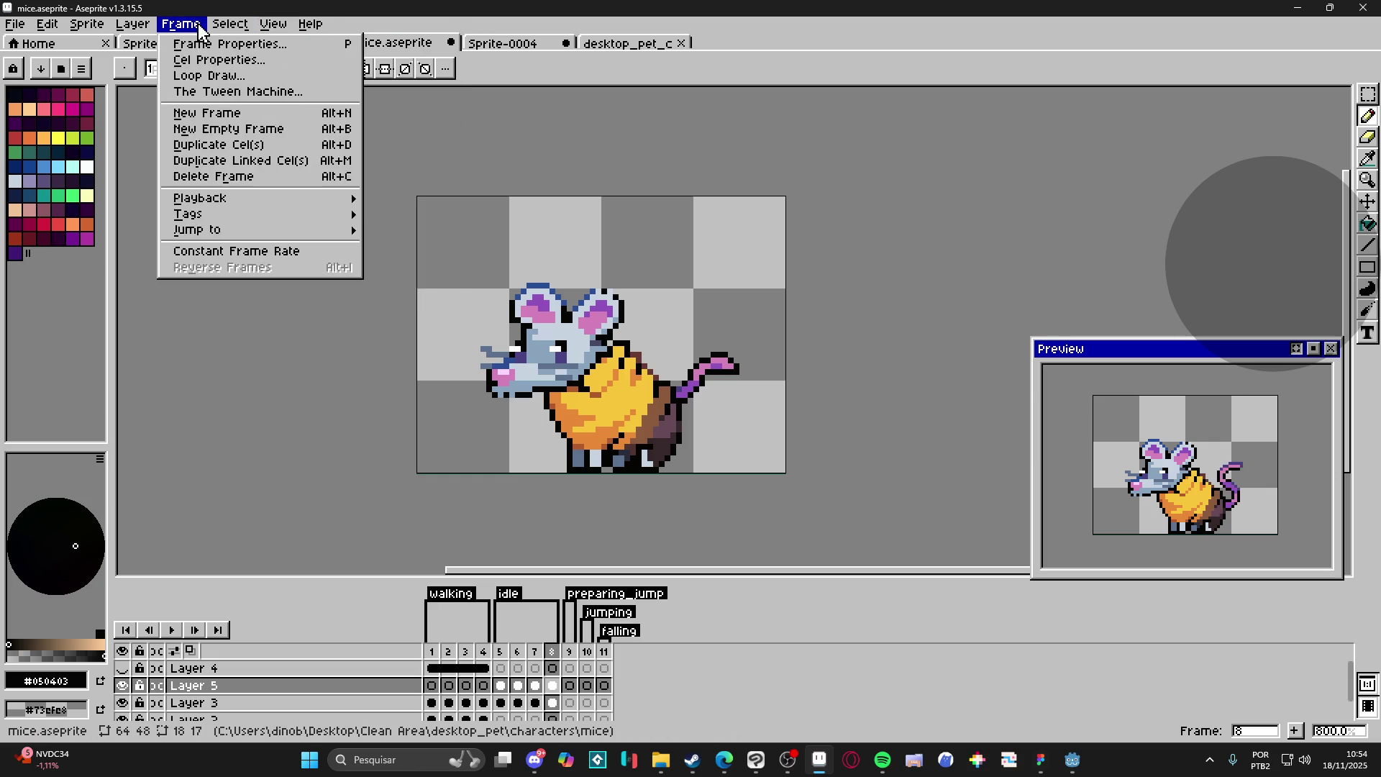
Step: Set the duration of frames 1–11 to 150 ms each in Frame Properties
left_click(300, 251)
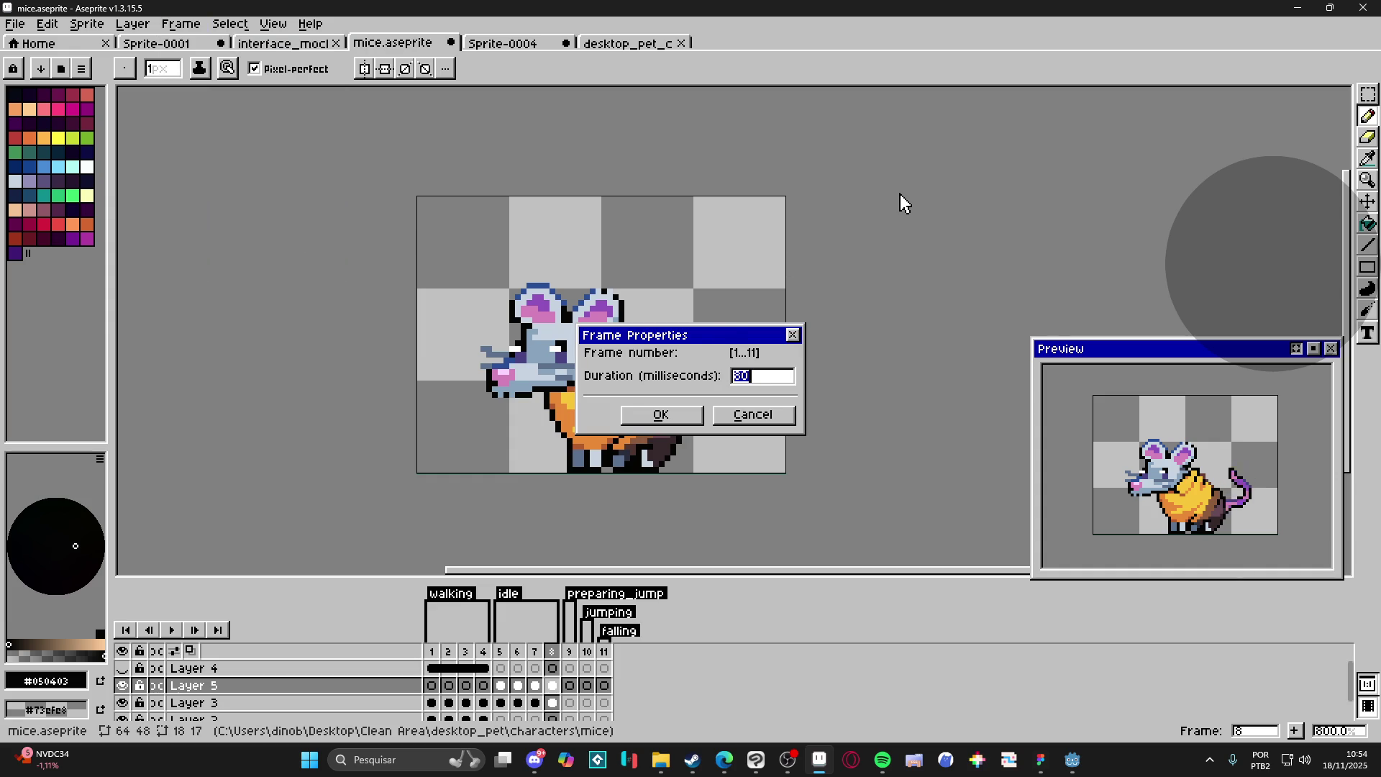
type("100")
key("Return")
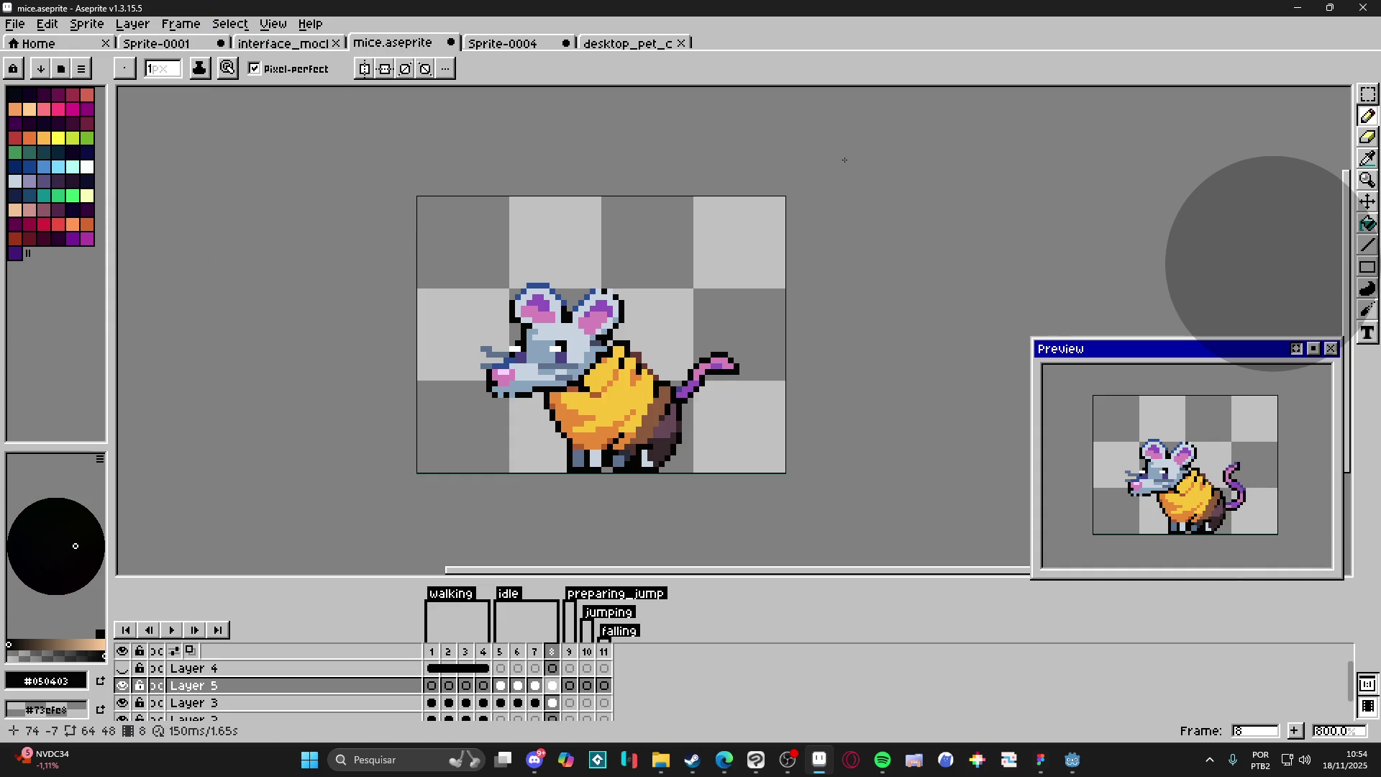
left_click(501, 686)
Step: Flip through idle frames 5, 6, 7 and 8 to compare tail poses, ending on frame 6
key("v")
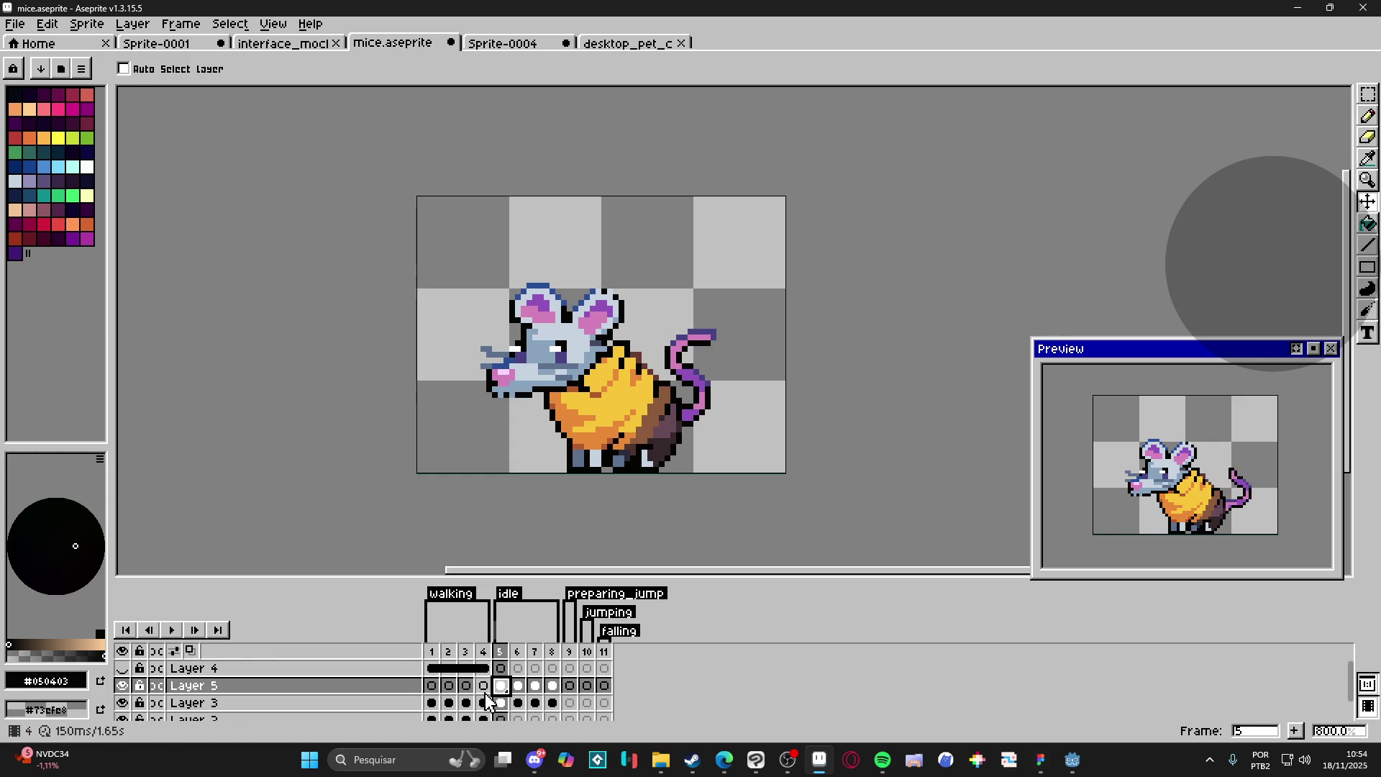
left_click(518, 685)
left_click(535, 686)
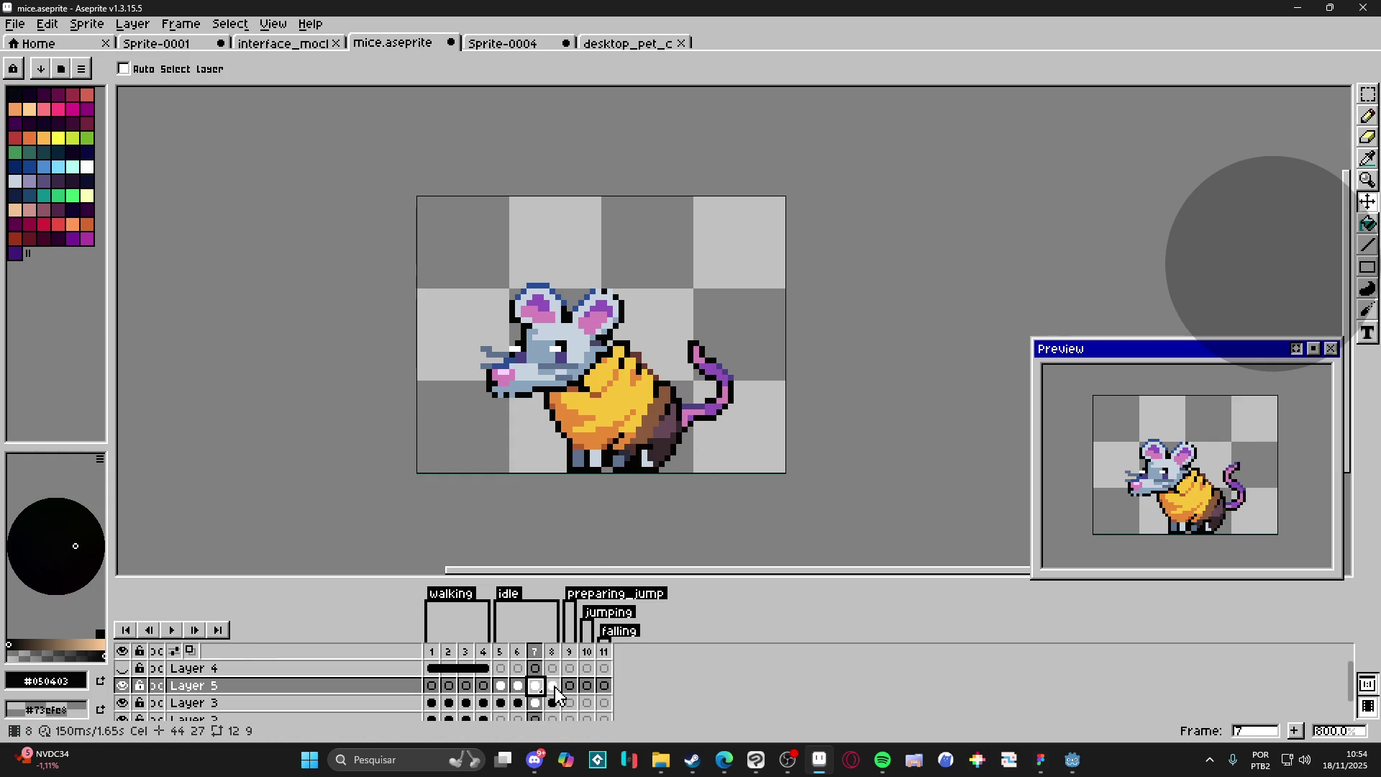
left_click(551, 651)
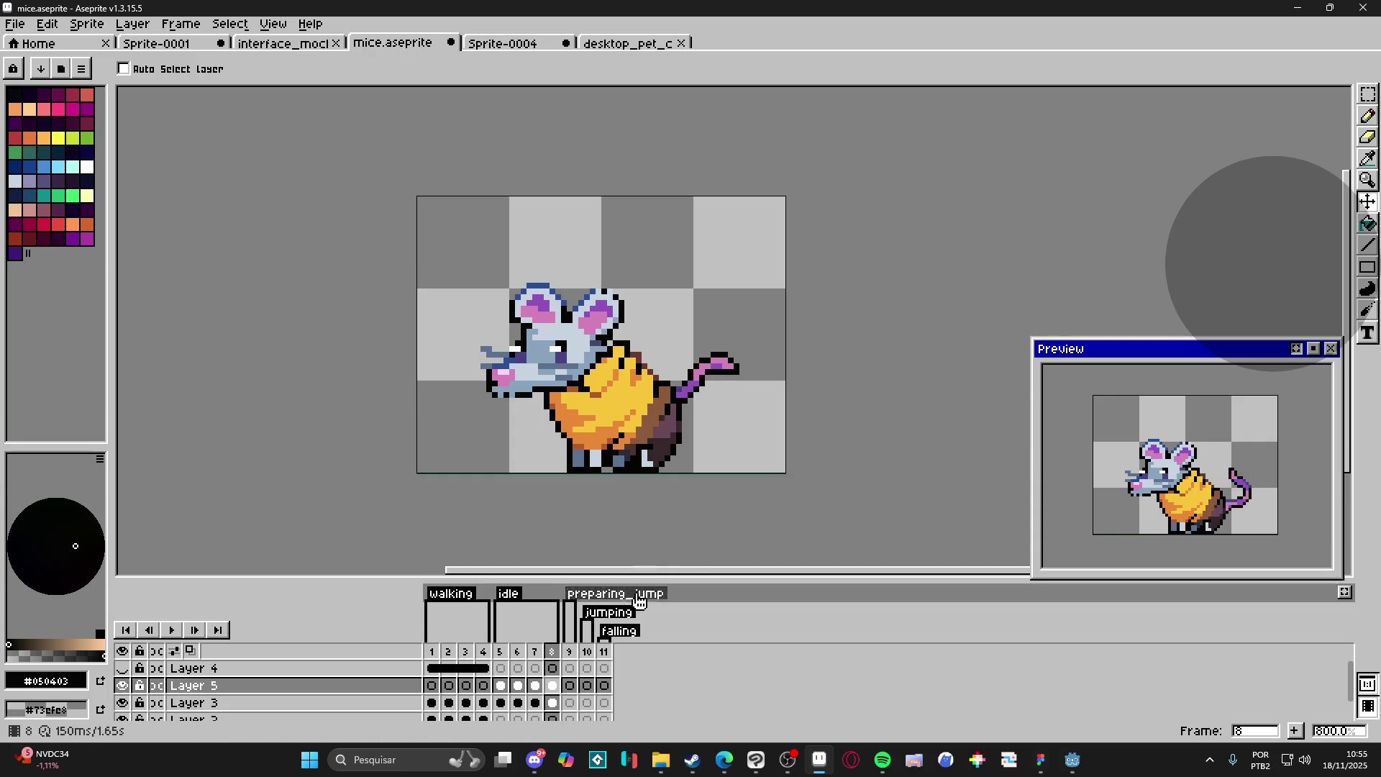
left_click(500, 652)
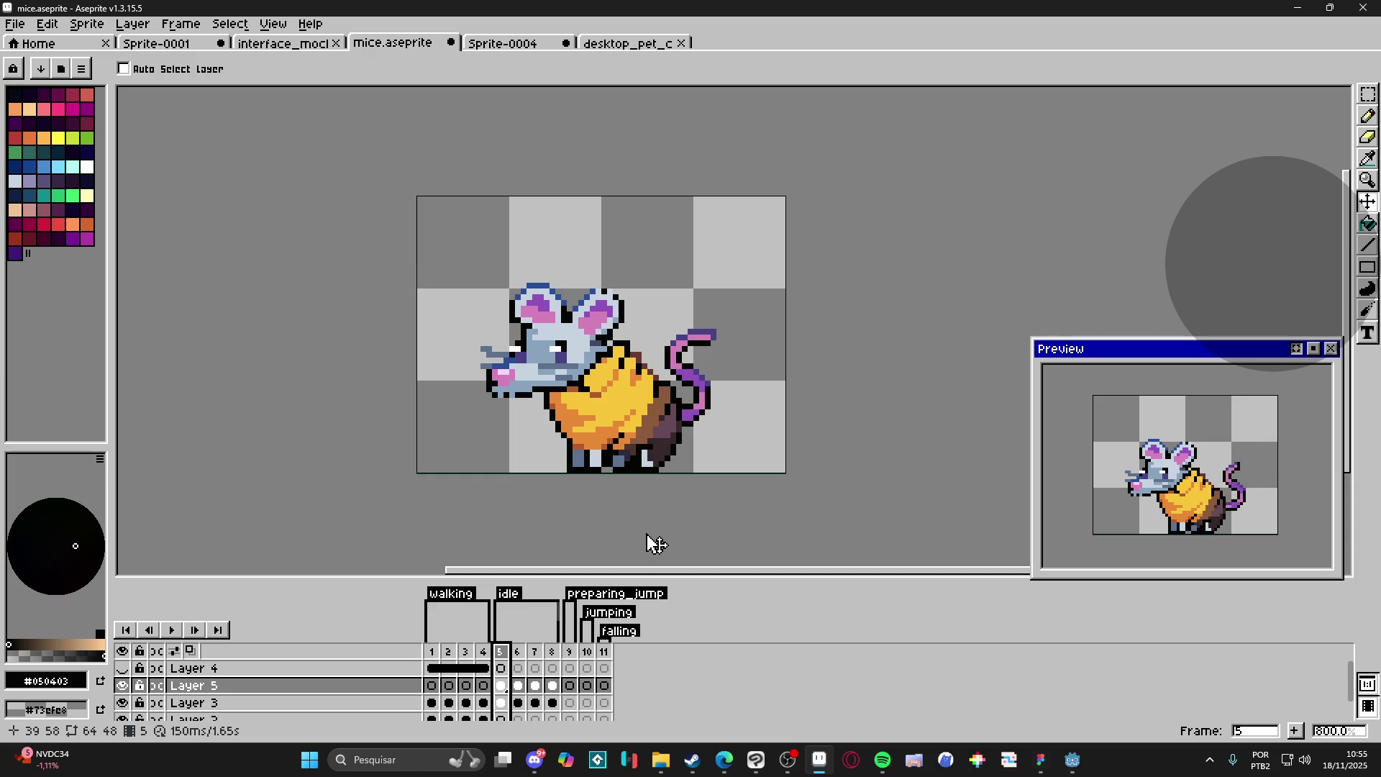
left_click(518, 651)
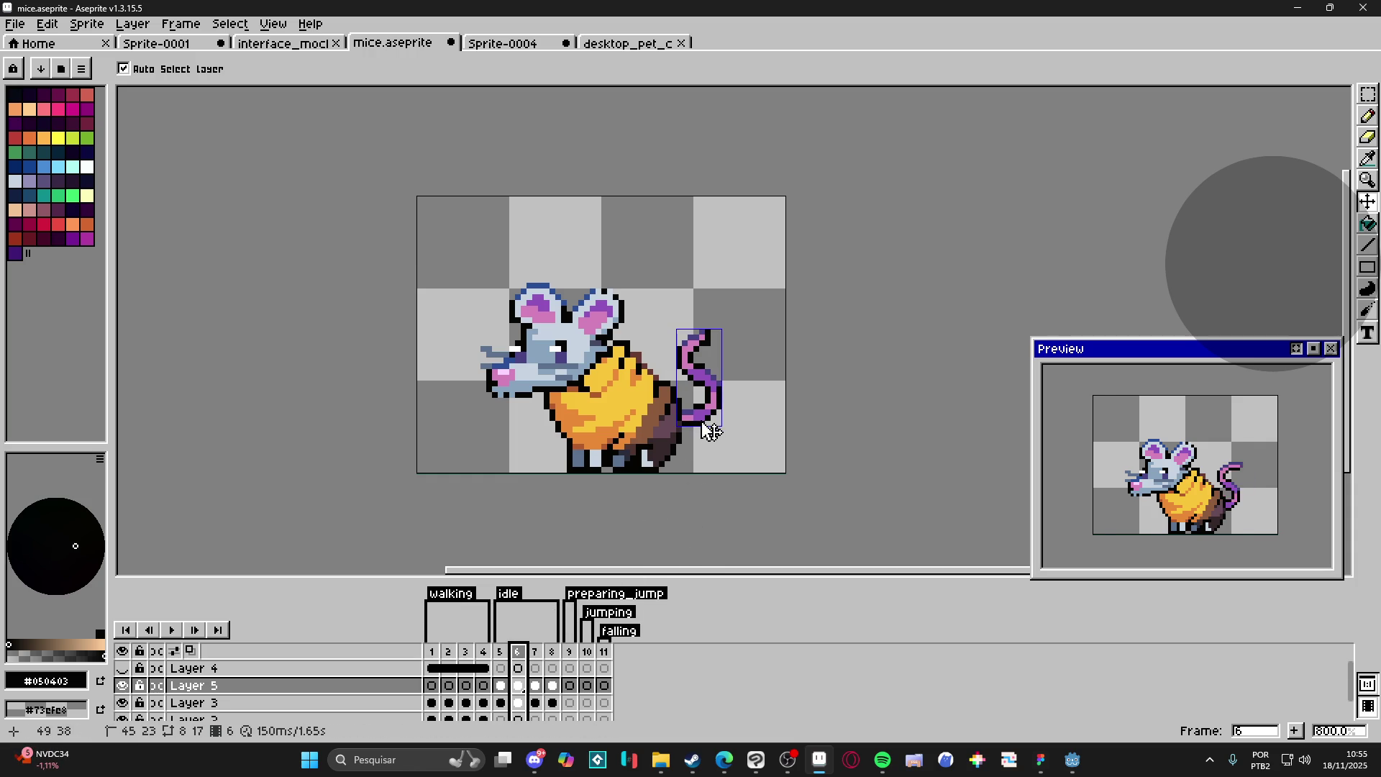
key("b")
scroll(708, 432, "up", 3)
Step: Repaint the pink and lavender pixels on idle frame 7's lower tail curl in #9052bc purple
left_click(680, 419, "alt")
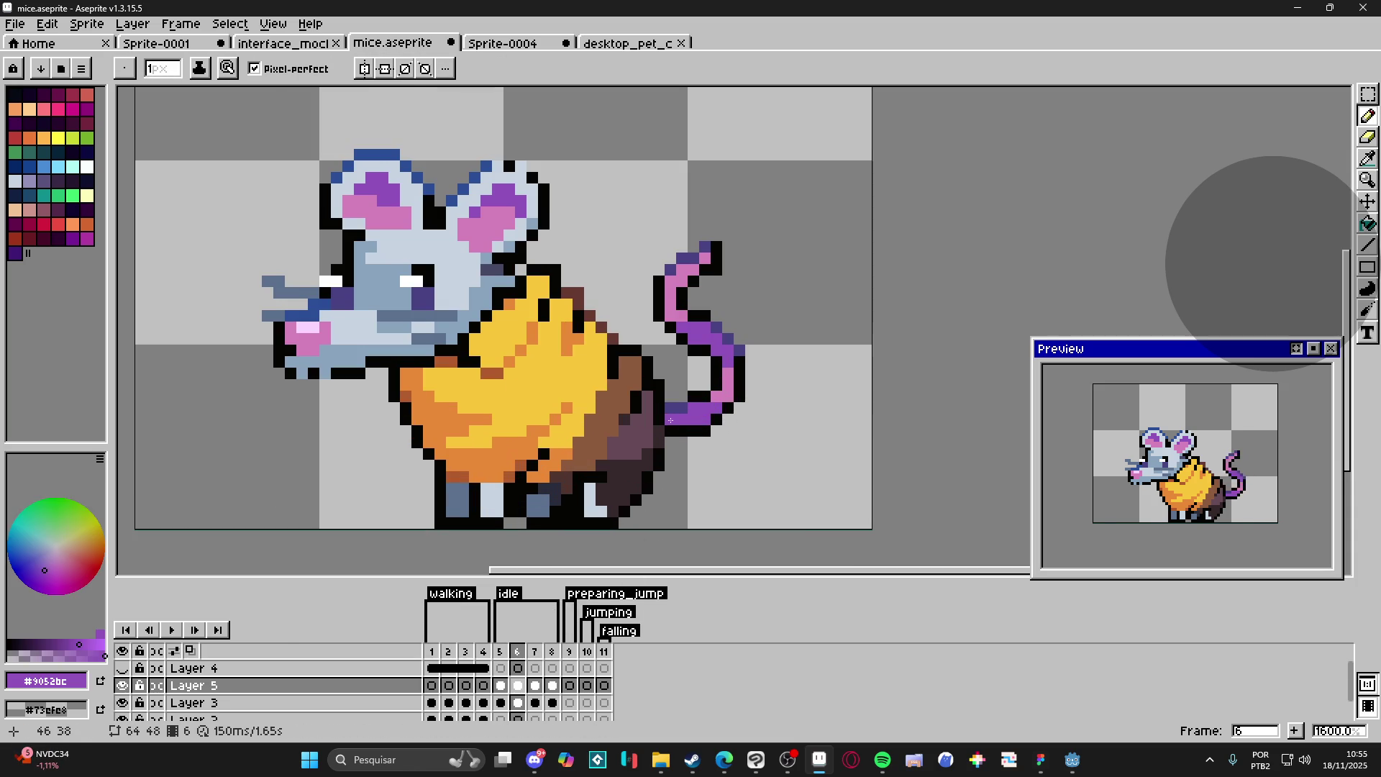
key("Right")
left_click(696, 411)
left_click(672, 418)
left_click(671, 409)
left_click_drag(672, 418, 668, 431)
Step: Step through the animation frames to check the tail and save mice.aseprite
key("Right")
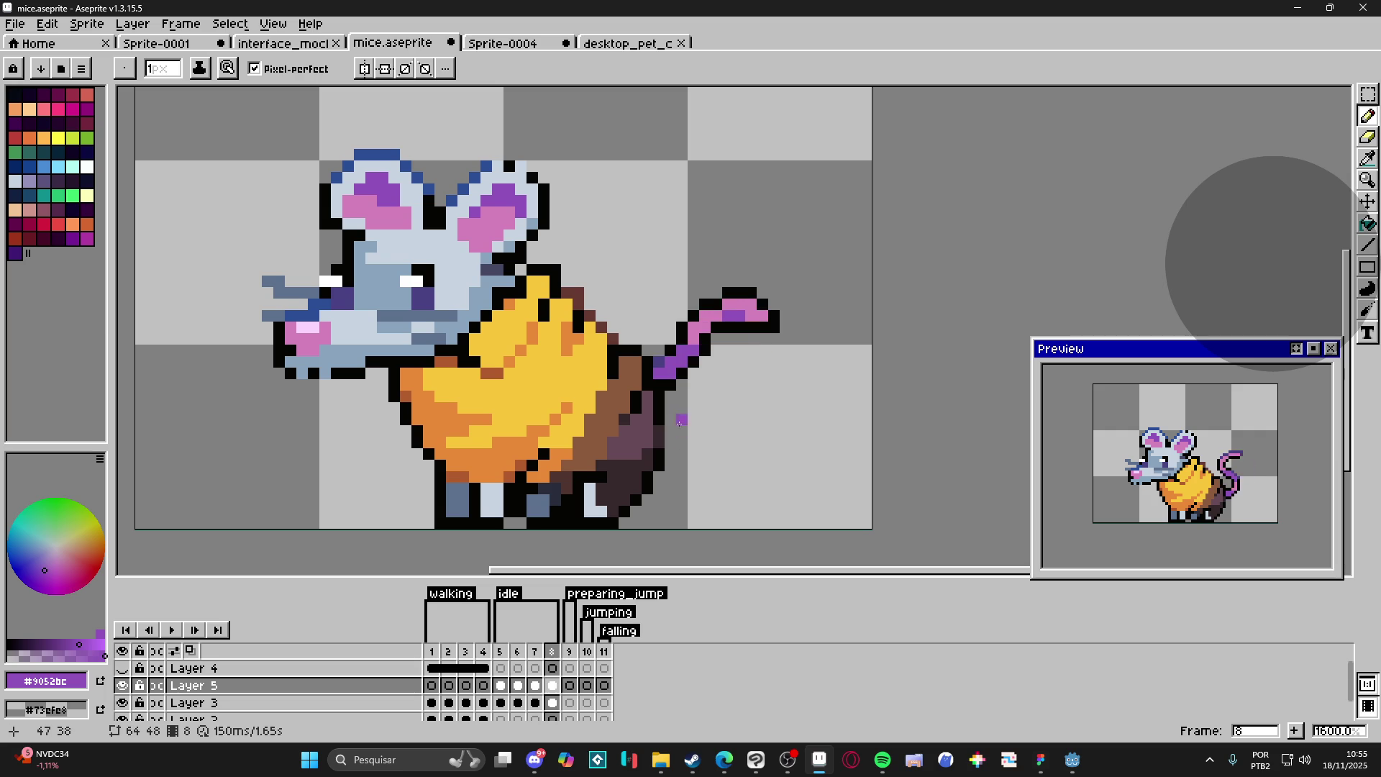
key("Right")
key("Left")
key("Left")
key("Left")
key("Left")
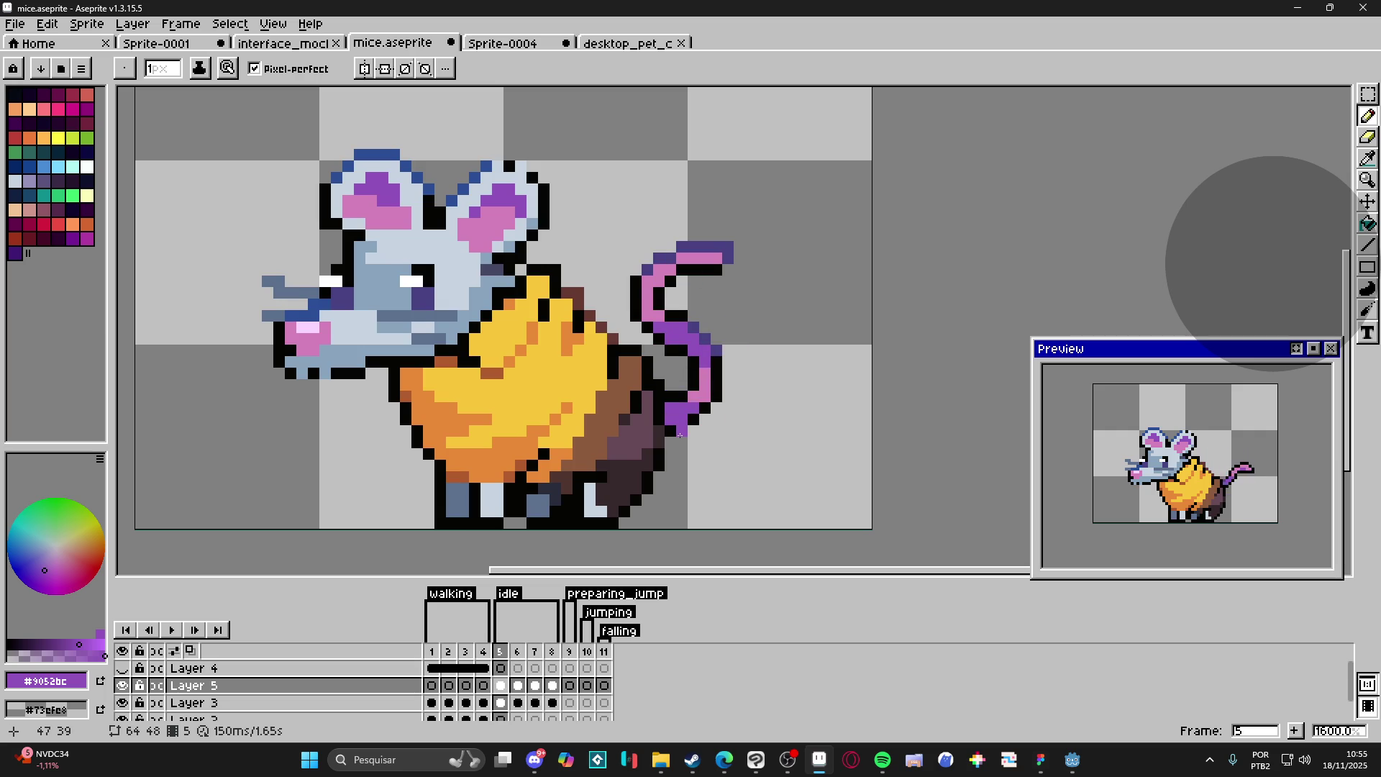
scroll(682, 436, "down", 1)
scroll(644, 458, "down", 2)
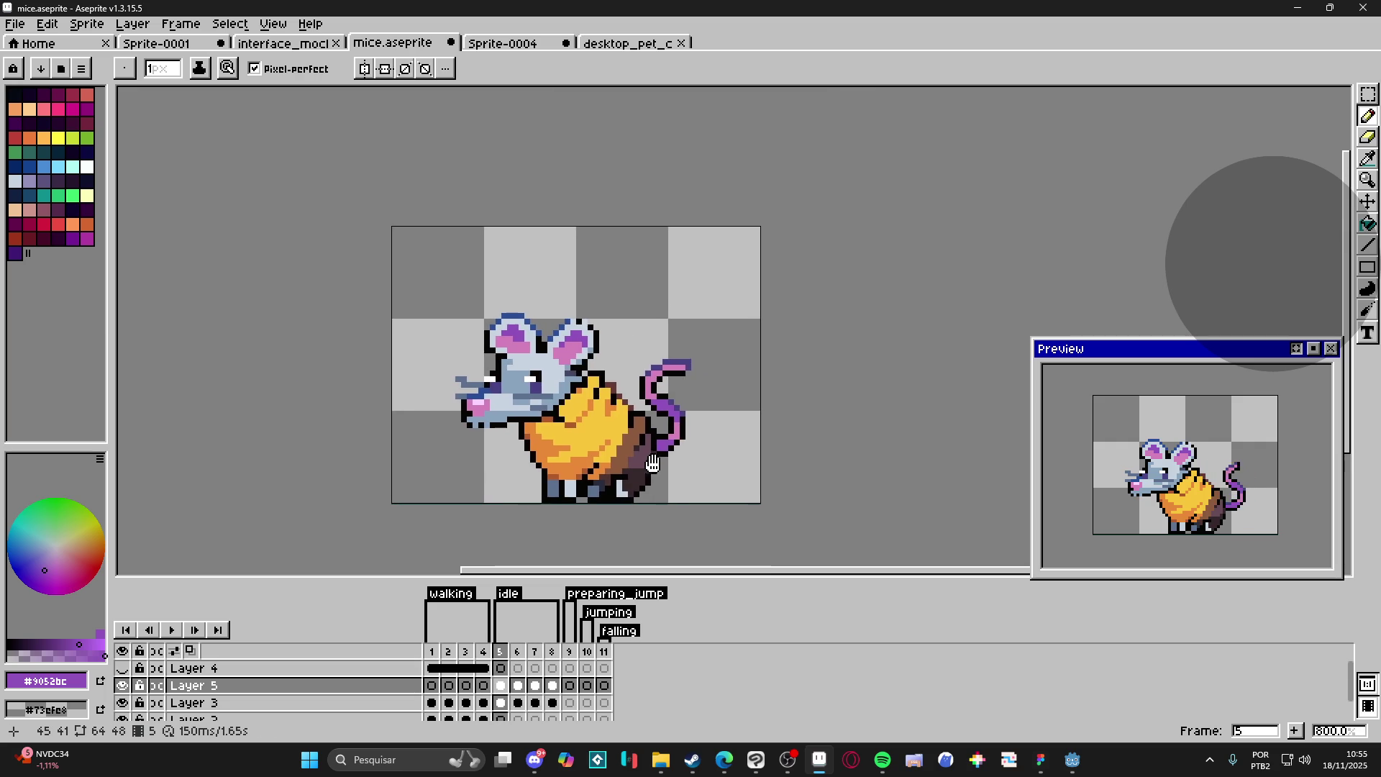
key("ctrl+s")
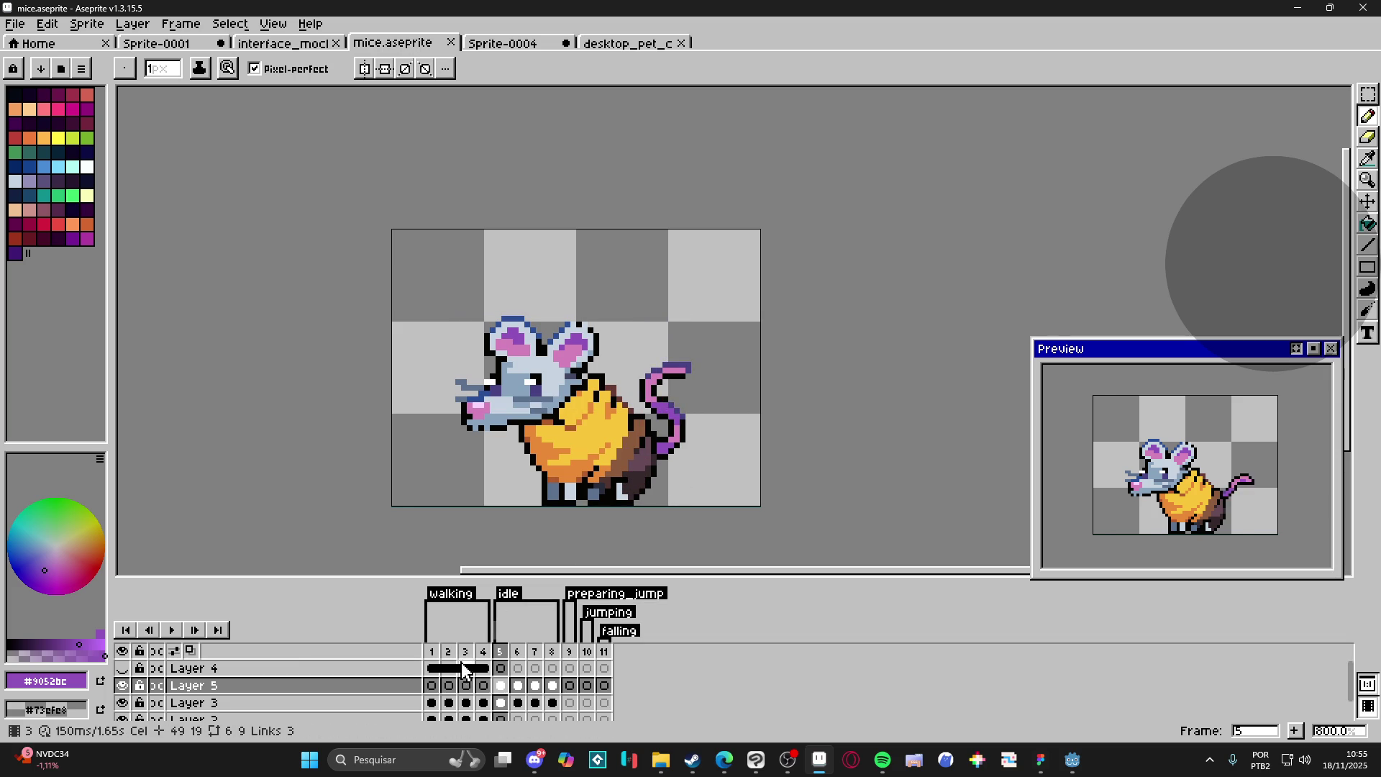
key("v")
key("b")
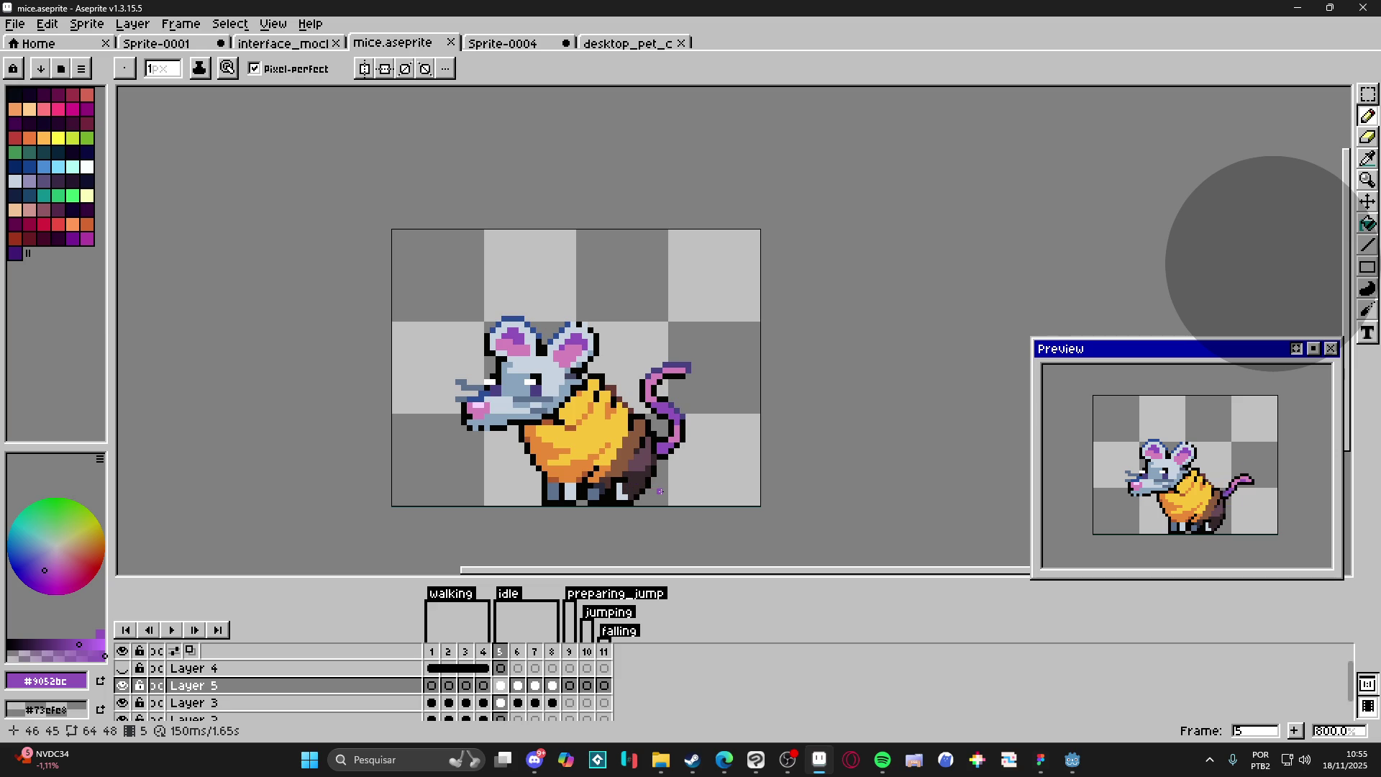
scroll(680, 428, "up", 1)
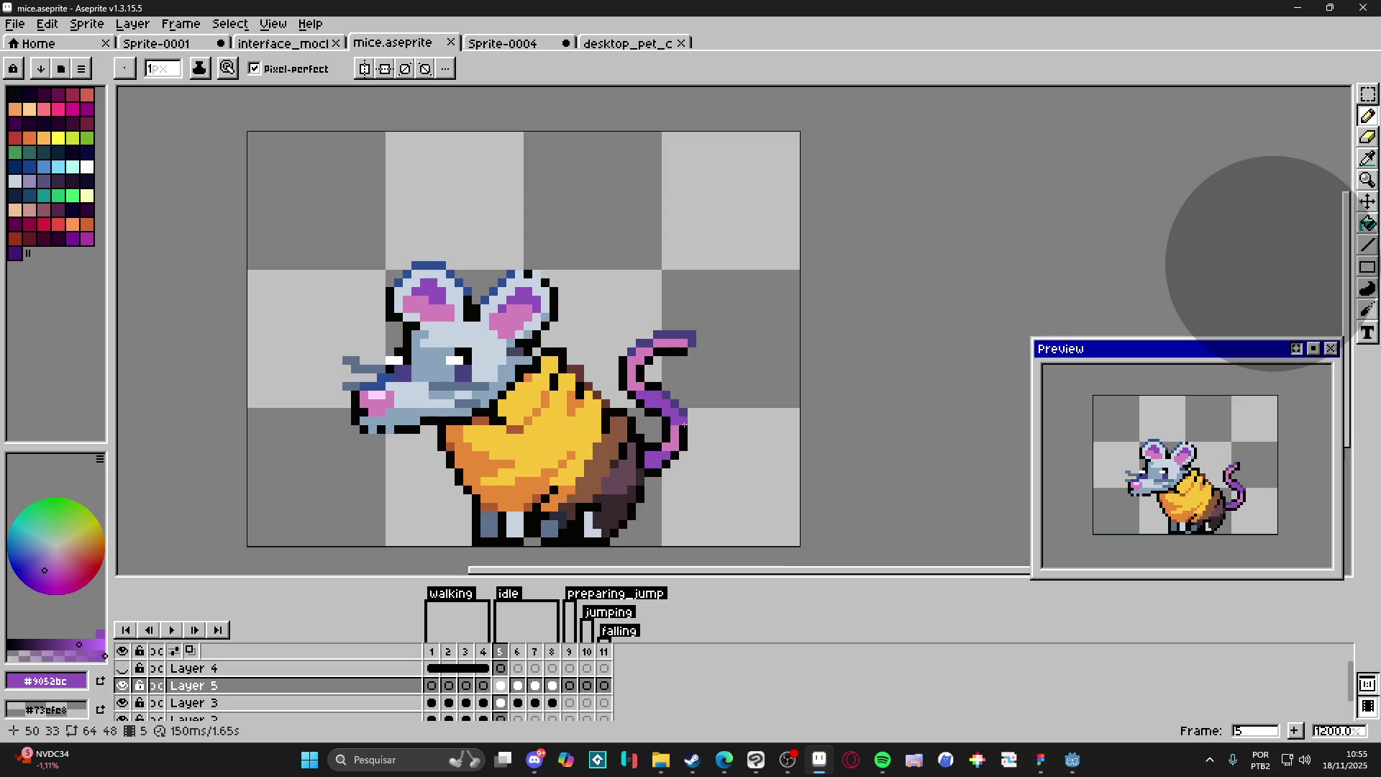
key("v")
key("b")
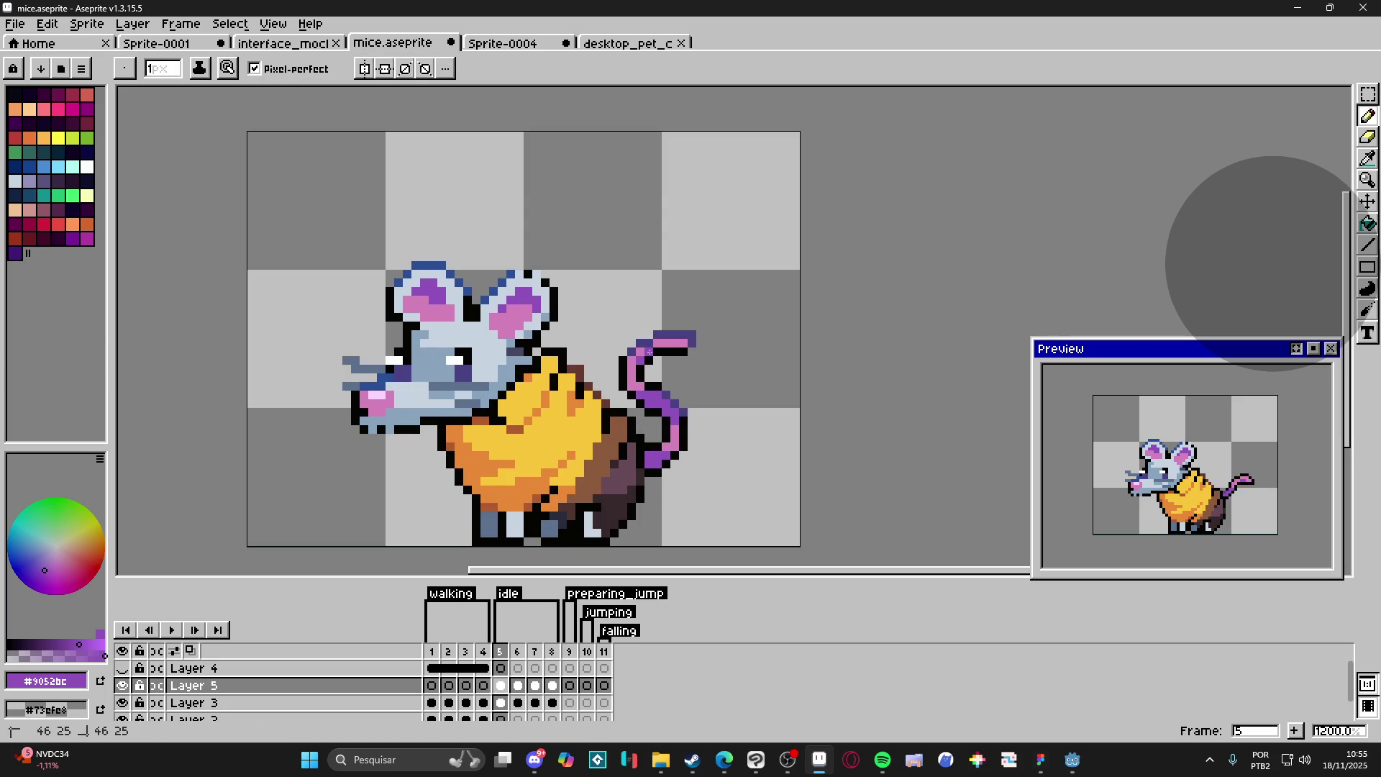
Step: Review the tails on idle frames 6, 7 and 8, then save mice.aseprite
left_click(517, 651)
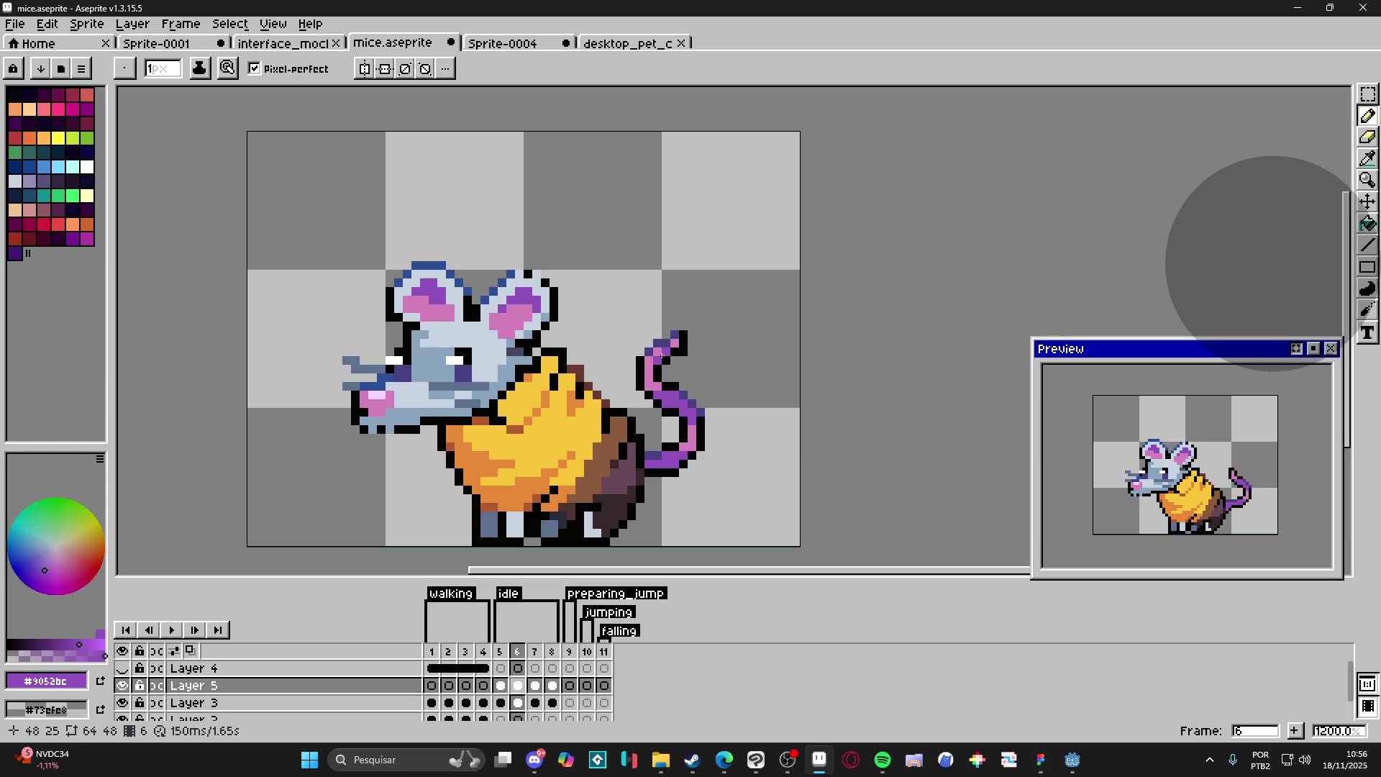
left_click(535, 651)
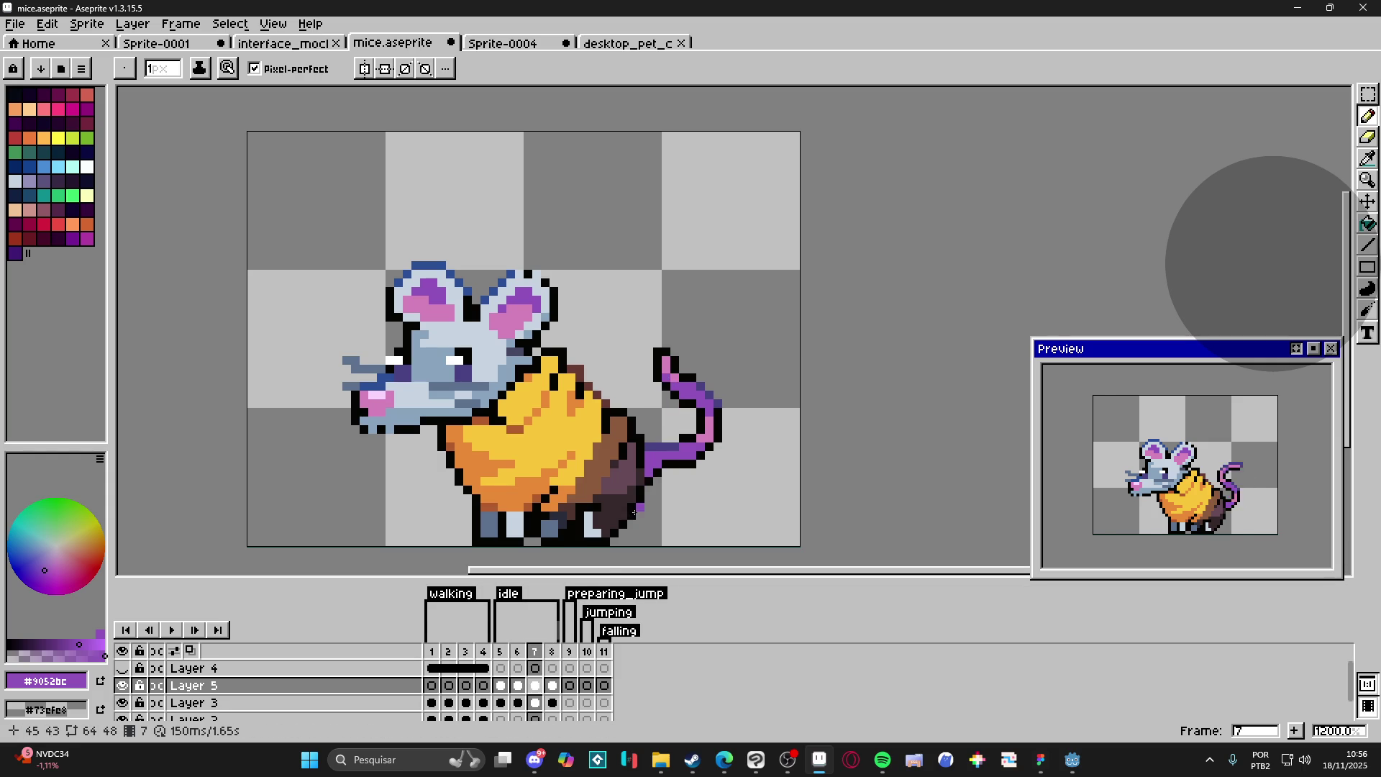
left_click(551, 653)
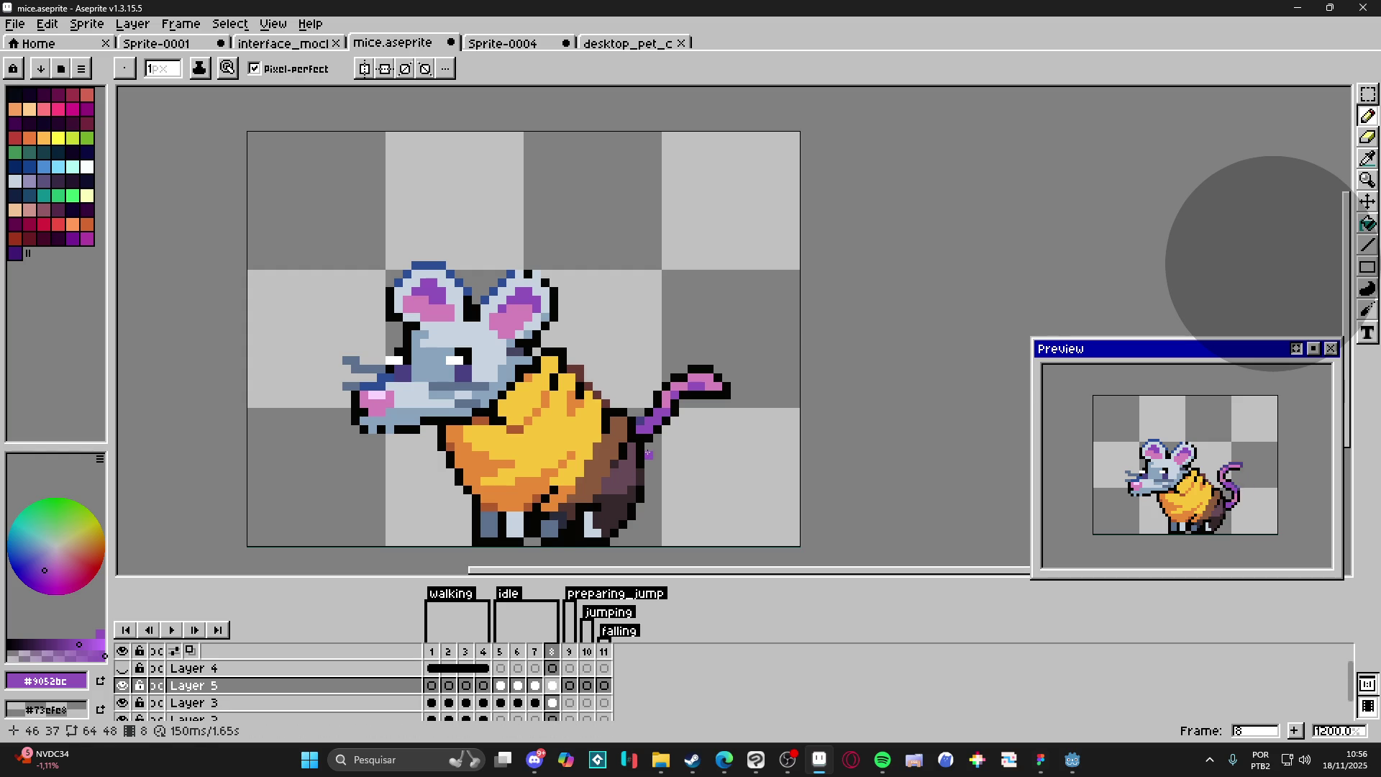
key("ctrl+s")
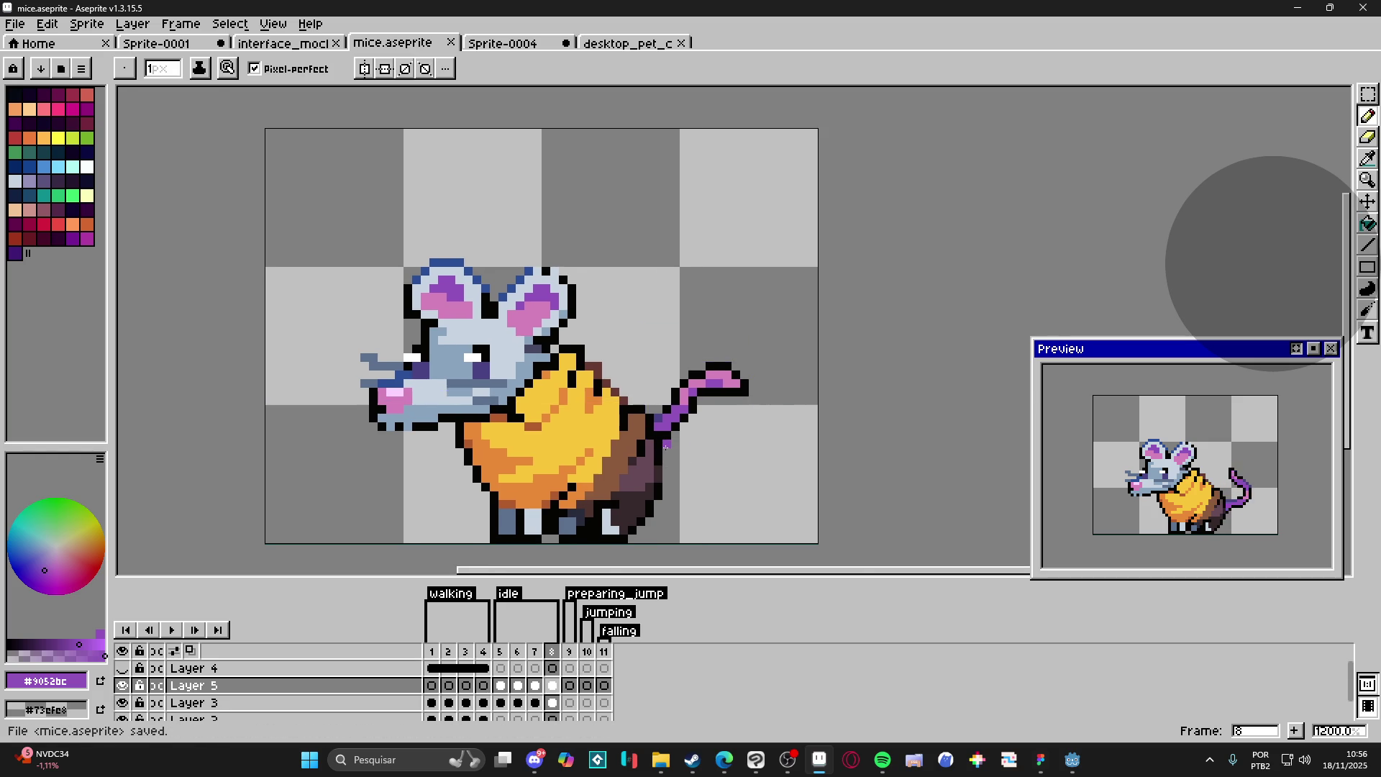
scroll(666, 447, "up", 1)
scroll(666, 447, "down", 1)
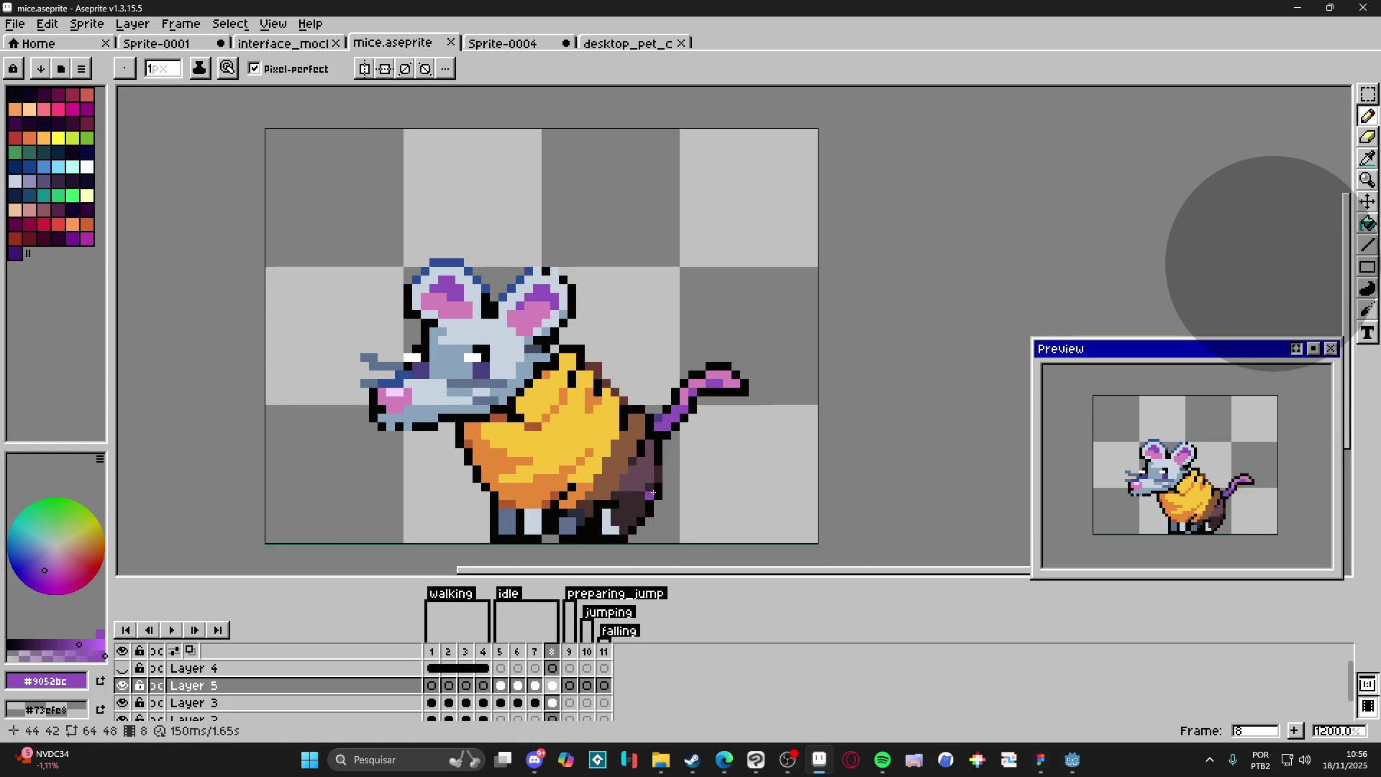
scroll(639, 482, "down", 2)
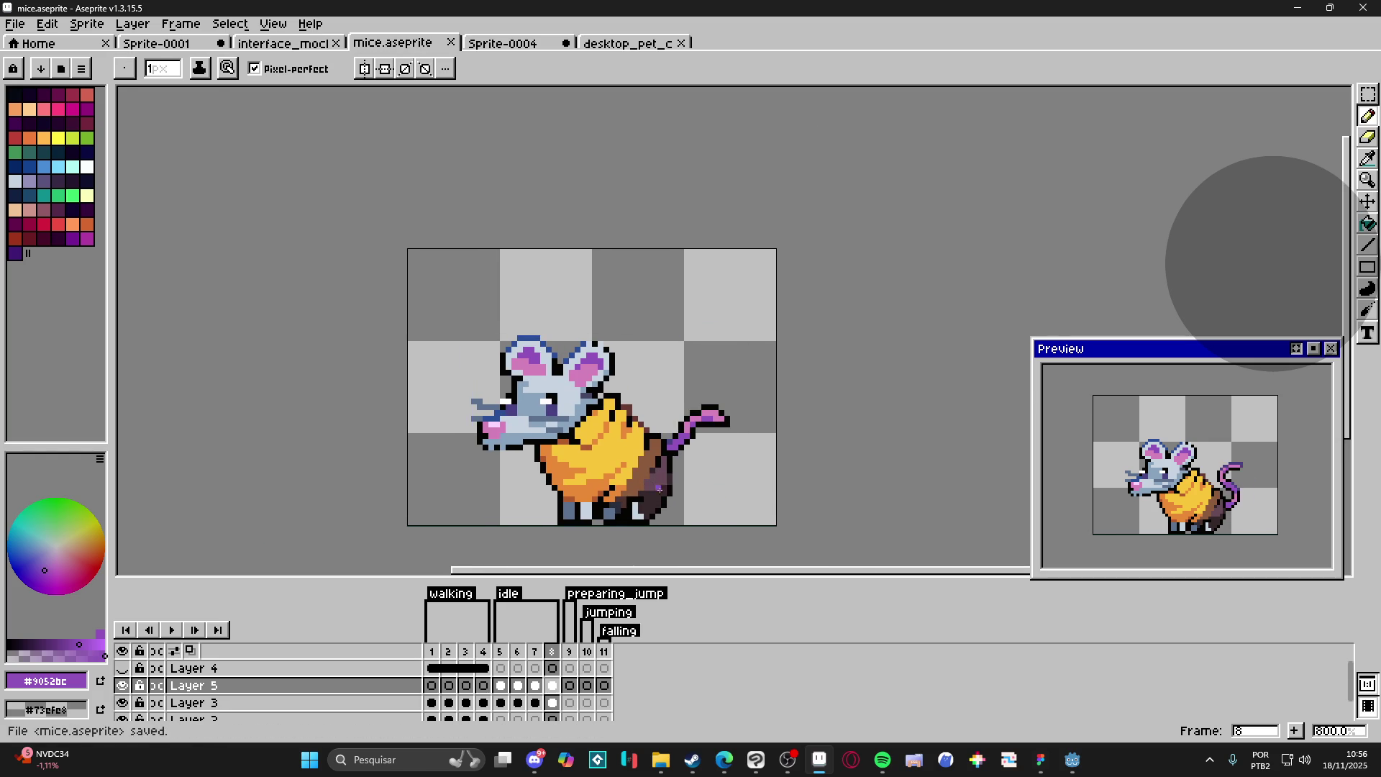
Step: Close the running Godot game test and bring Aseprite with mice.aseprite back to the front
mouse_move(1070, 762)
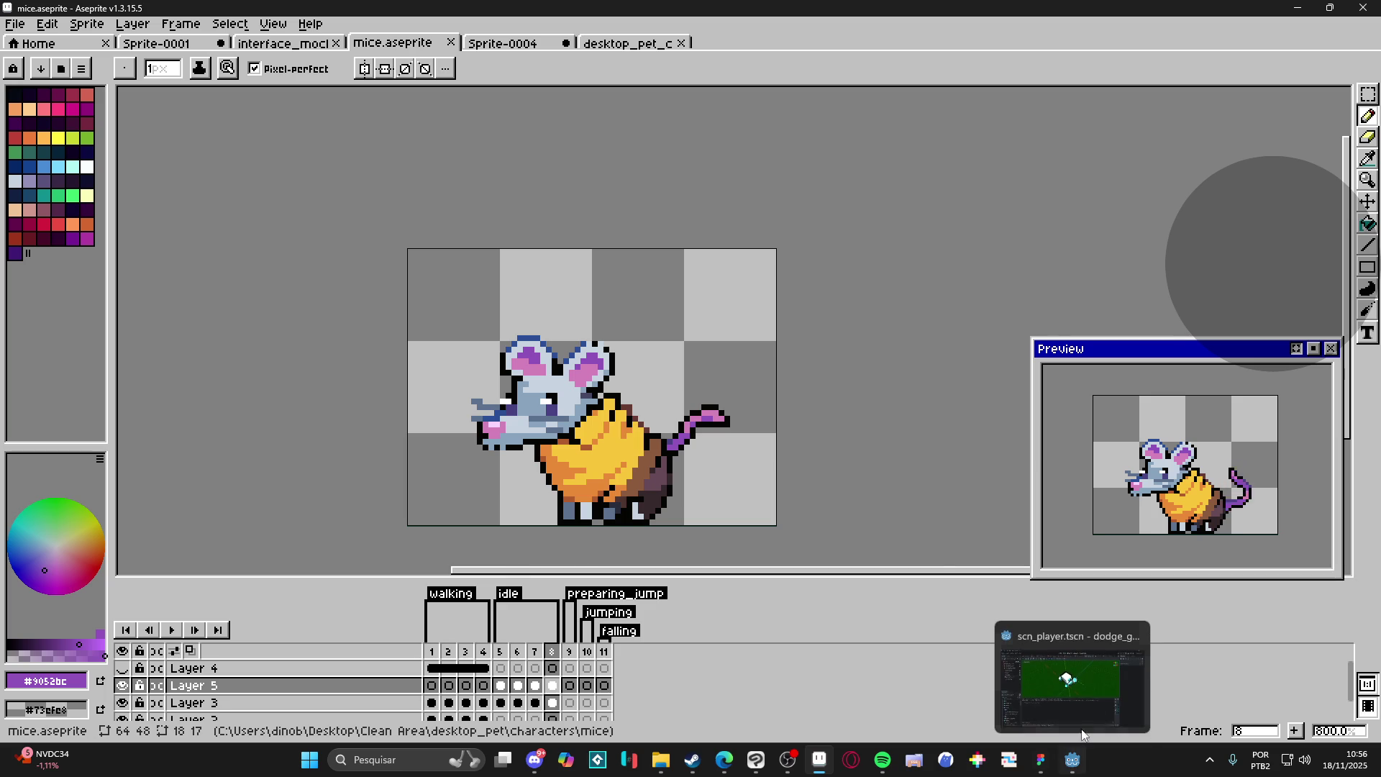
left_click(1094, 692)
left_click(1043, 760)
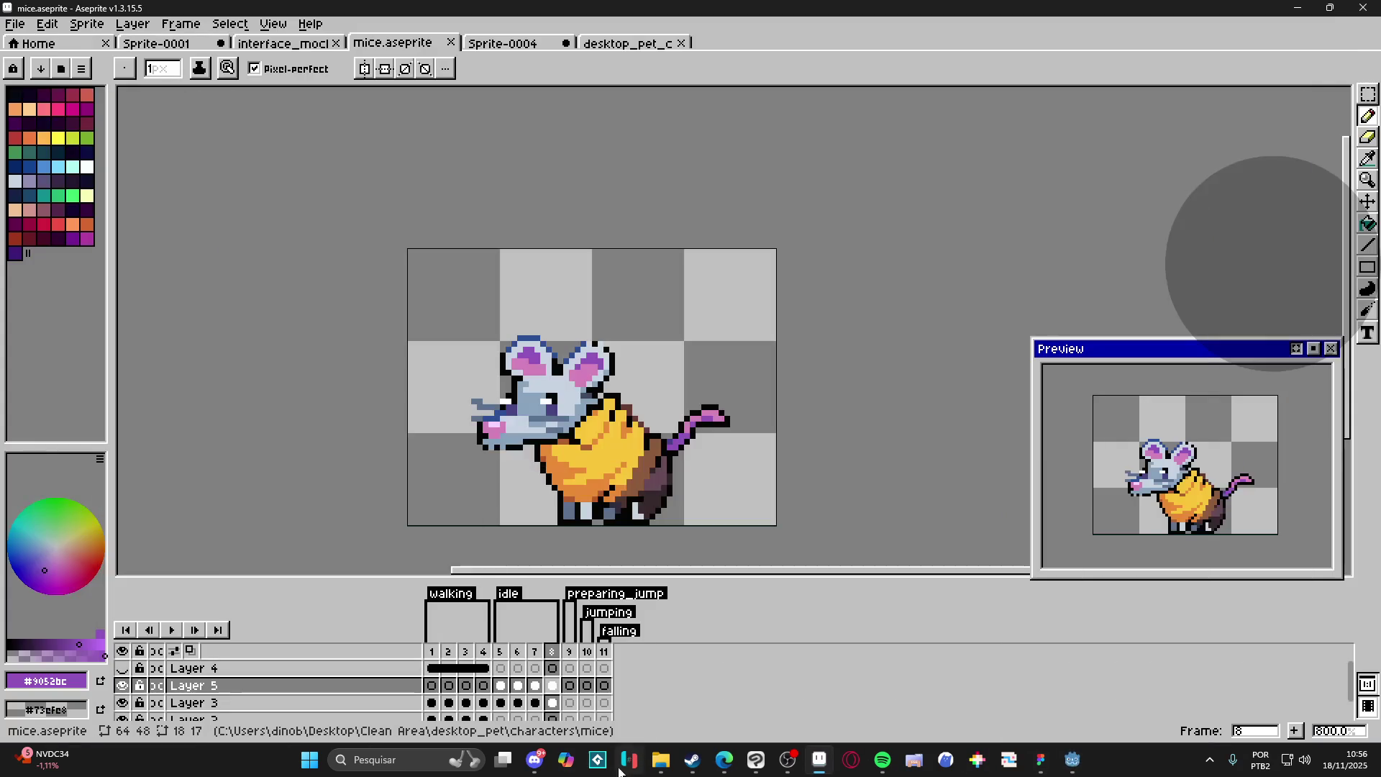
left_click(534, 759)
left_click(592, 493)
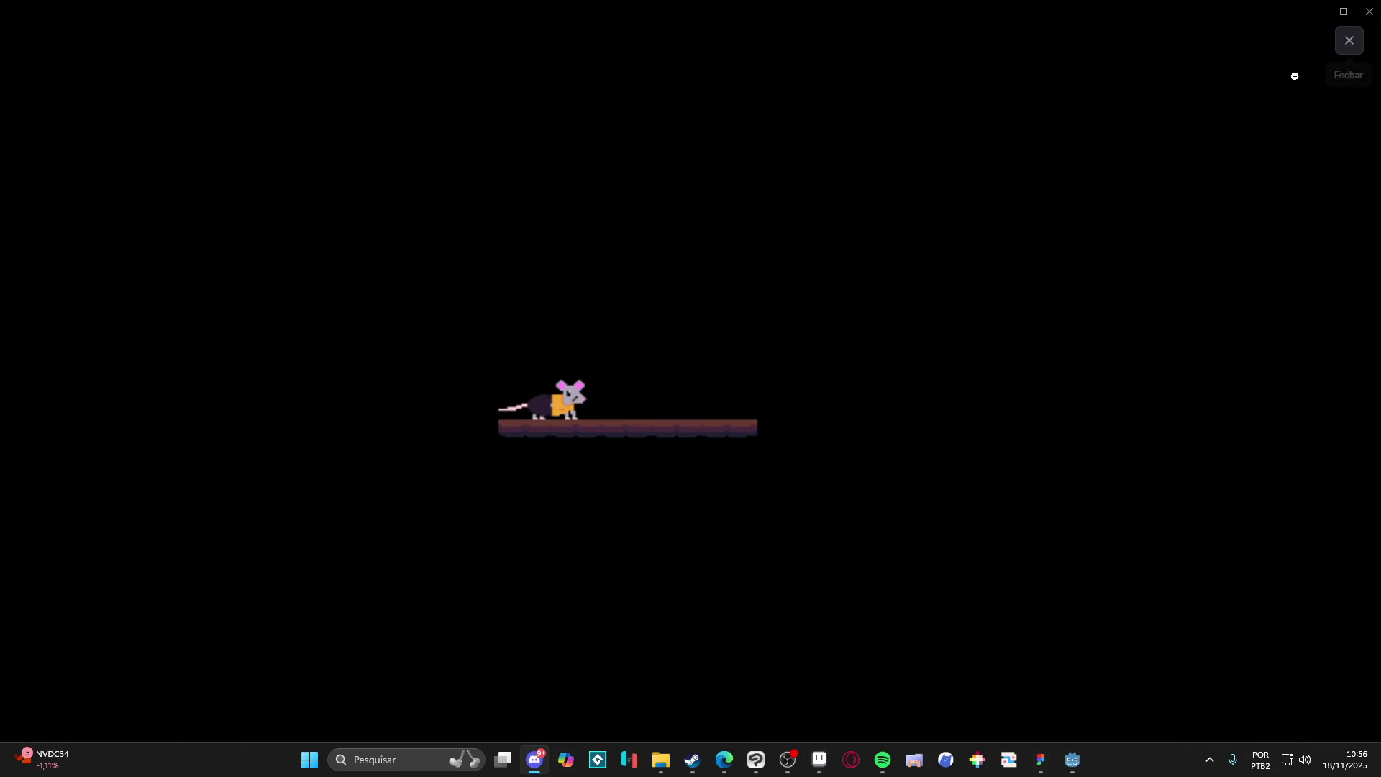
left_click(1318, 11)
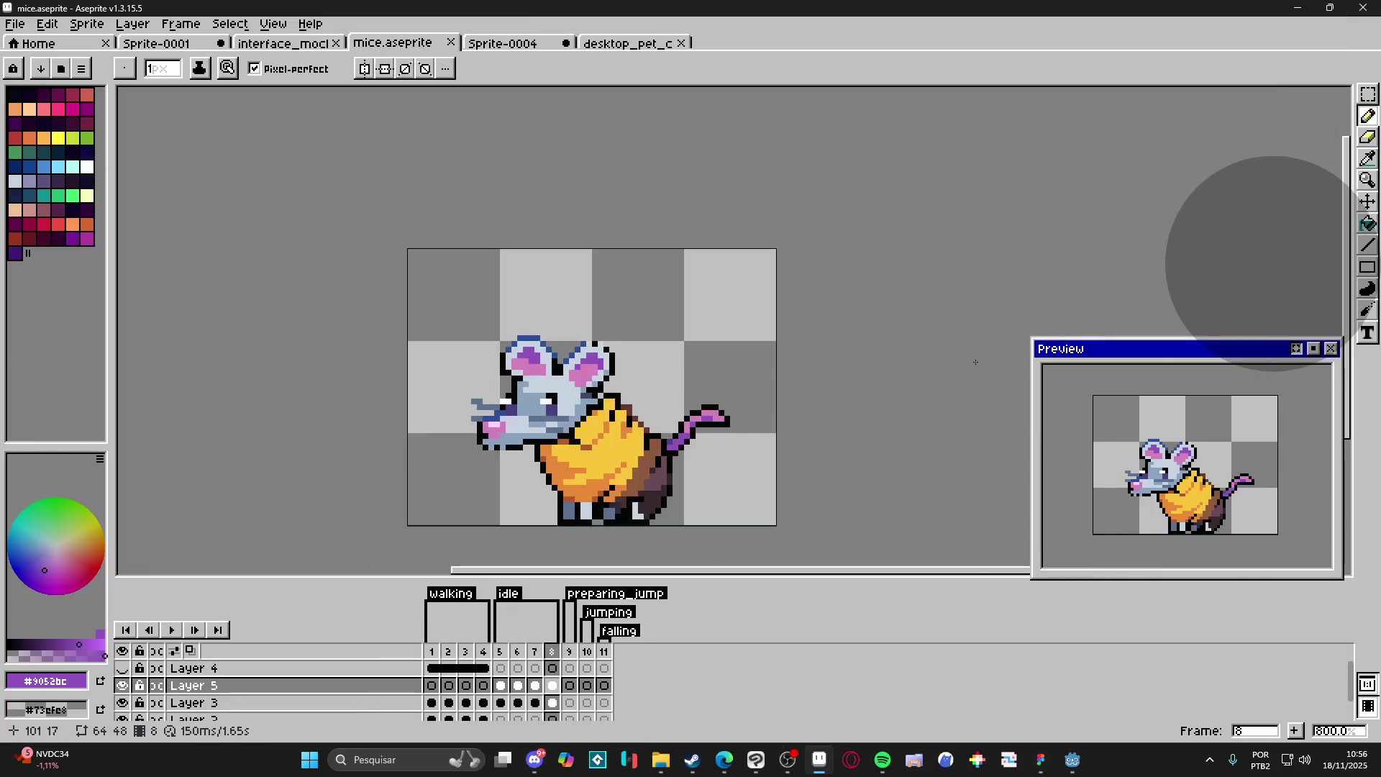
Step: Add one purple pixel to the mouse and save mice.aseprite
scroll(709, 408, "down", 3)
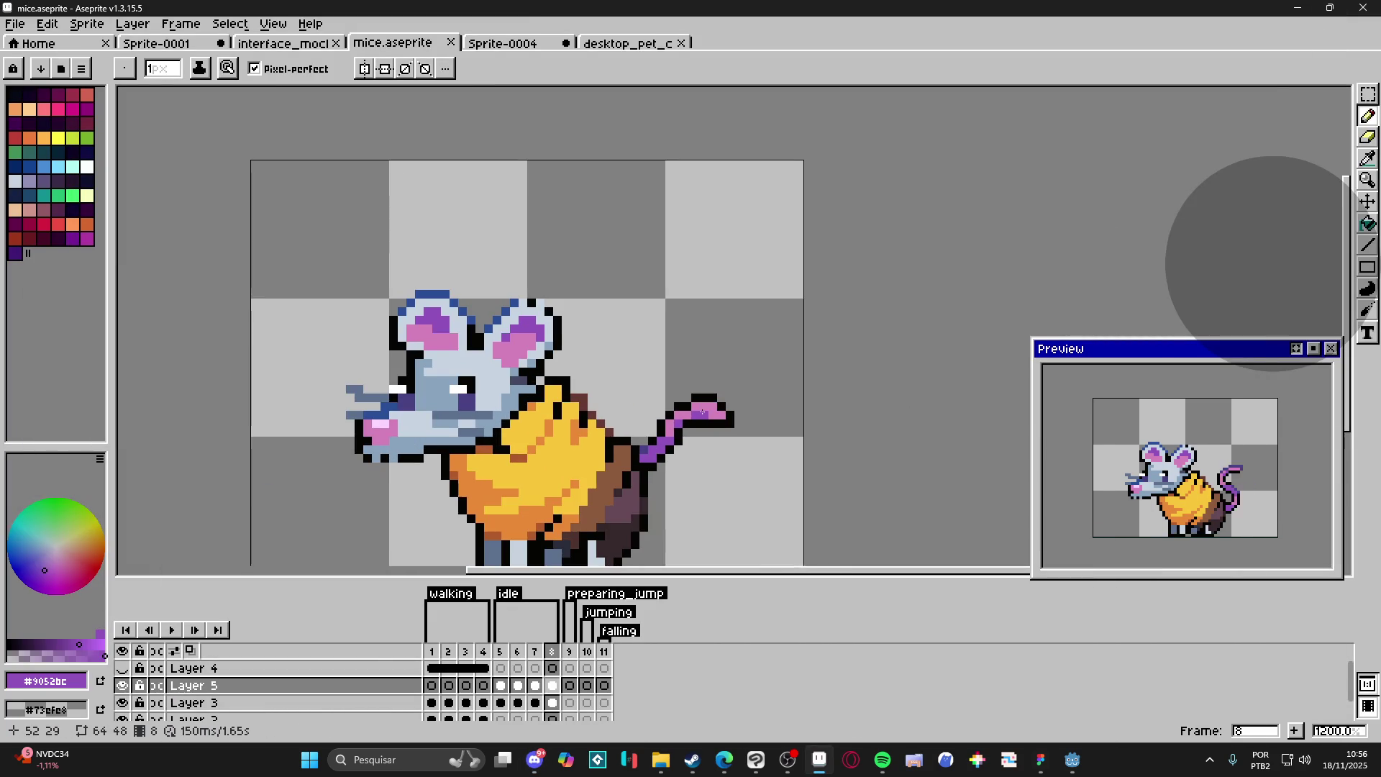
scroll(686, 423, "up", 3)
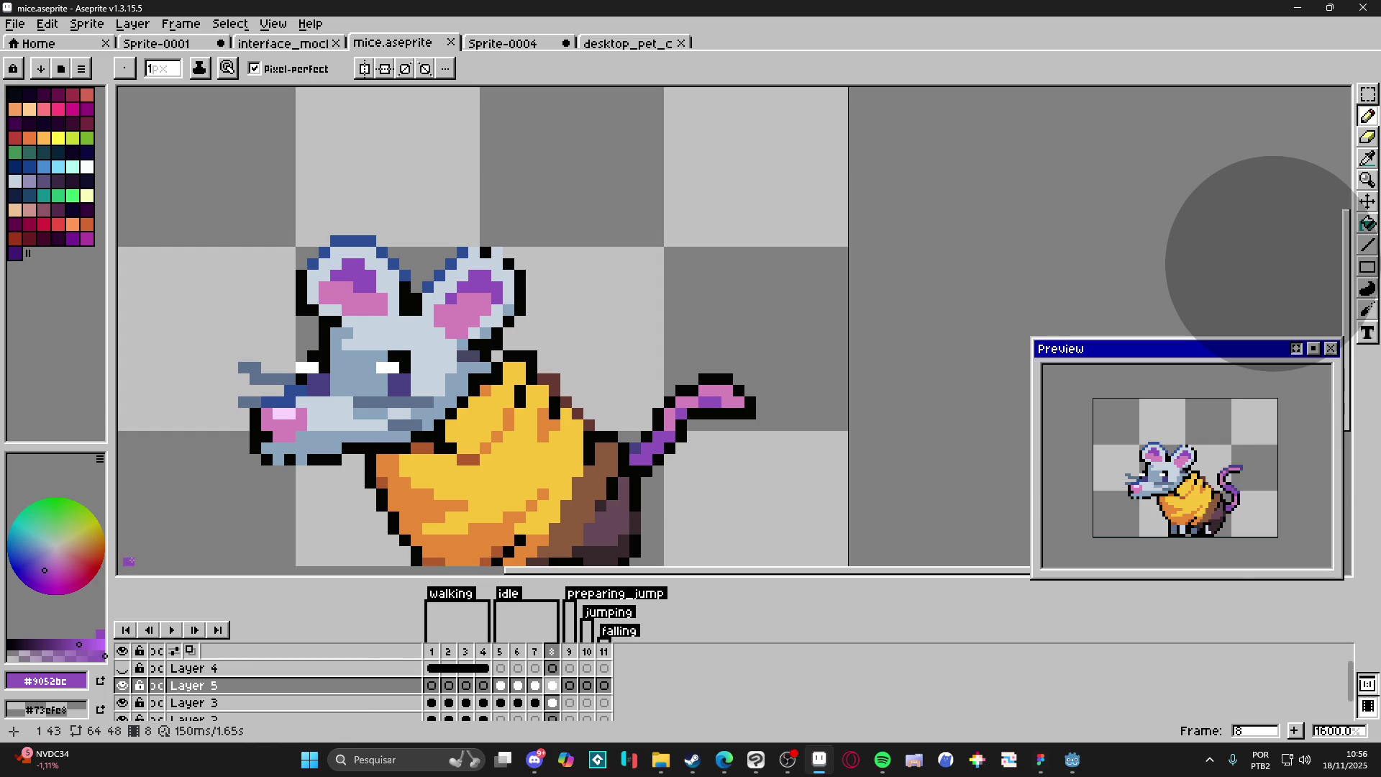
left_click(383, 460)
scroll(504, 489, "down", 3)
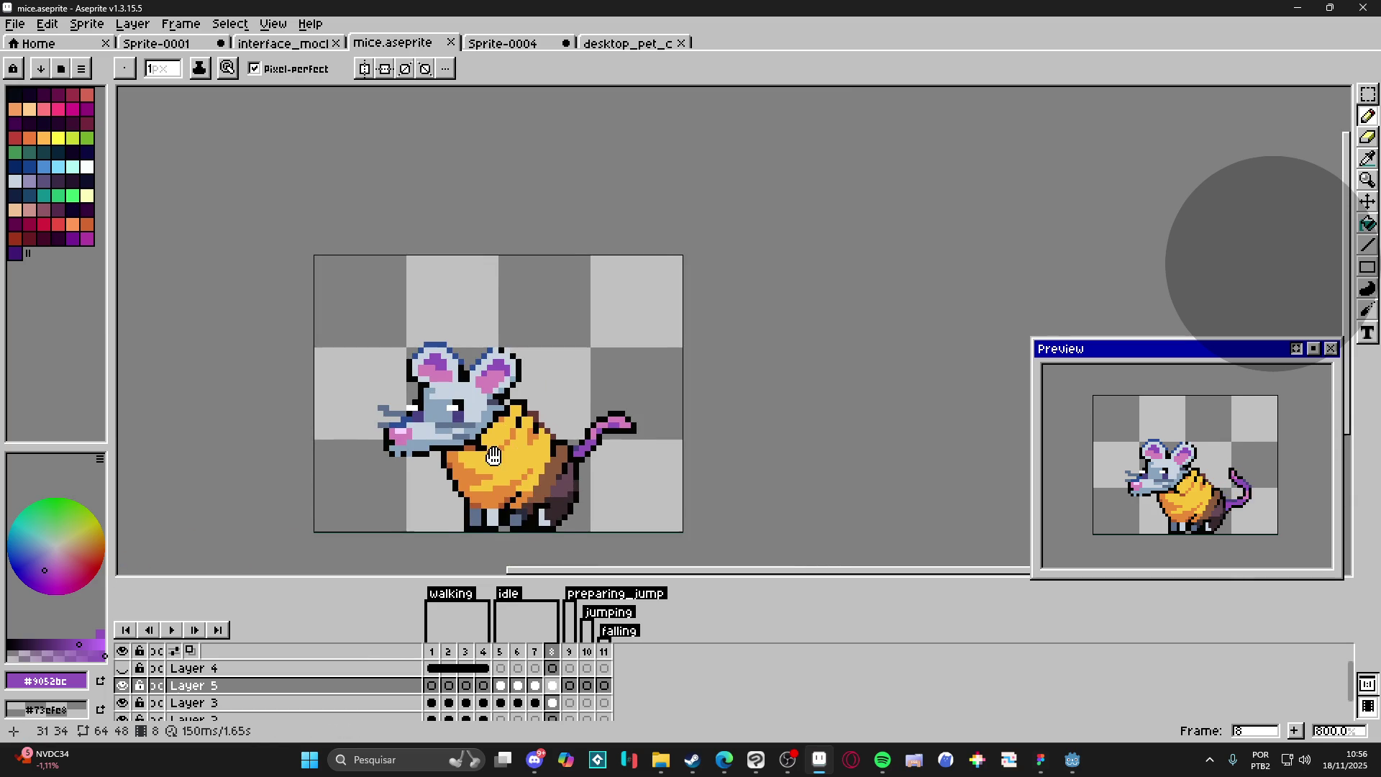
scroll(568, 468, "down", 1)
key("ctrl+s")
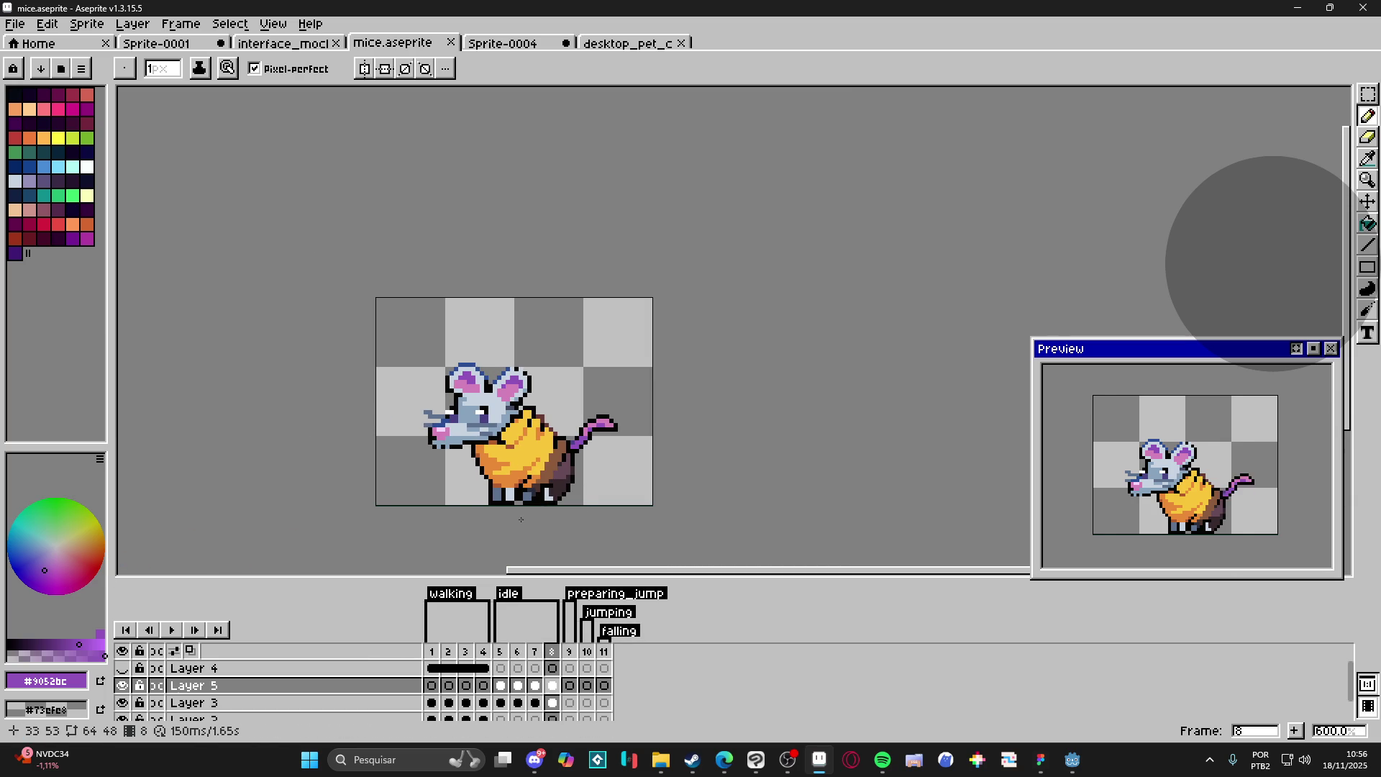
Step: Compare idle frames 5 and 6, then pick the head's Layer 3 on frame 6
left_click(508, 653)
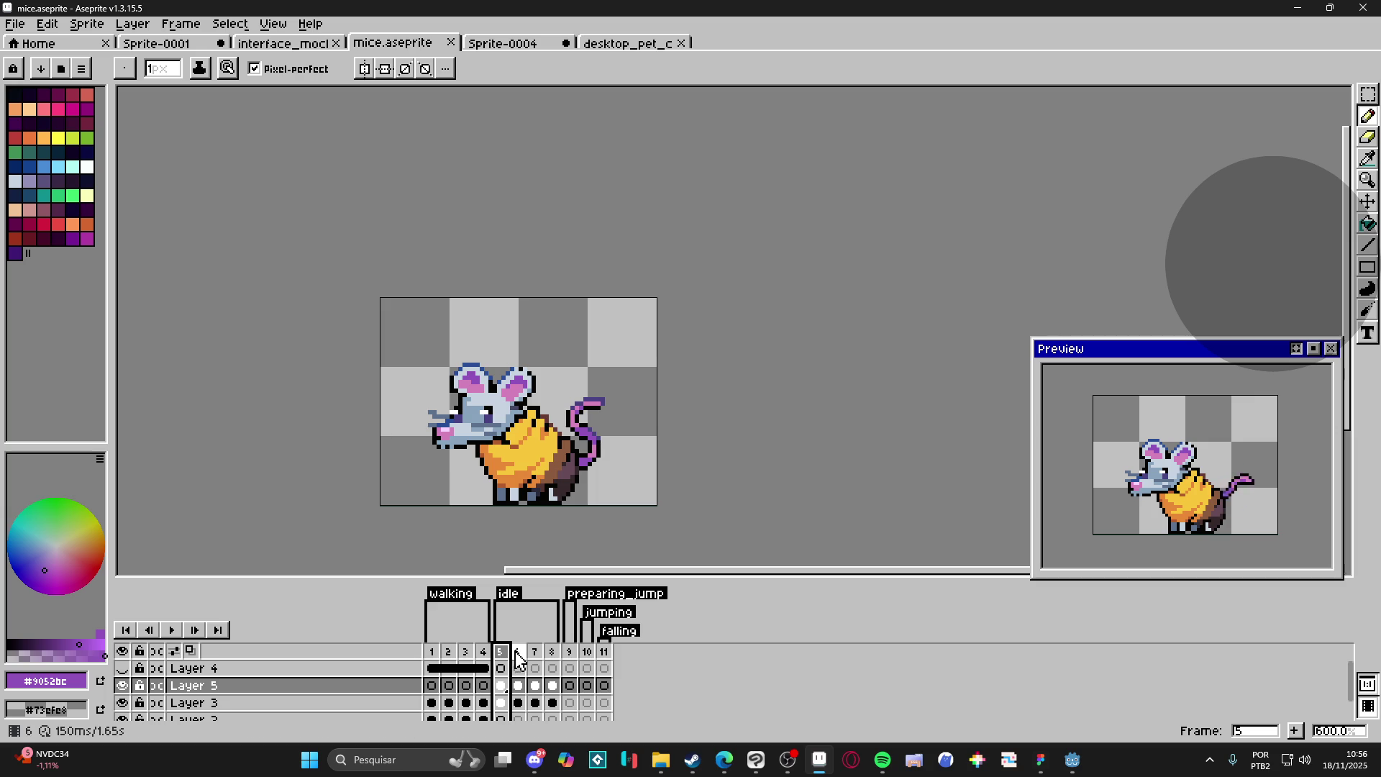
left_click(518, 651)
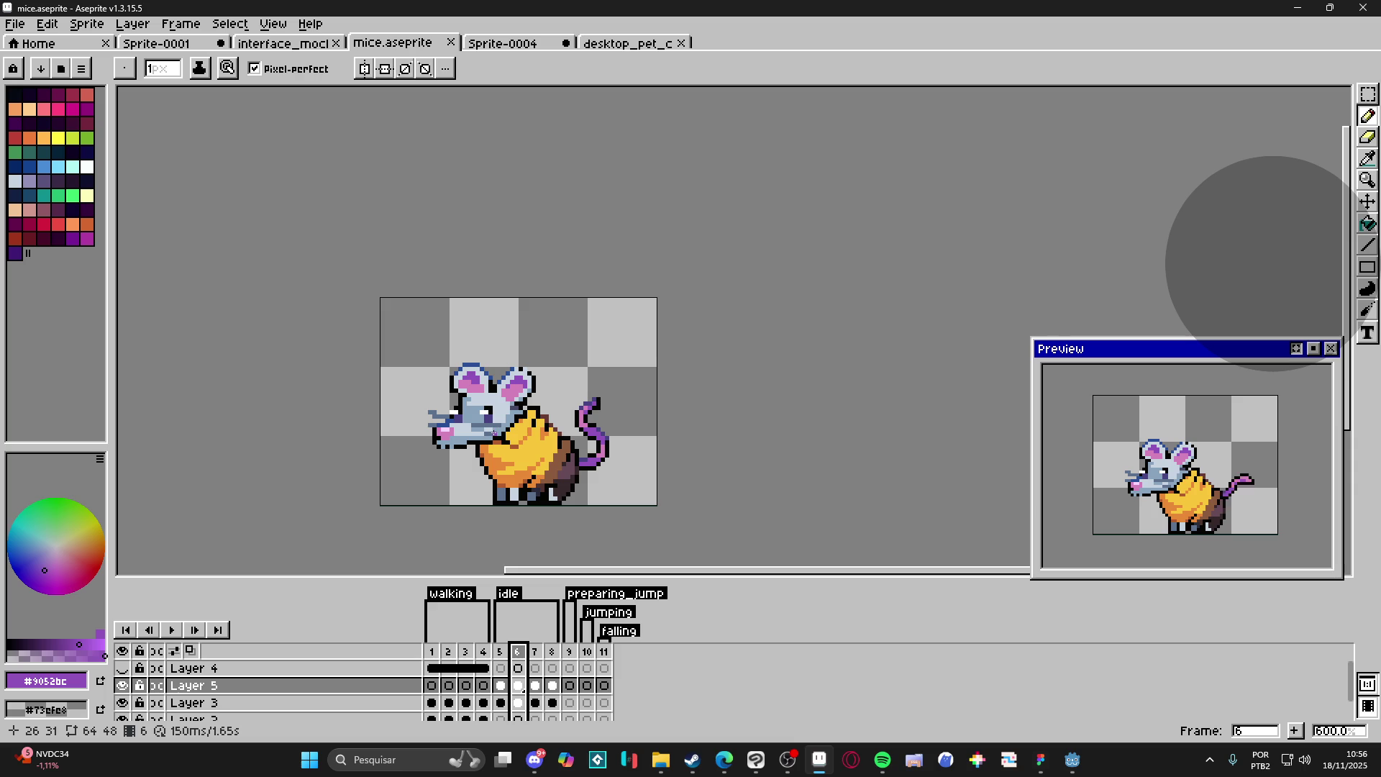
left_click(501, 651)
left_click(518, 652)
key("v")
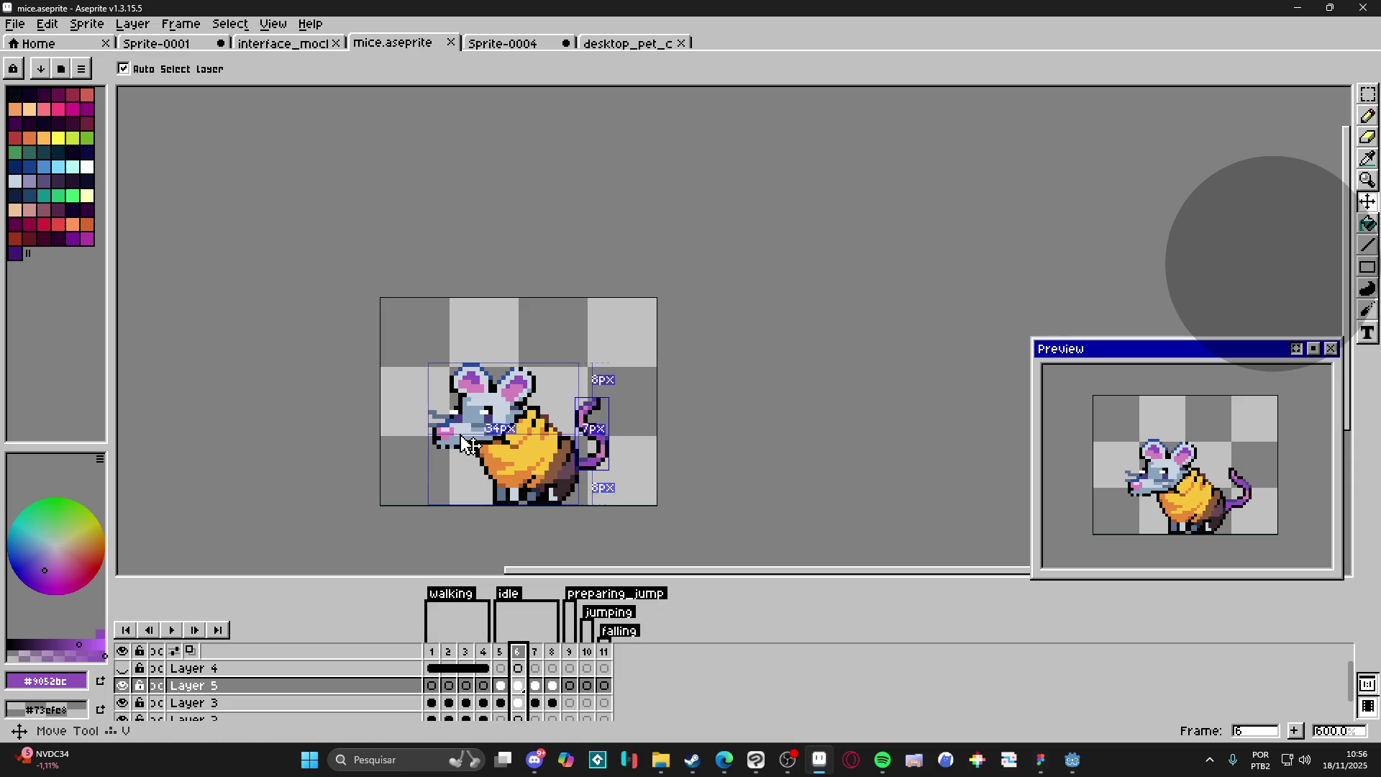
left_click(462, 439, "ctrl")
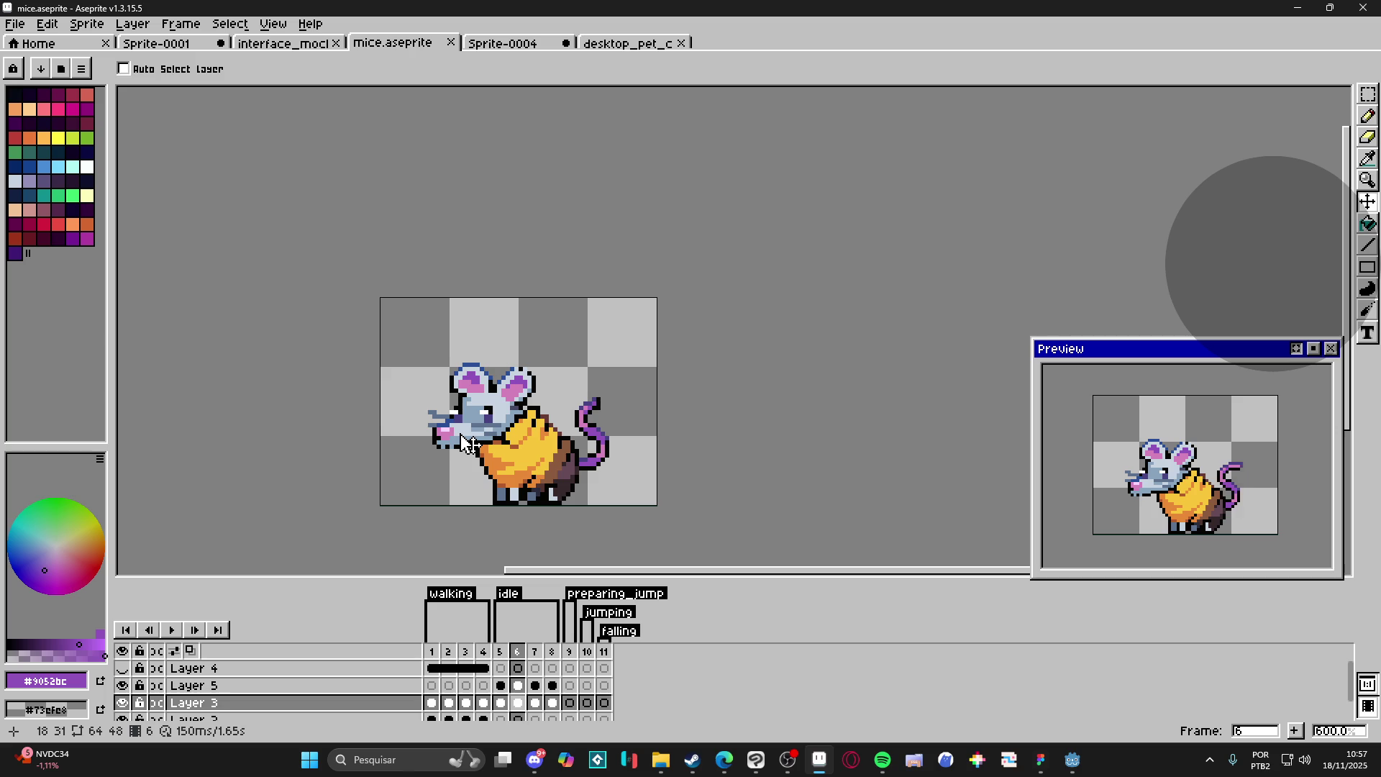
key("m")
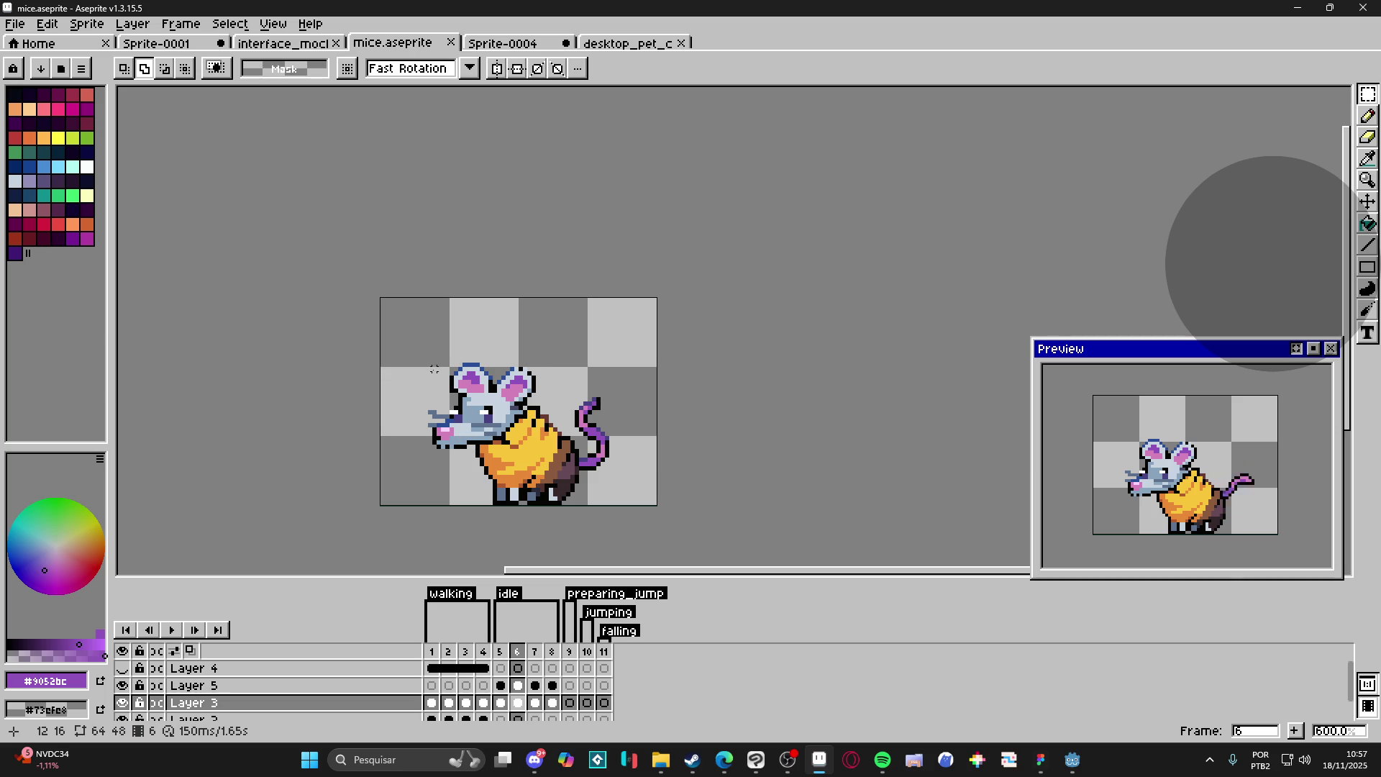
Step: Select the head and ears on frame 6, rotate them about -0.6° and shift one pixel right
scroll(434, 369, "up", 3)
left_click_drag(420, 333, 609, 469)
mouse_move(647, 362)
left_mouse_down()
mouse_move(618, 374)
mouse_move(567, 451)
mouse_move(424, 431)
mouse_move(350, 400)
left_mouse_up()
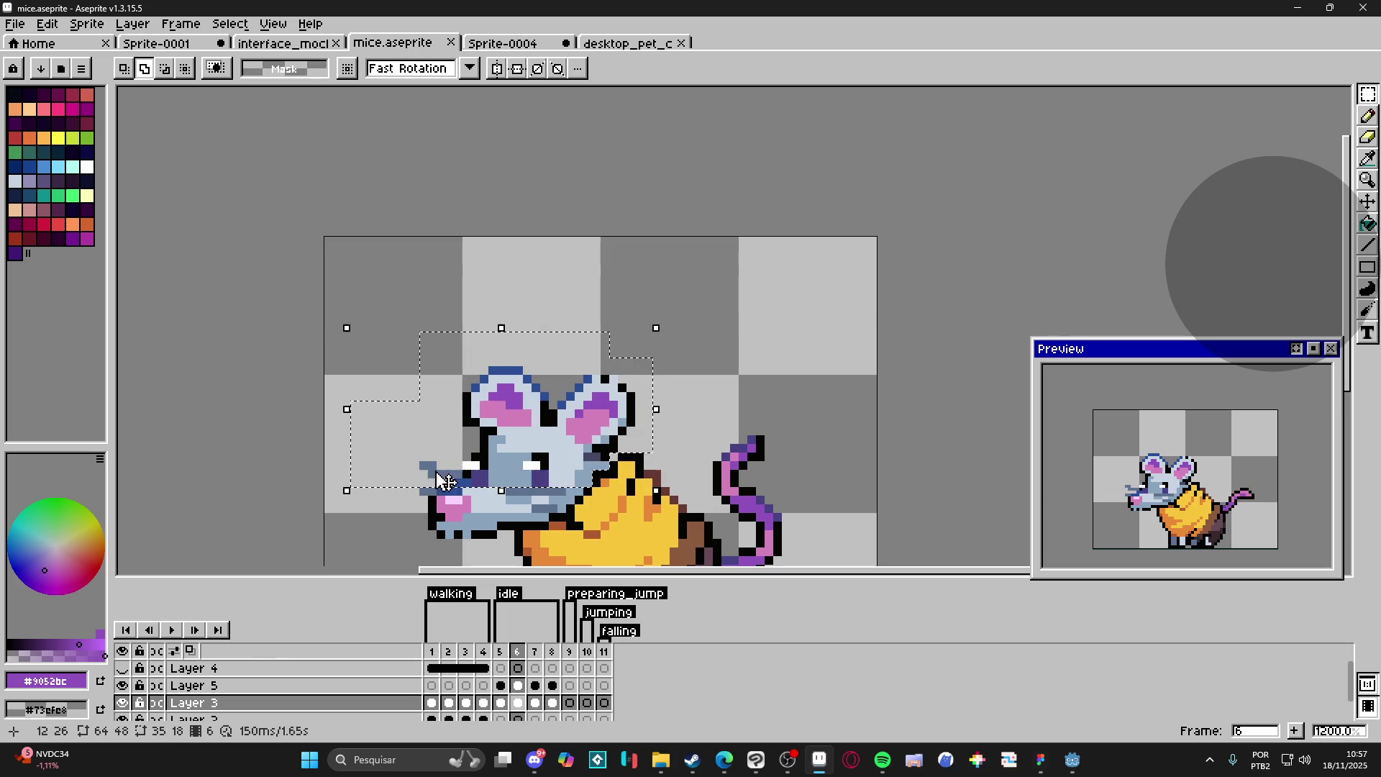
mouse_move(403, 460)
left_mouse_down()
mouse_move(579, 496)
mouse_move(512, 538)
mouse_move(481, 540)
mouse_move(432, 498)
left_mouse_up()
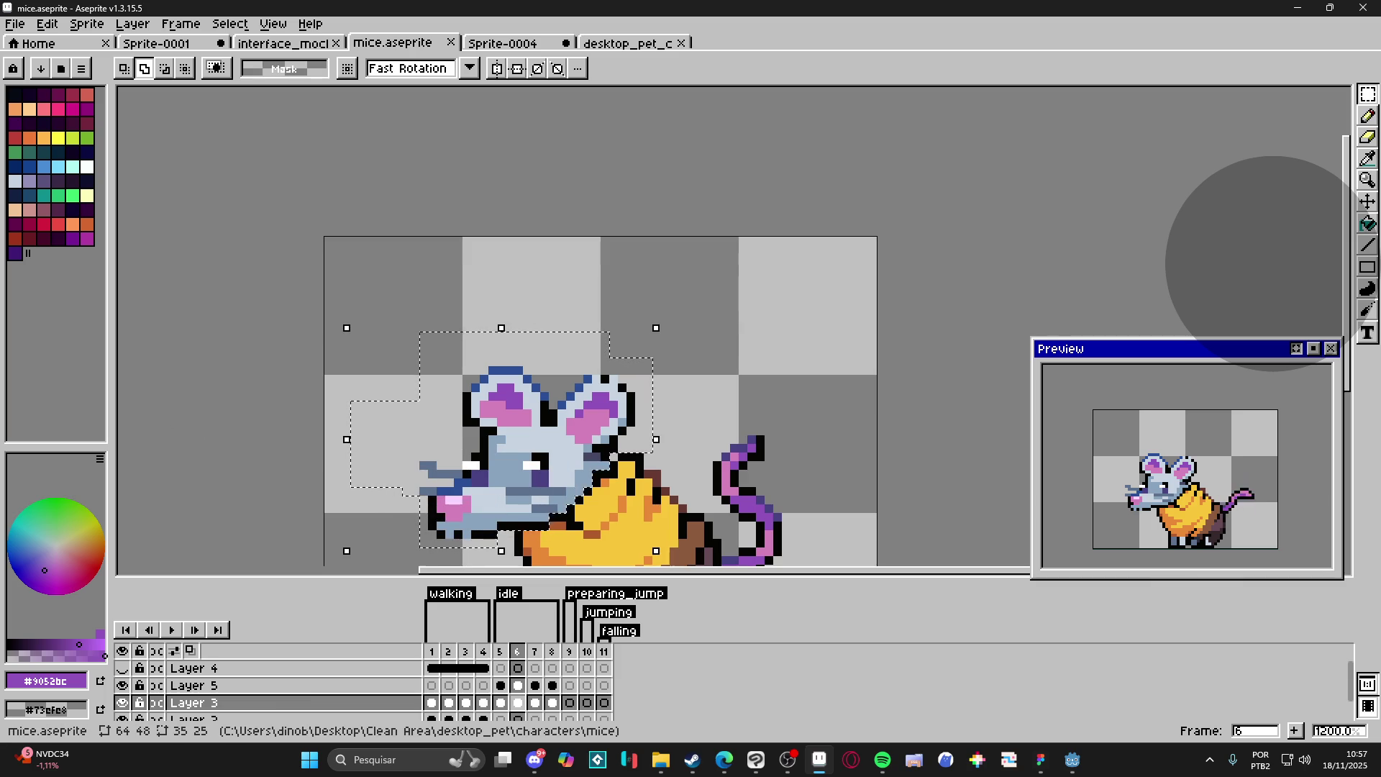
left_click(724, 759)
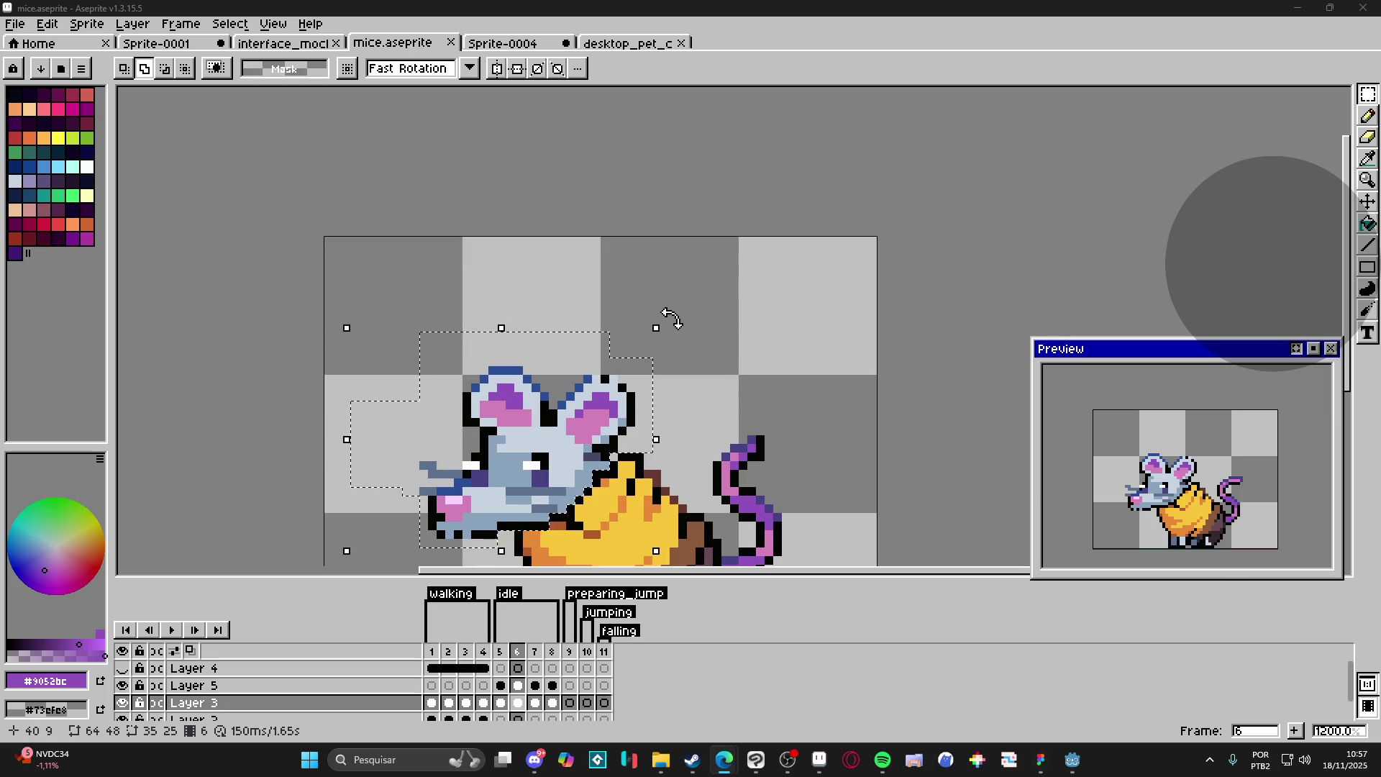
left_click_drag(670, 324, 675, 329)
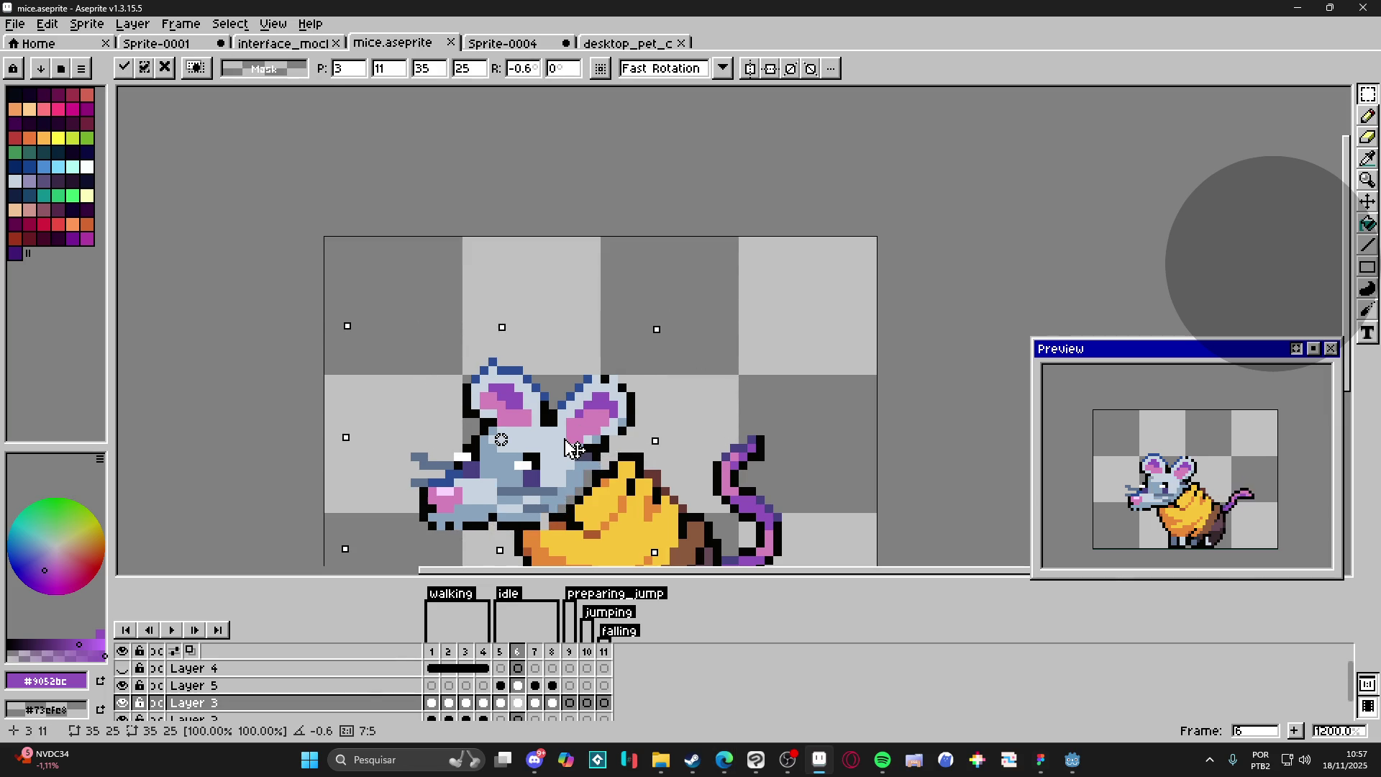
left_click_drag(571, 449, 577, 449)
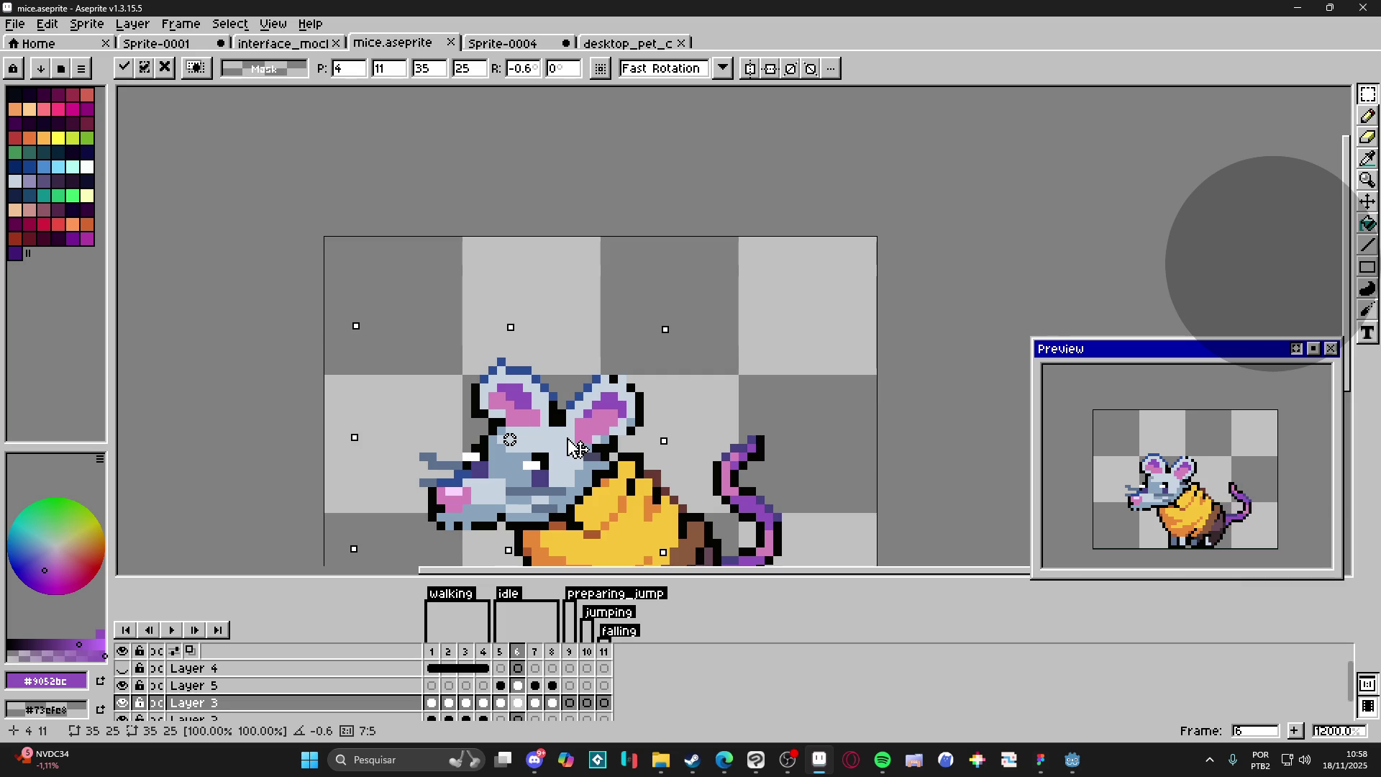
key("ctrl+h")
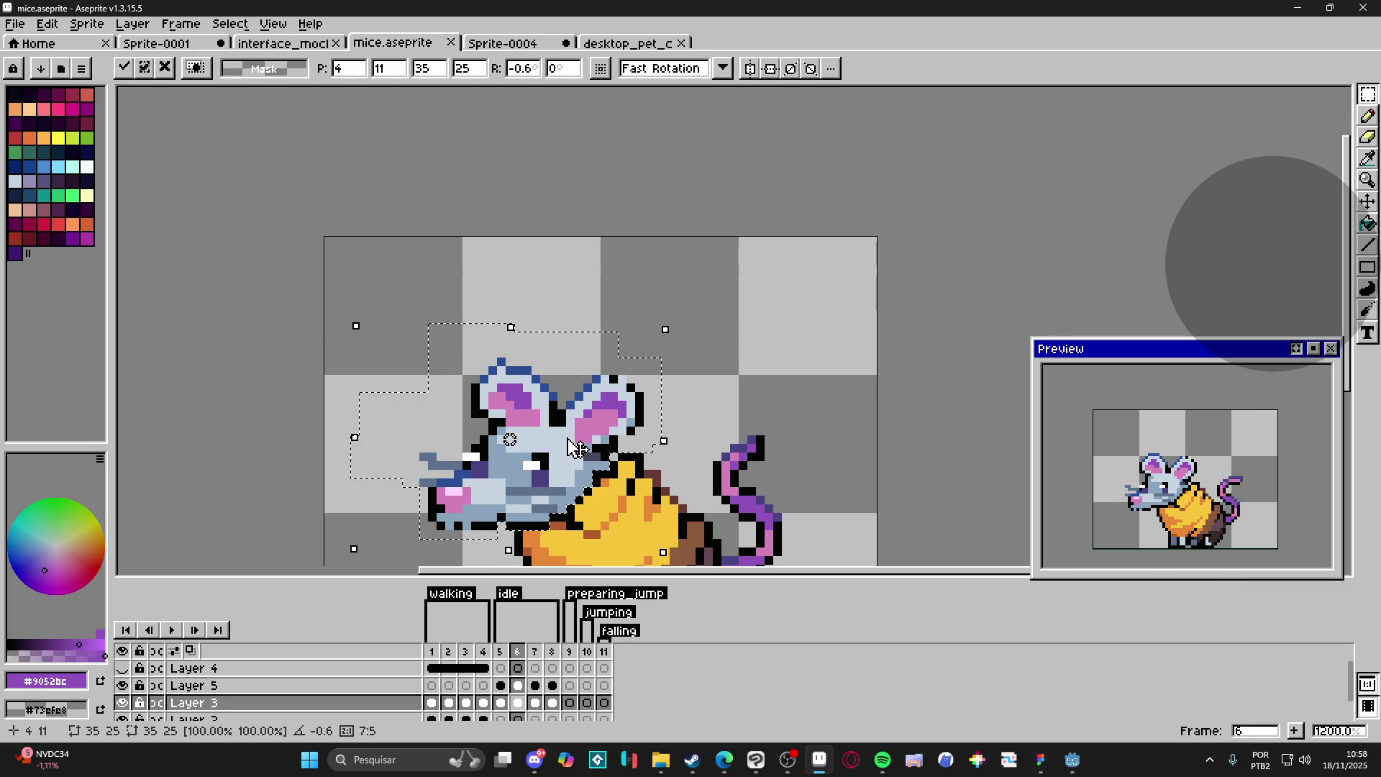
key("Return")
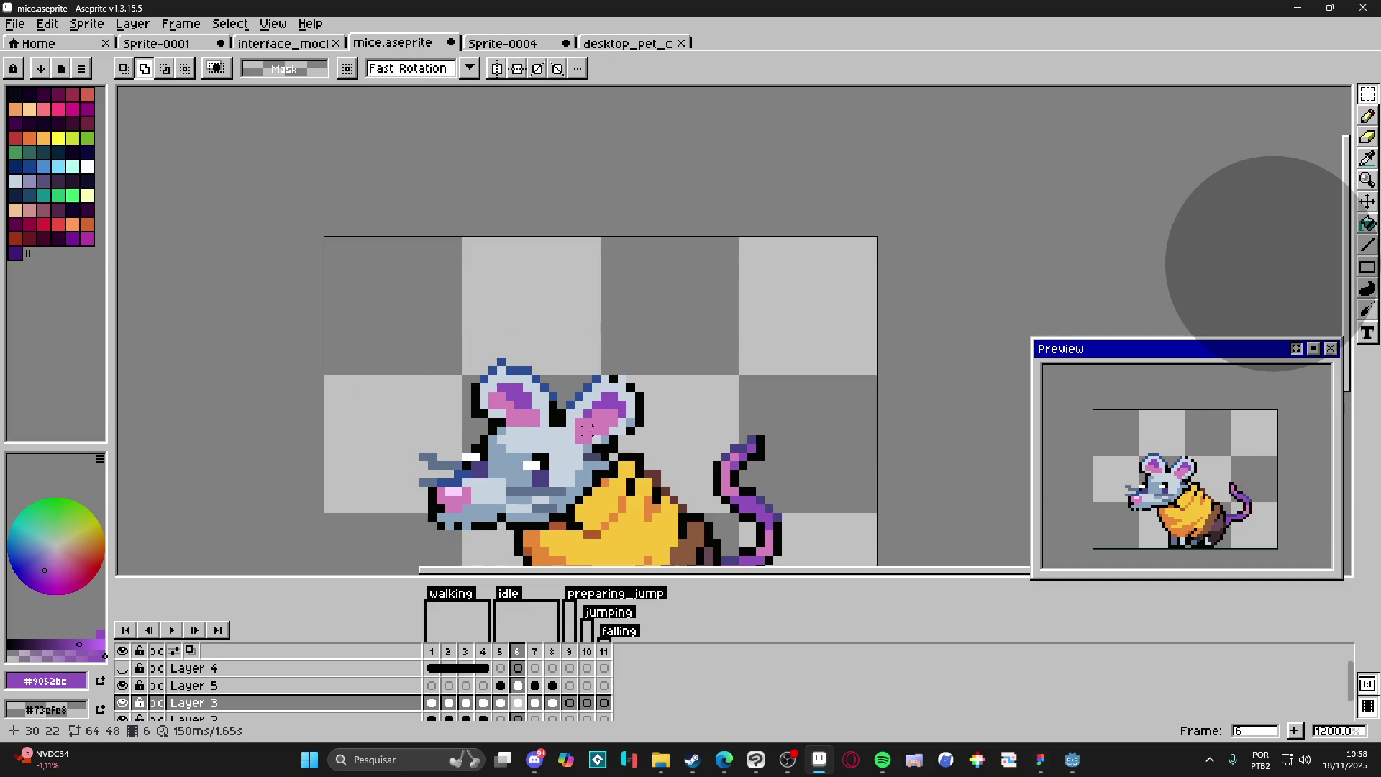
Step: On idle frame 7, select the mouse's head, ears and lower face on Layer 3
left_click(535, 685)
key("v")
key("Down")
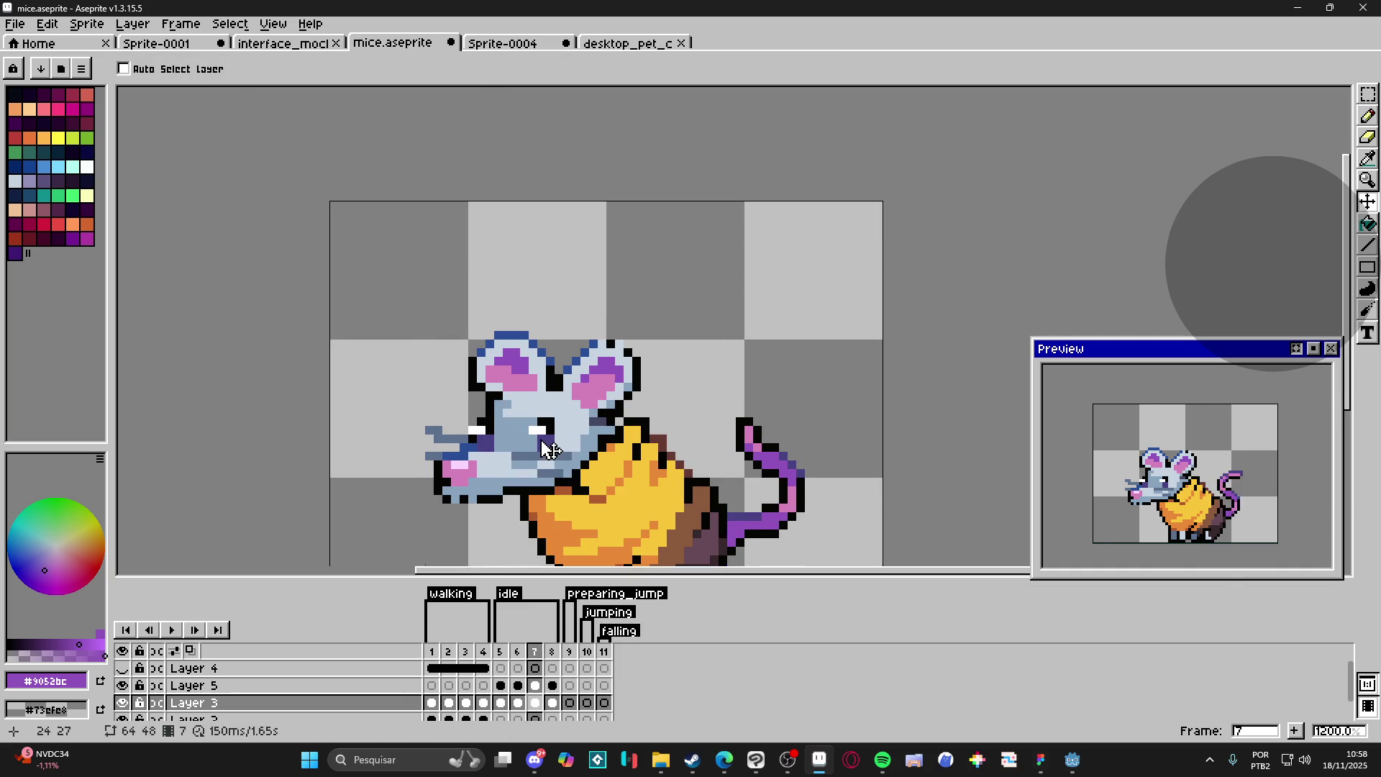
key("m")
mouse_move(366, 279)
left_mouse_down()
mouse_move(480, 331)
mouse_move(617, 436)
left_mouse_up()
mouse_move(674, 315)
left_mouse_down()
mouse_move(611, 370)
mouse_move(589, 417)
left_mouse_up()
mouse_move(408, 530)
left_mouse_down()
mouse_move(493, 395)
mouse_move(520, 388)
left_mouse_up()
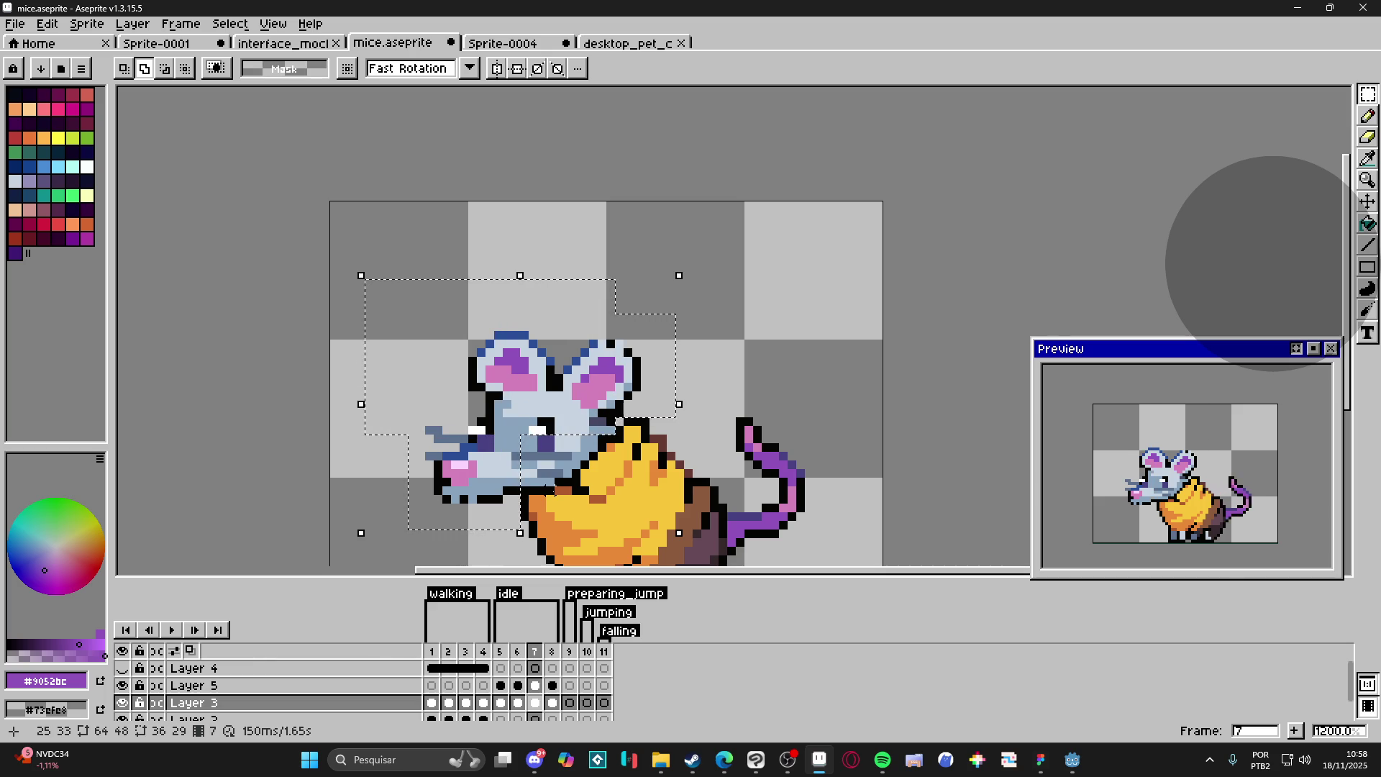
scroll(547, 491, "up", 1)
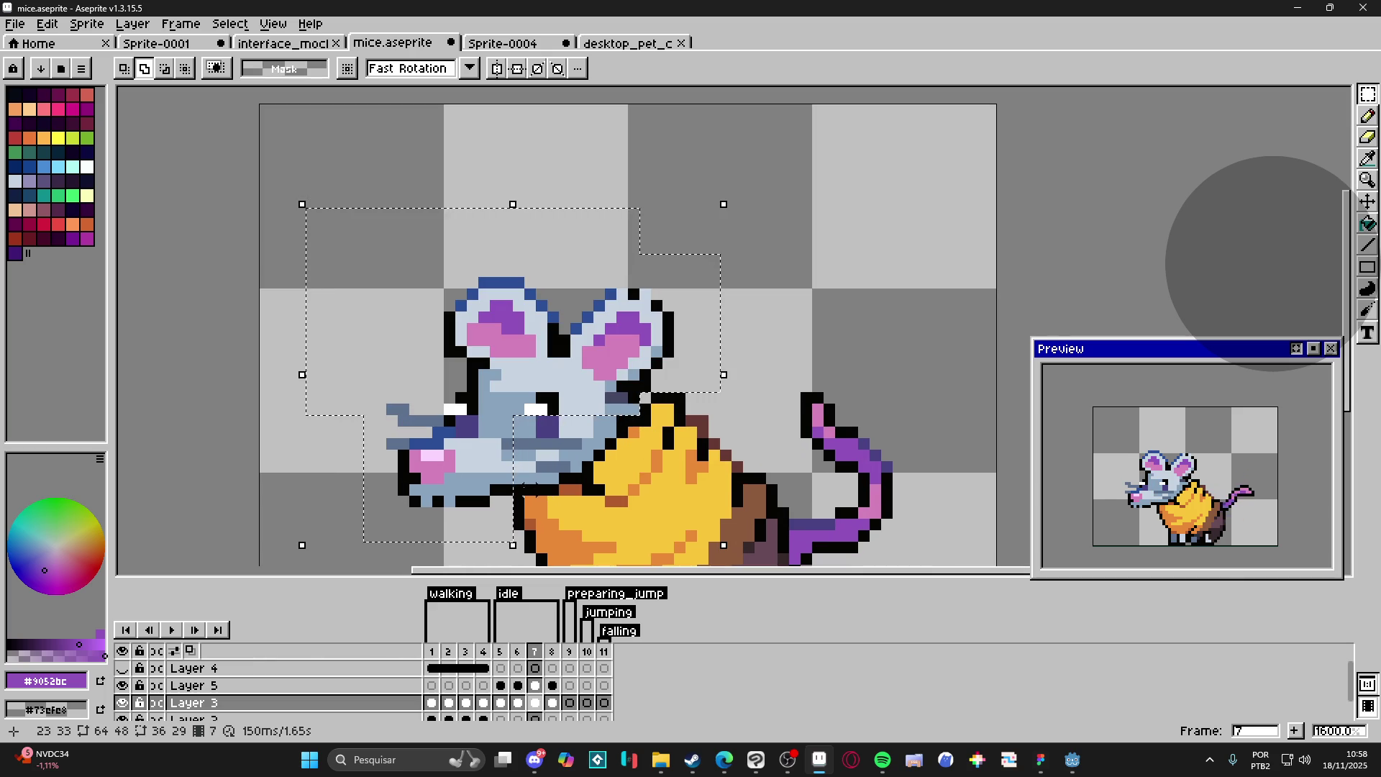
left_click_drag(528, 456, 550, 479)
key("ctrl+z")
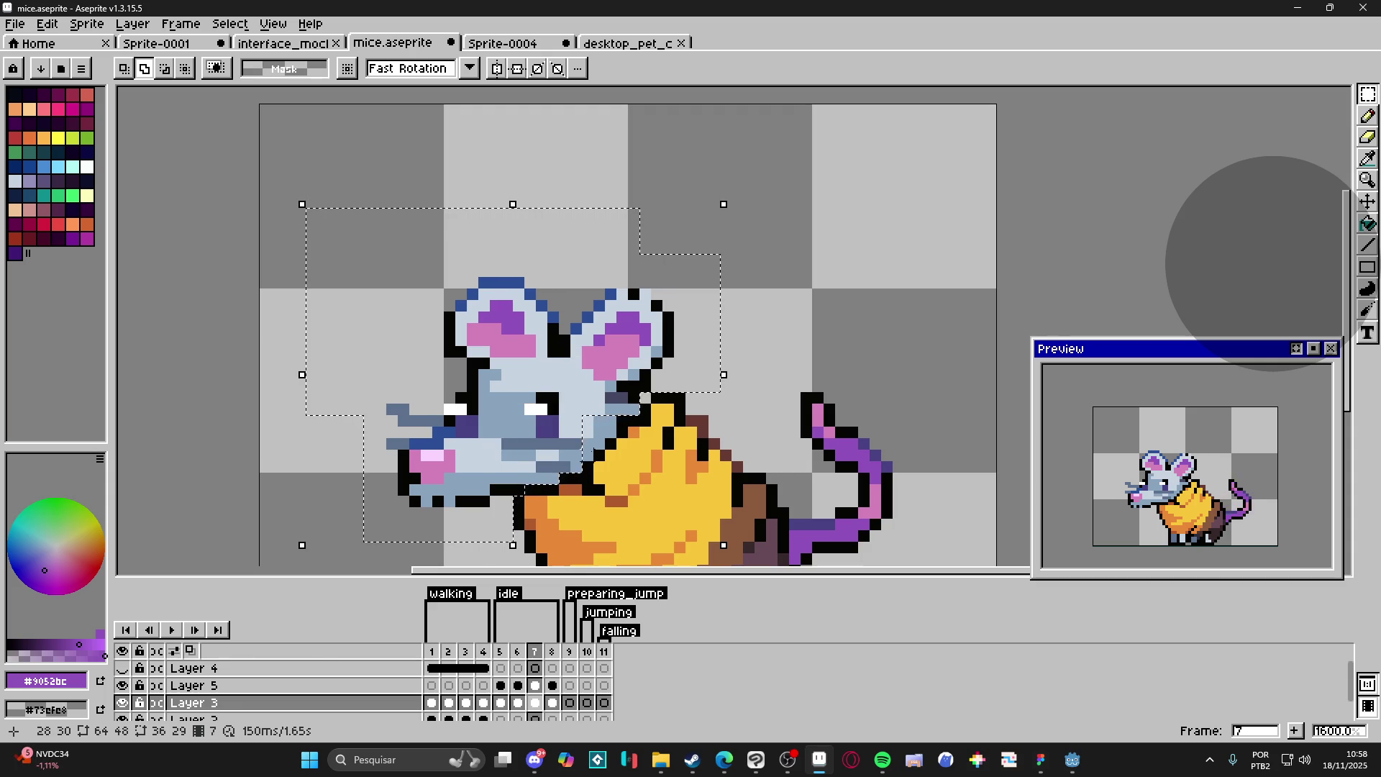
key("ctrl+z")
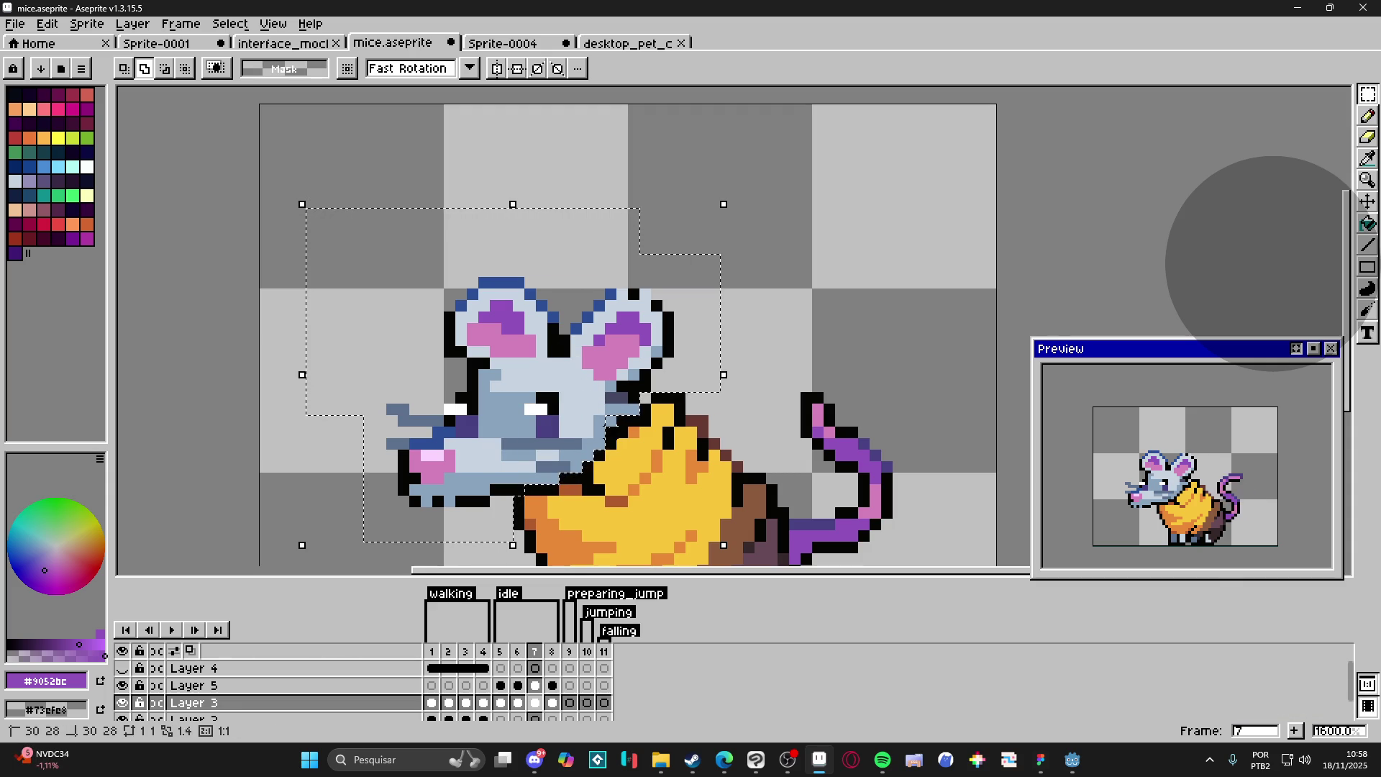
scroll(656, 380, "down", 1)
Step: Rotate the selected head to -3.8° and move it one pixel right
left_click_drag(714, 238, 736, 248)
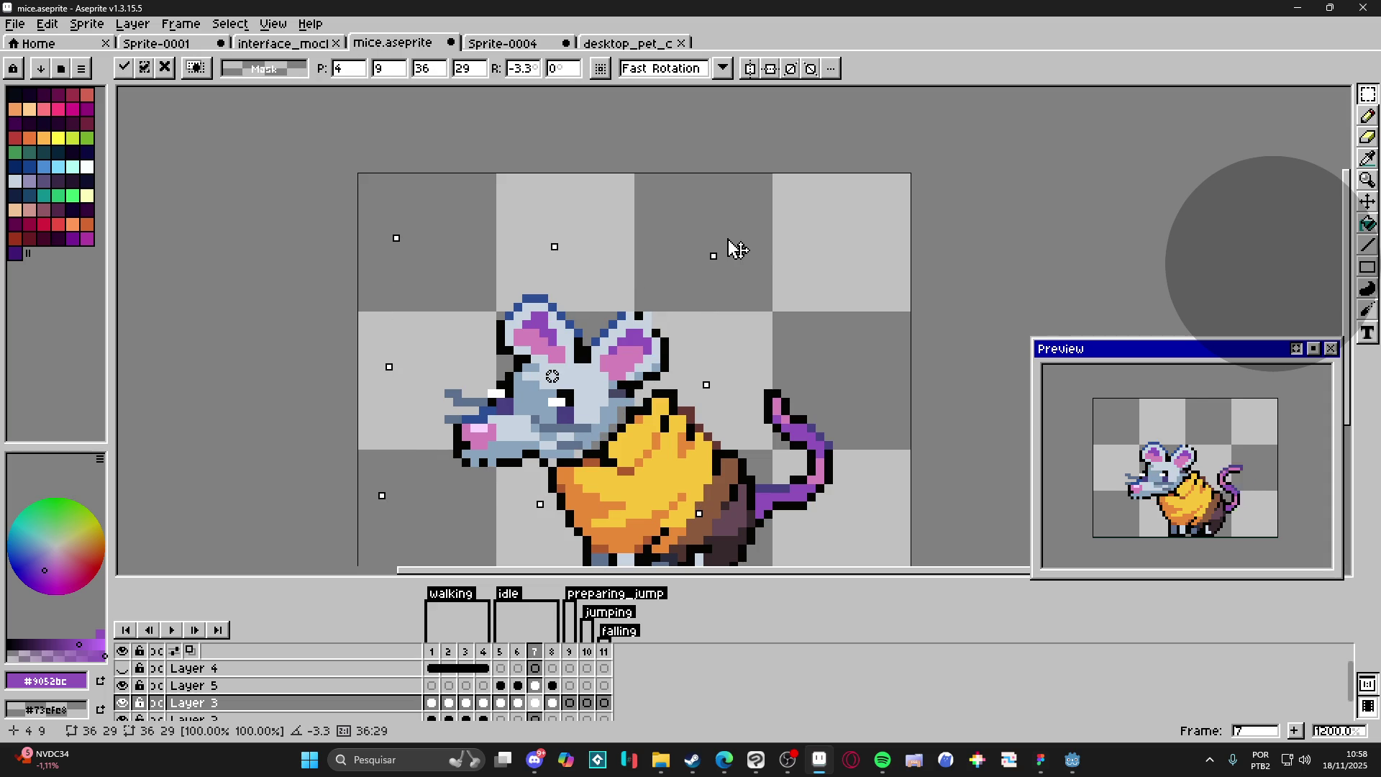
left_click_drag(736, 249, 738, 250)
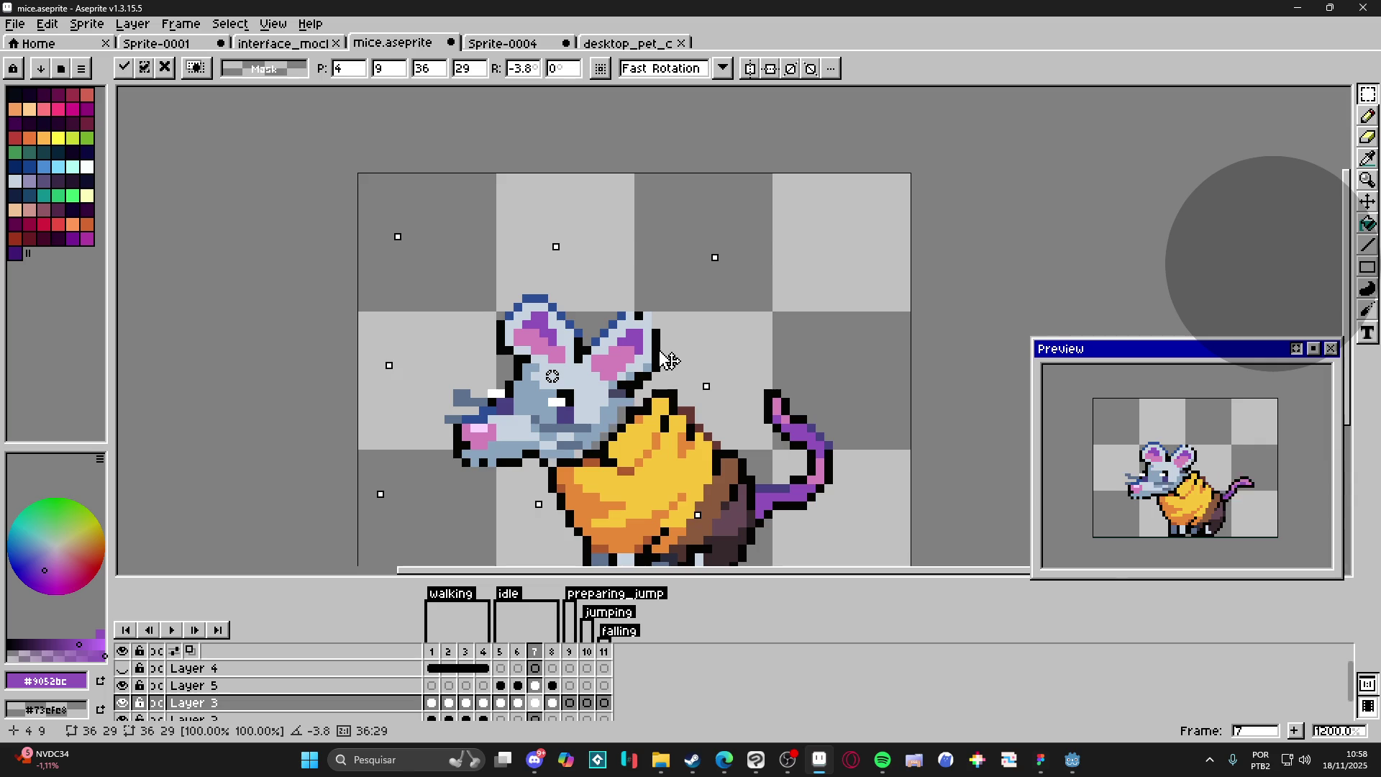
left_click_drag(663, 357, 671, 357)
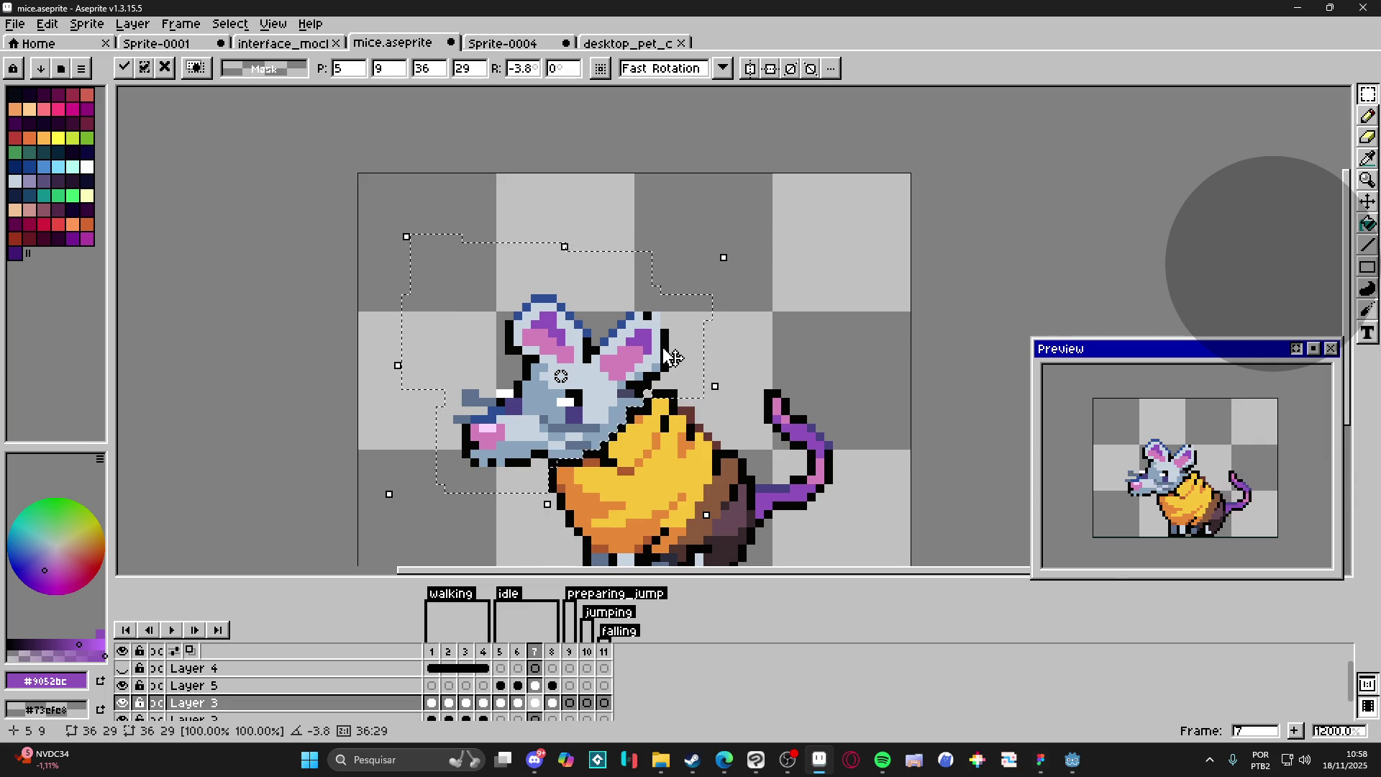
key("ctrl+d")
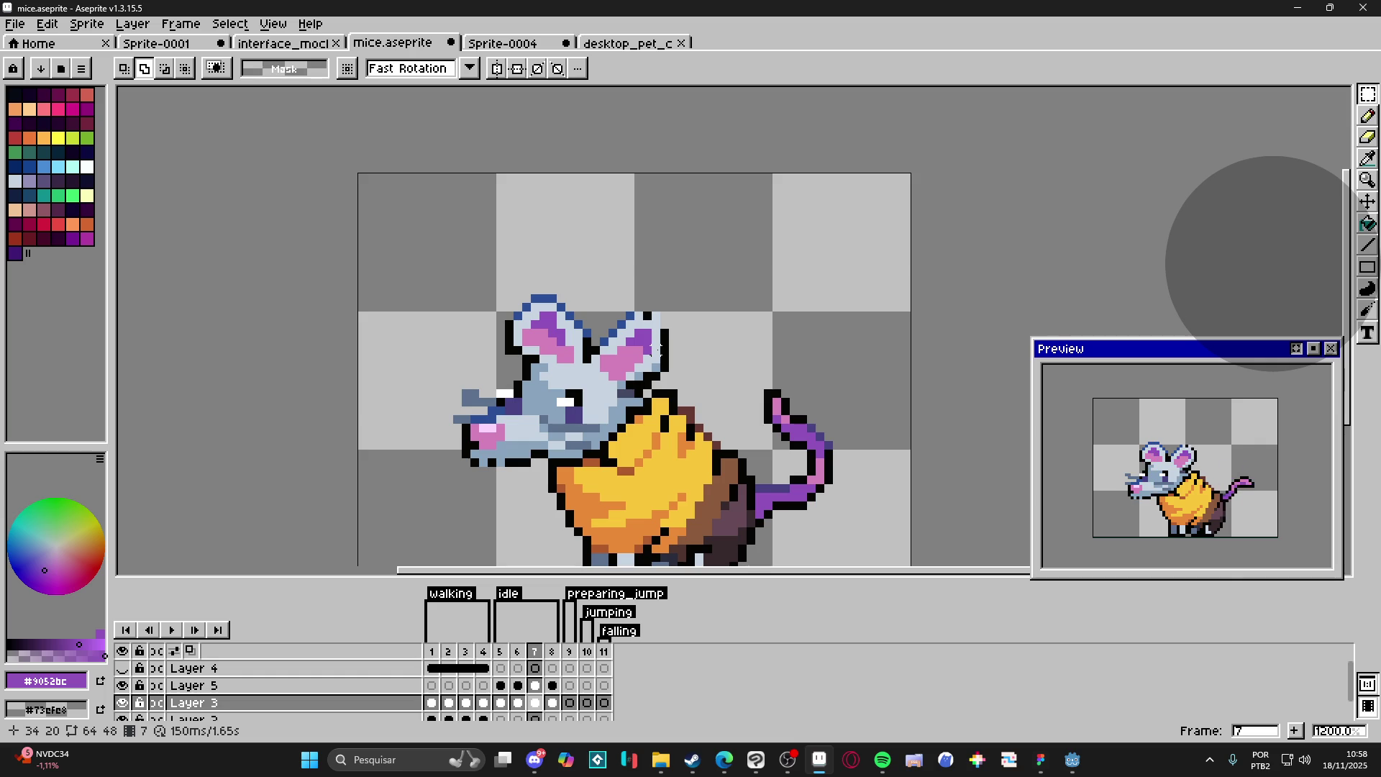
Step: Check the tail poses on idle frames 5 through 8, then save the mice sprite
scroll(371, 462, "down", 2)
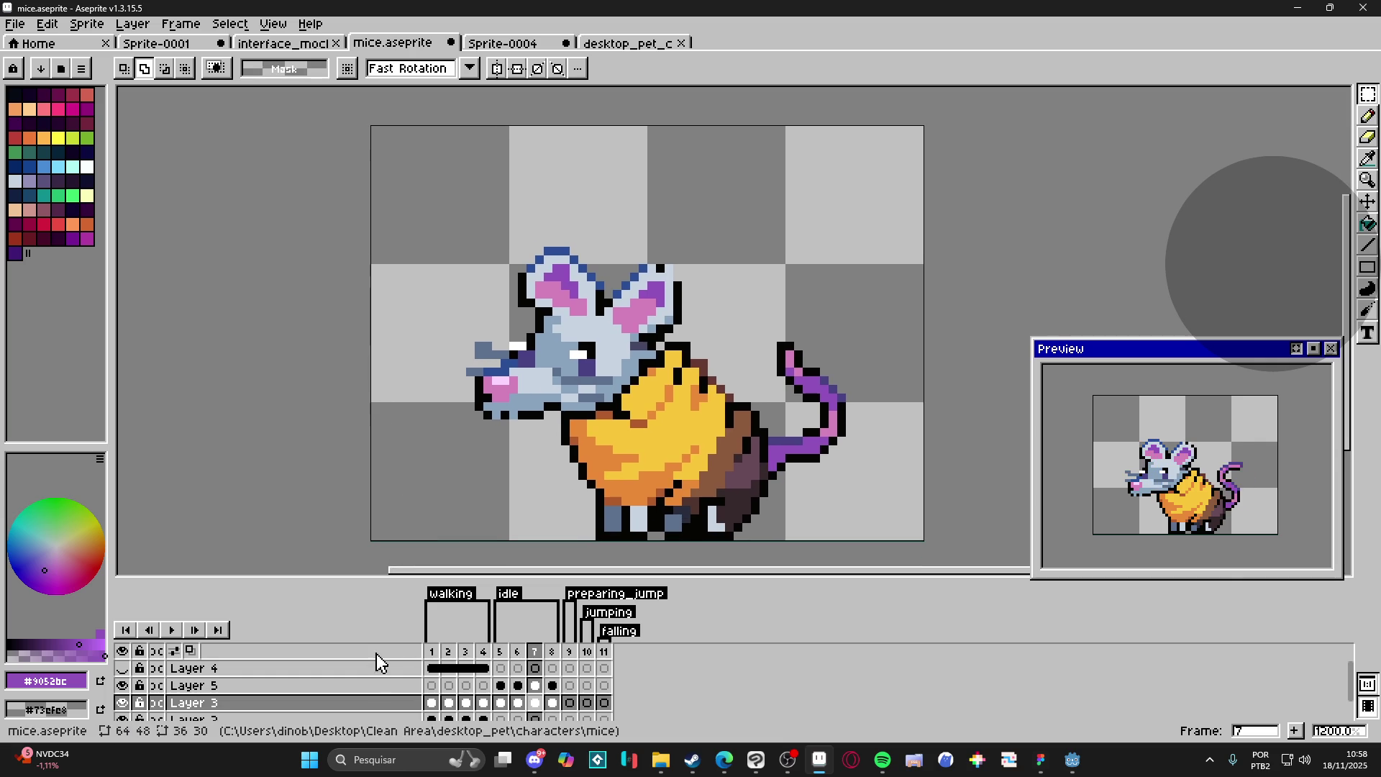
left_click(503, 652)
left_click(520, 651)
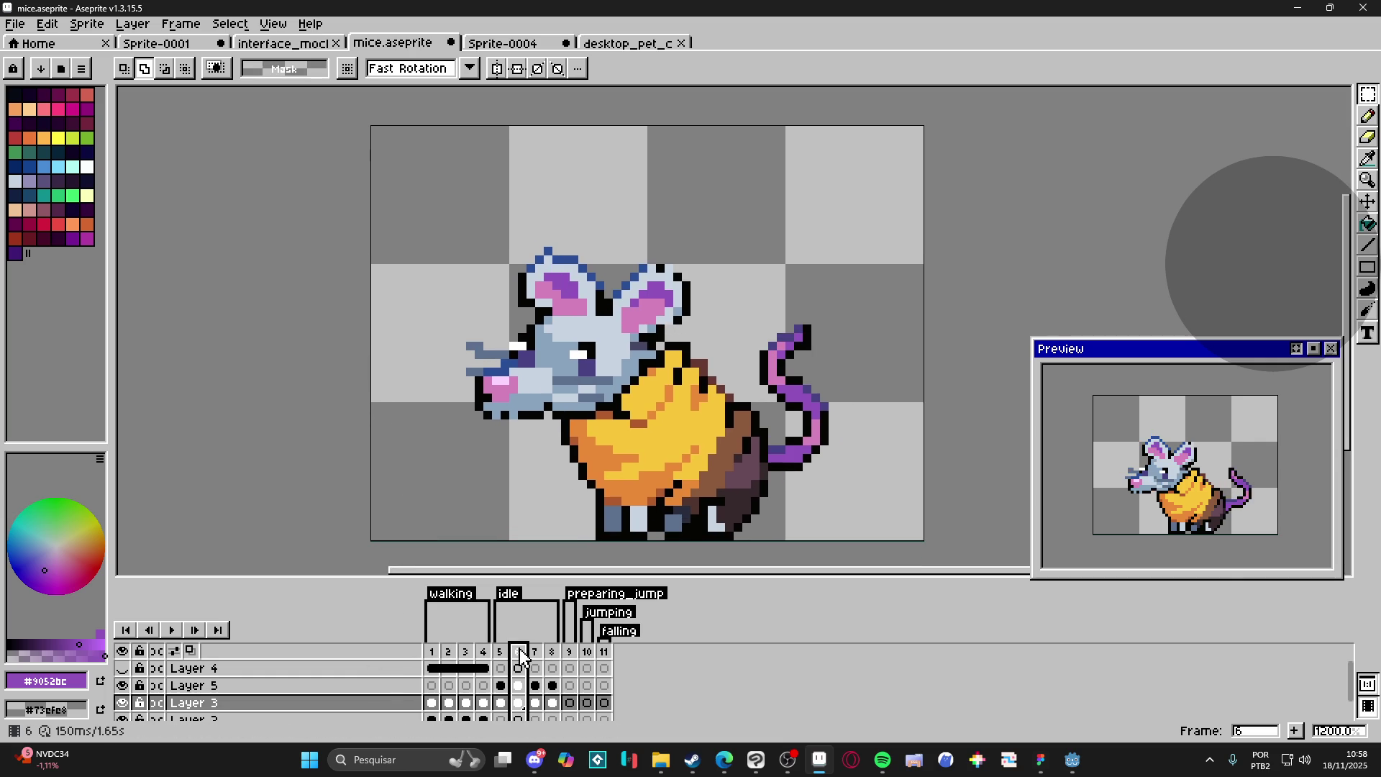
left_click(535, 651)
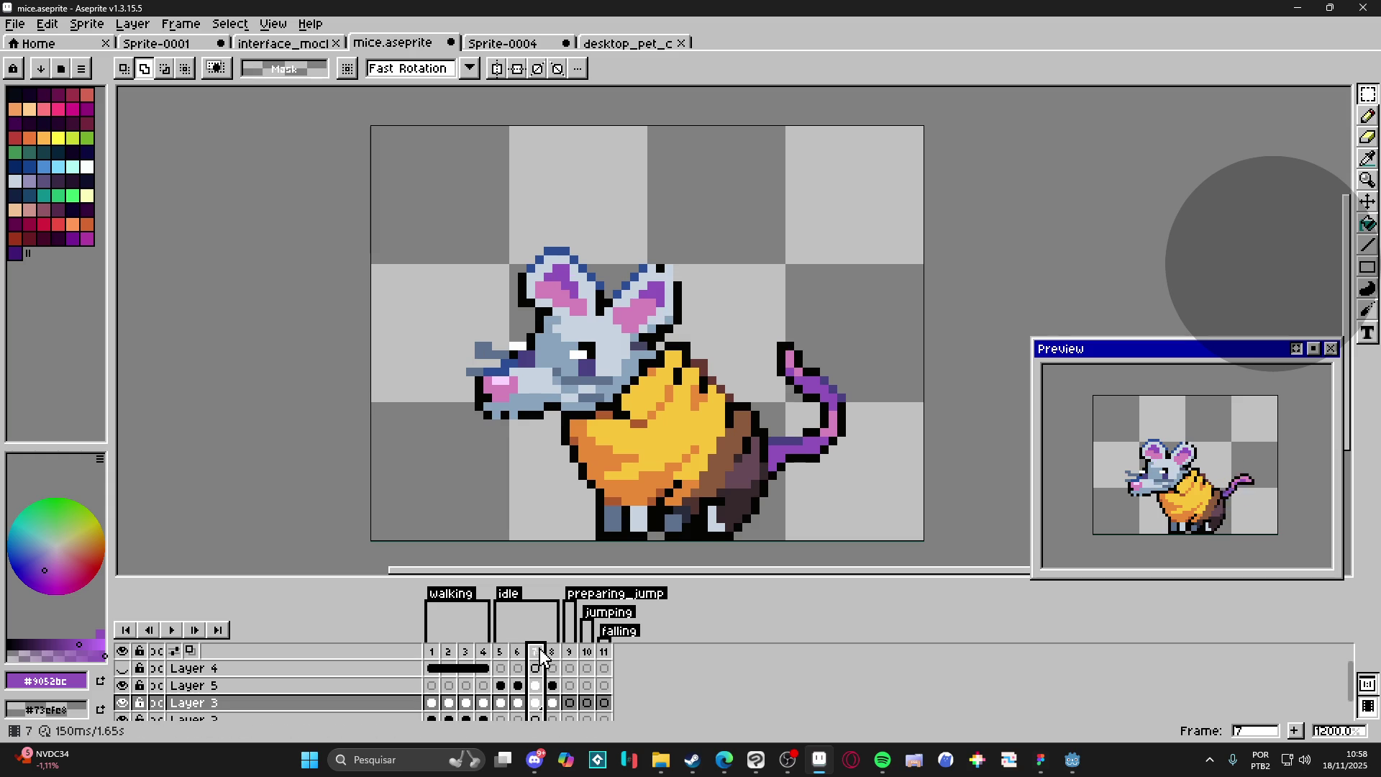
left_click(553, 651)
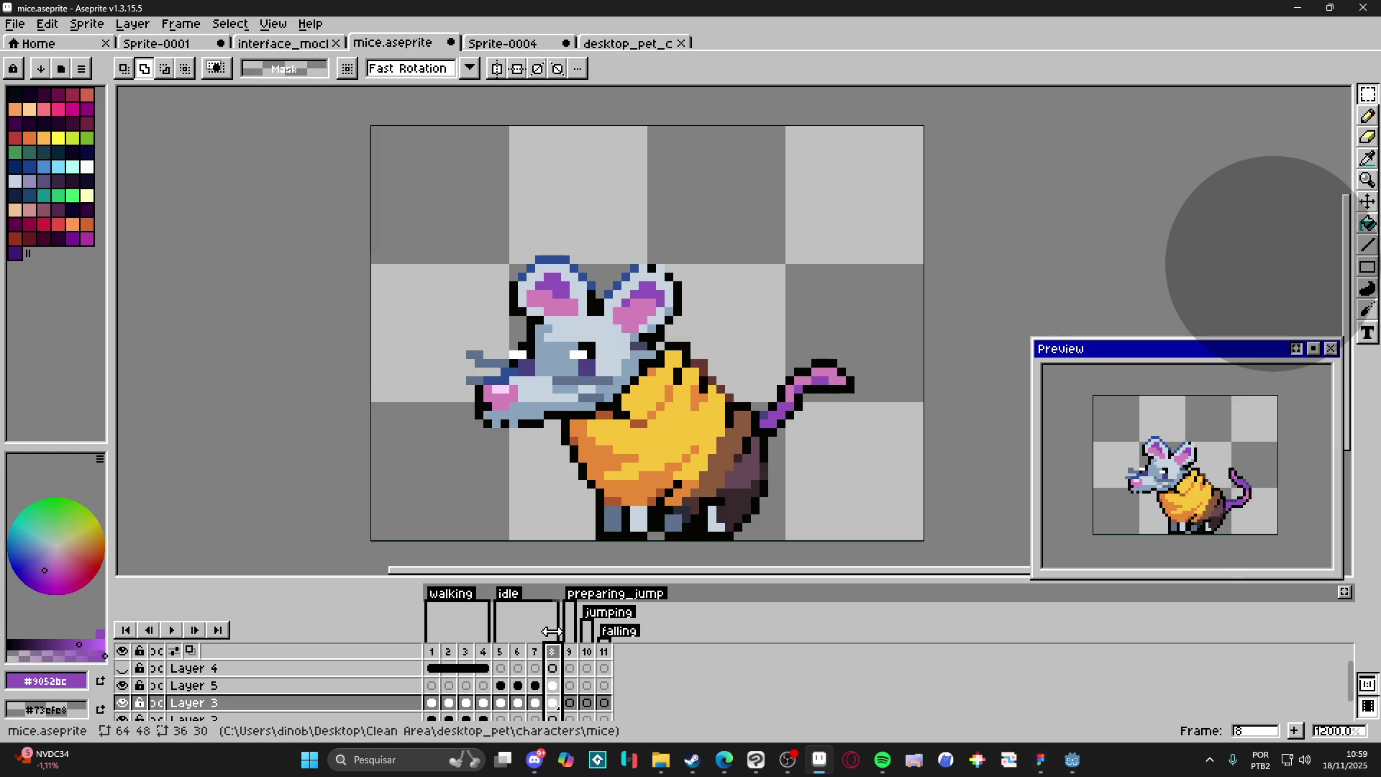
key("ctrl+s")
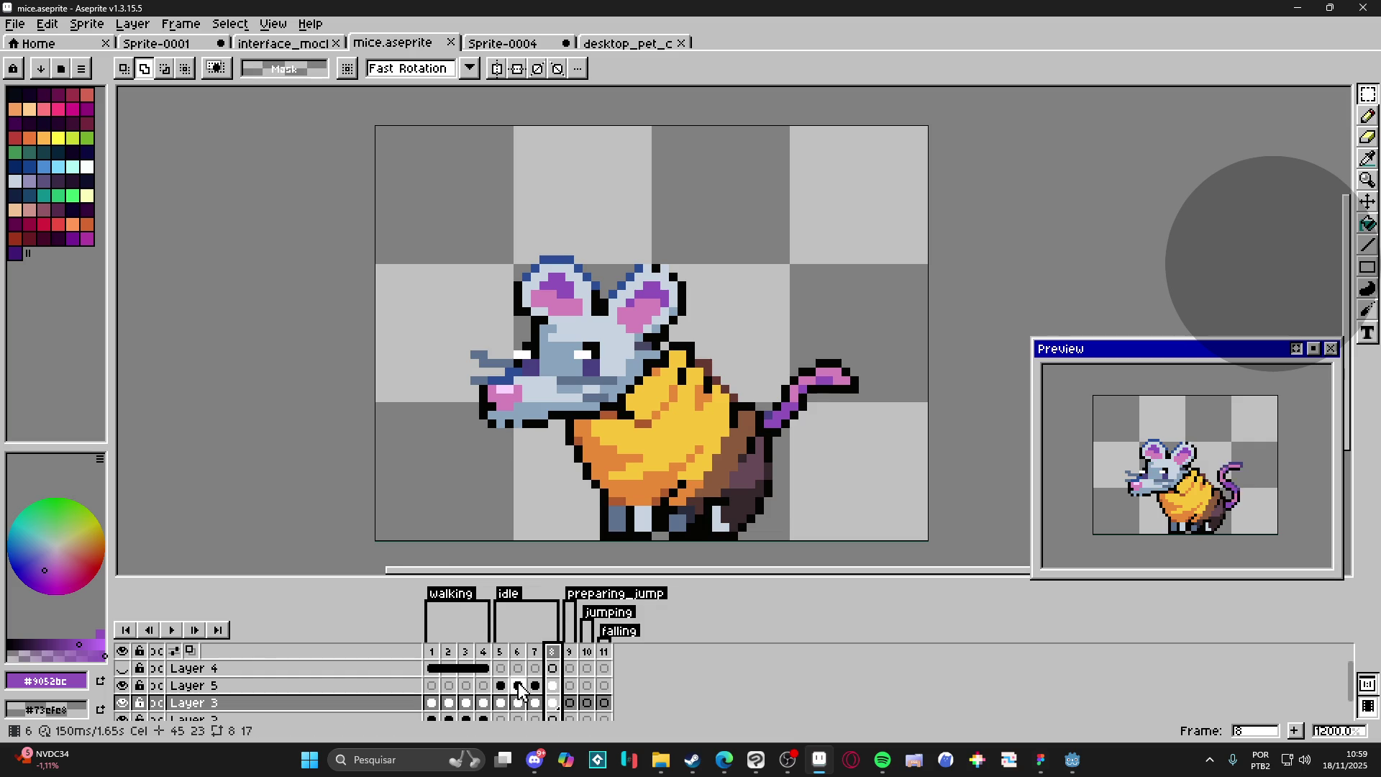
Step: Compare frame 7's tail with frame 6, then select the layer's cel on frame 6
left_click(501, 651)
left_click(518, 651)
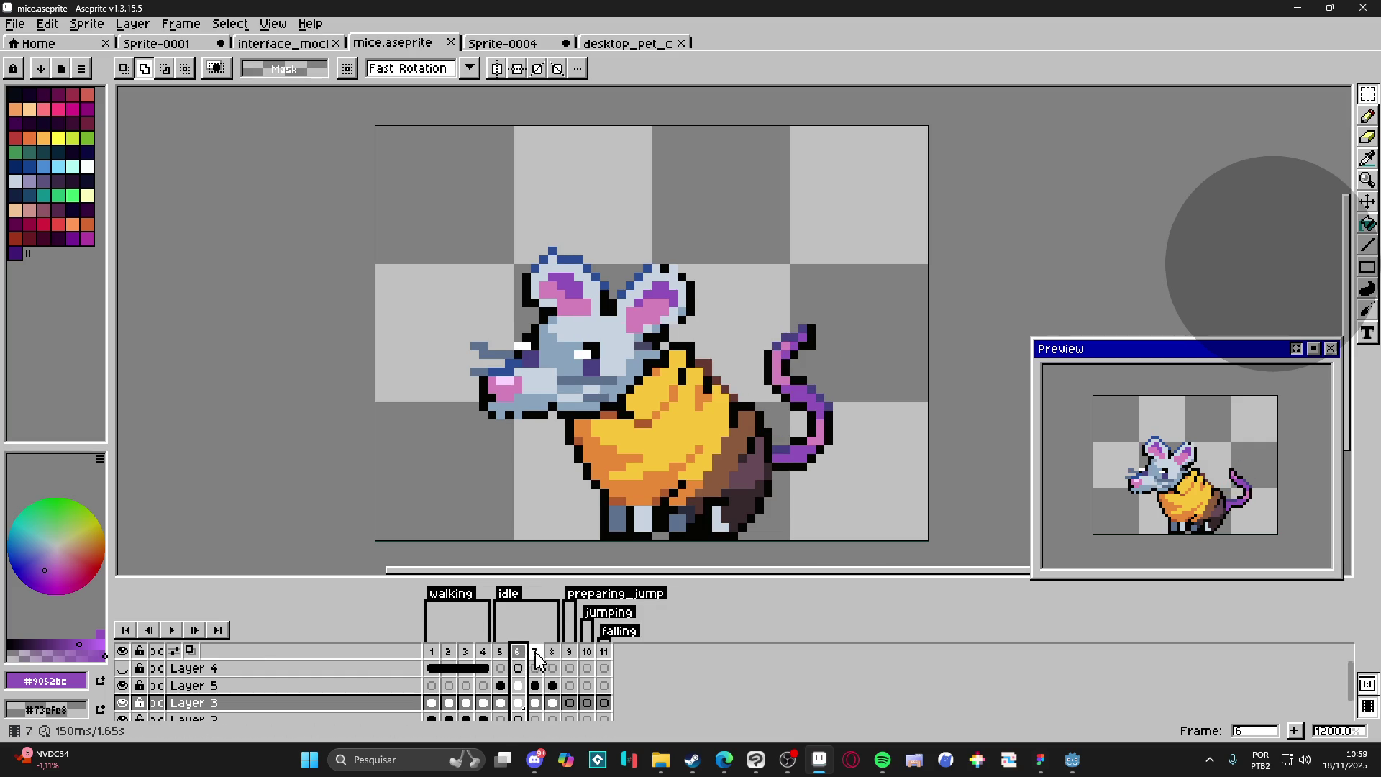
left_click(536, 656)
left_click(519, 656)
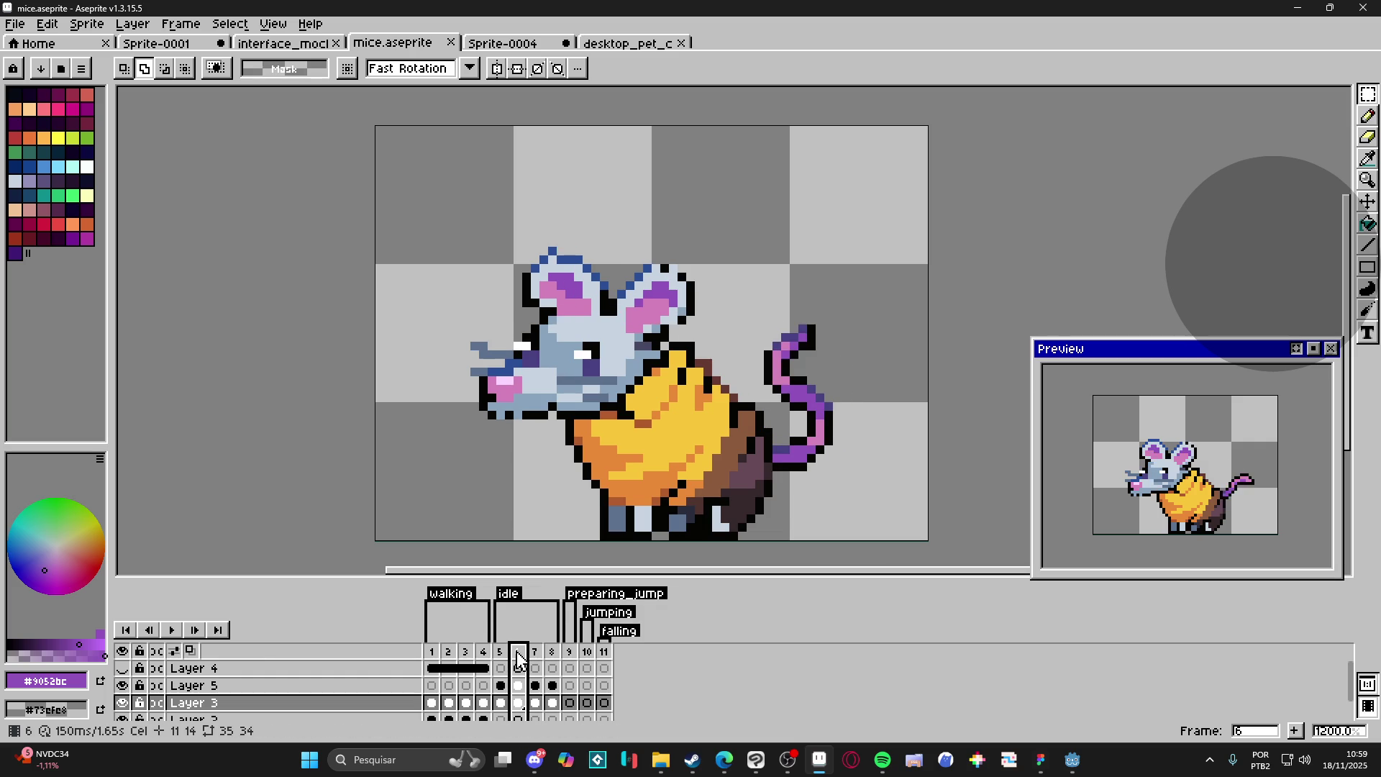
left_click(608, 371, "ctrl")
Step: Select the mouse's head and snout on frame 6 and copy them
mouse_move(741, 210)
left_mouse_down()
mouse_move(512, 293)
mouse_move(469, 318)
mouse_move(468, 336)
left_mouse_up()
mouse_move(656, 355)
left_mouse_down()
mouse_move(464, 275)
mouse_move(376, 272)
left_mouse_up()
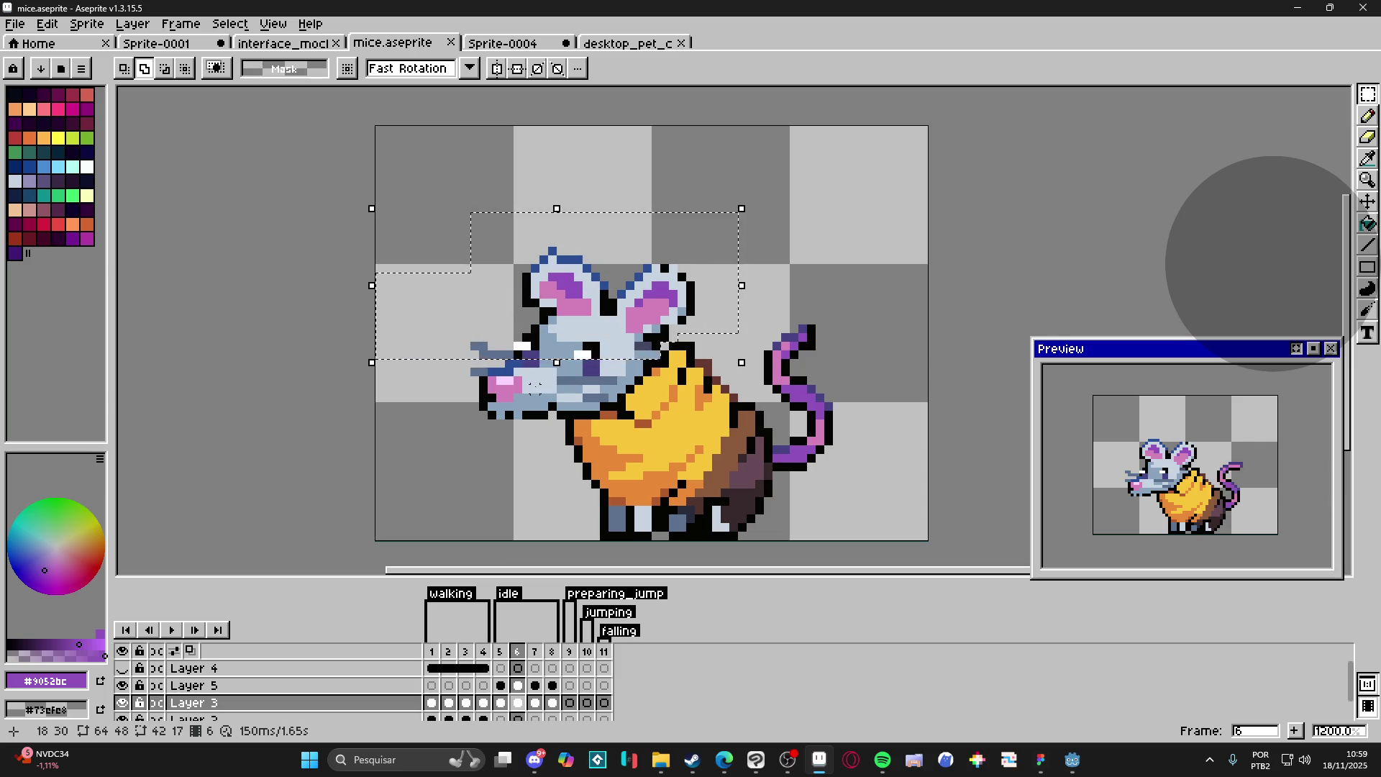
mouse_move(446, 455)
left_mouse_down()
mouse_move(473, 408)
mouse_move(566, 327)
left_mouse_up()
scroll(602, 403, "up", 1)
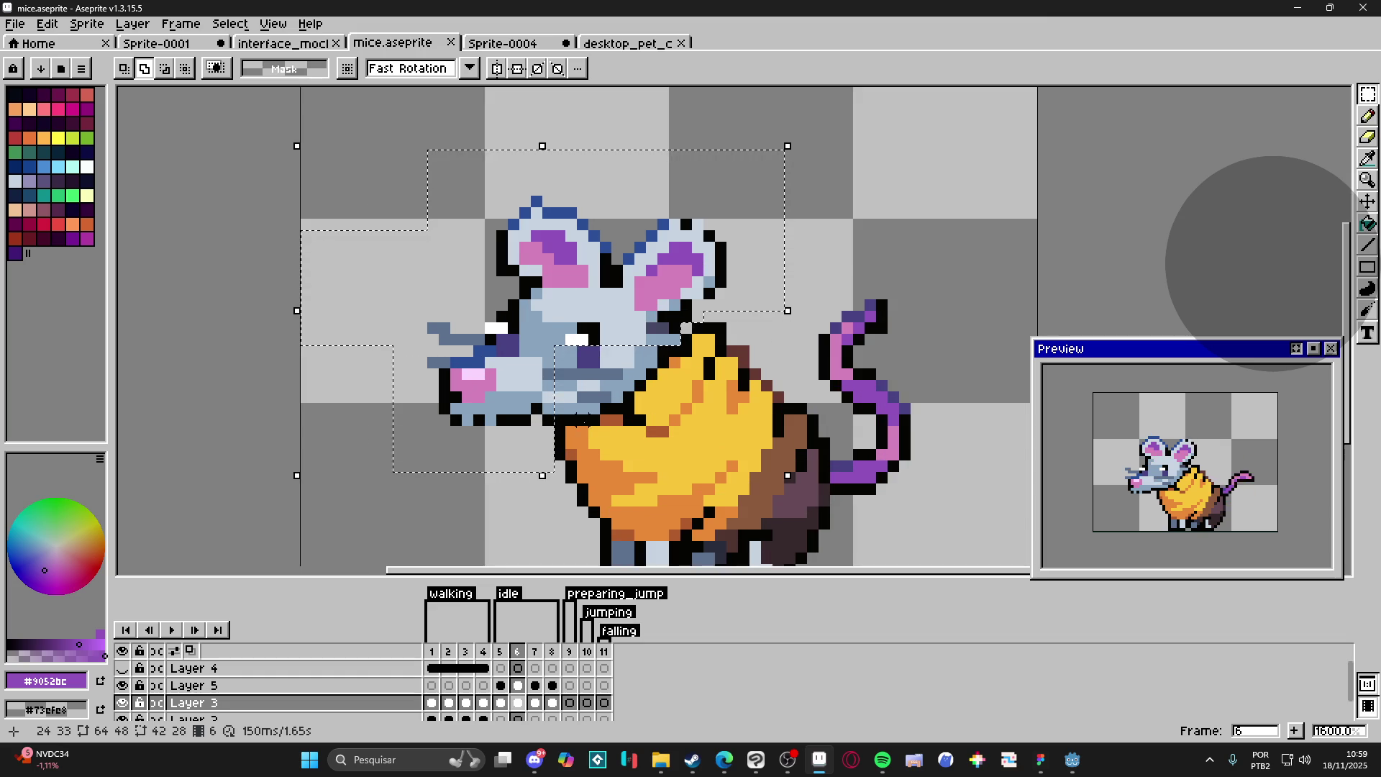
left_click_drag(616, 386, 641, 338)
key("ctrl+z")
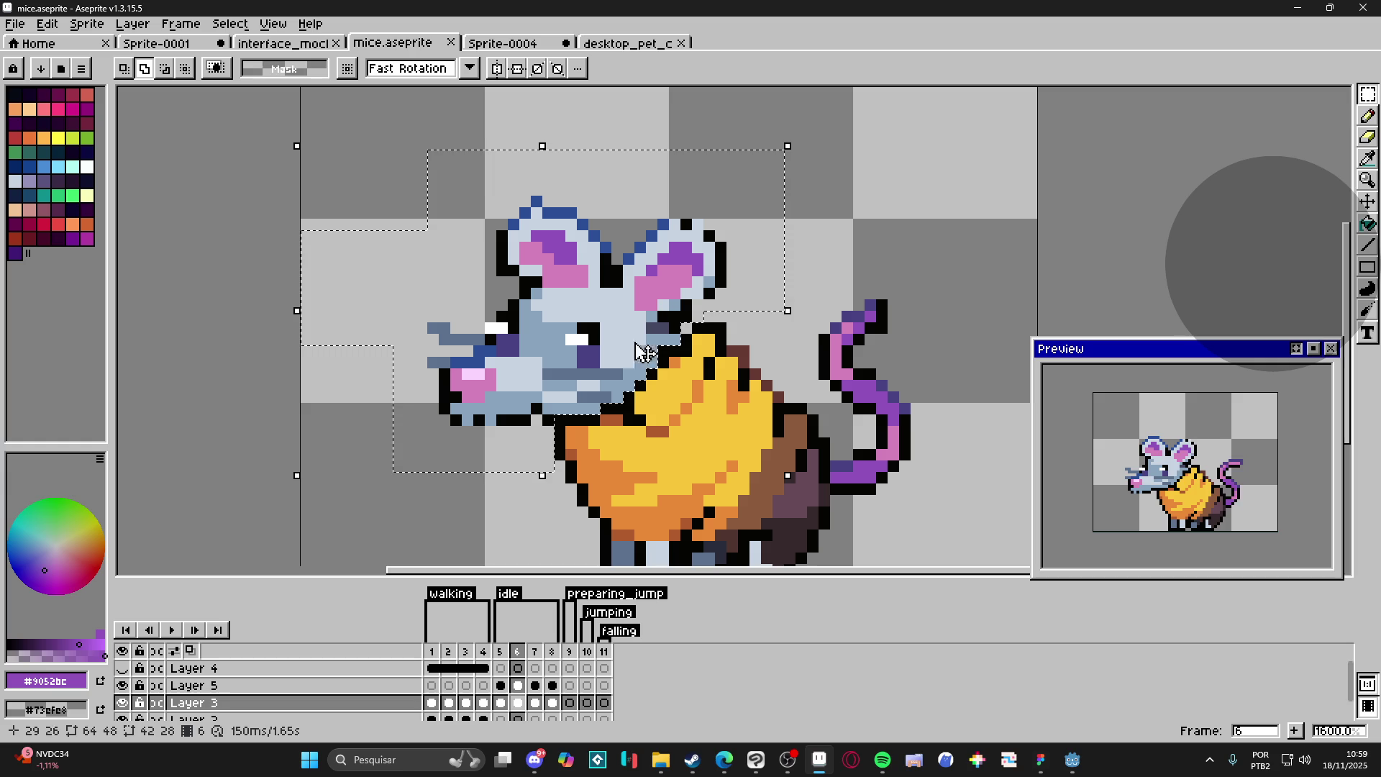
key("ctrl+d")
Step: Delete the old head pixels on idle frame 7
key("period")
key("v")
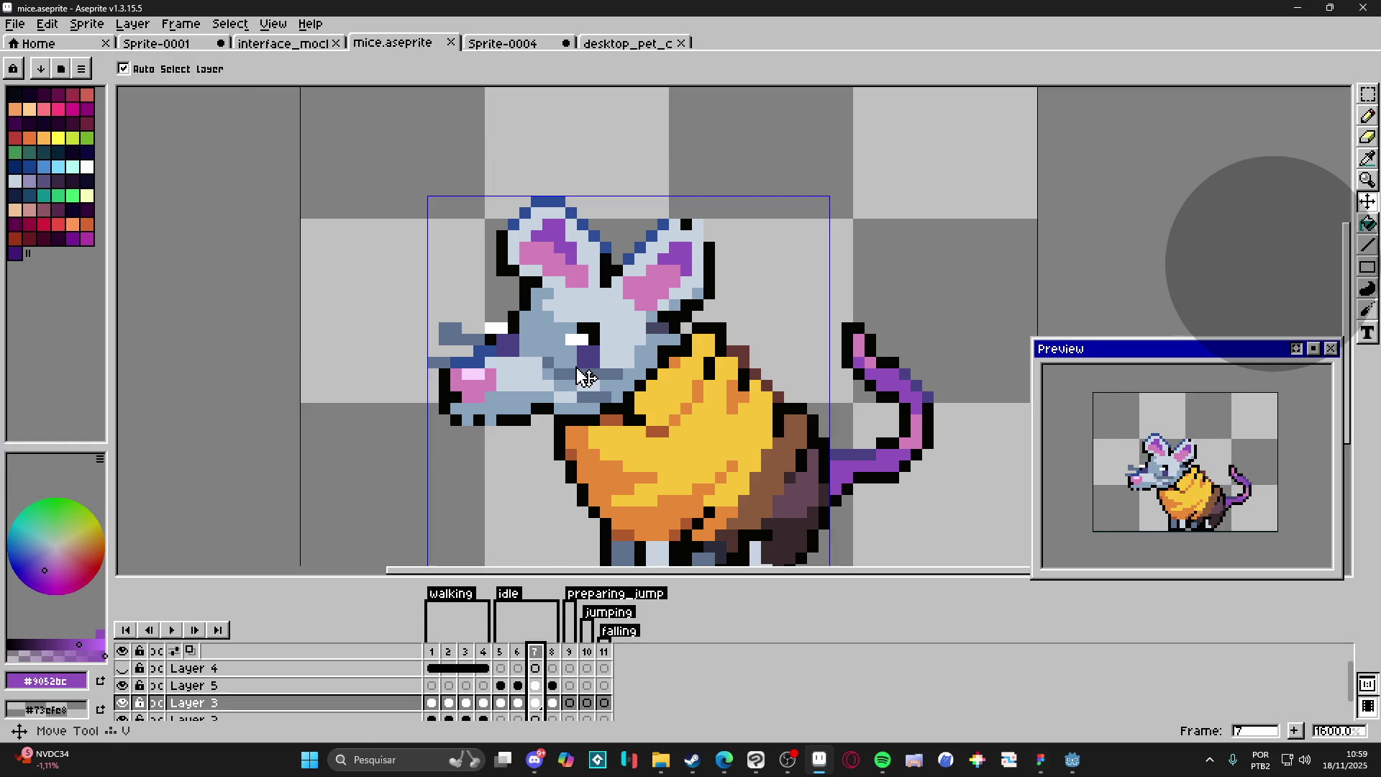
key("m")
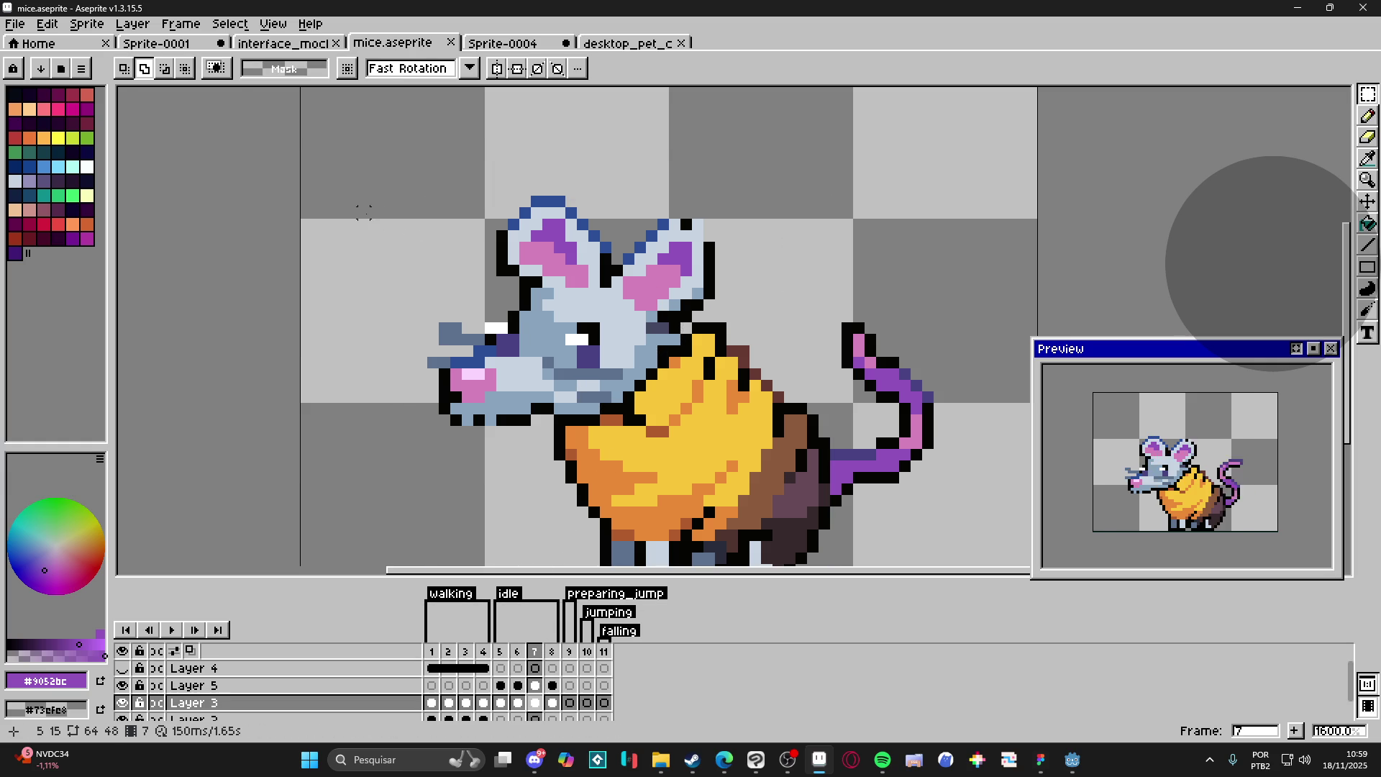
mouse_move(318, 144)
left_mouse_down()
mouse_move(370, 152)
mouse_move(549, 281)
mouse_move(743, 282)
mouse_move(787, 328)
left_mouse_up()
mouse_move(788, 138)
left_mouse_down()
mouse_move(680, 323)
mouse_move(386, 213)
left_mouse_up()
mouse_move(352, 259)
left_mouse_down()
mouse_move(516, 410)
mouse_move(587, 415)
left_mouse_up()
mouse_move(382, 278)
left_mouse_down()
mouse_move(532, 446)
mouse_move(612, 401)
mouse_move(576, 306)
left_mouse_up()
left_click_drag(629, 394, 628, 295)
key("Delete")
key("ctrl+d")
Step: Erase the stray light-blue pixel at the head's edge and paste the copied head onto frame 7
left_click_drag(652, 353, 652, 366)
key("Delete")
key("ctrl+d")
key("ctrl+v")
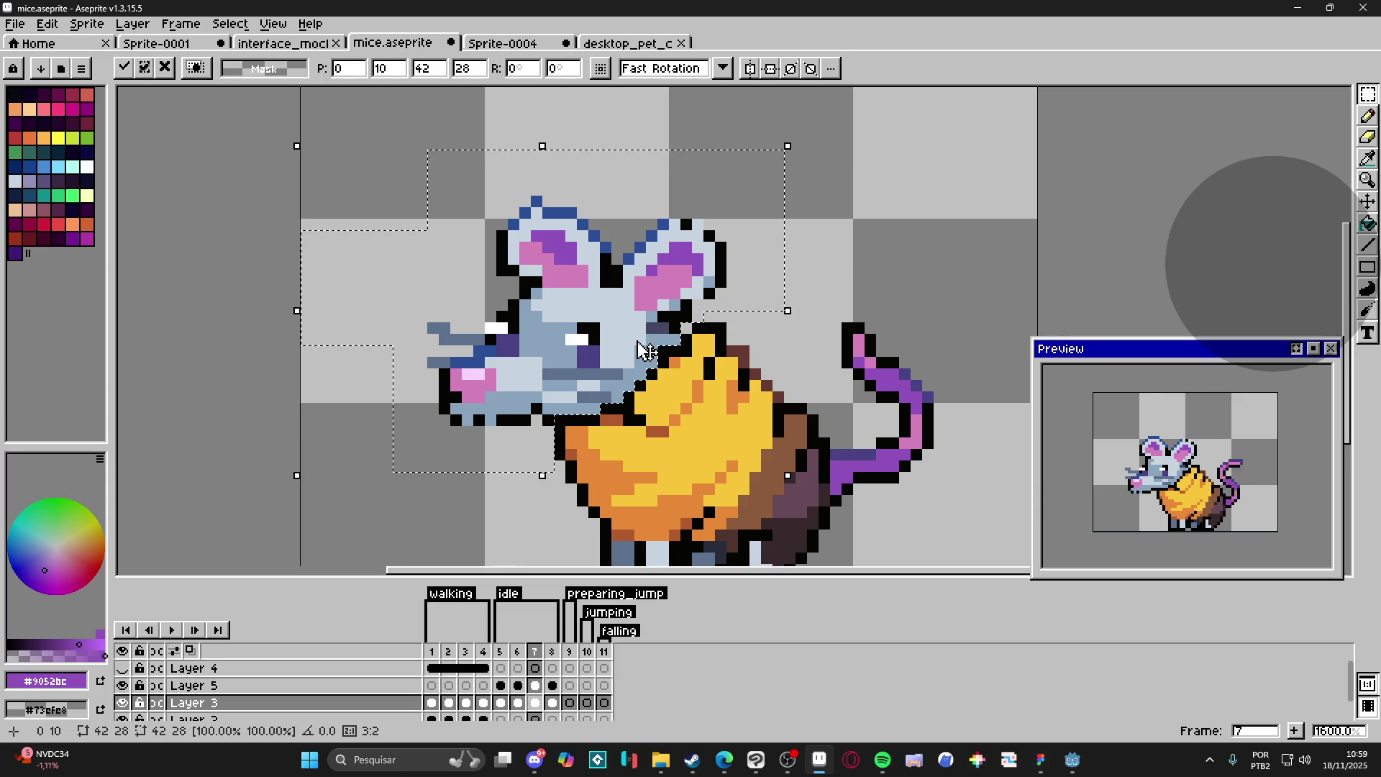
key("ctrl+d")
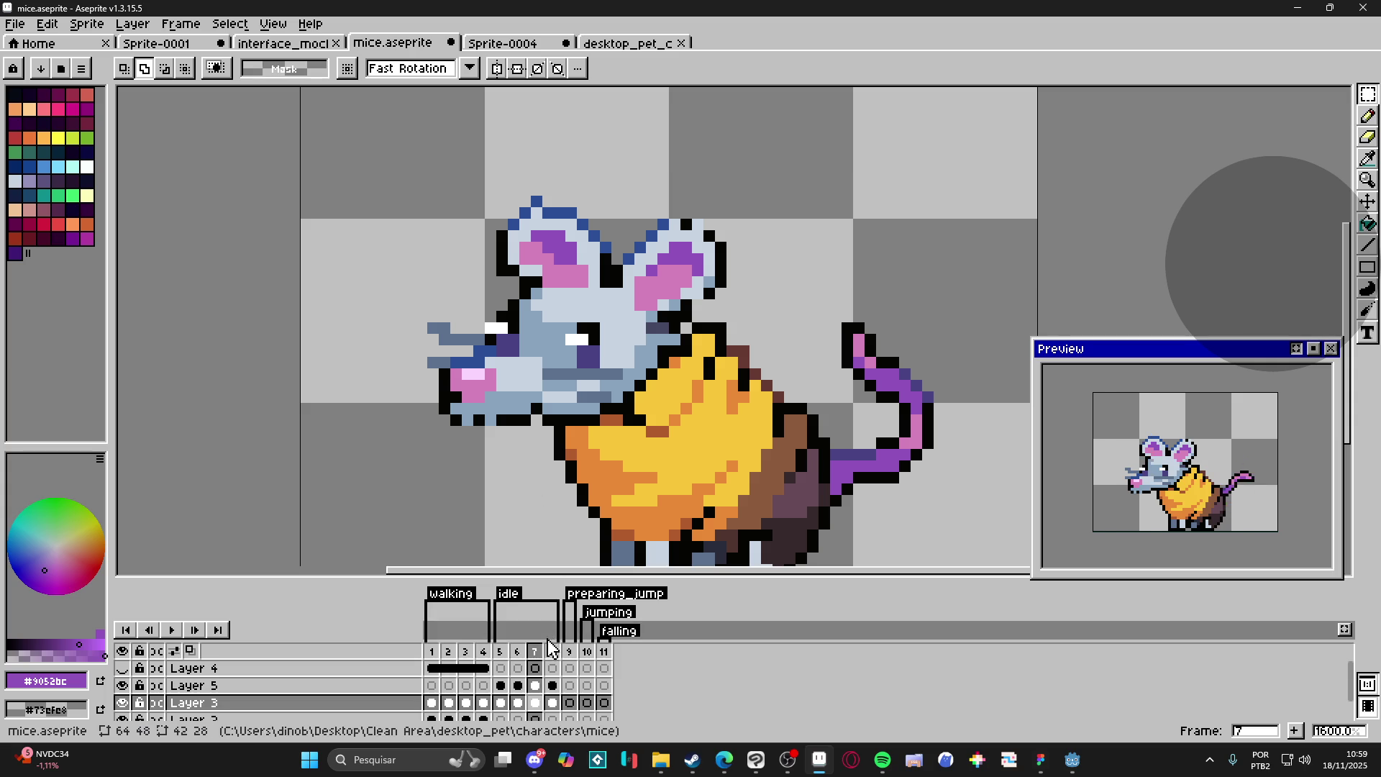
Step: Confirm the pasted head on frame 7, then make Layer 3 active on idle frame 8
scroll(597, 435, "down", 1)
key("ctrl+z")
key("ctrl+z")
key("ctrl+z")
key("ctrl+y")
key("ctrl+y")
key("ctrl+y")
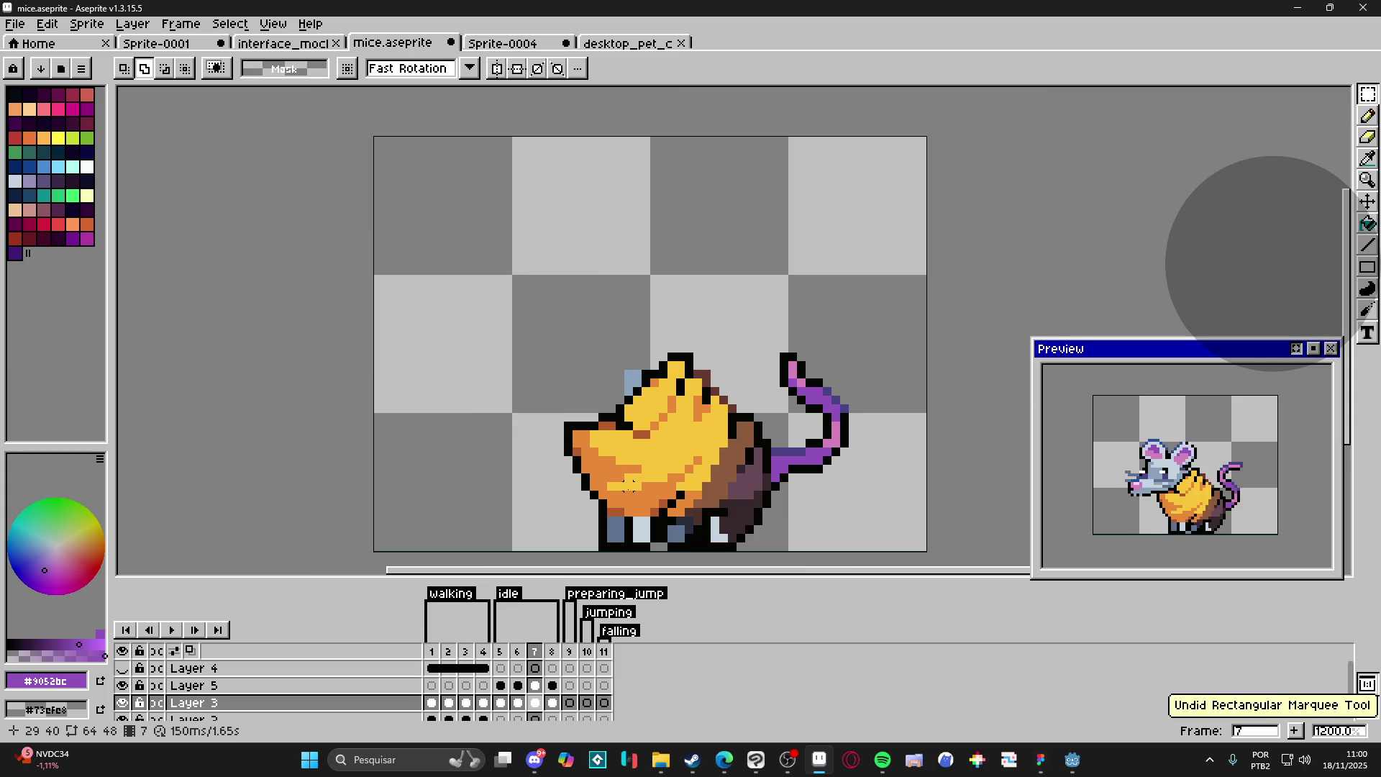
key("ctrl+z")
key("ctrl+z")
key("ctrl+z")
key("ctrl+z")
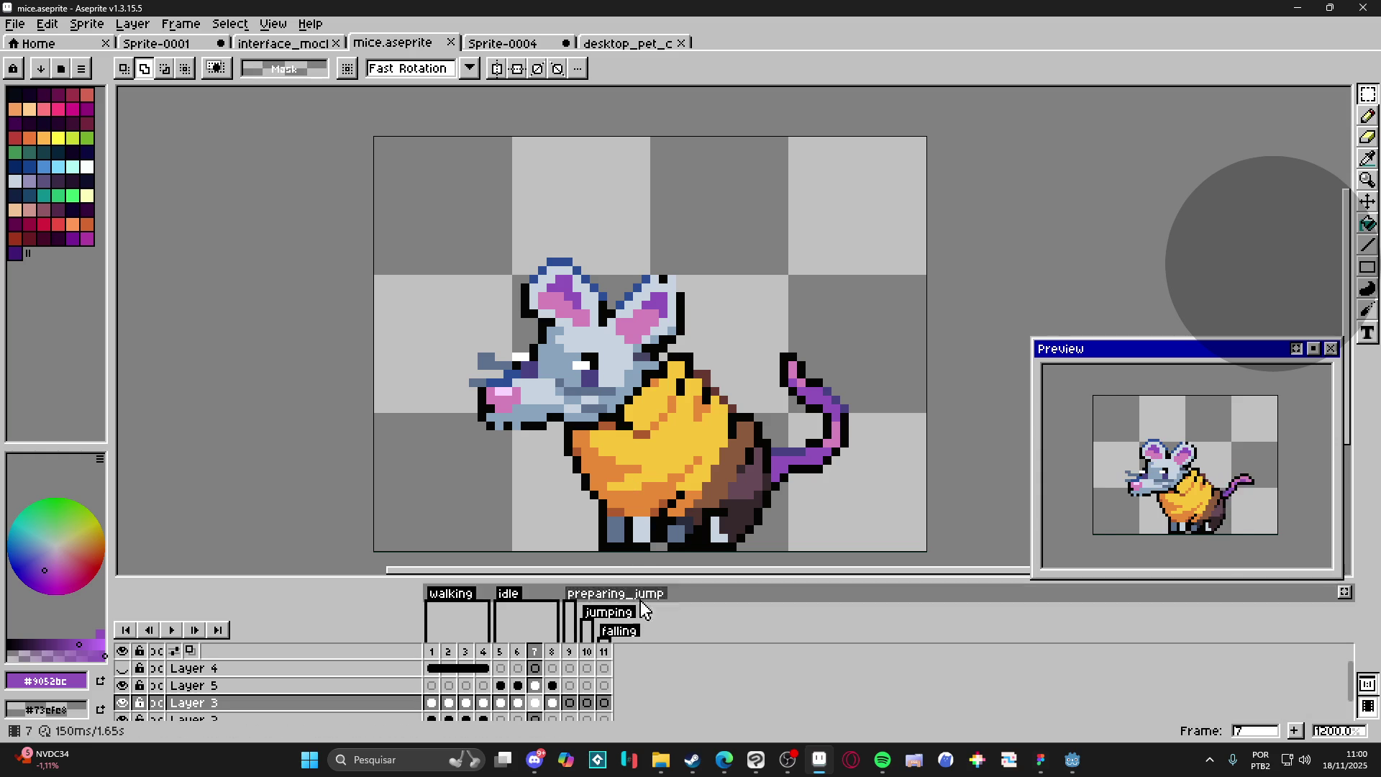
left_click(552, 686)
left_click(584, 366, "ctrl")
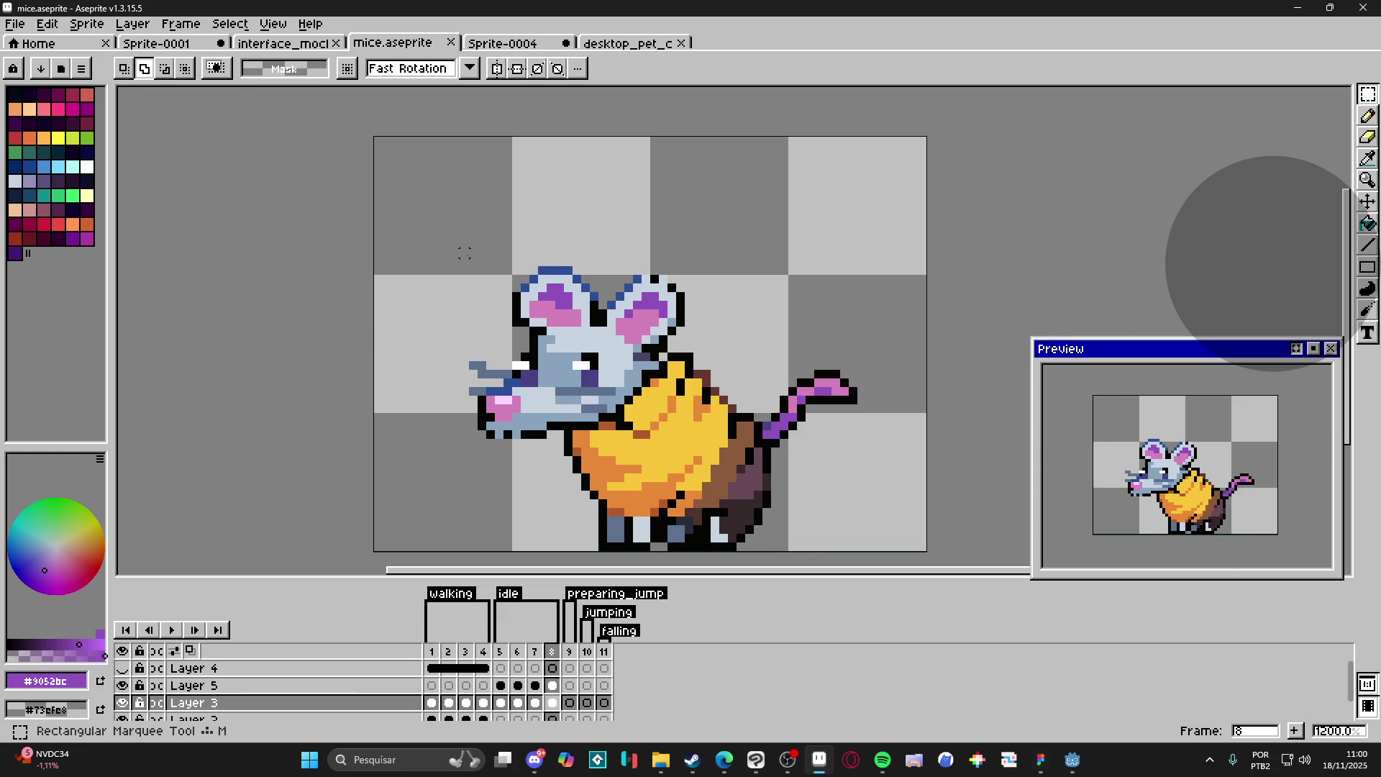
Step: Squash the ears on frame 8 and delete the stray black pixel above them
scroll(463, 253, "up", 1)
mouse_move(408, 197)
left_mouse_down()
mouse_move(719, 324)
mouse_move(796, 377)
left_mouse_up()
left_click_drag(602, 197, 602, 403)
left_click(773, 350)
left_click_drag(760, 349, 699, 386)
key("Delete")
key("ctrl+d")
Step: Delete frame 8's old head pixels and paste the copied head in their place
mouse_move(397, 347)
left_mouse_down()
mouse_move(579, 463)
mouse_move(668, 468)
mouse_move(672, 364)
mouse_move(682, 442)
left_mouse_up()
left_click(667, 424)
key("ctrl+z")
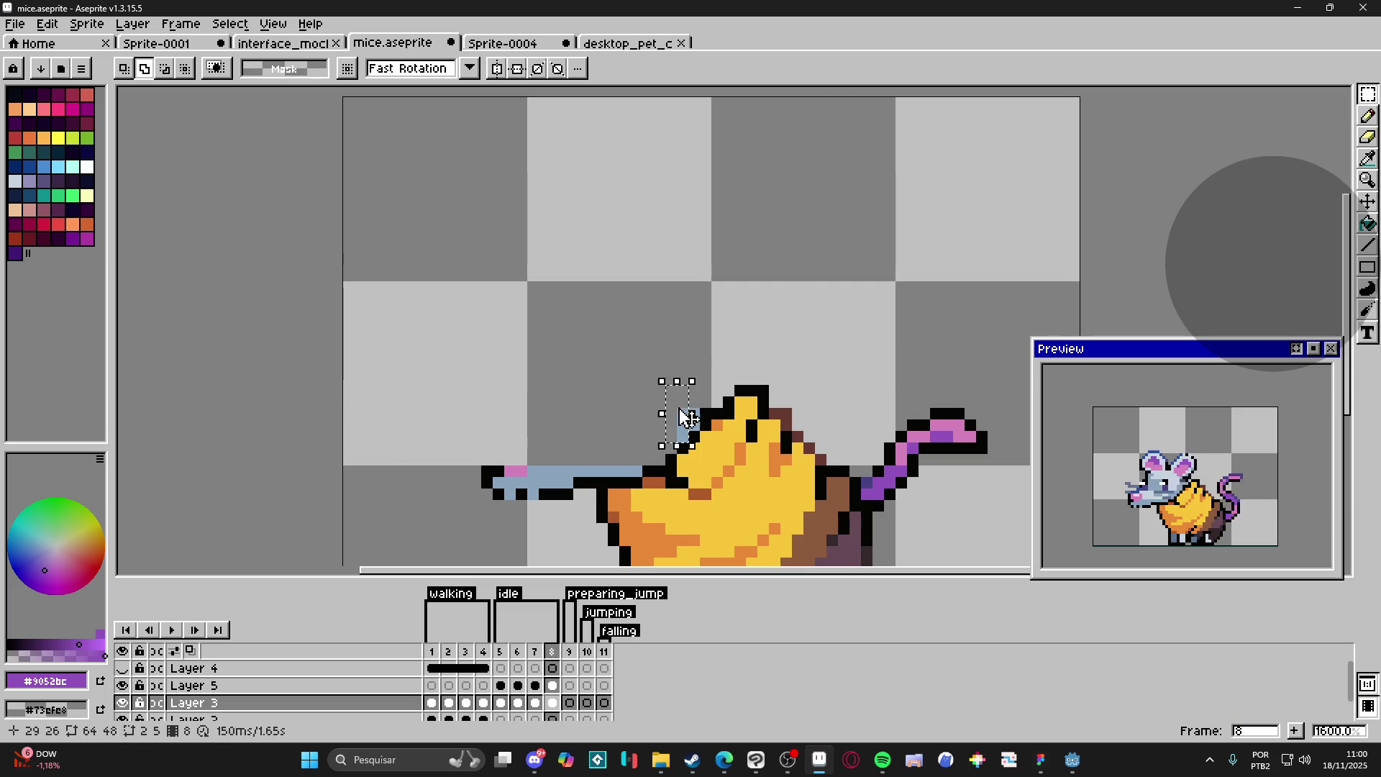
key("ctrl+z")
key("ctrl+z")
key("ctrl+z")
left_click_drag(430, 436, 591, 538)
key("Delete")
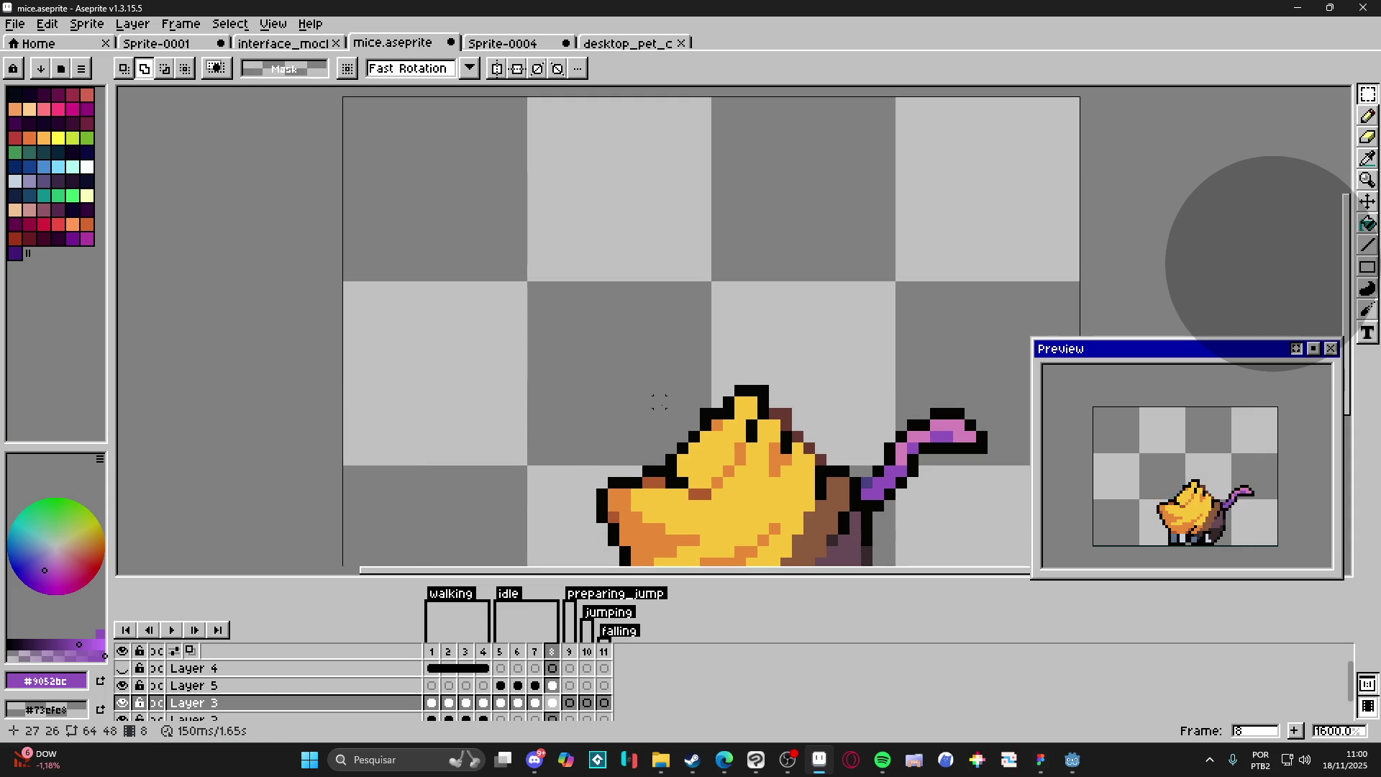
key("ctrl+v")
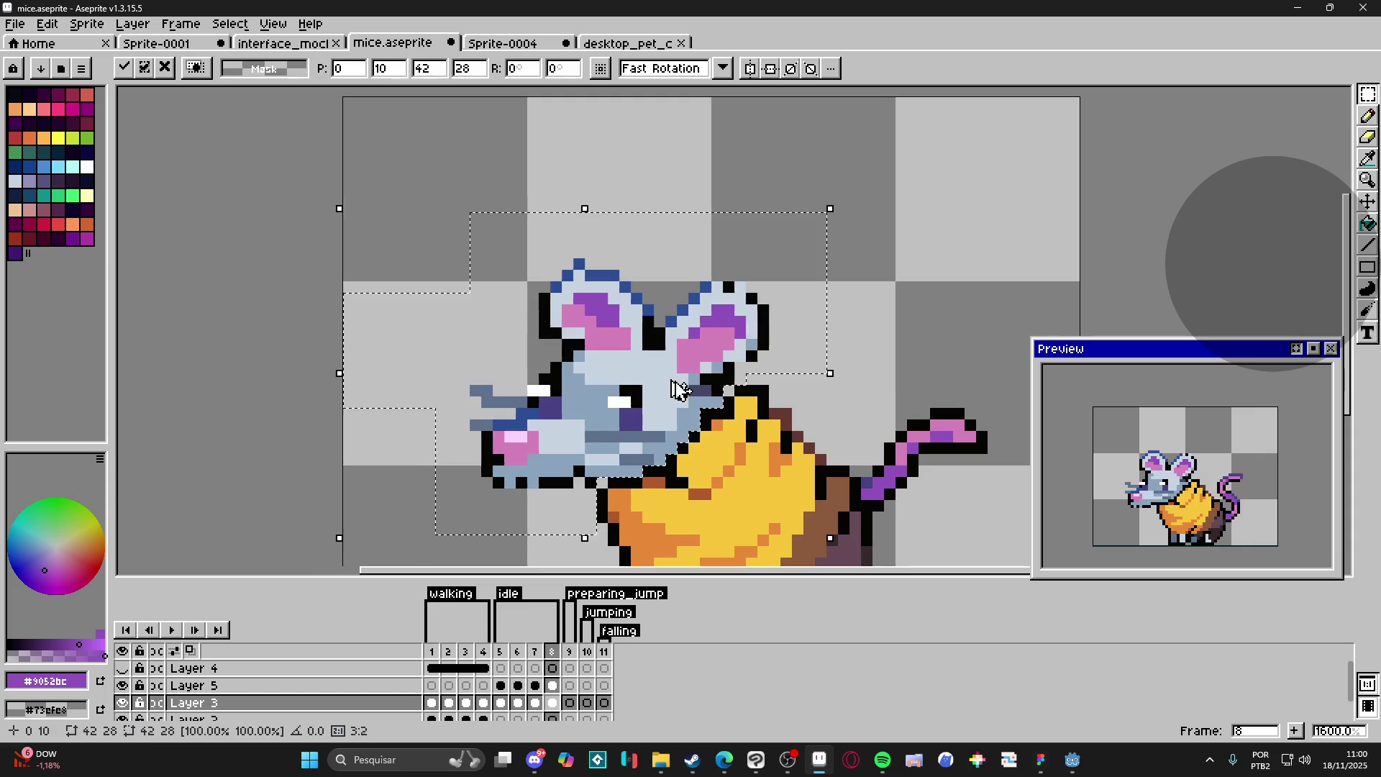
key("ctrl+d")
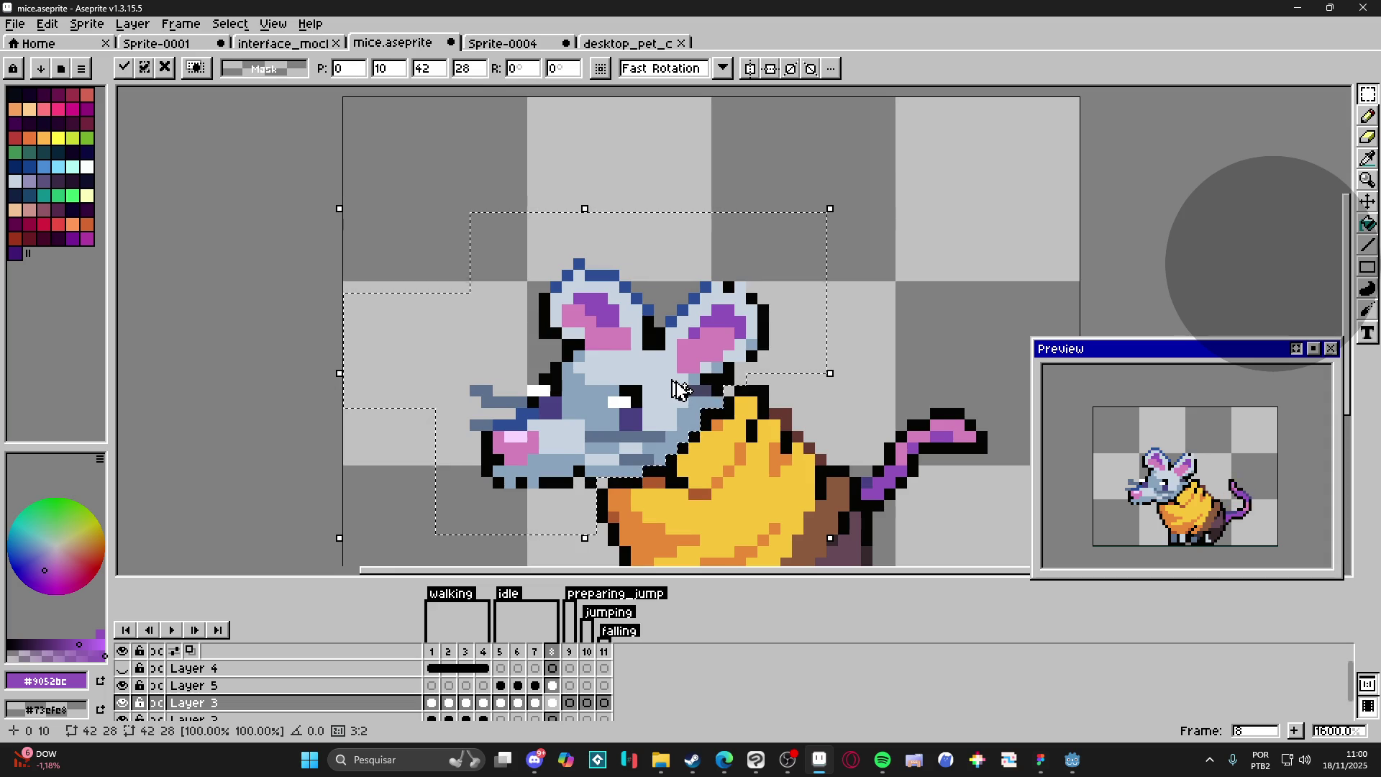
Step: With the Pencil, sample the outline, fur, head and ear colours, comparing frame 8 against frame 7
key("b")
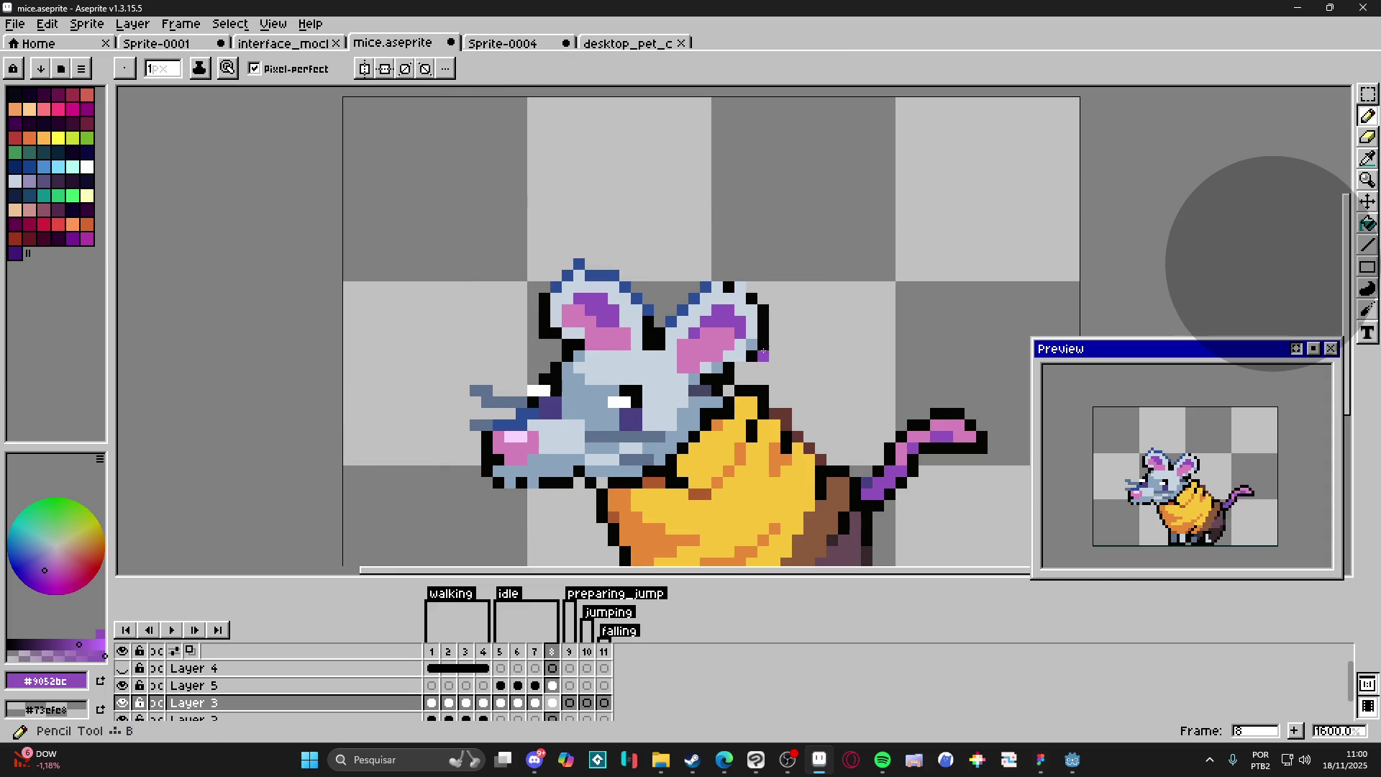
left_click(741, 366, "alt")
left_click(714, 368, "alt")
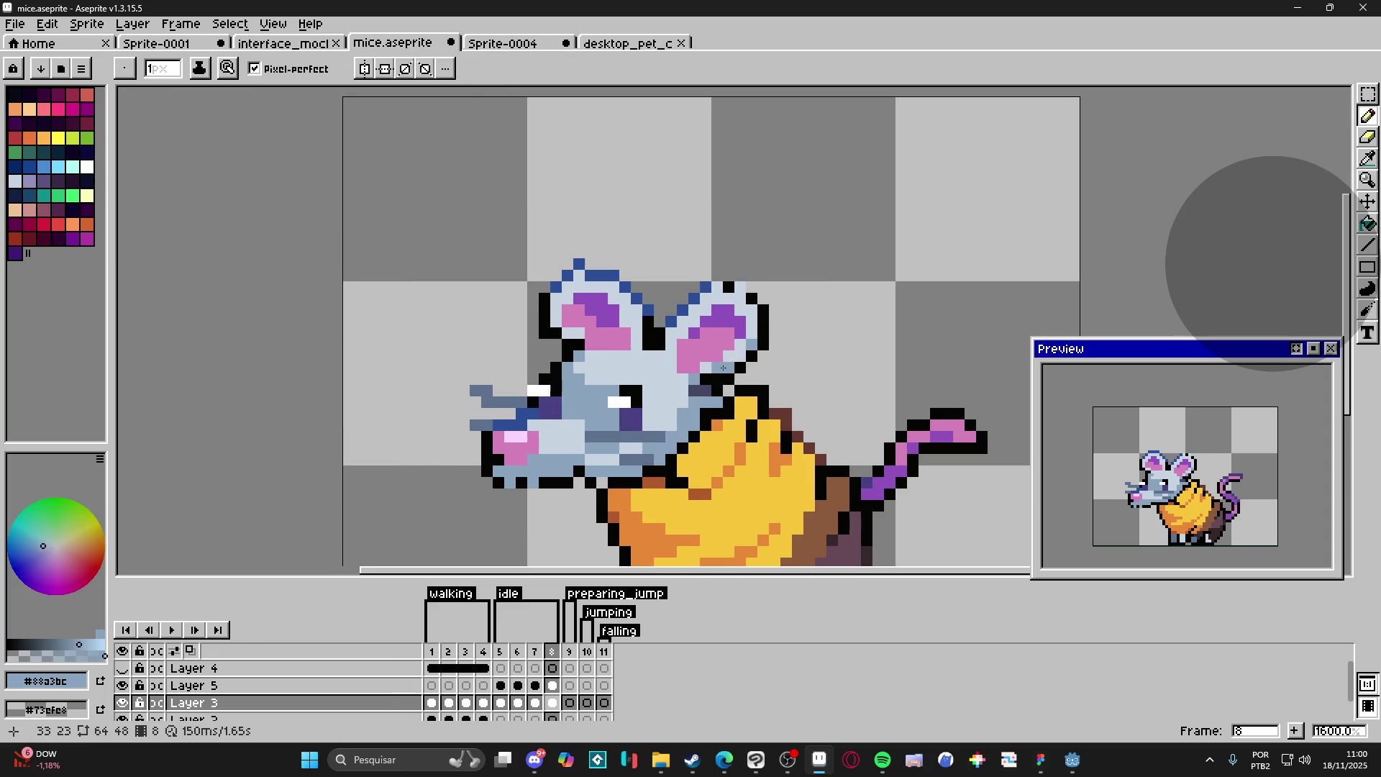
left_click(717, 368, "alt")
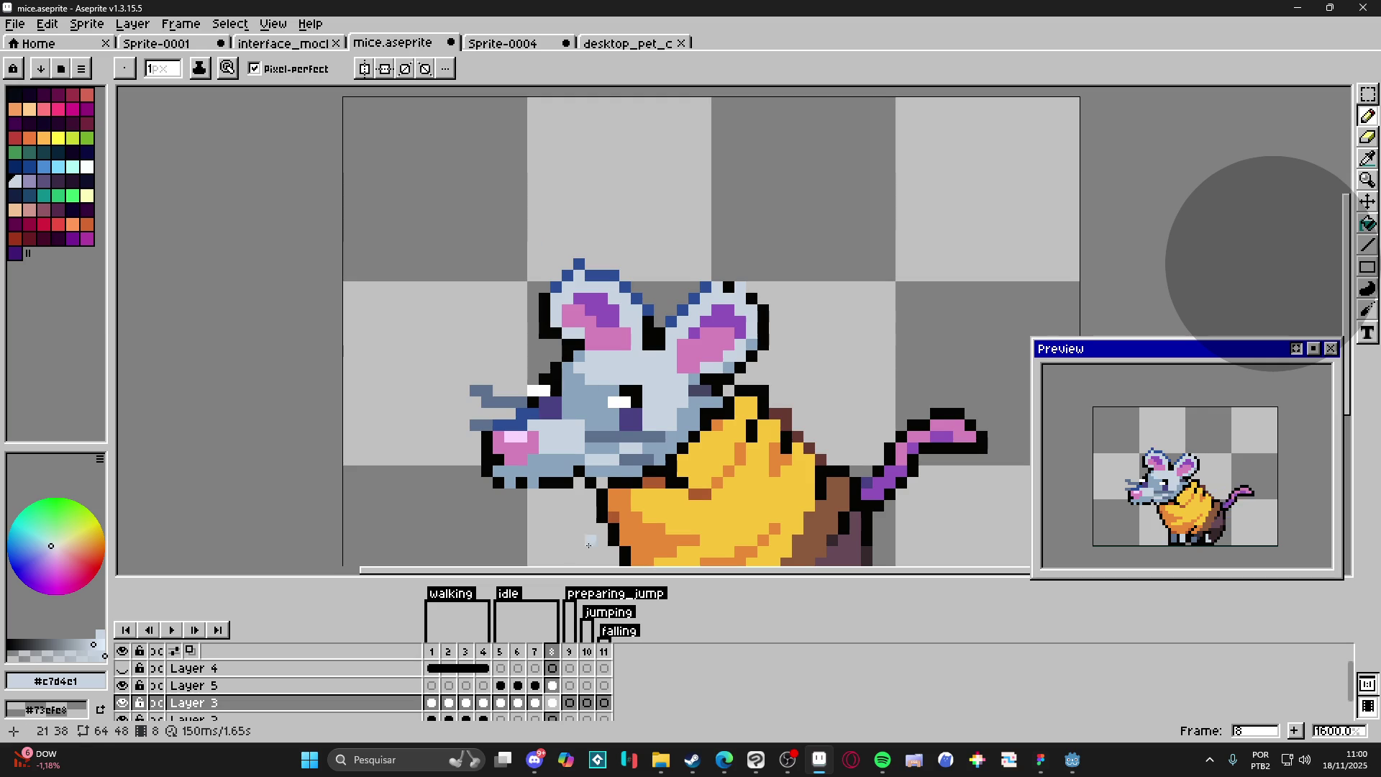
left_click(535, 651)
left_click(552, 651)
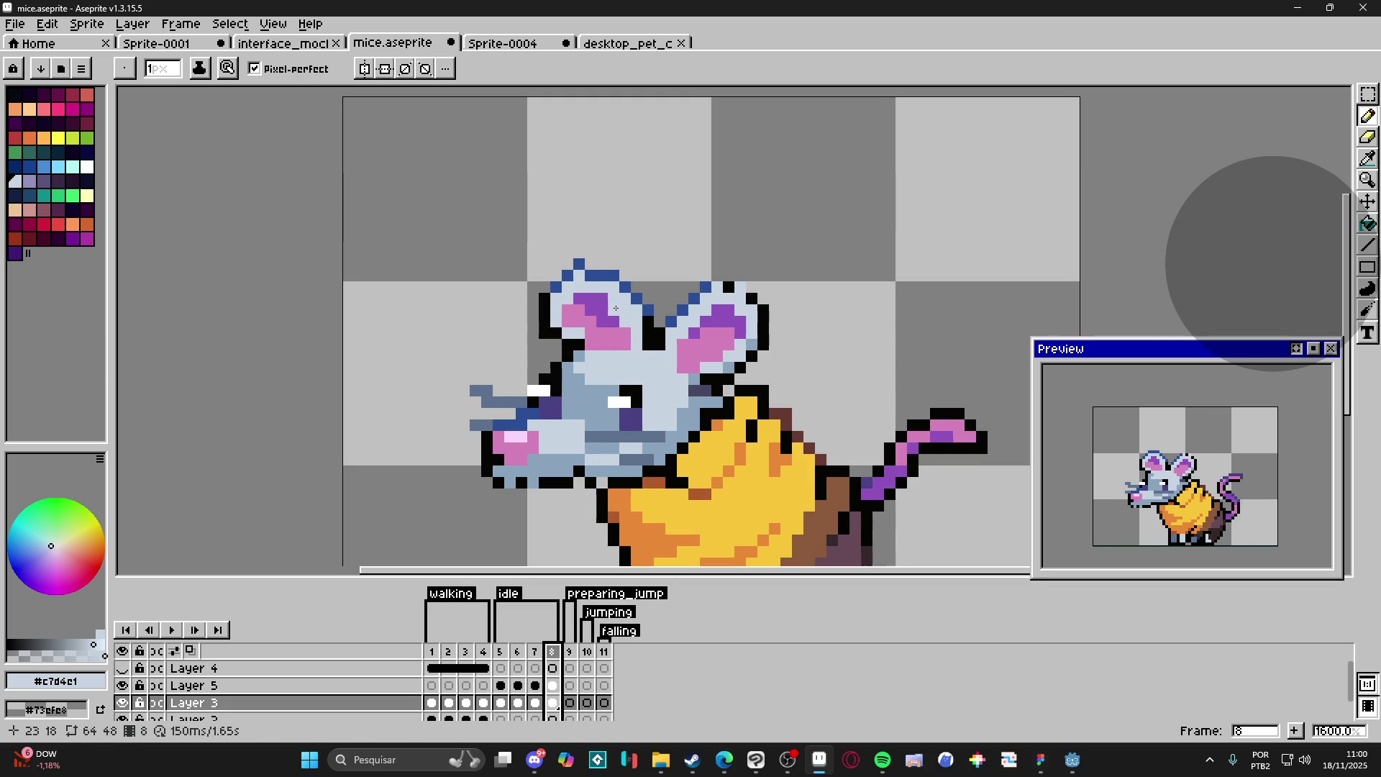
left_click(594, 257, "alt")
left_click(591, 275, "alt")
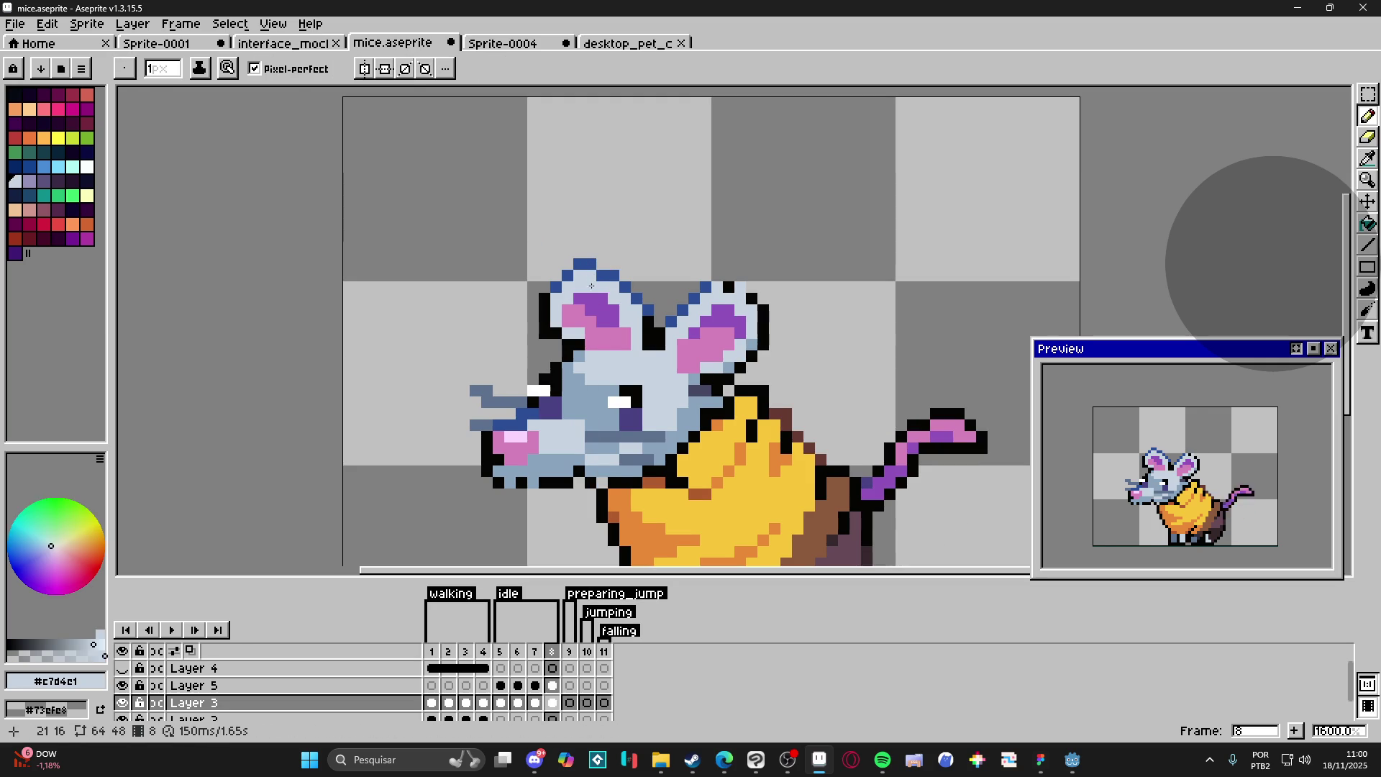
Step: Sample the black outline colour by the mouth, save mice.aseprite, and return to idle frame 5
key("alt")
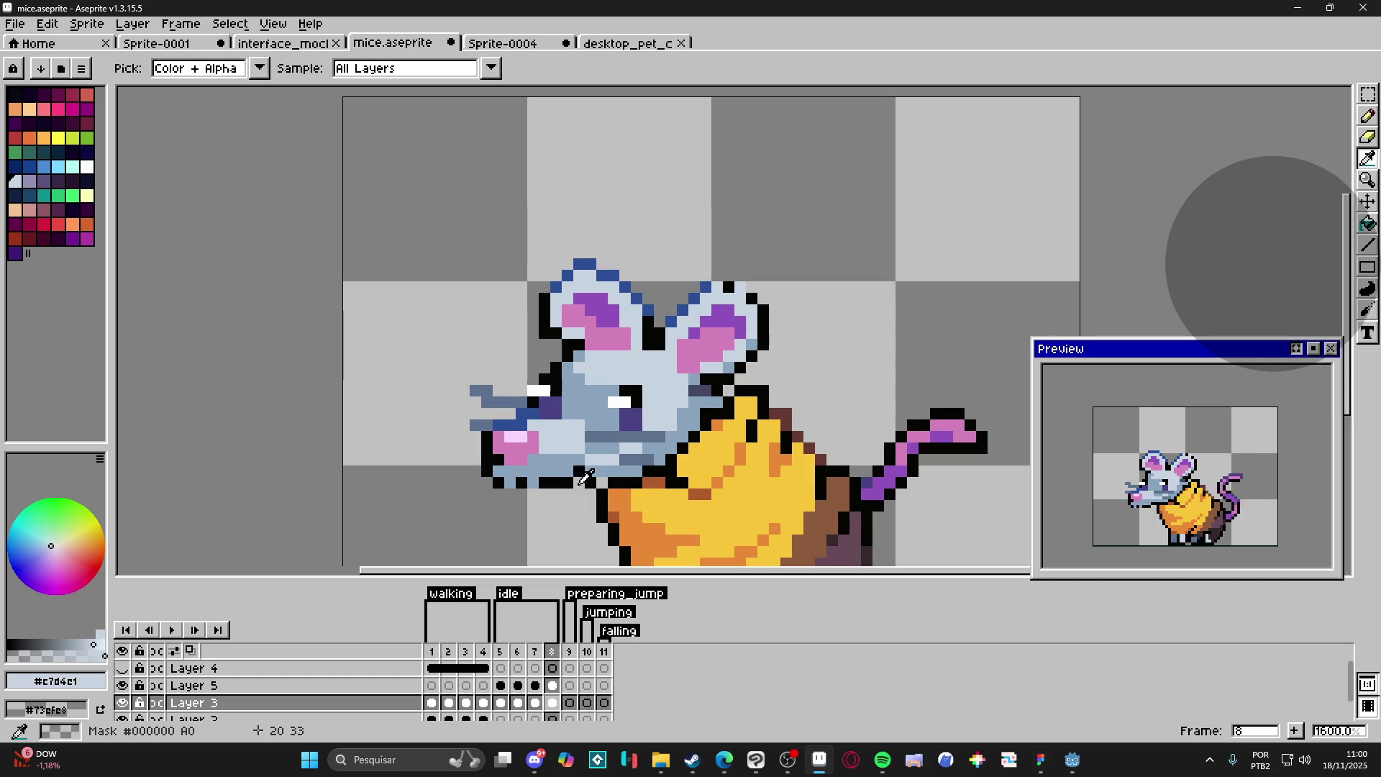
left_click(599, 484, "alt")
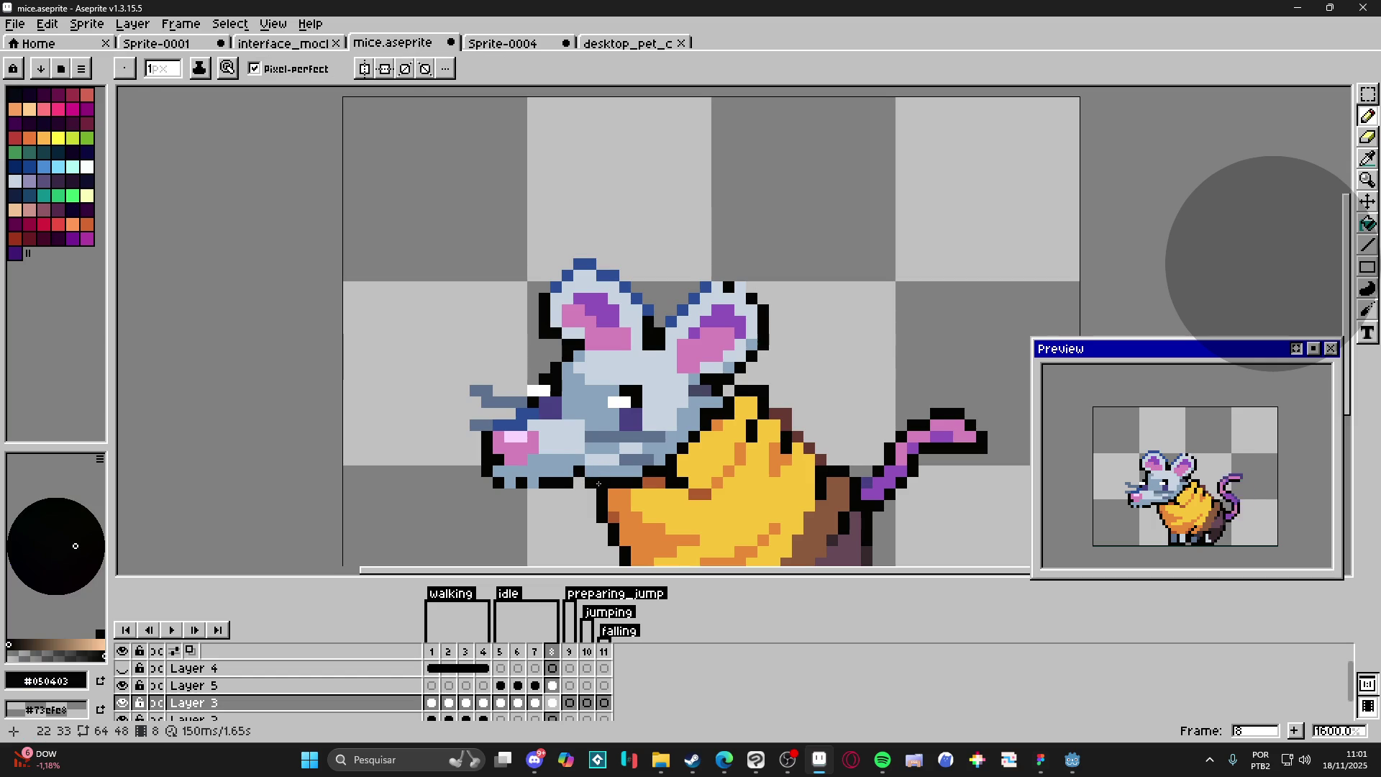
scroll(601, 399, "down", 1)
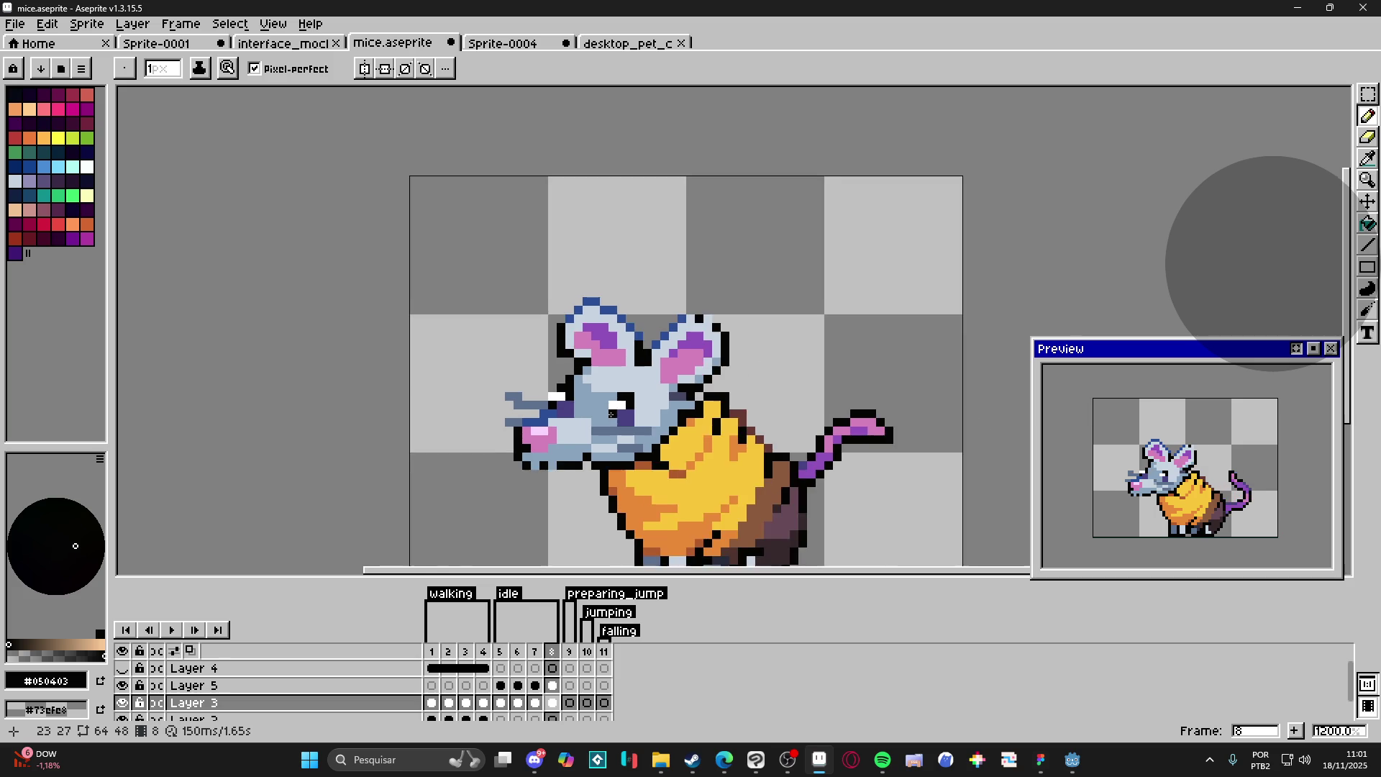
key("ctrl+s")
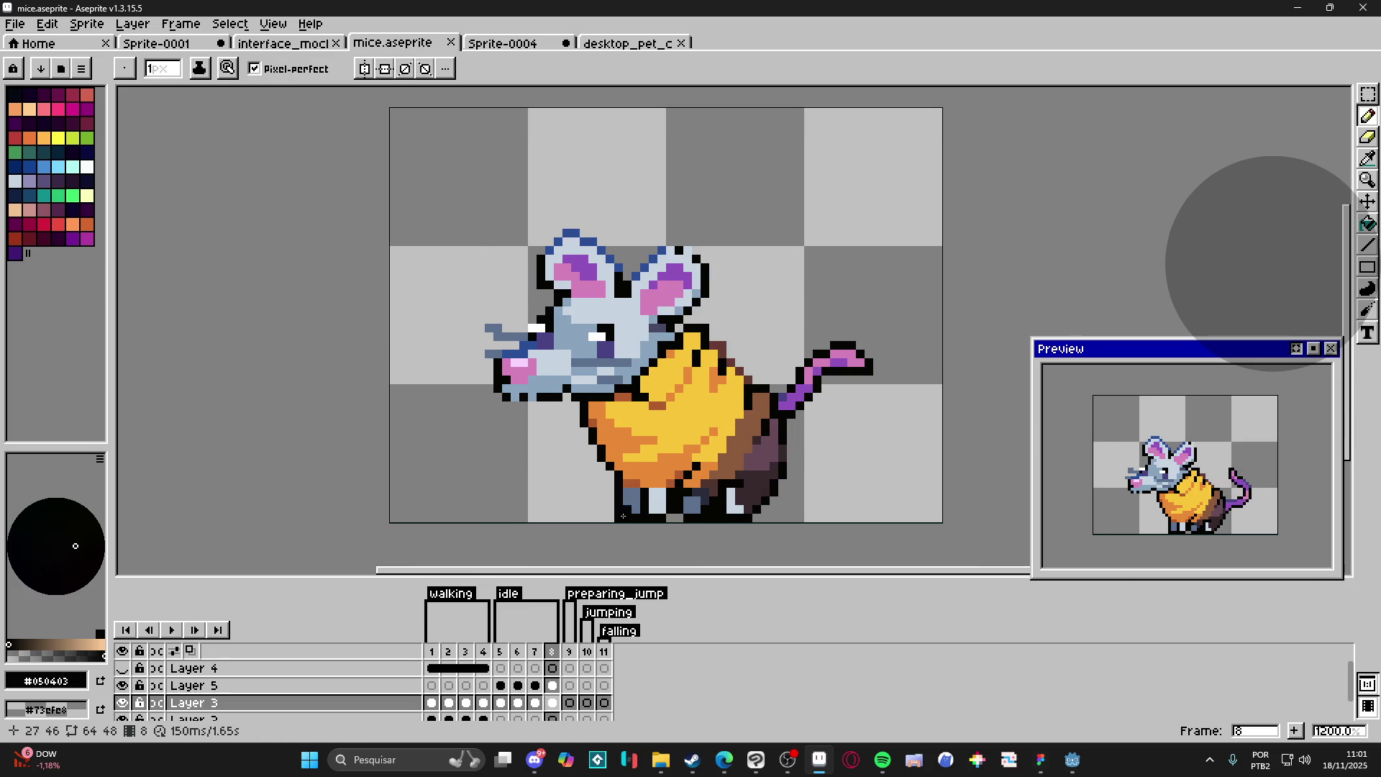
left_click(500, 651)
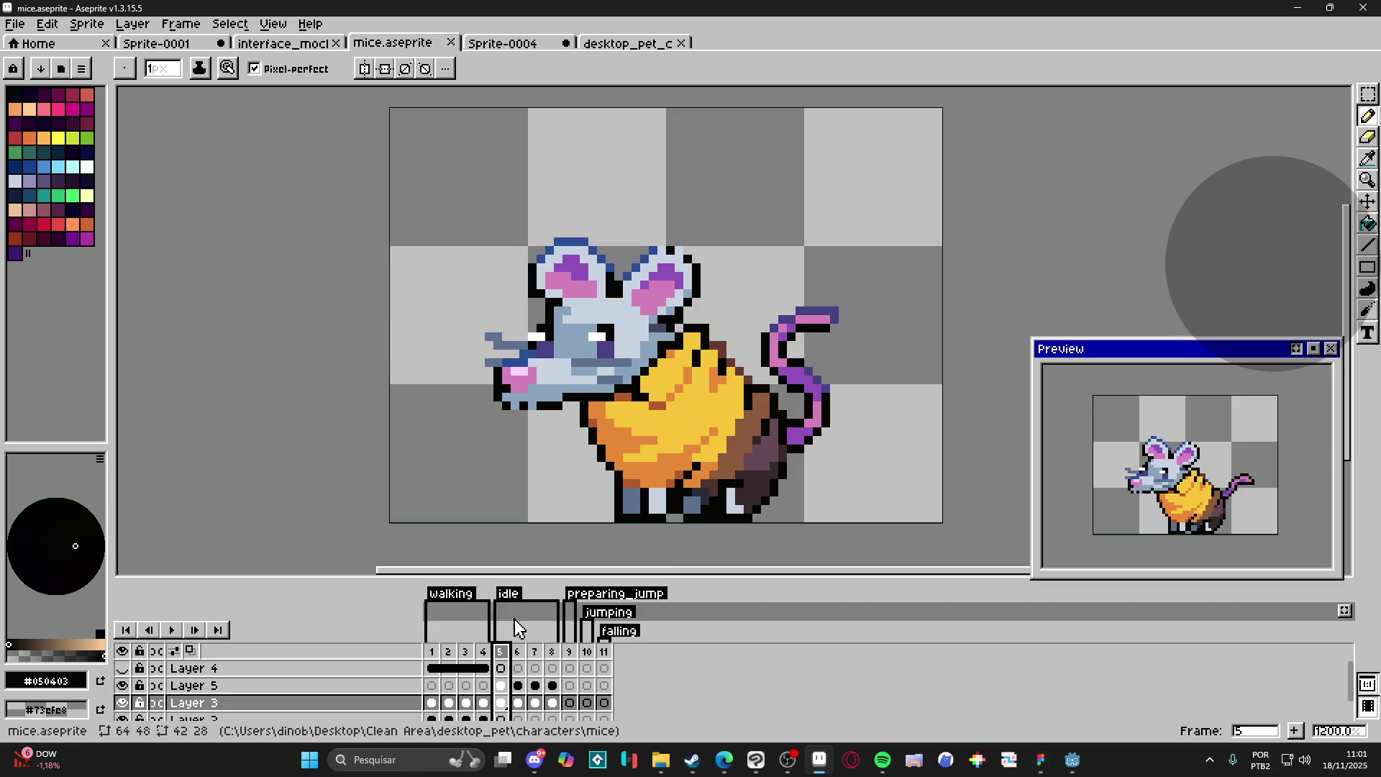
Step: On idle frame 7, paint a lower-left cheese outline pixel dark orange using the sampled shade
left_click(519, 651)
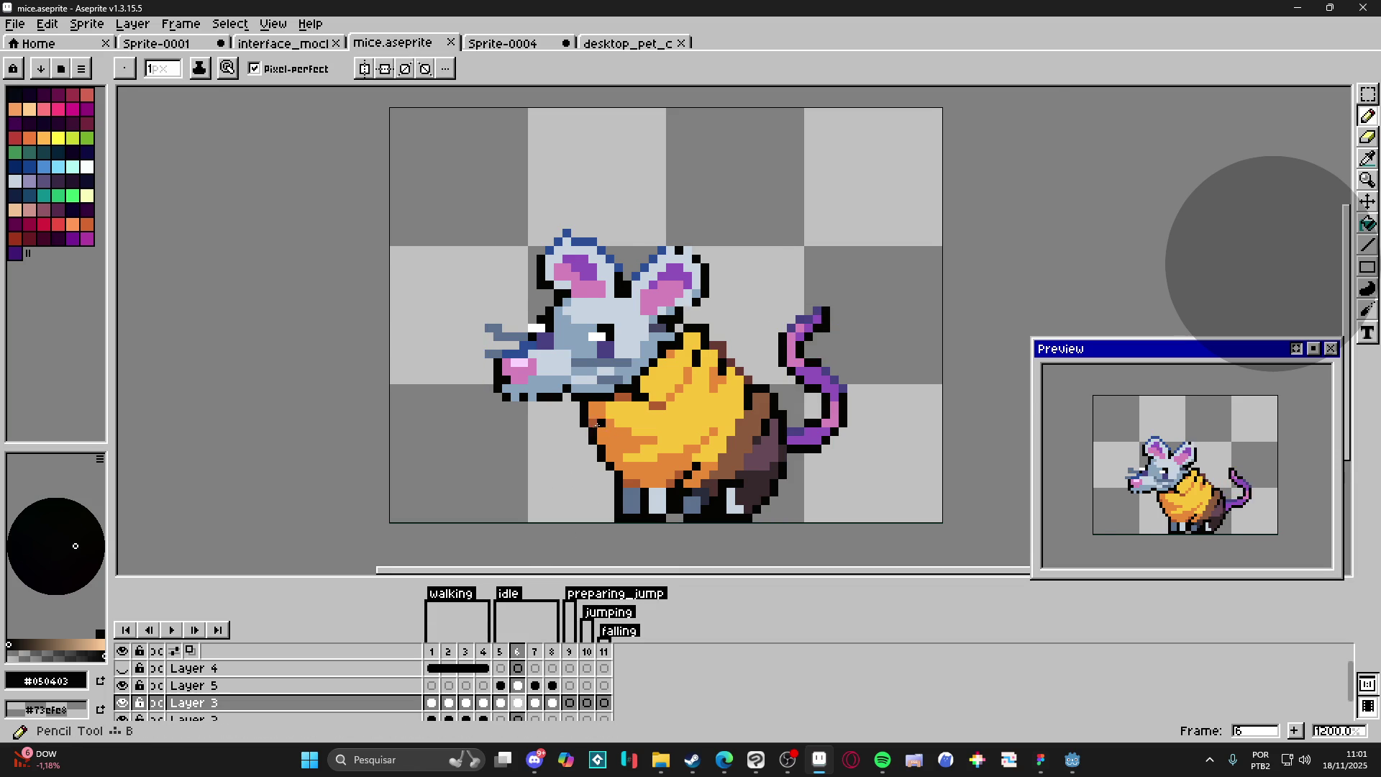
scroll(596, 424, "up", 1)
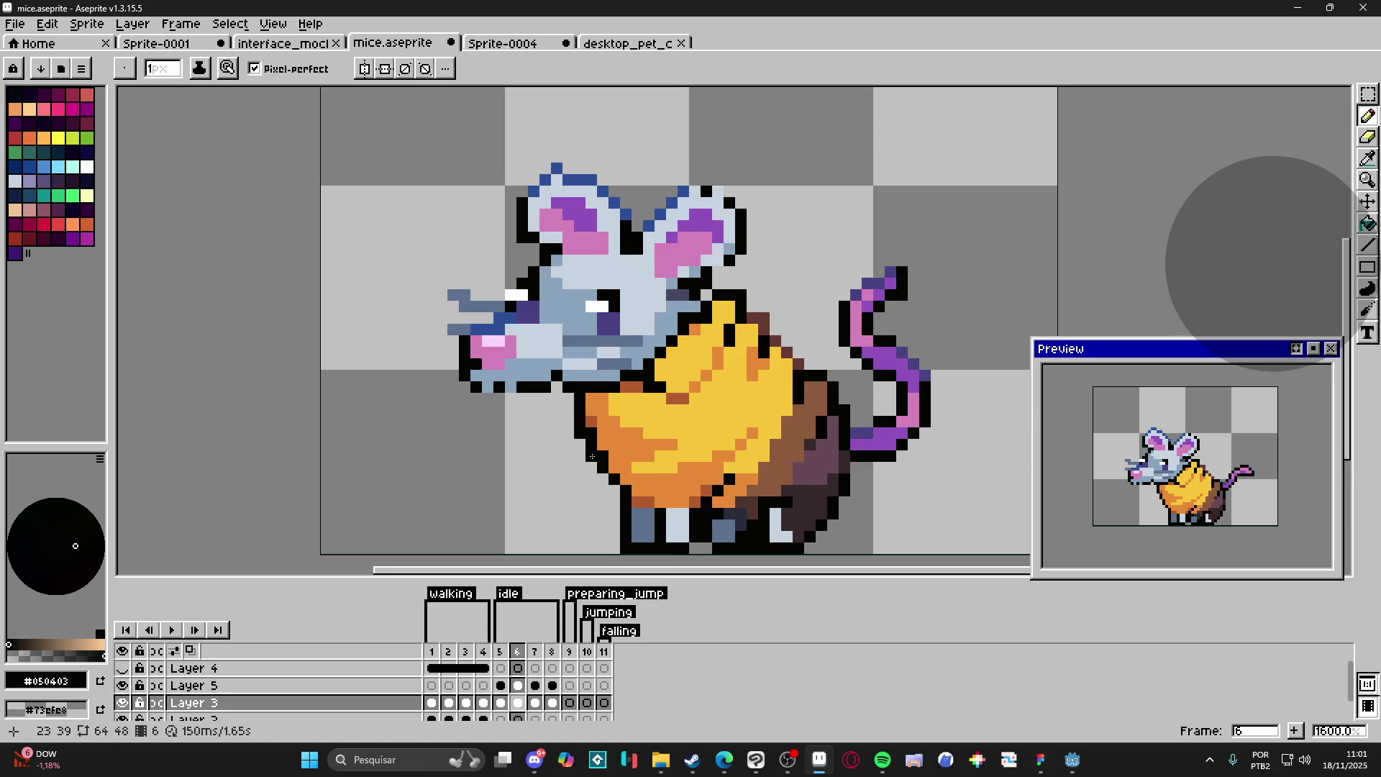
left_click(591, 434, "alt")
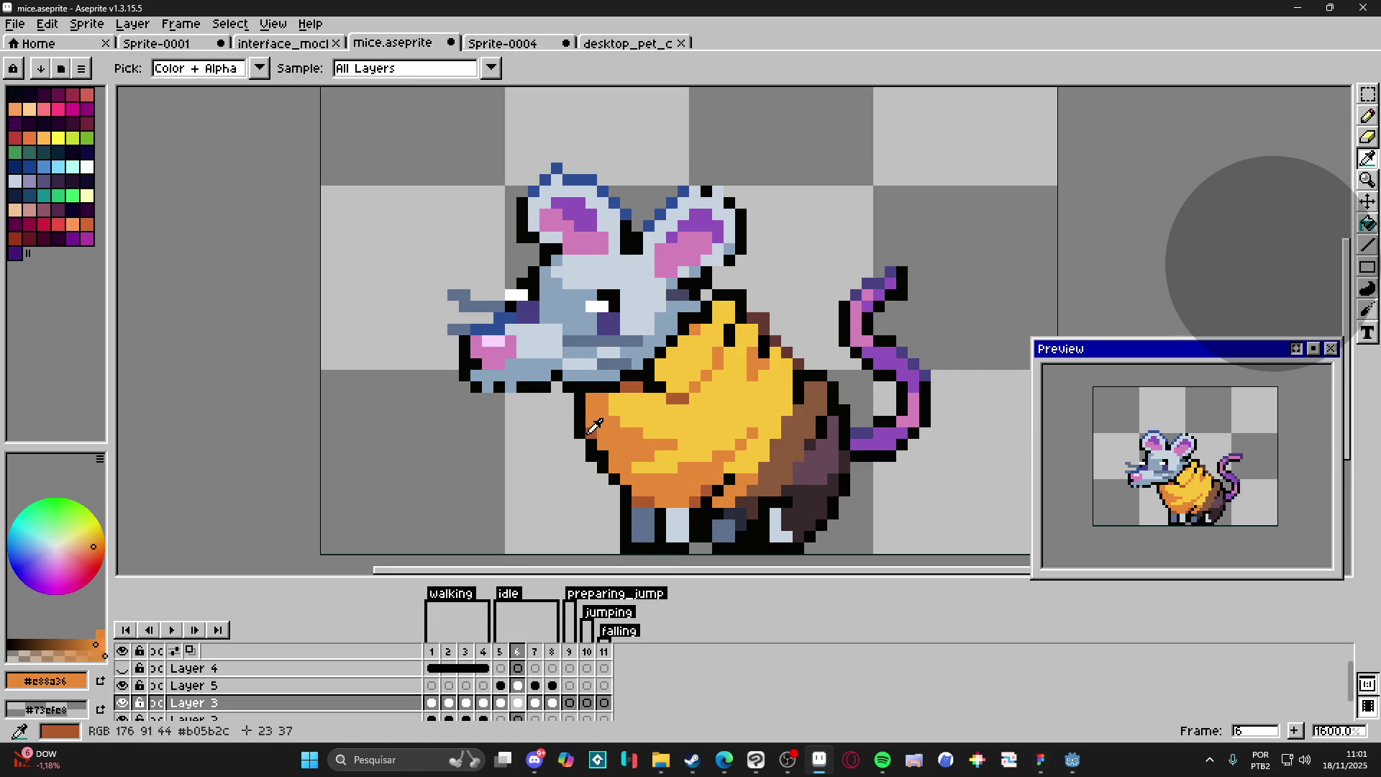
left_click(589, 433, "alt")
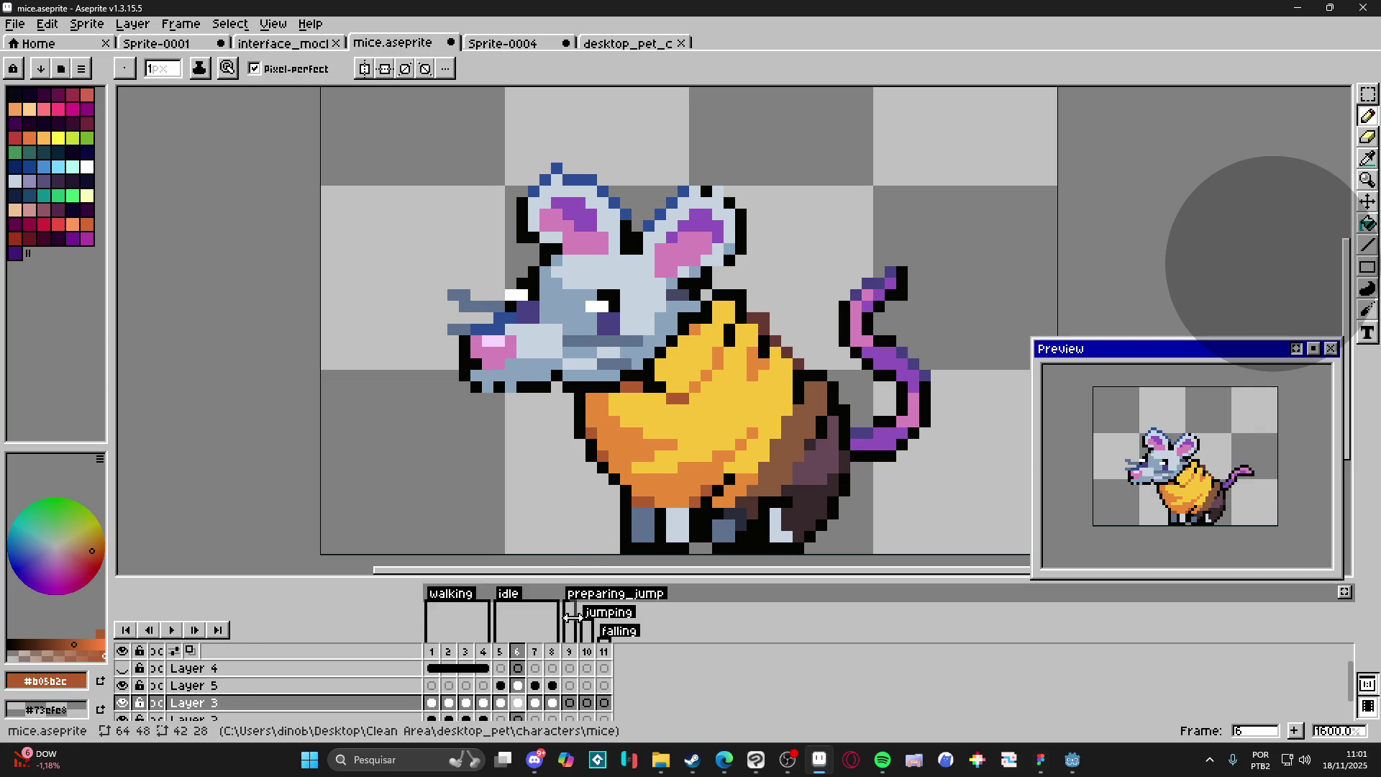
left_click(540, 652)
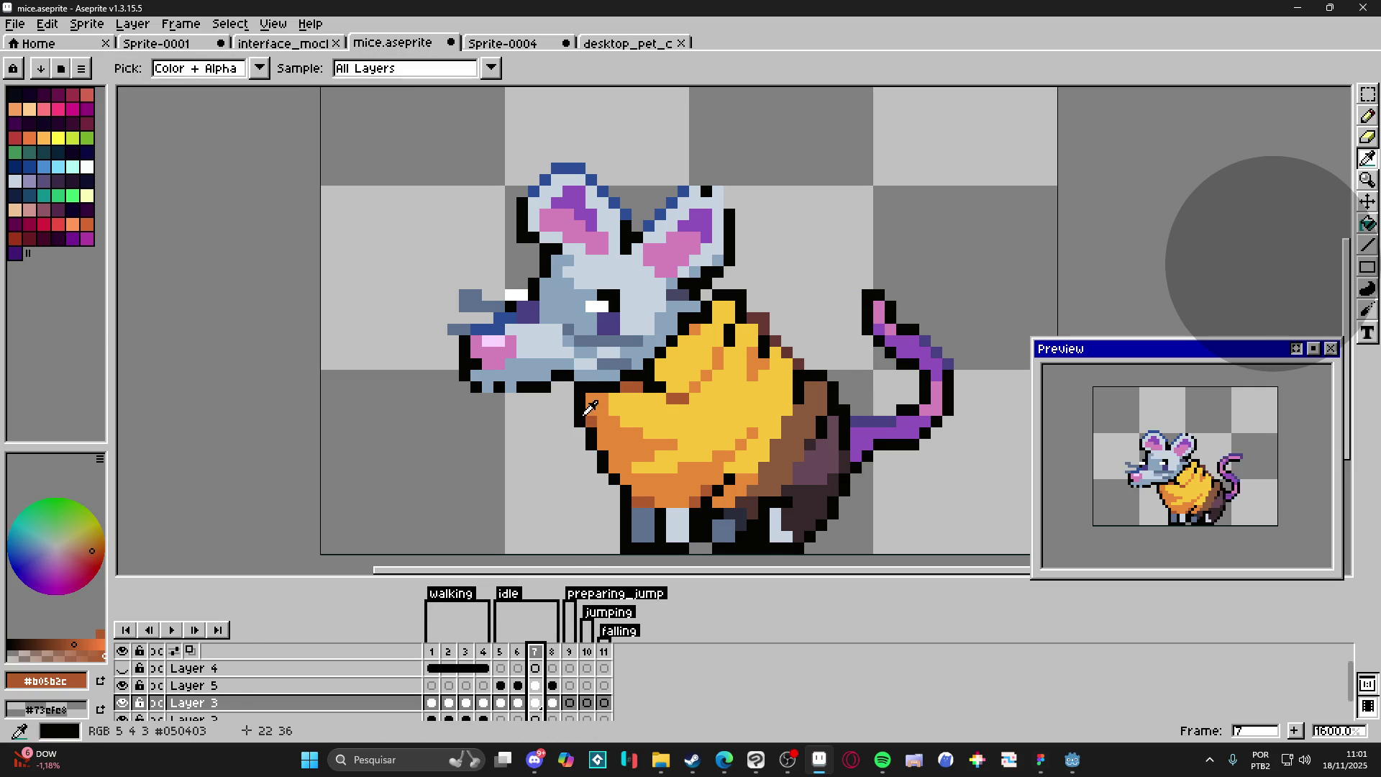
left_click(596, 456, "alt")
left_click(599, 424, "alt")
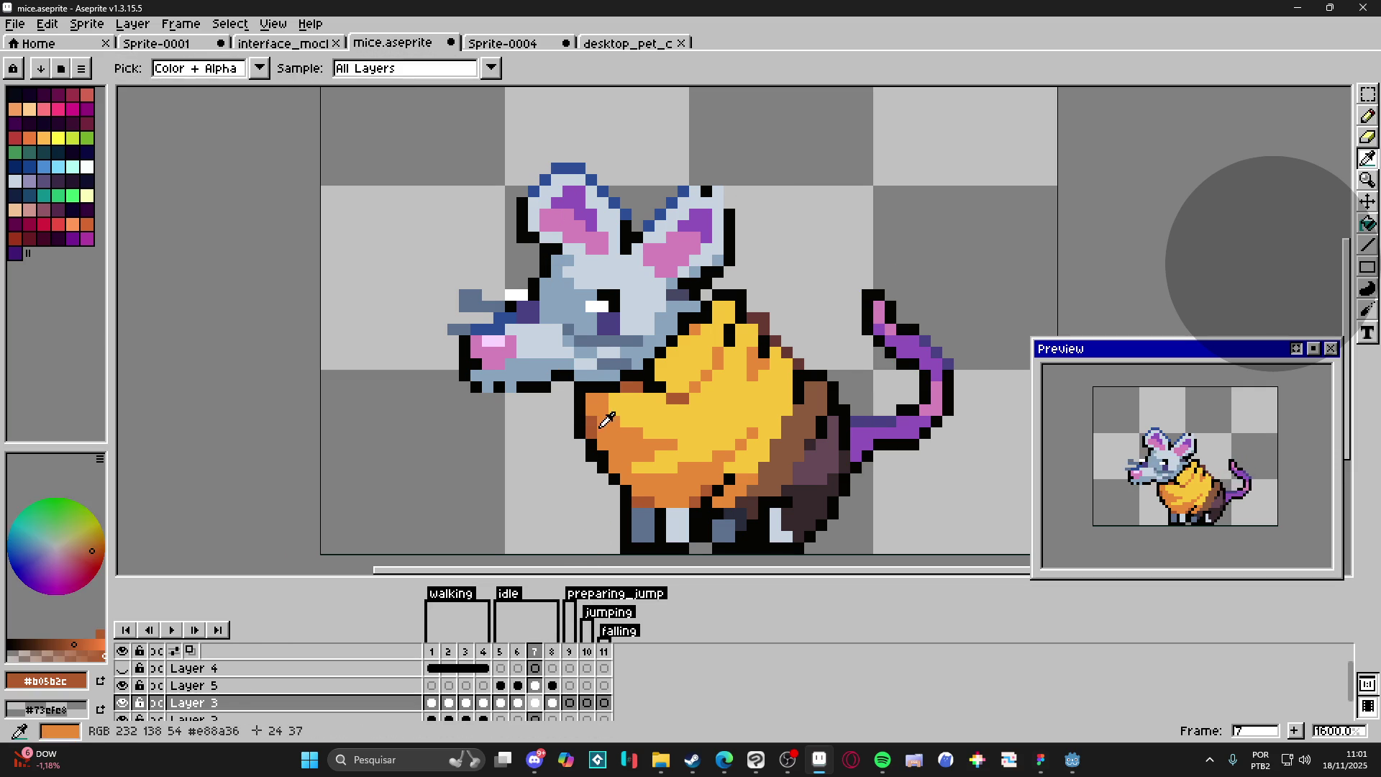
left_click(600, 454)
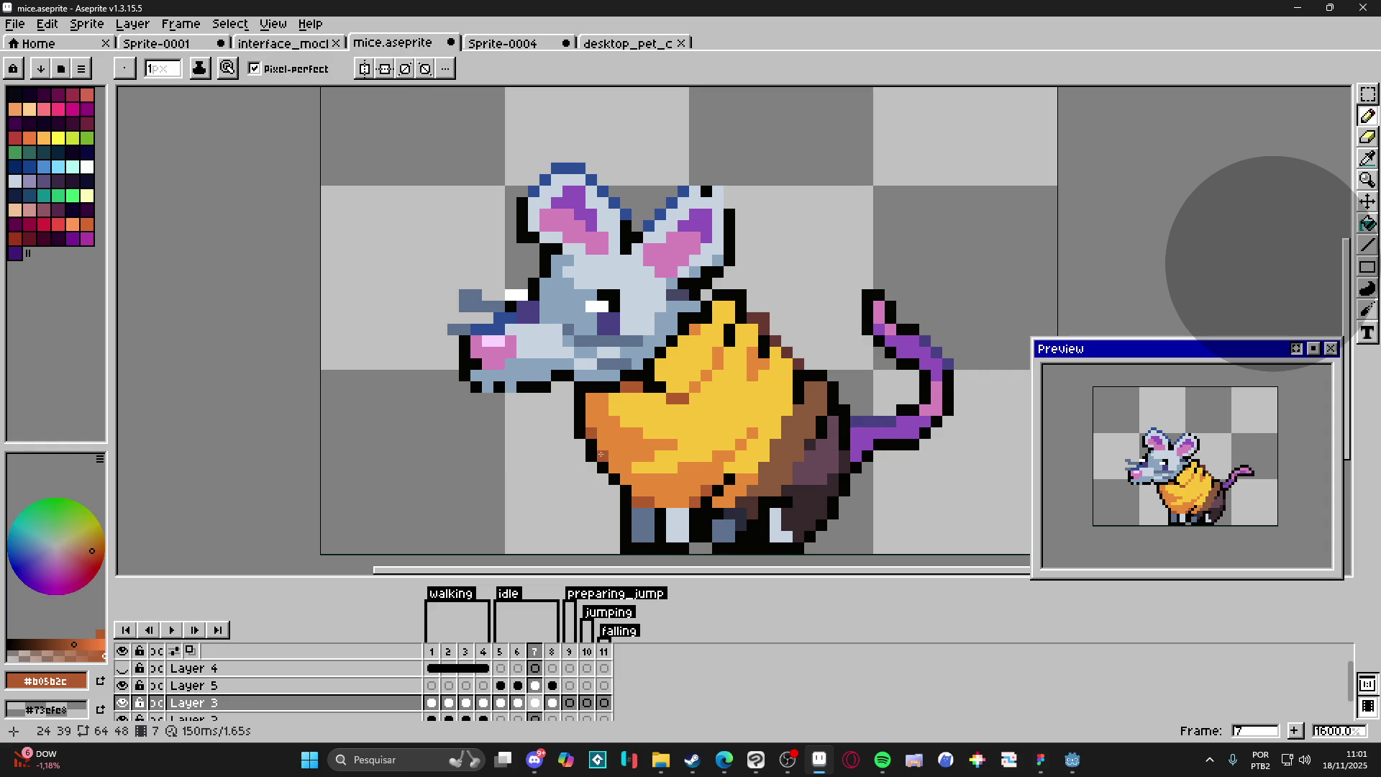
left_click(619, 491, "alt")
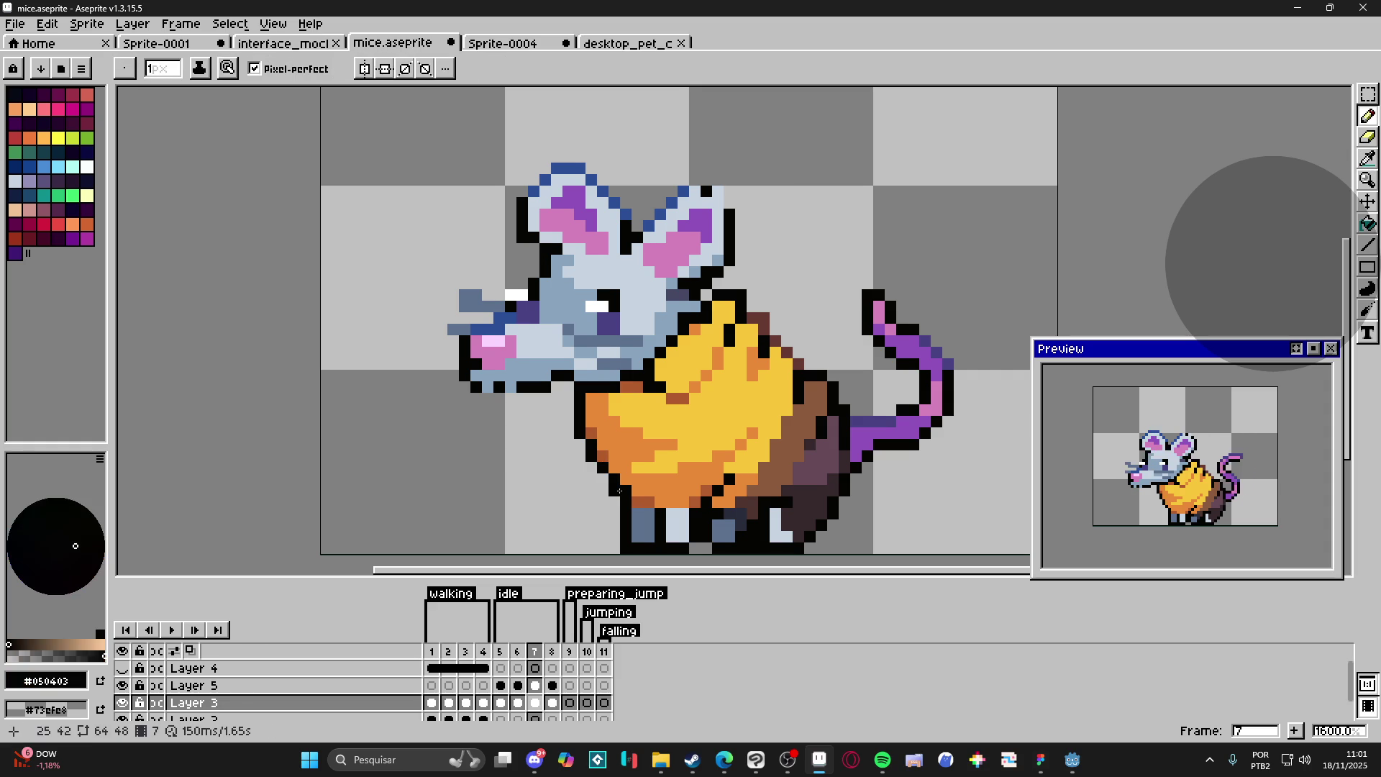
left_click(624, 489, "alt")
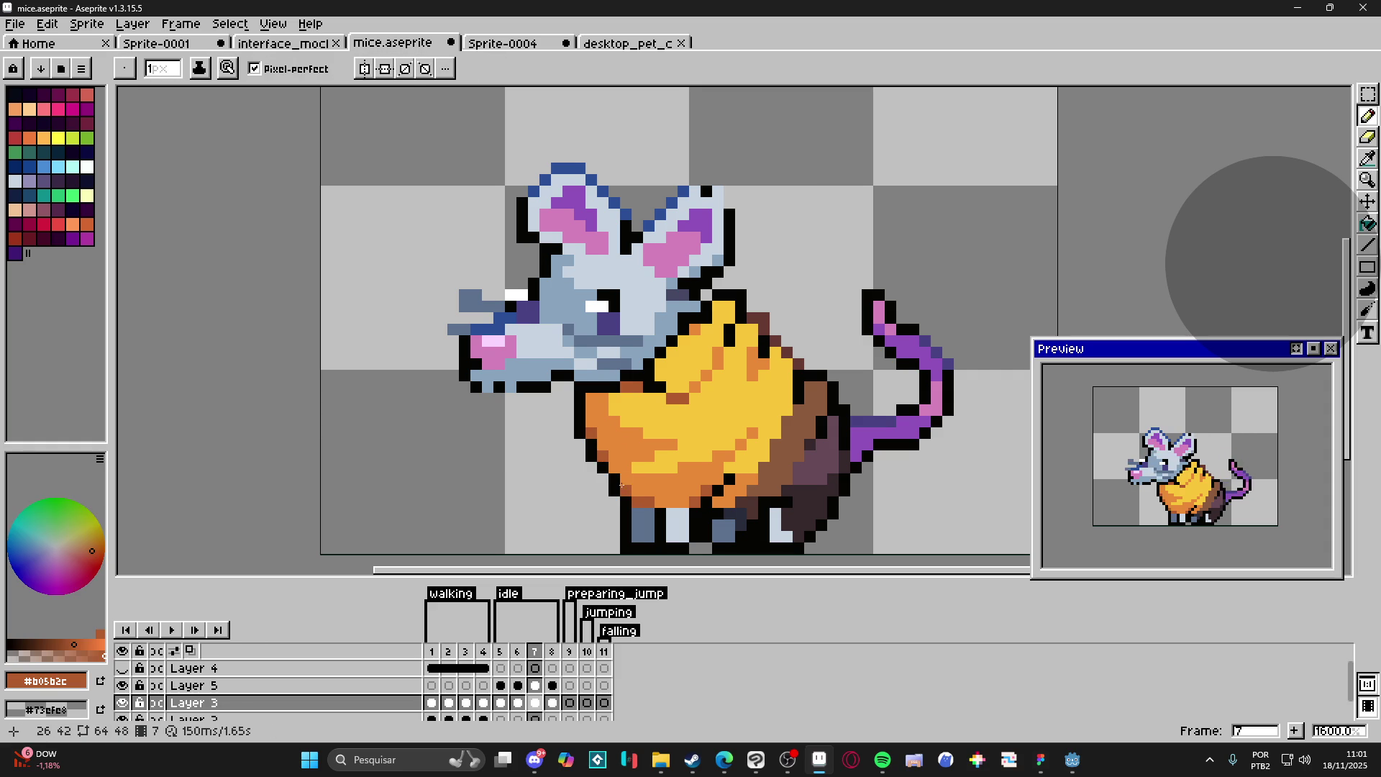
Step: Compare idle frames 8 and 5, return to frame 7, and sample the cheese's yellow and orange
left_click(552, 656)
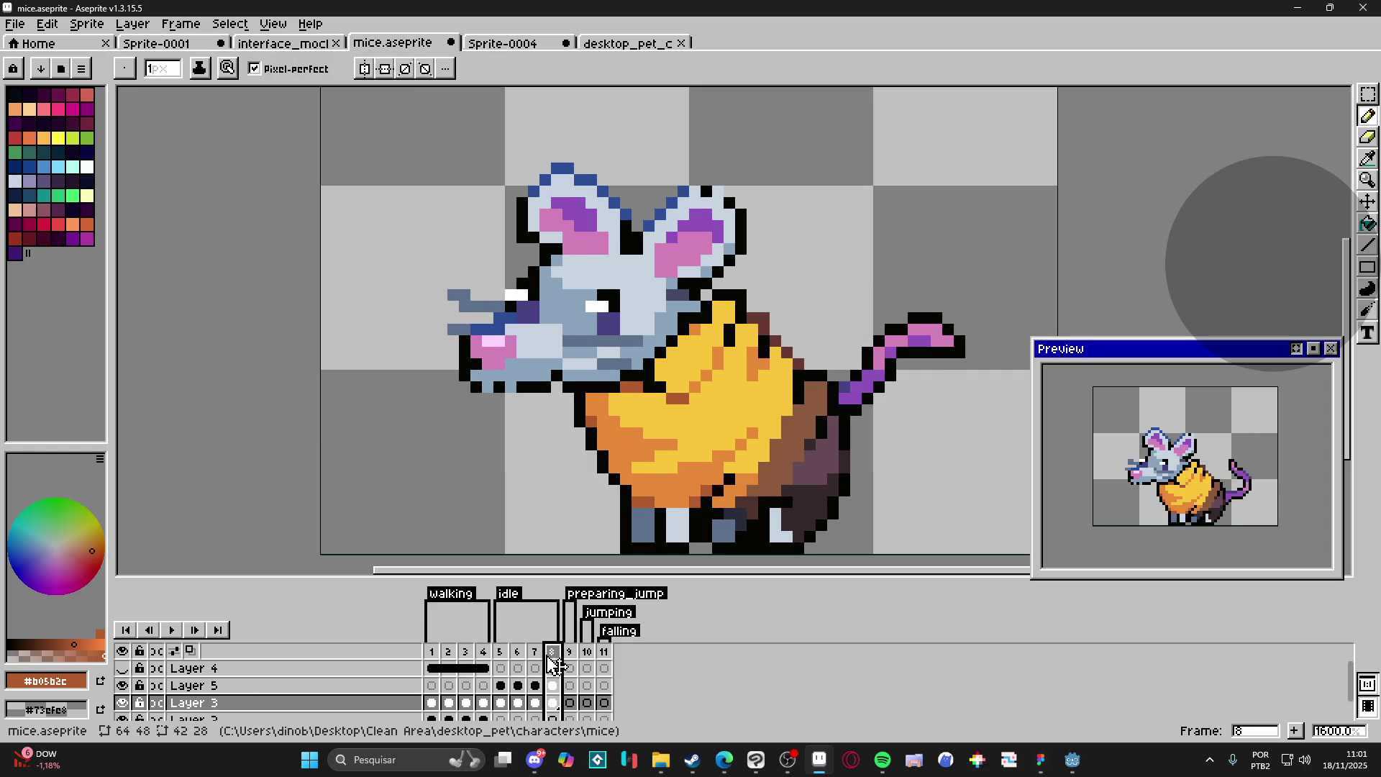
left_click(506, 656)
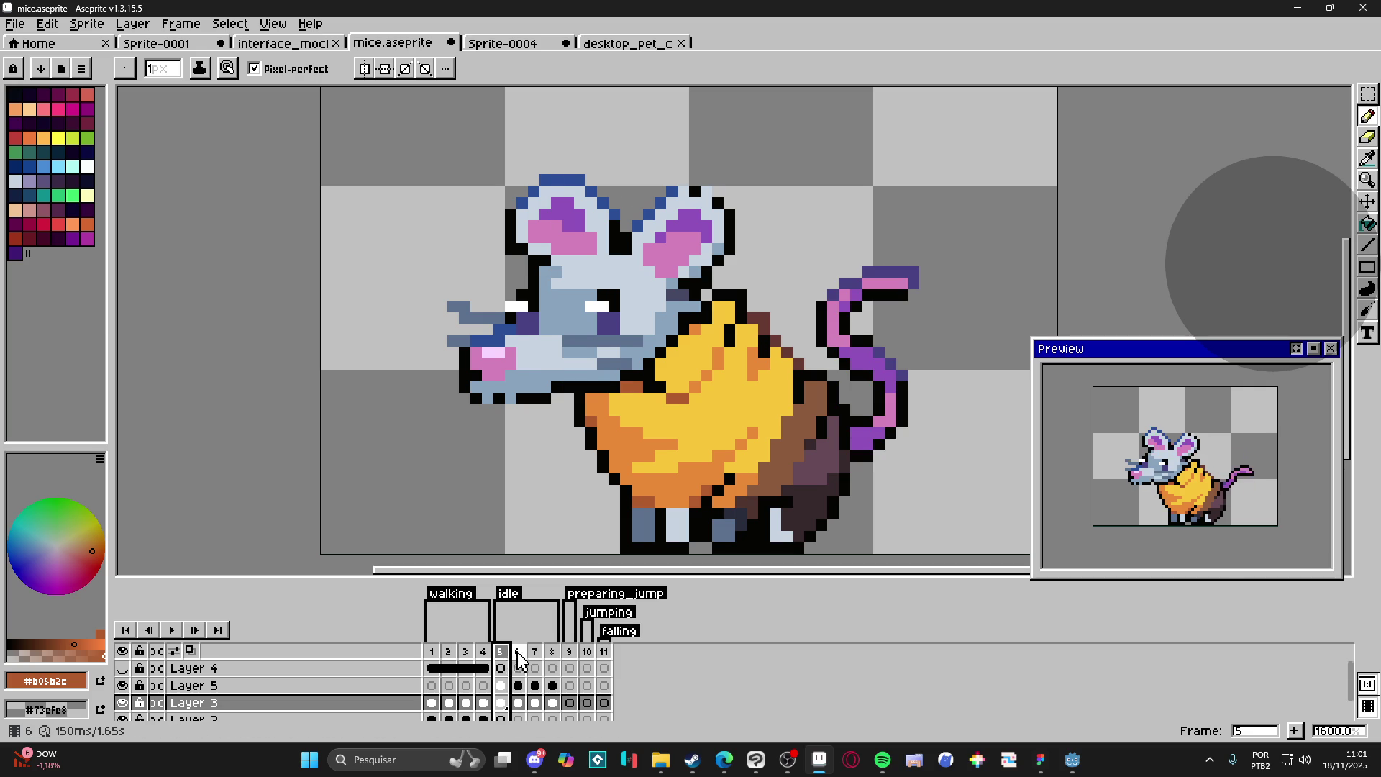
left_click(517, 656)
left_click(536, 658)
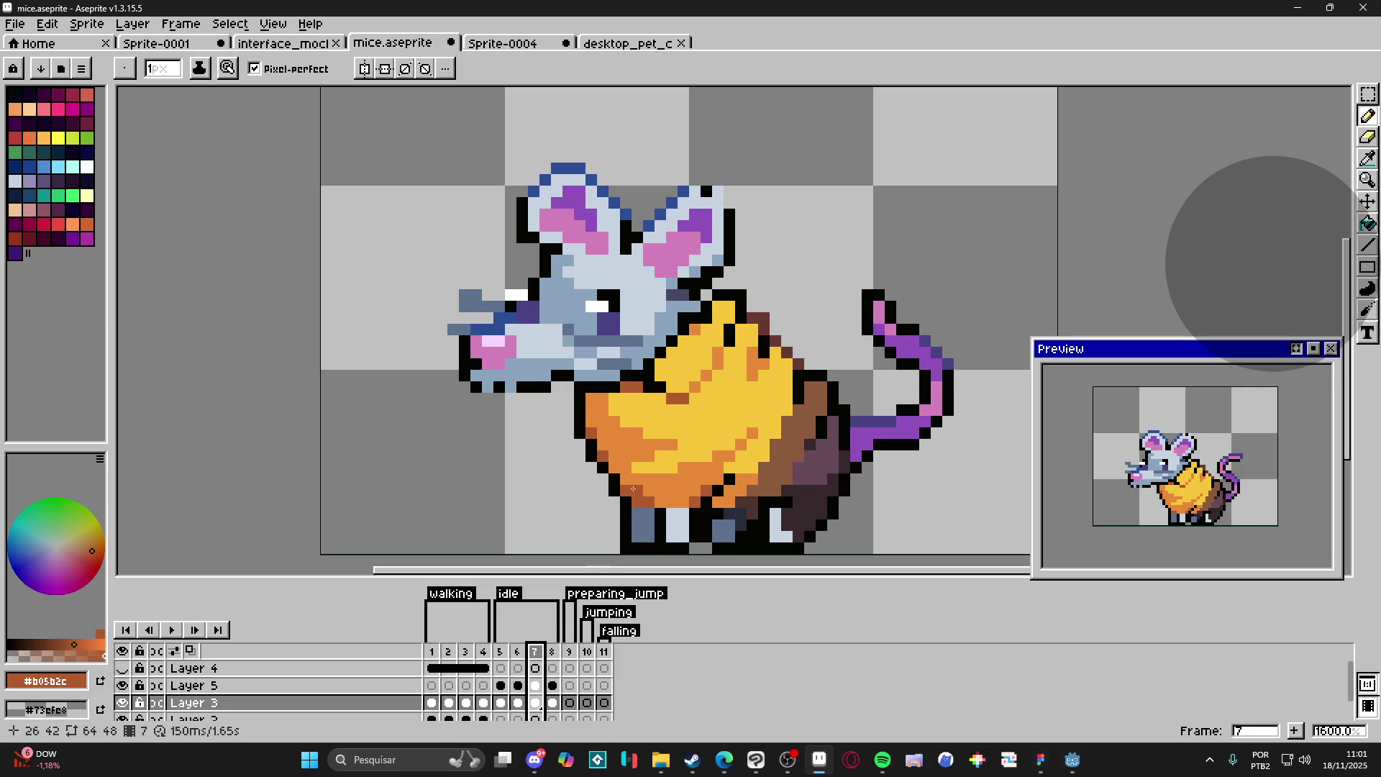
left_click(631, 471, "alt")
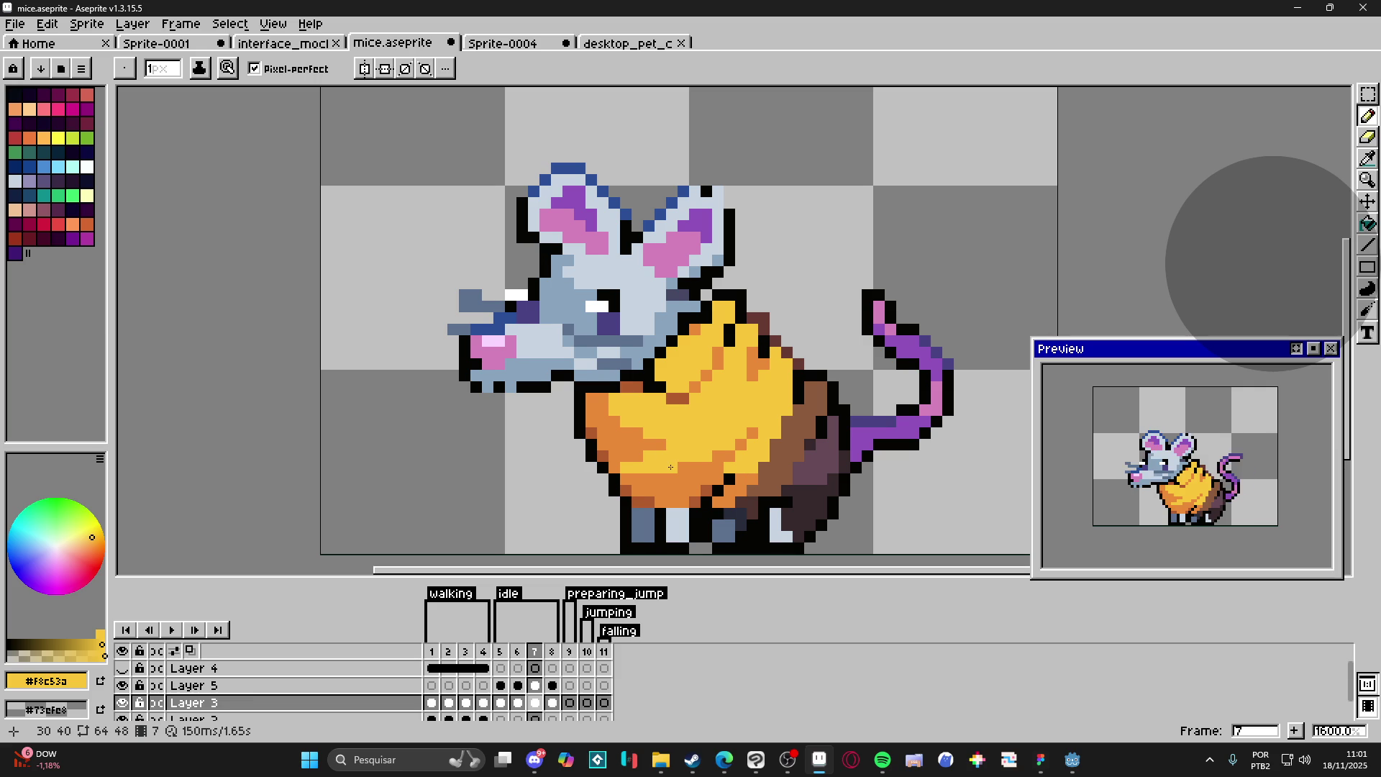
left_click(692, 481, "alt")
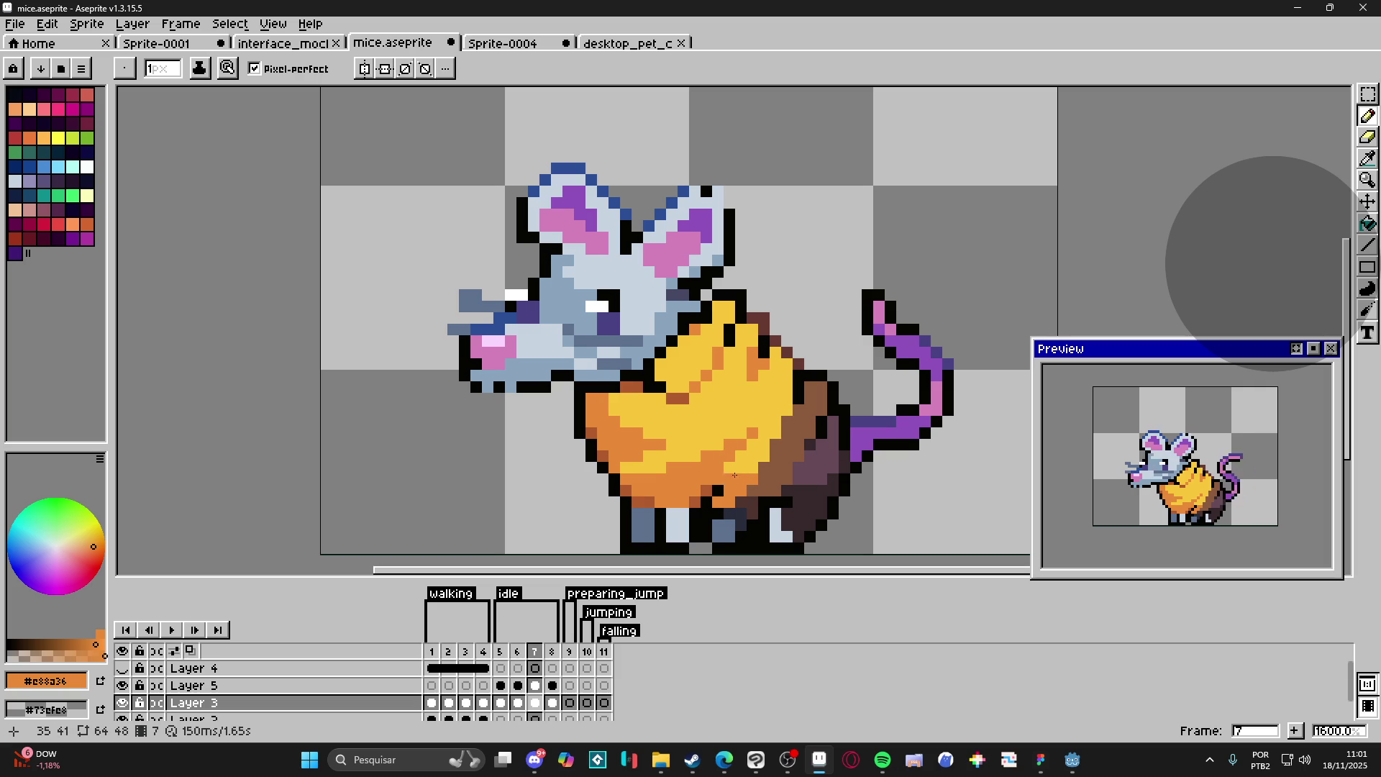
left_click(712, 473, "alt")
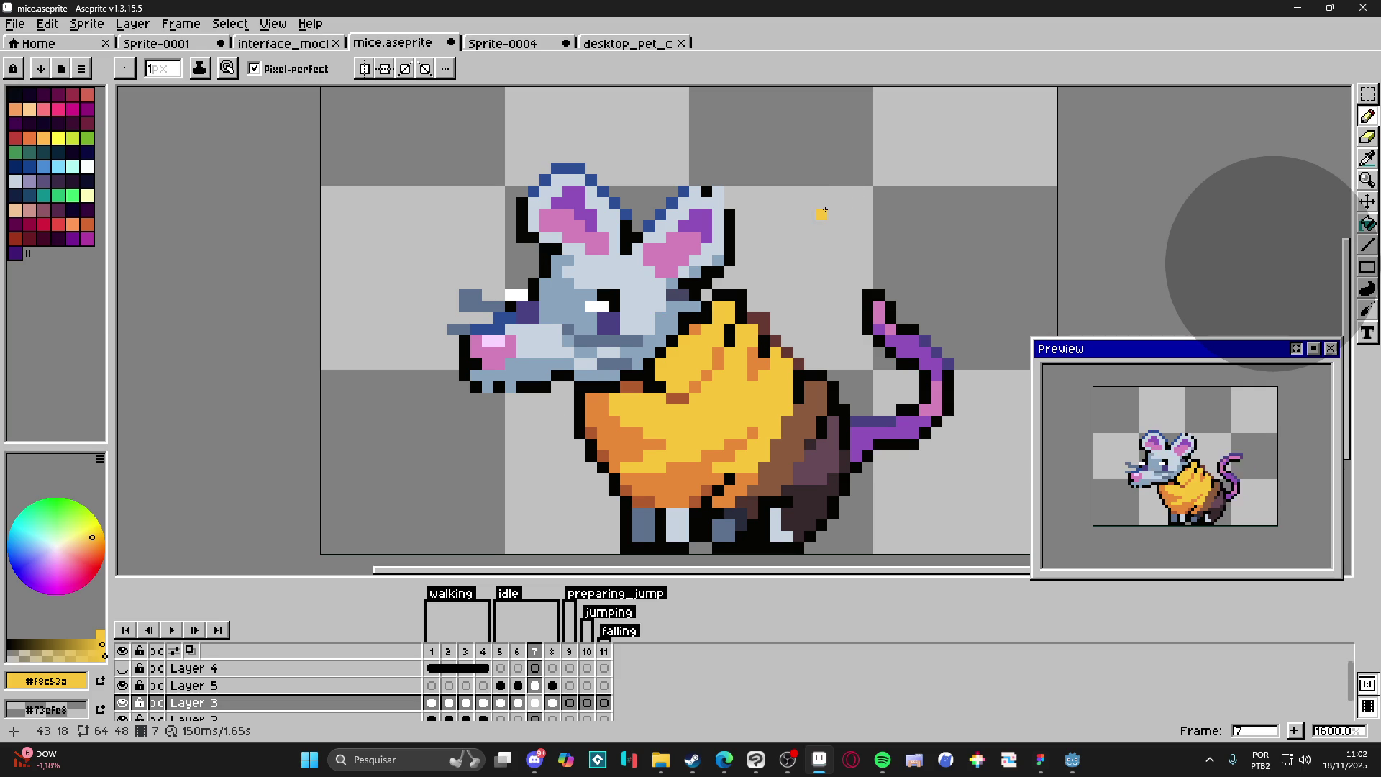
scroll(786, 225, "down", 4)
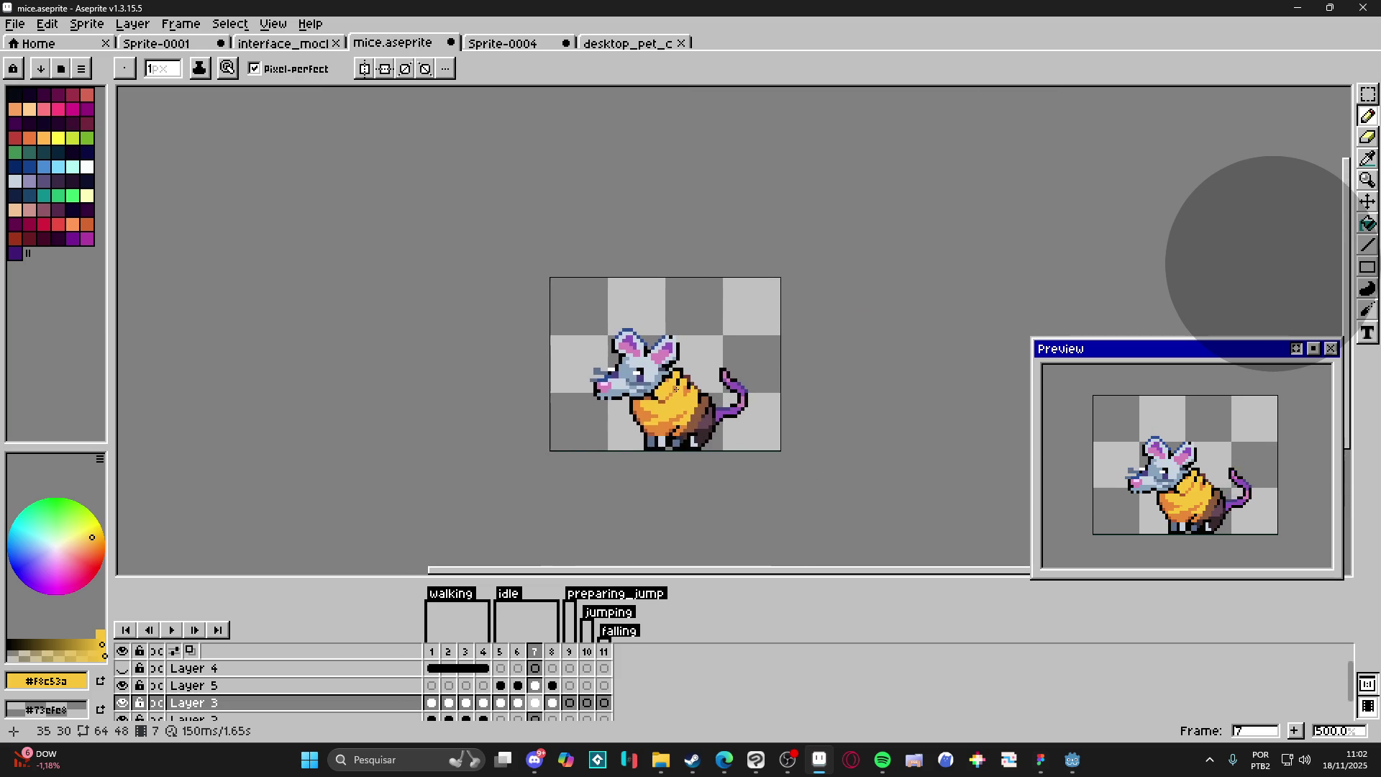
Step: Sample the cheese's yellow, orange and black outline colours from the sprite
scroll(694, 394, "down", 1)
scroll(1194, 504, "down", 1)
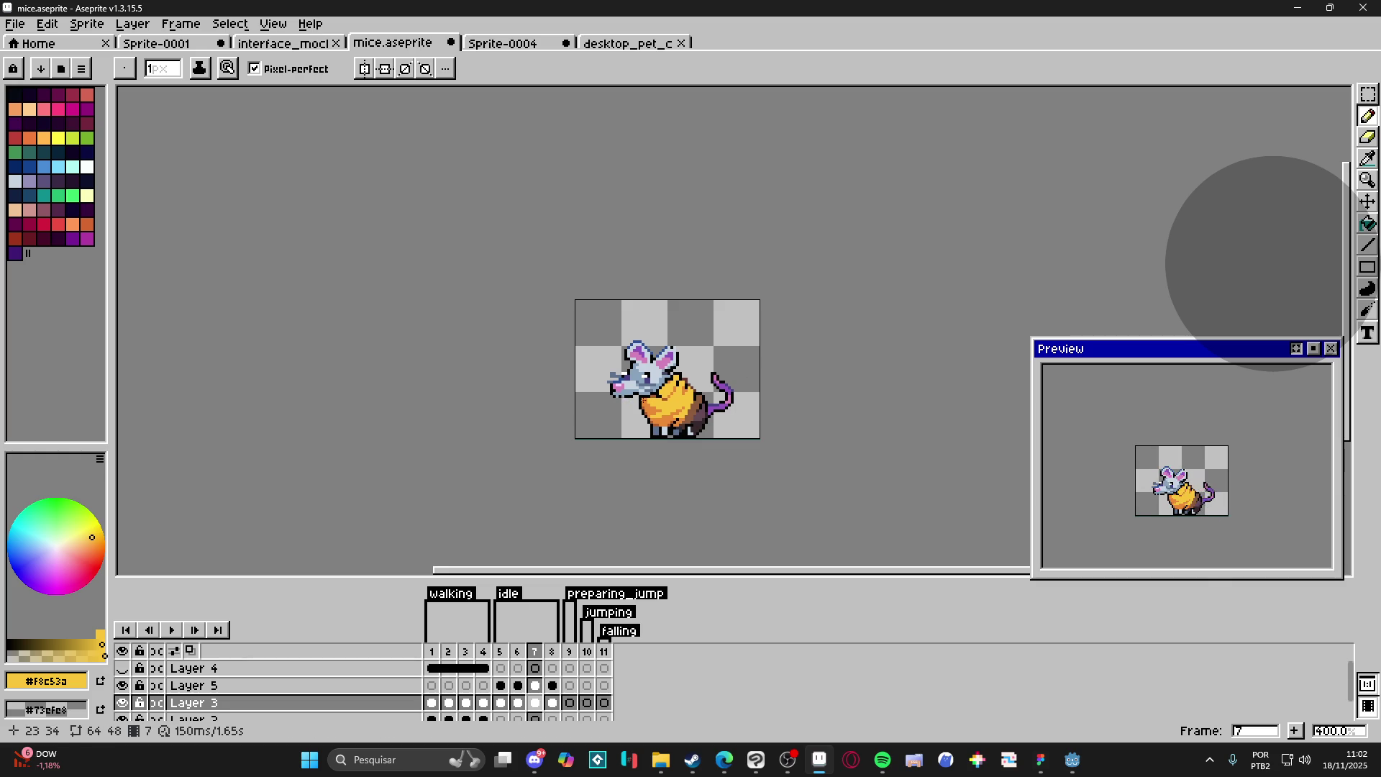
scroll(640, 398, "up", 3)
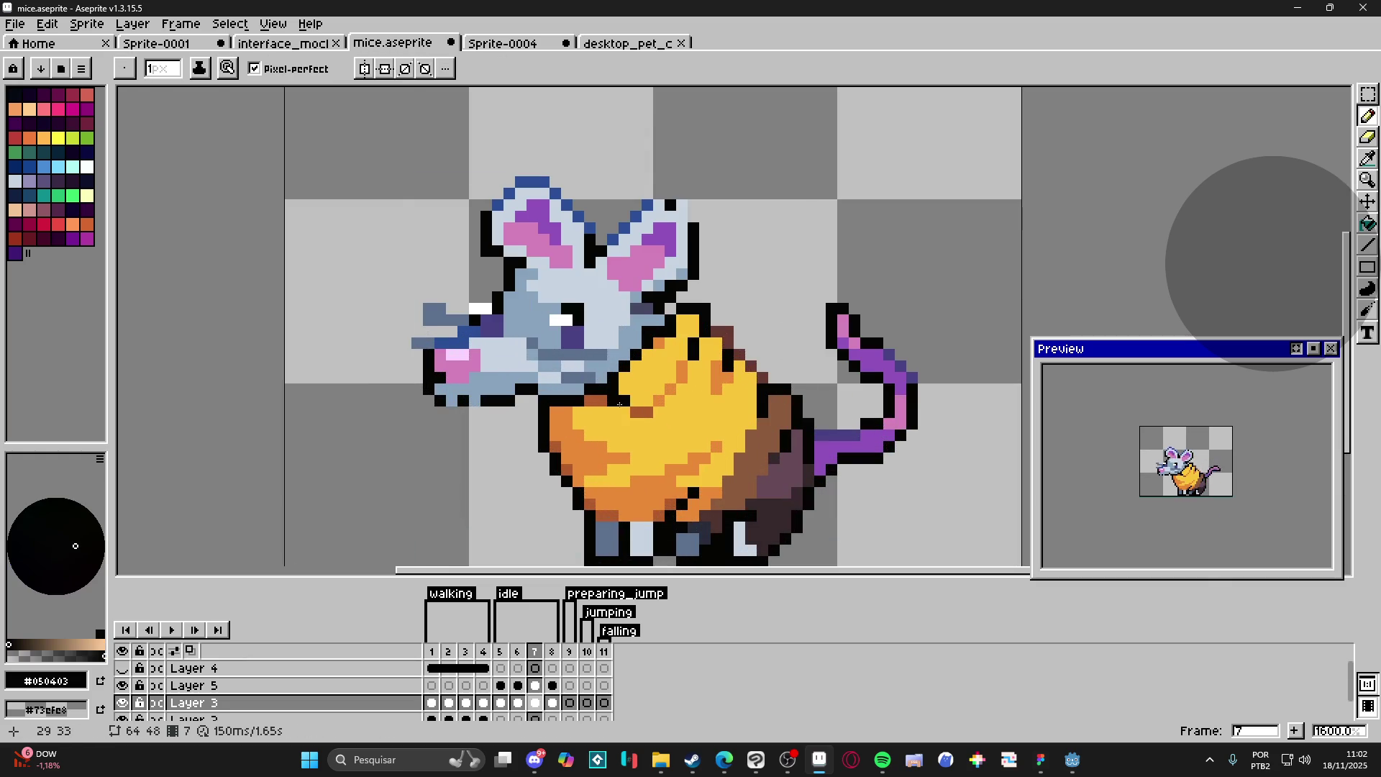
key("alt")
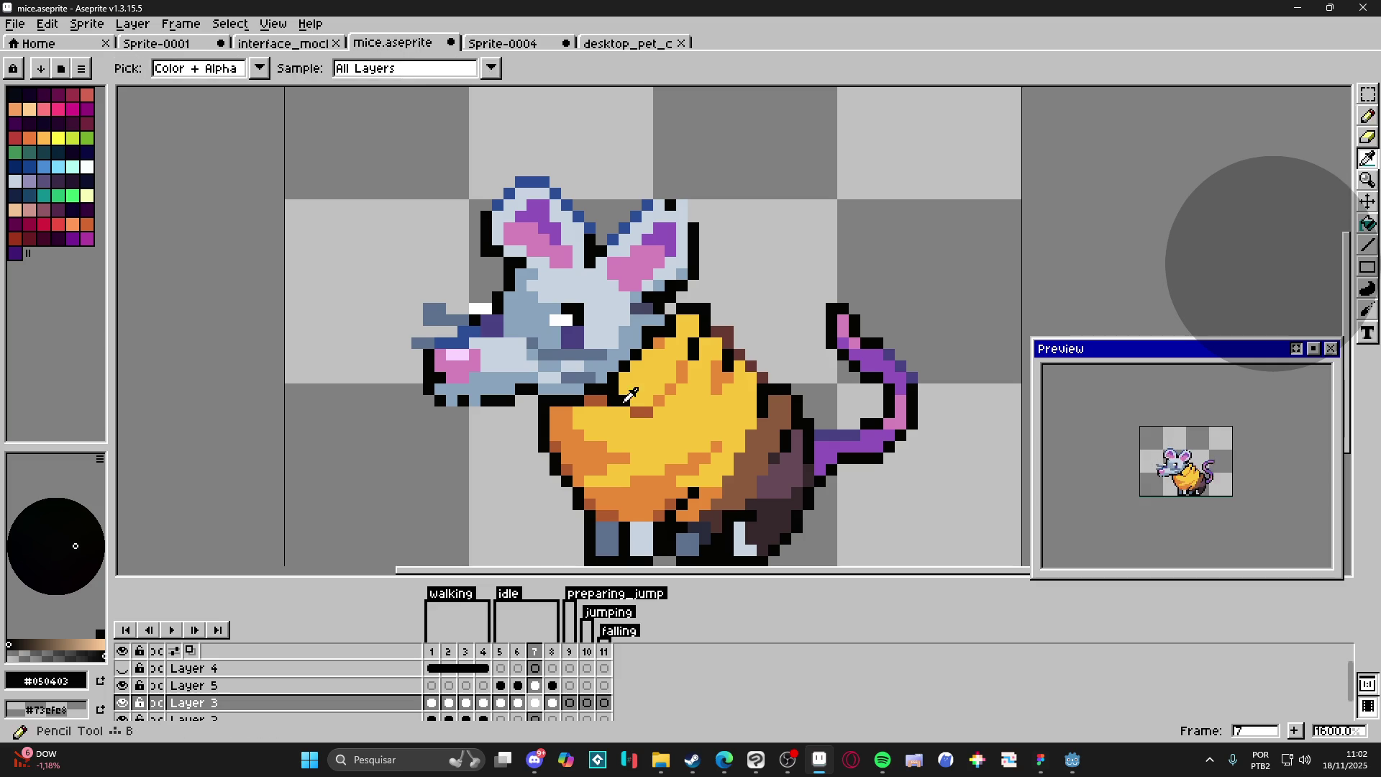
left_click(627, 399, "alt")
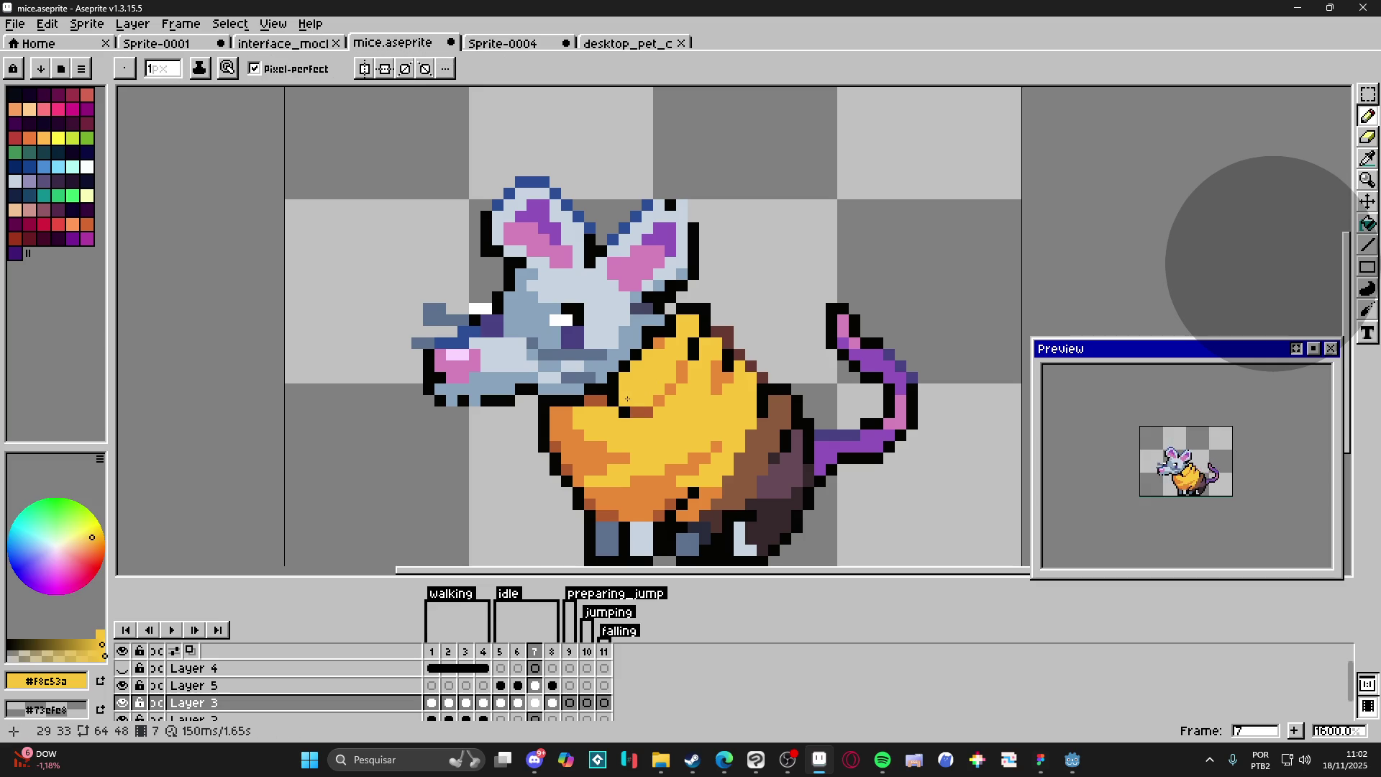
left_click(644, 402, "alt")
left_click(656, 406, "alt")
left_click(669, 373, "alt")
left_click(676, 368, "alt")
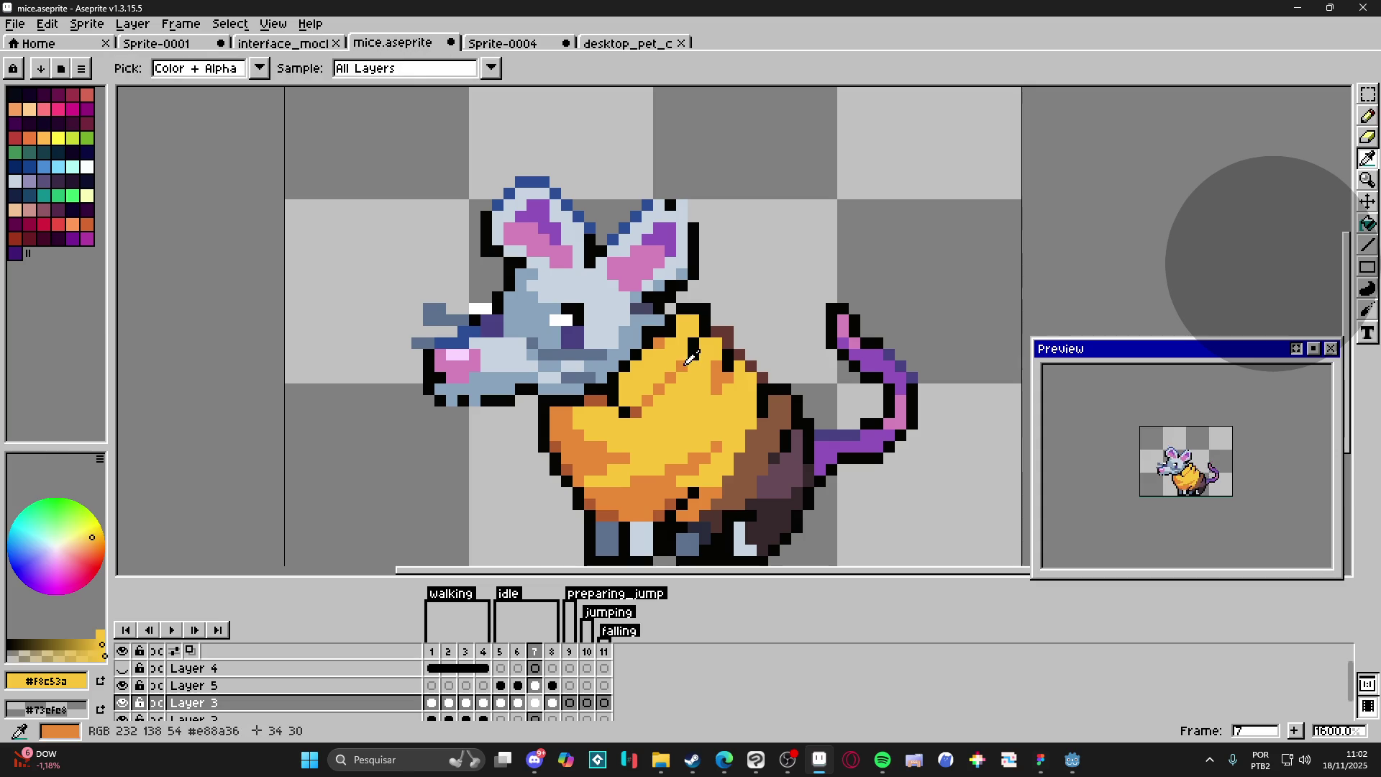
left_click(696, 340, "alt")
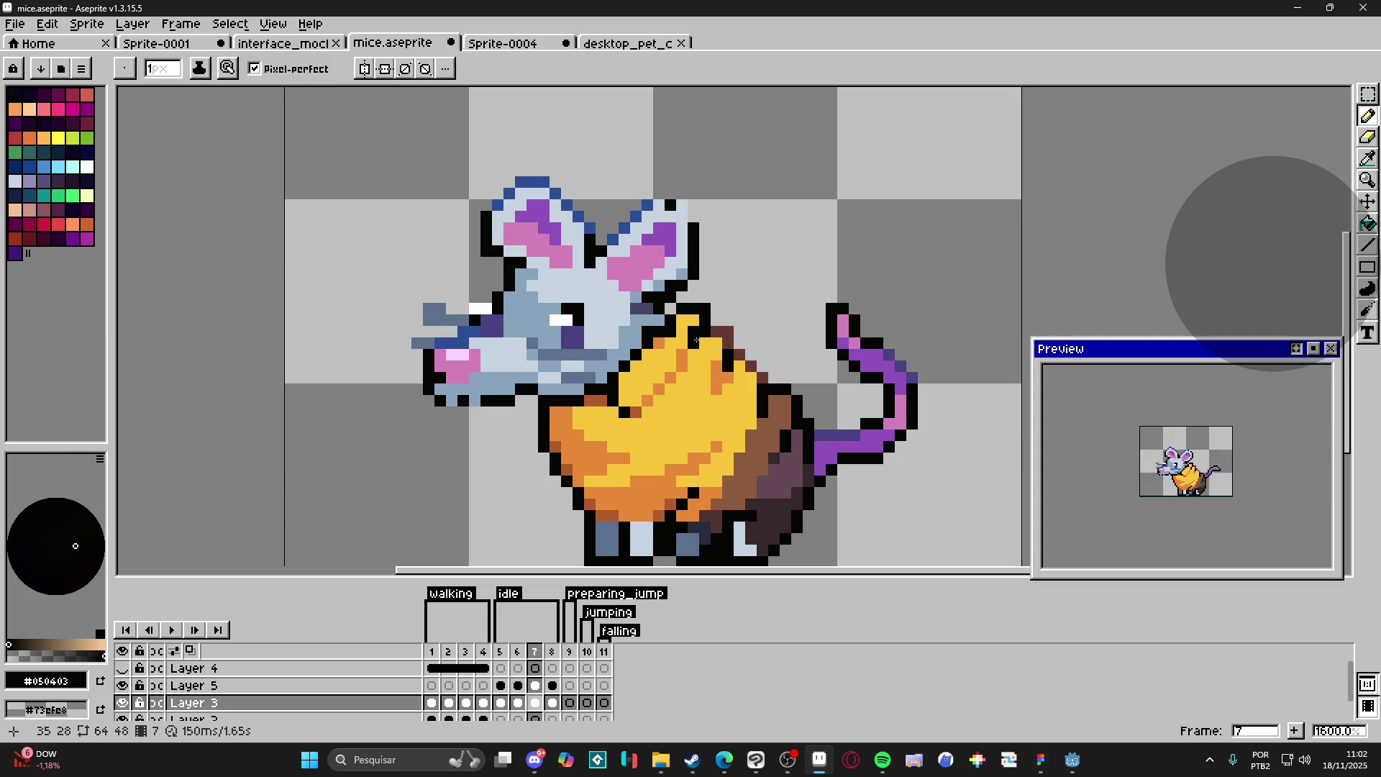
Step: Add a black pixel to the cheese wedge on frame 8, then step through idle frames 6 to 8
left_click(552, 651)
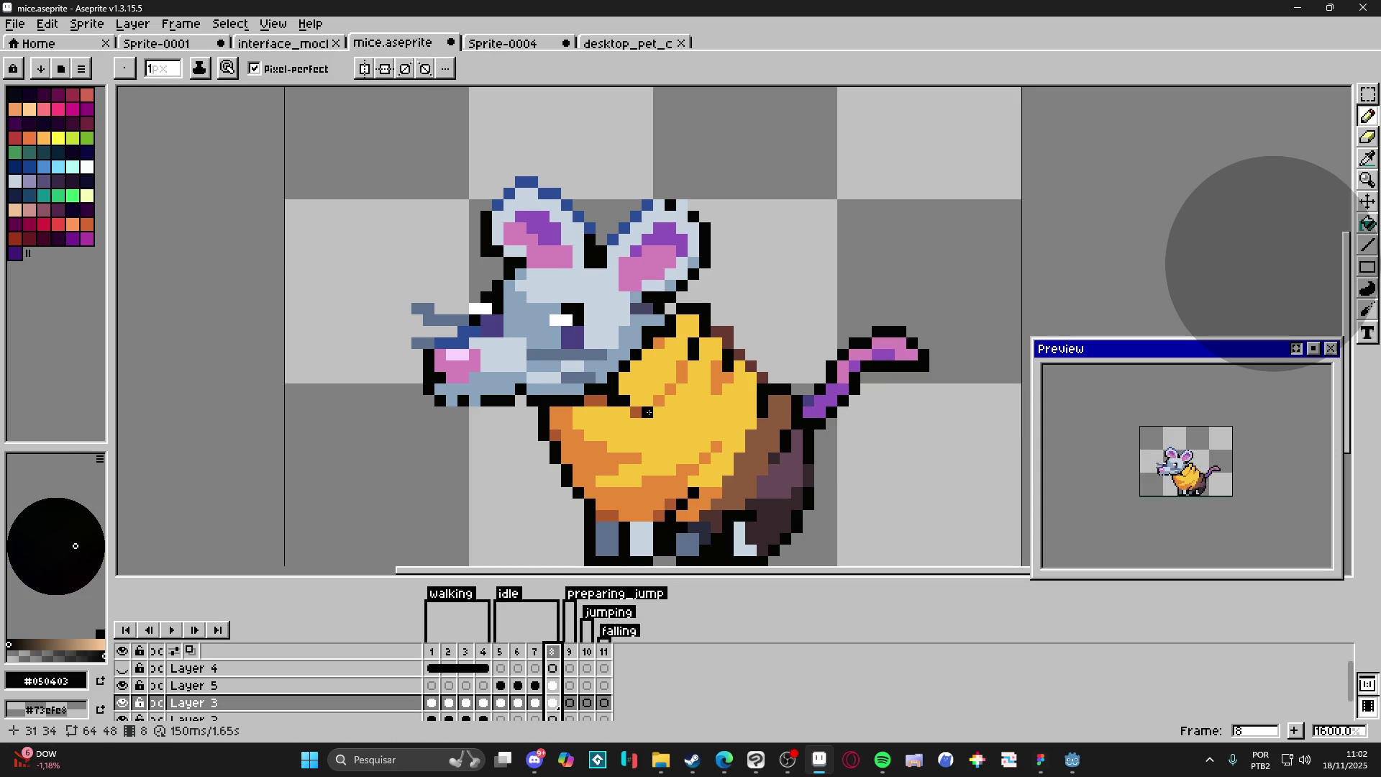
left_click(670, 424)
left_click(502, 652)
left_click(518, 652)
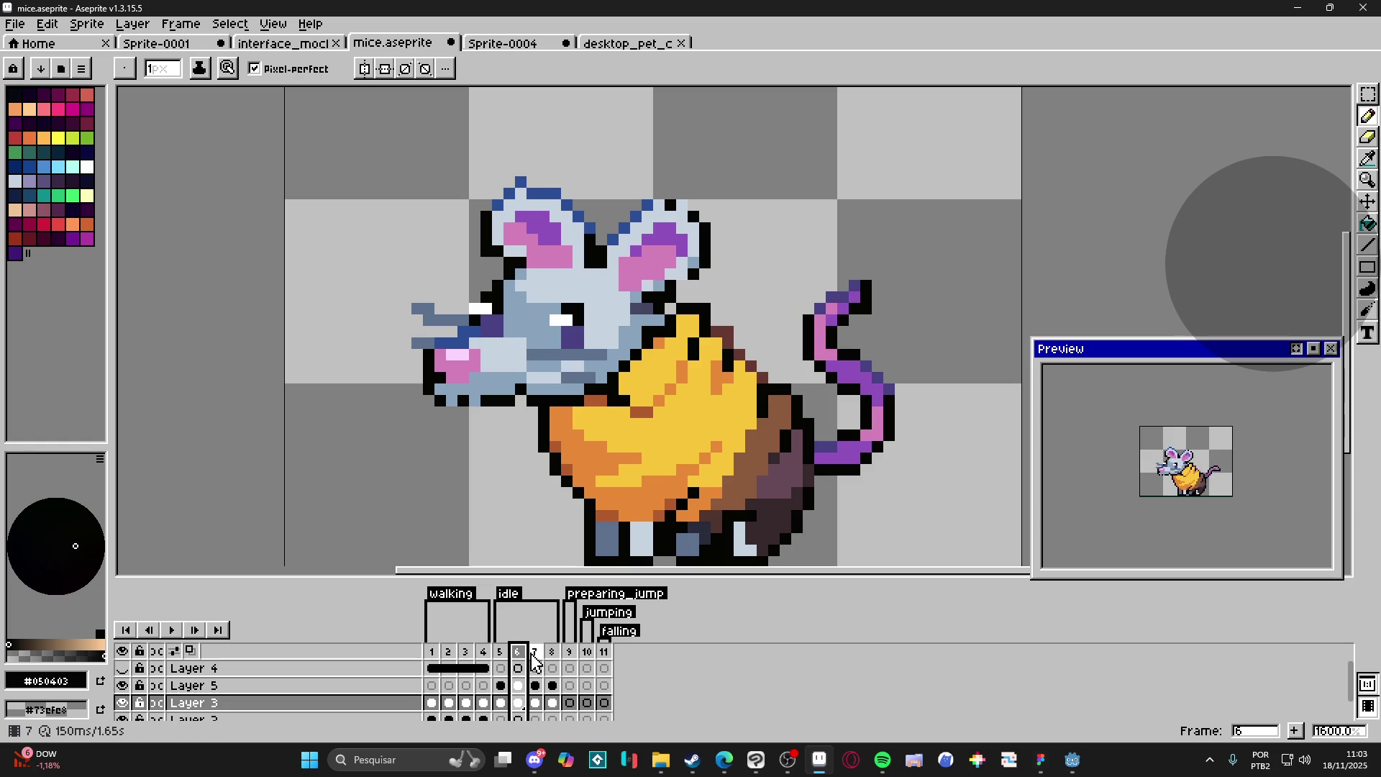
left_click(534, 653)
left_click(552, 653)
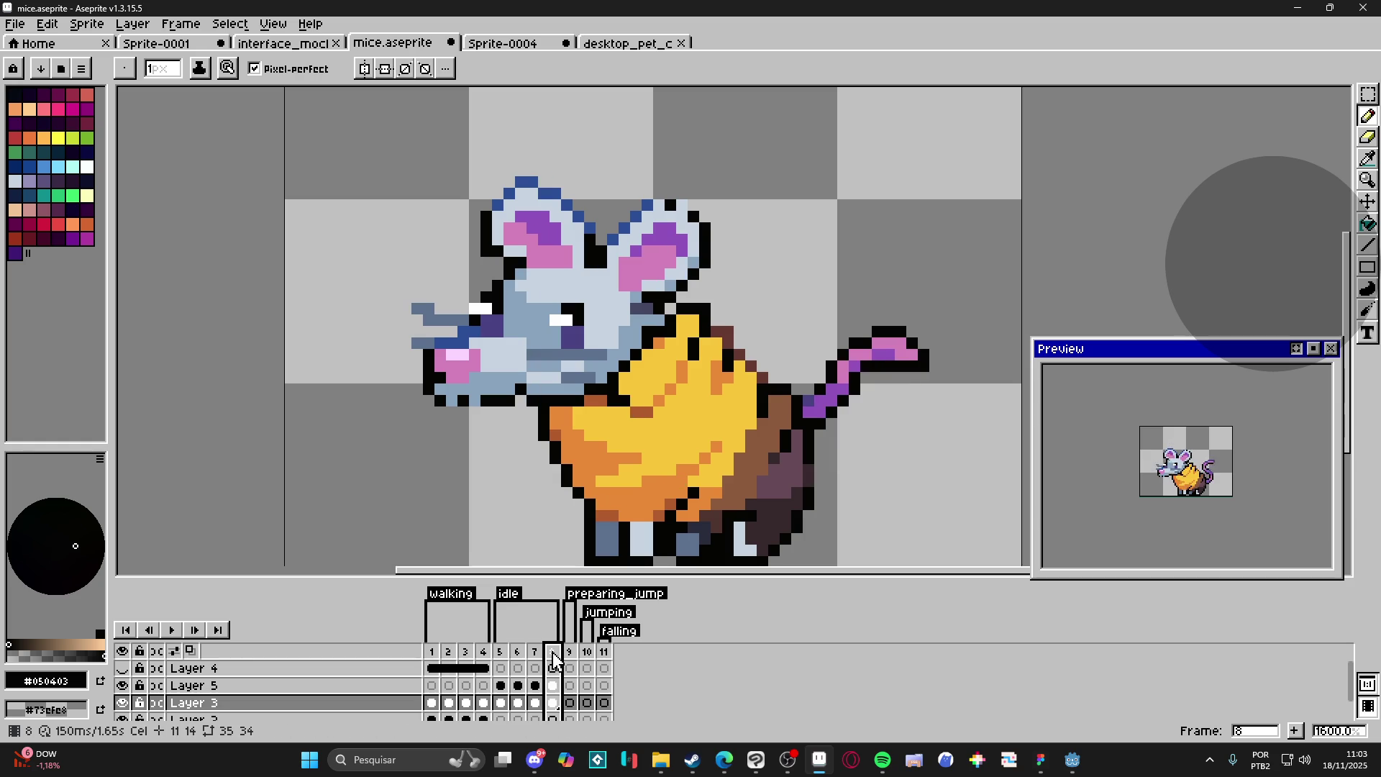
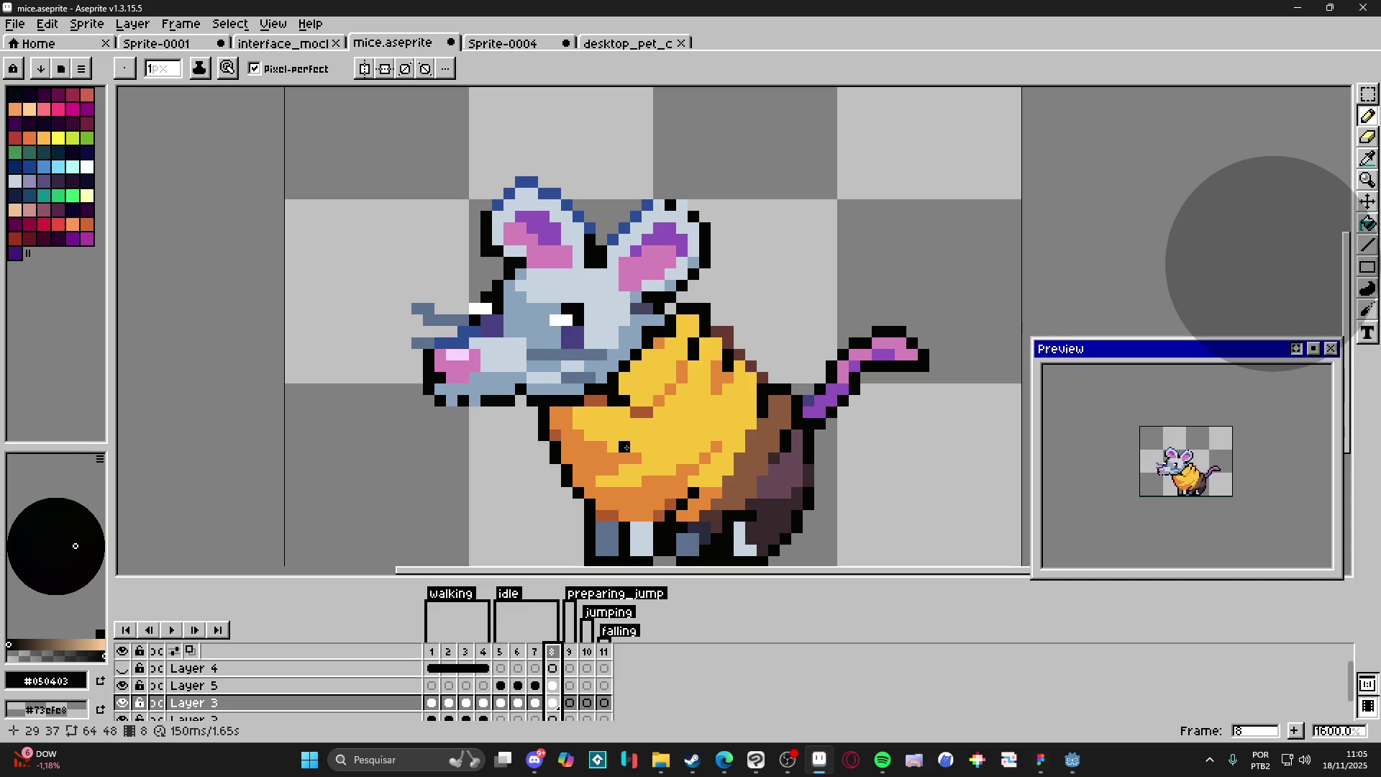
Step: Flip between idle frames 7, 6 and 5 to compare poses, then save mice.aseprite
left_click(536, 660)
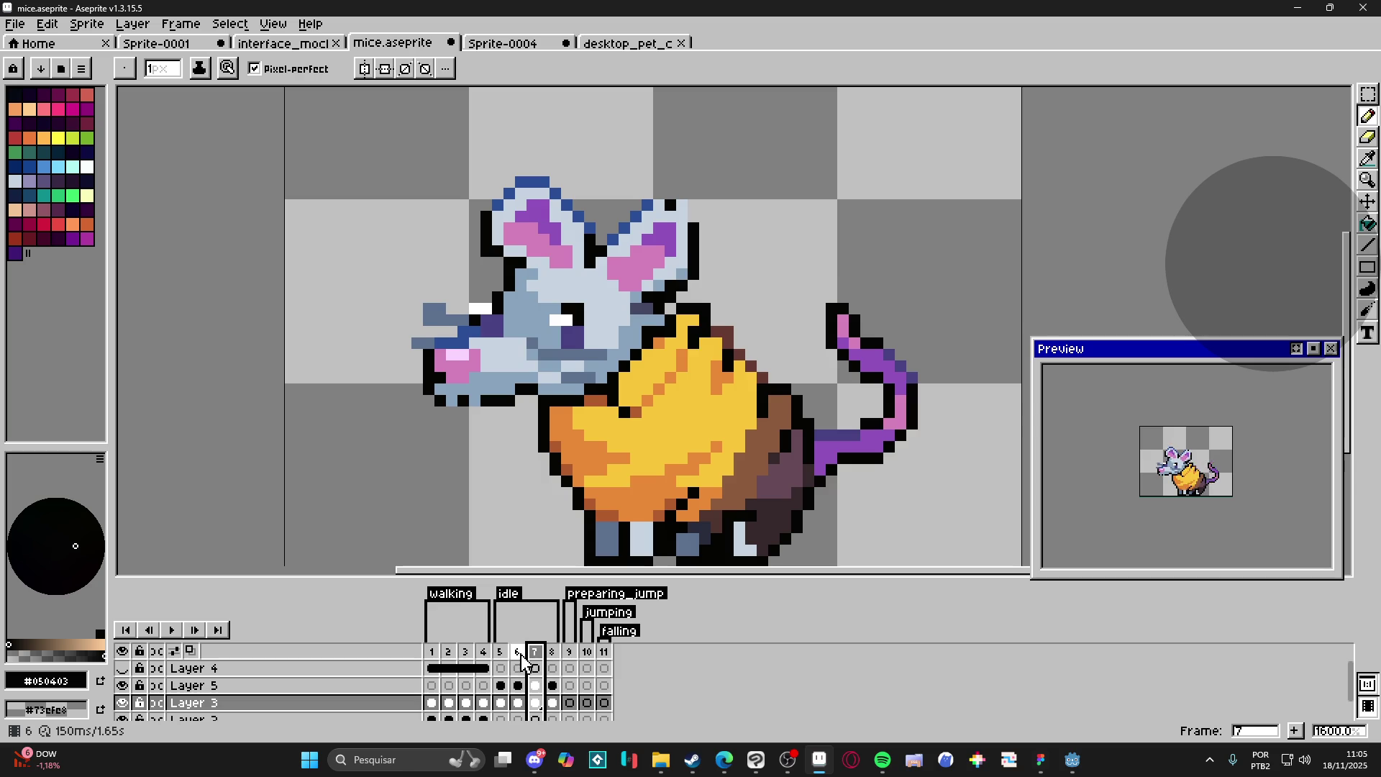
left_click(521, 660)
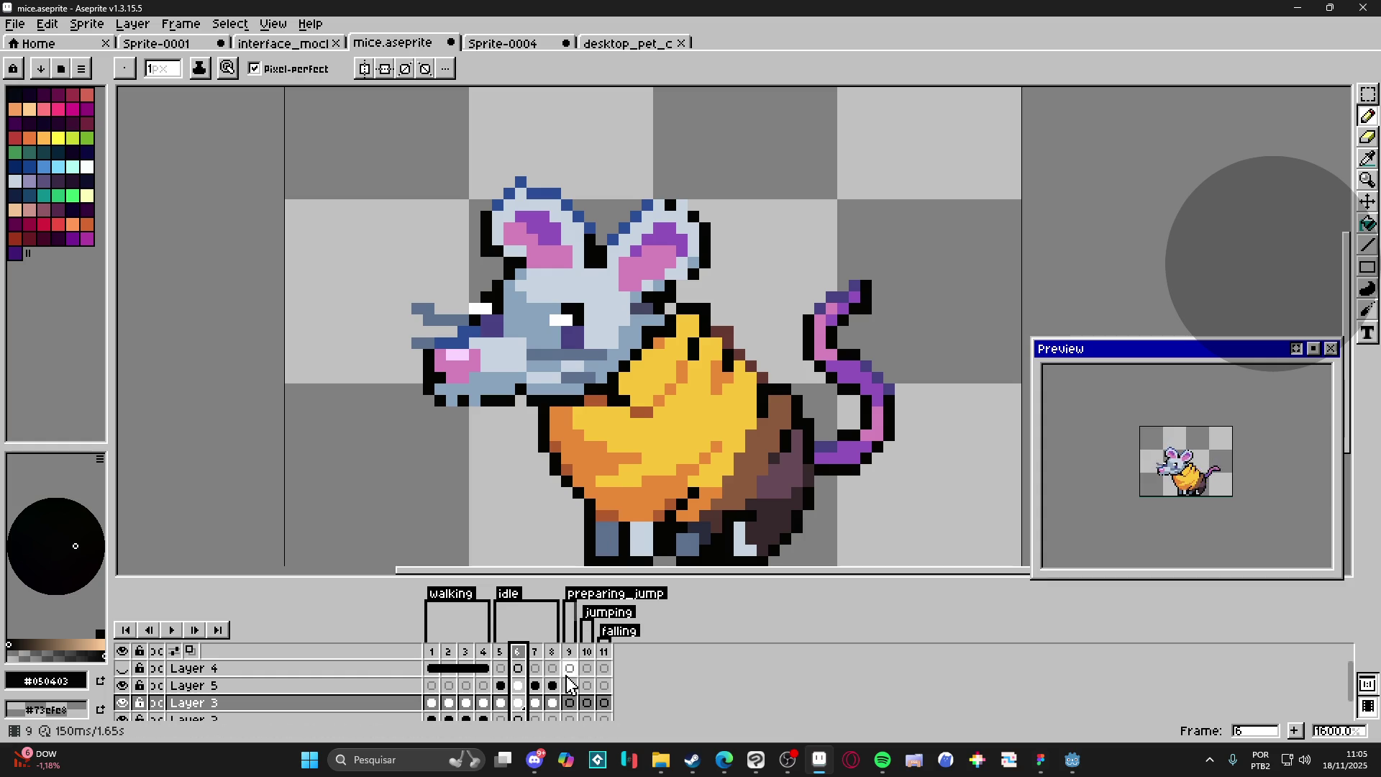
left_click(502, 655)
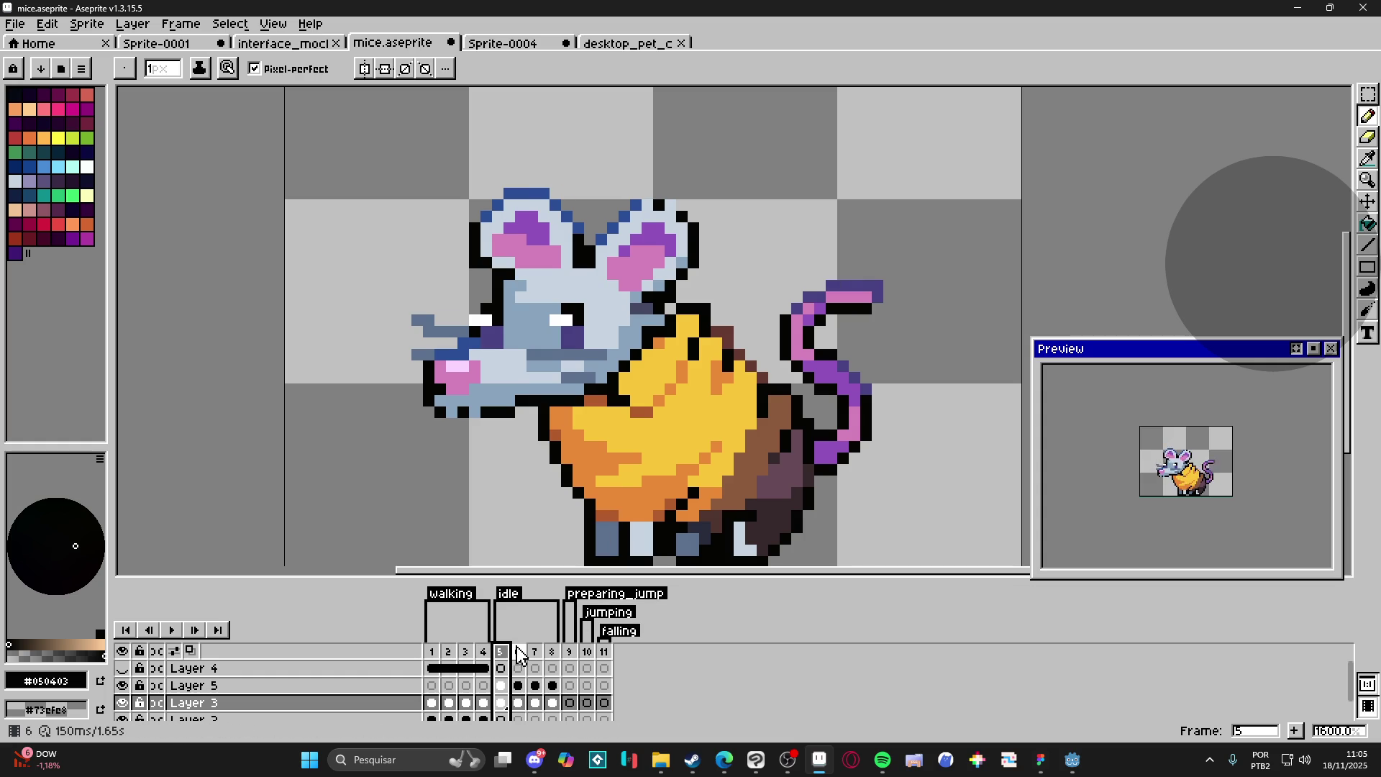
left_click(519, 654)
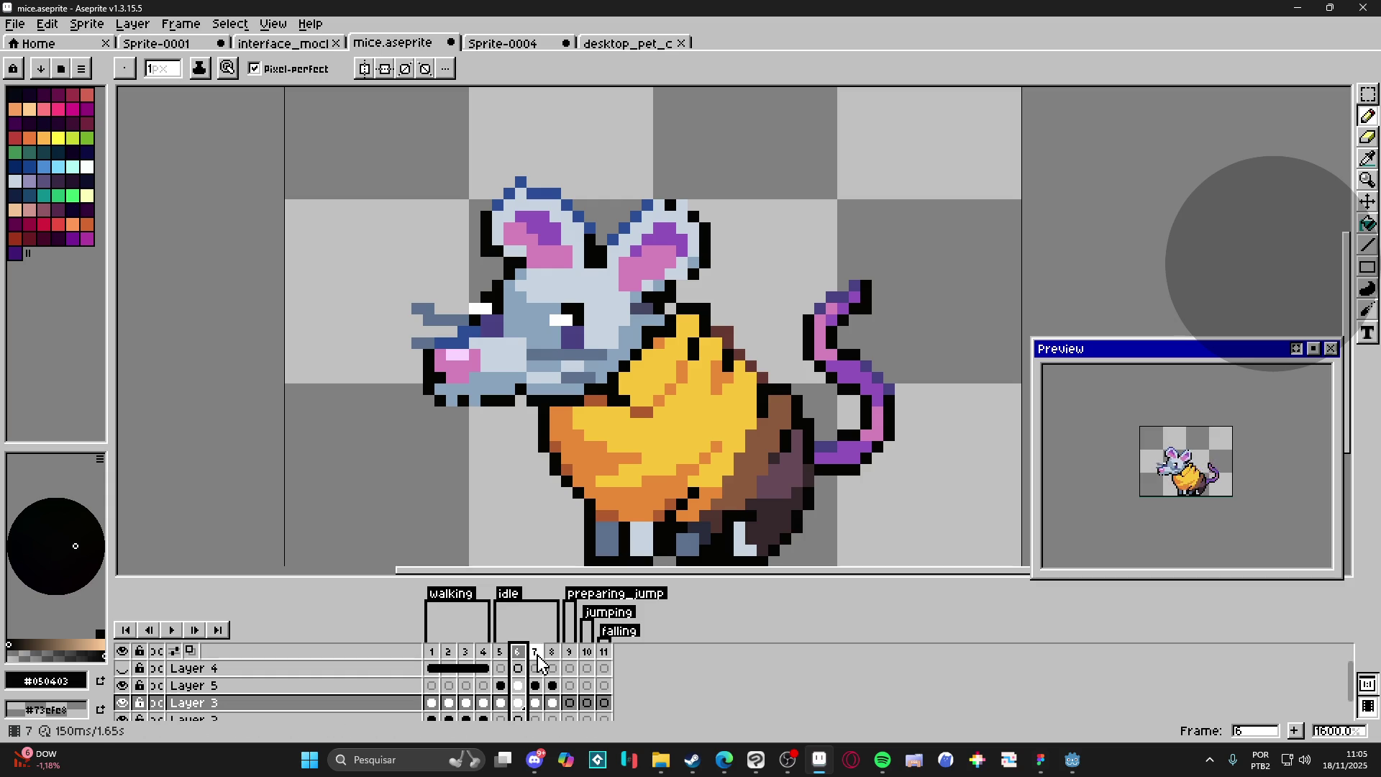
left_click(537, 658)
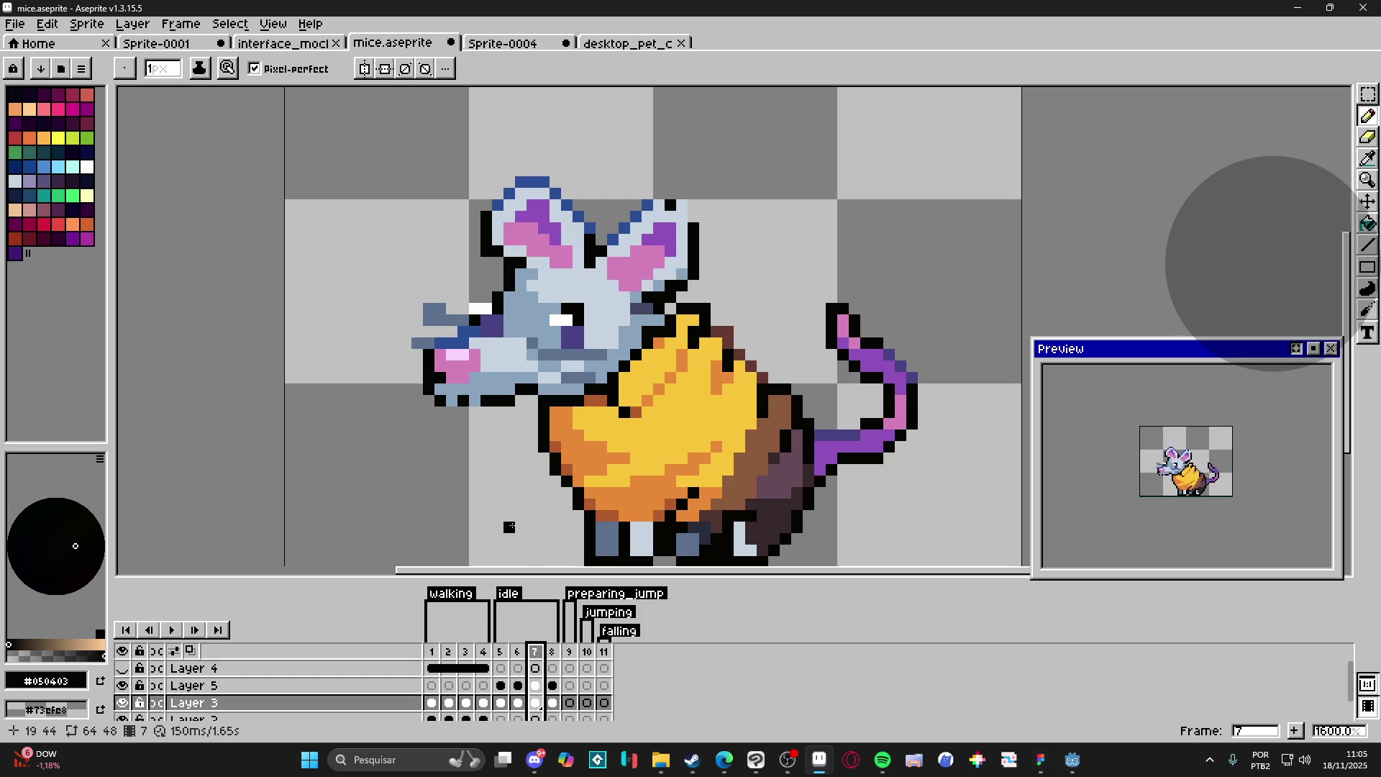
scroll(558, 464, "down", 1)
key("ctrl+s")
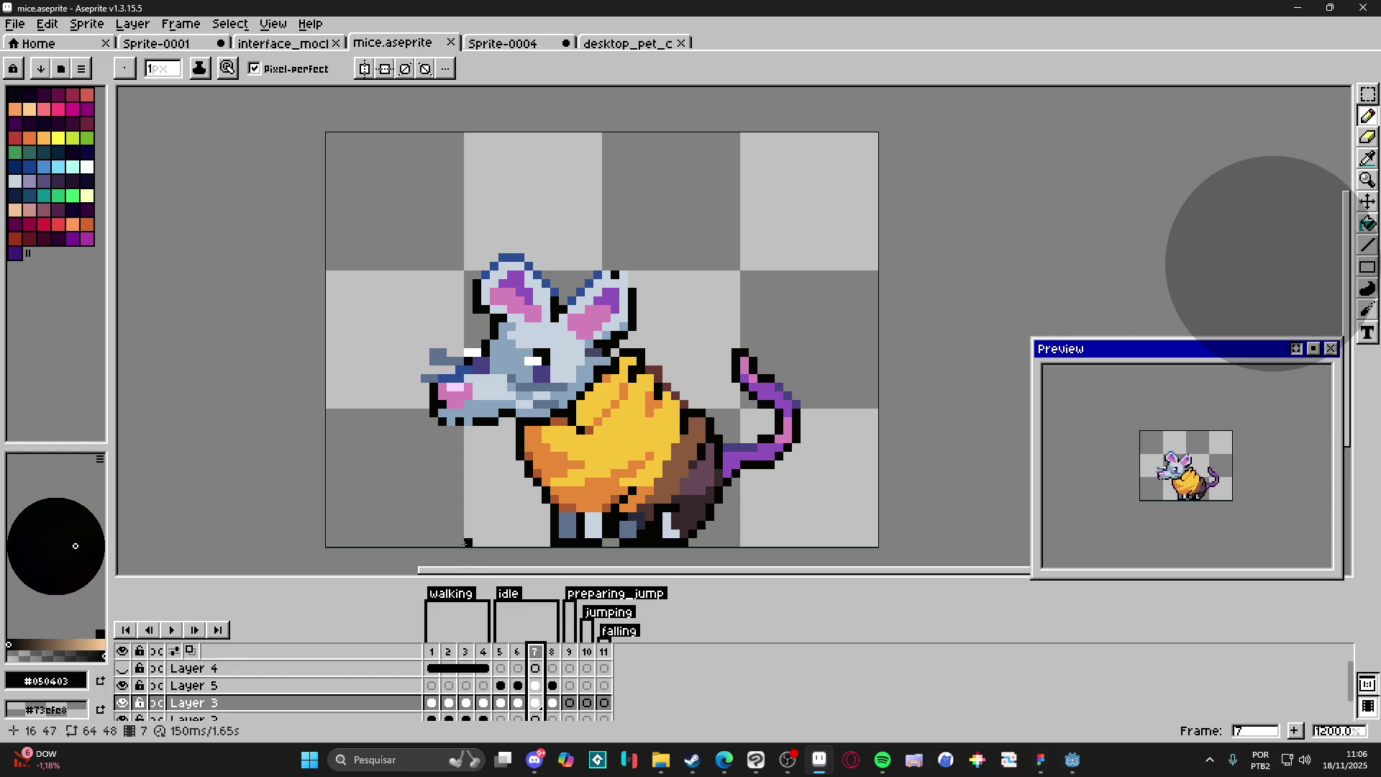
Step: On frame 8, sample the cheese orange and darken one cheese pixel with it
left_click(517, 653)
left_click(534, 653)
left_click(552, 653)
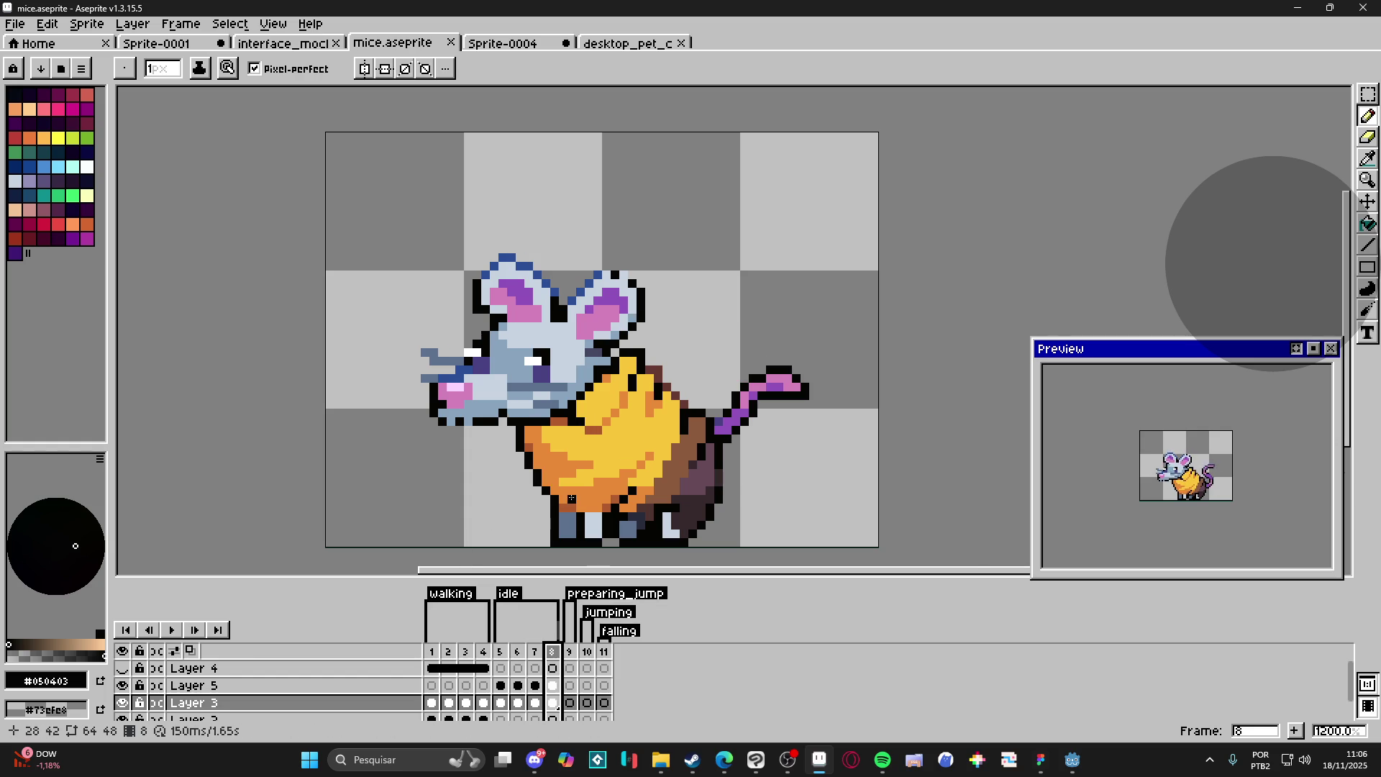
scroll(585, 486, "up", 1)
left_click(629, 470, "alt")
left_click(594, 485)
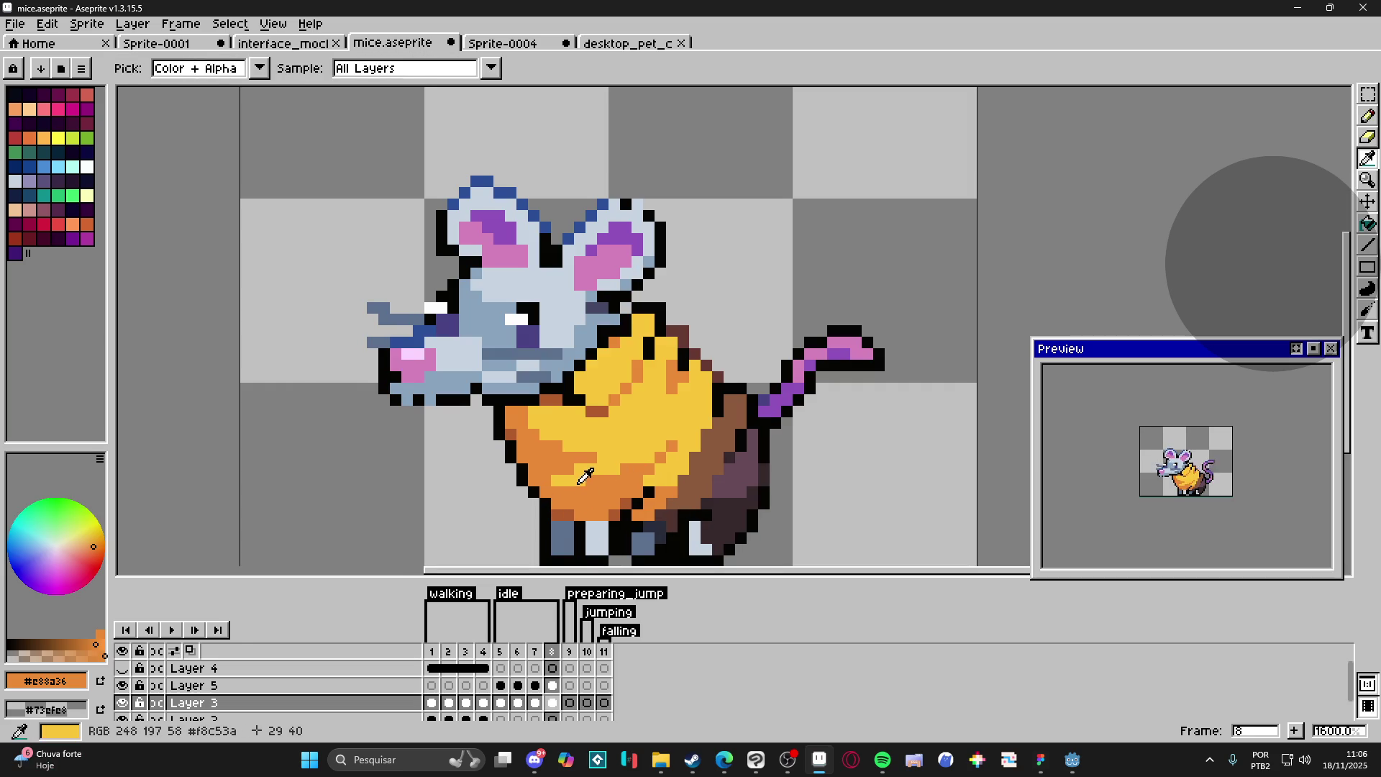
Step: Sample the cheese yellow and repaint an orange pixel and a brown back pixel yellow
left_click(586, 467, "alt")
left_click(568, 468)
left_click(568, 491)
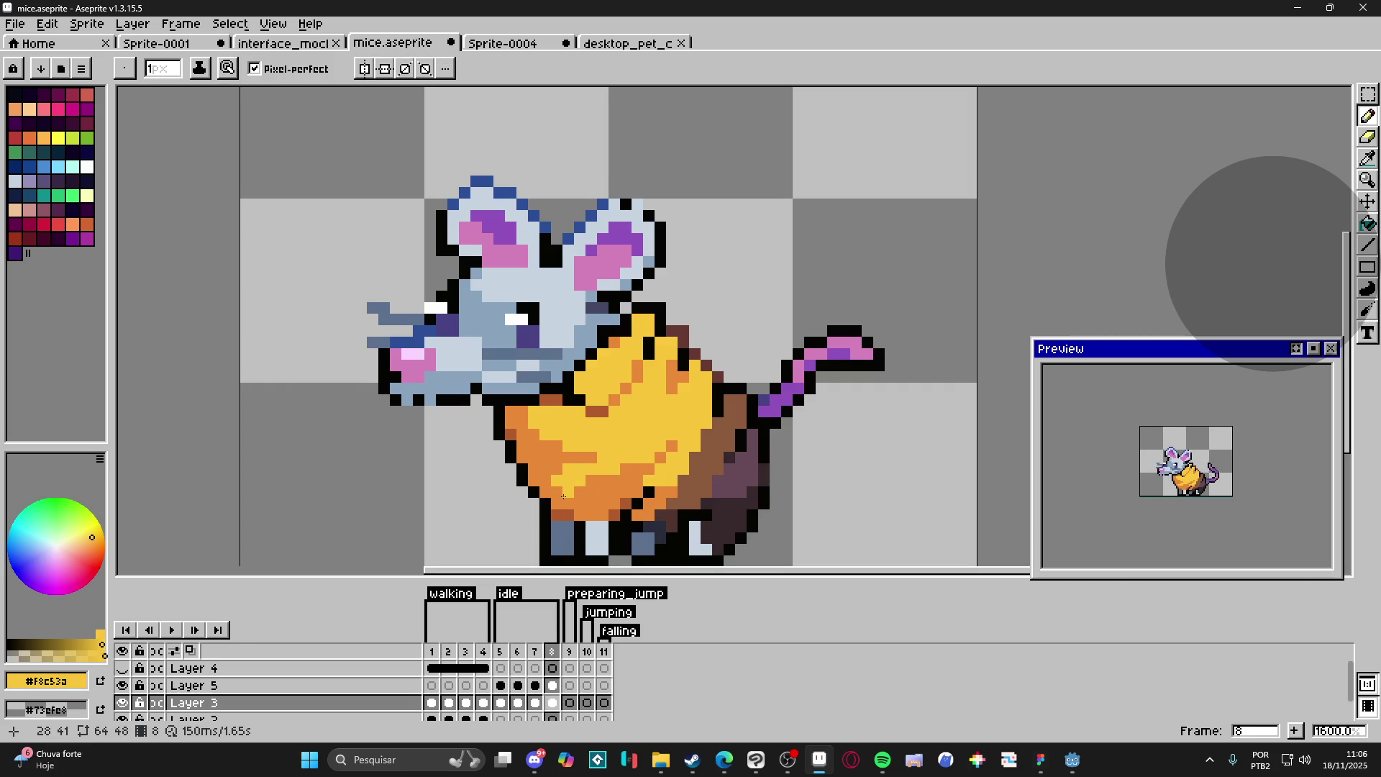
left_click(562, 498)
left_click(719, 493)
Step: Check frame 5's curled tail, then pick the light fur colour on frame 6
left_click(500, 658)
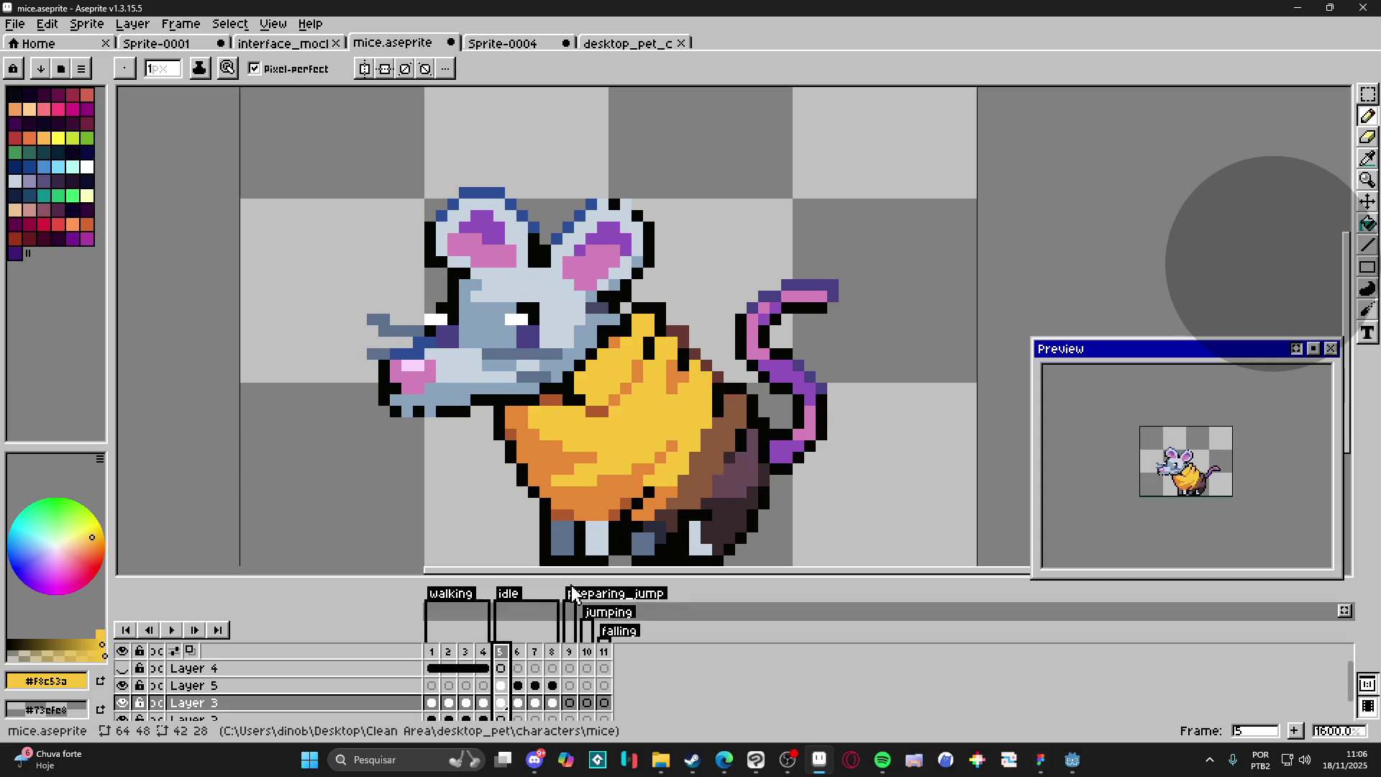
scroll(625, 513, "down", 1)
scroll(632, 337, "up", 3)
left_click(518, 669)
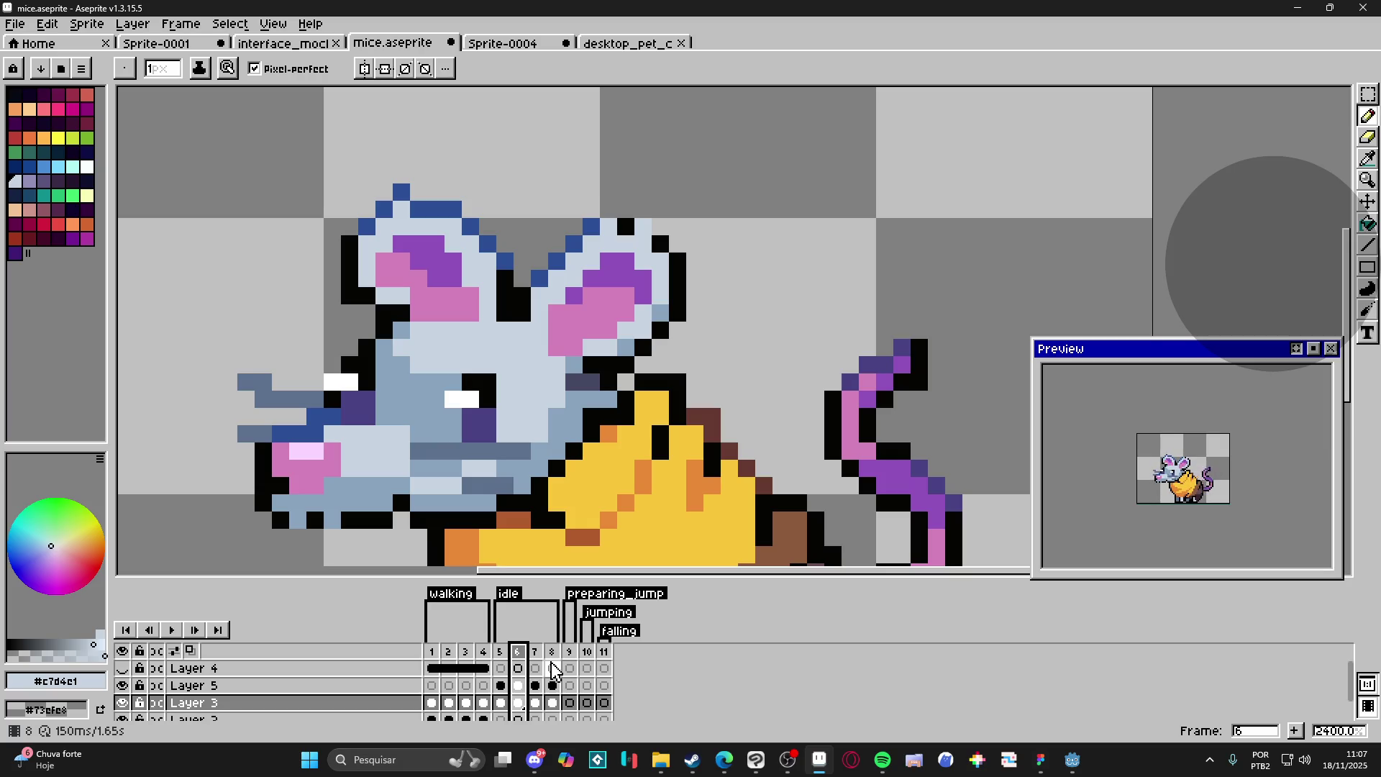
Step: On frame 6, place a light grey #c7d4e1 pixel, redoing a misplaced first attempt
left_click(705, 471)
key("ctrl+z")
left_click(697, 479)
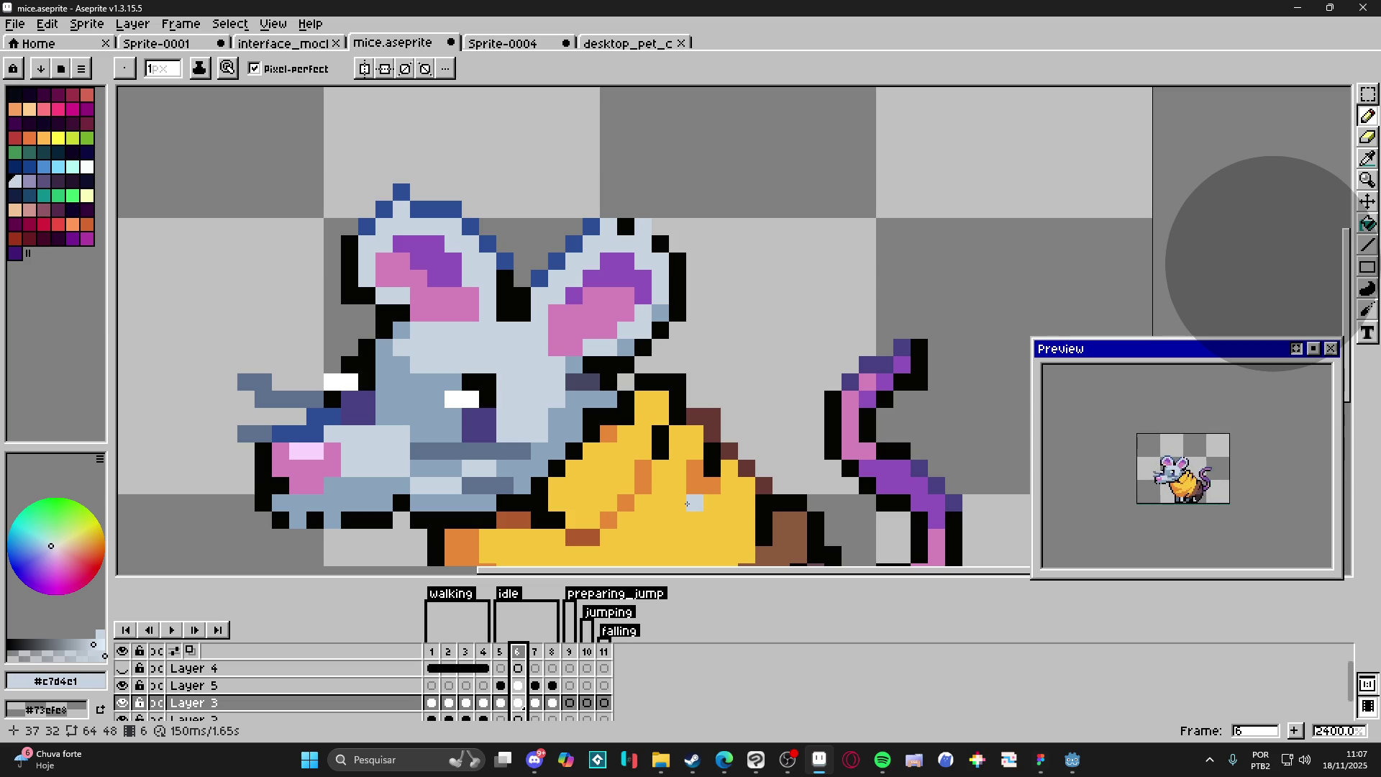
Step: On frame 7, eyedrop the ear pink and paint pink pixels on and below the ear
left_click(535, 654)
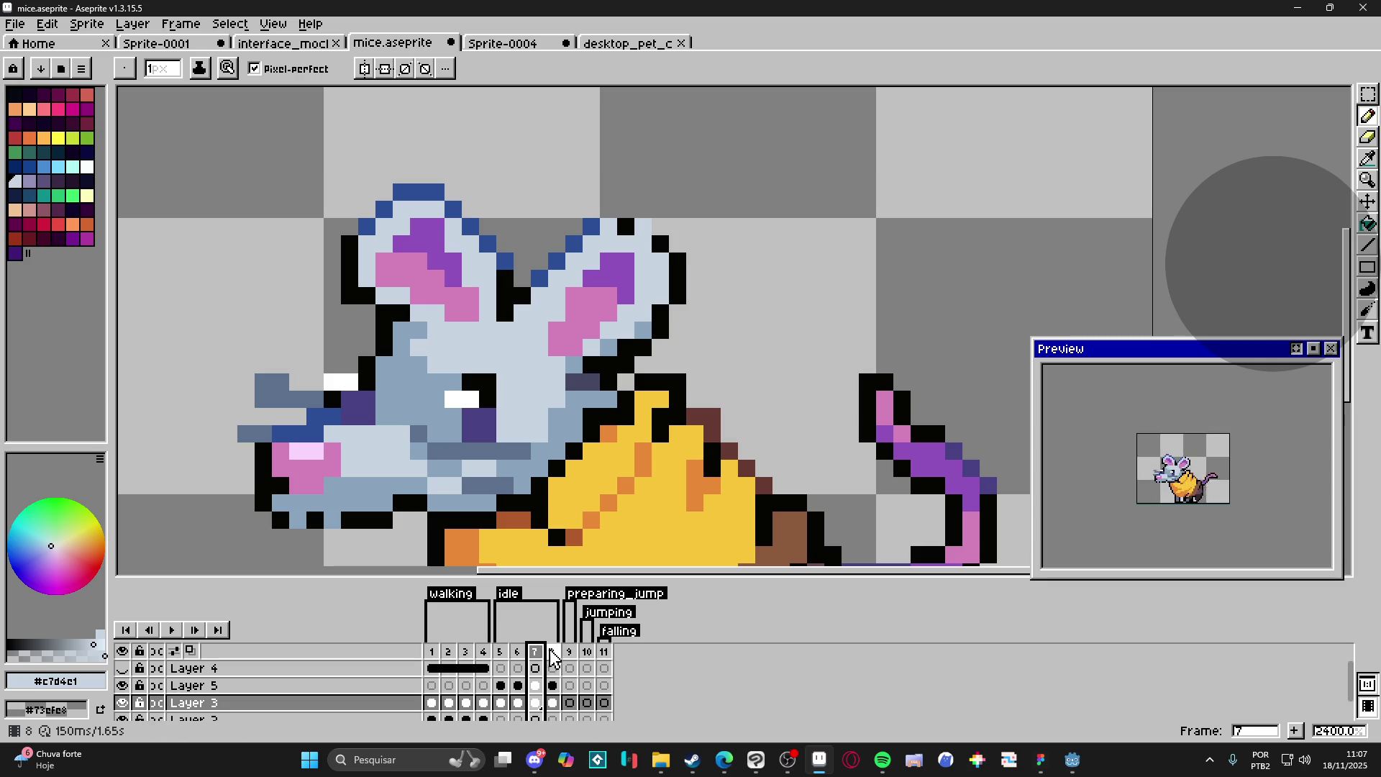
left_click(571, 329, "alt")
left_click(557, 315)
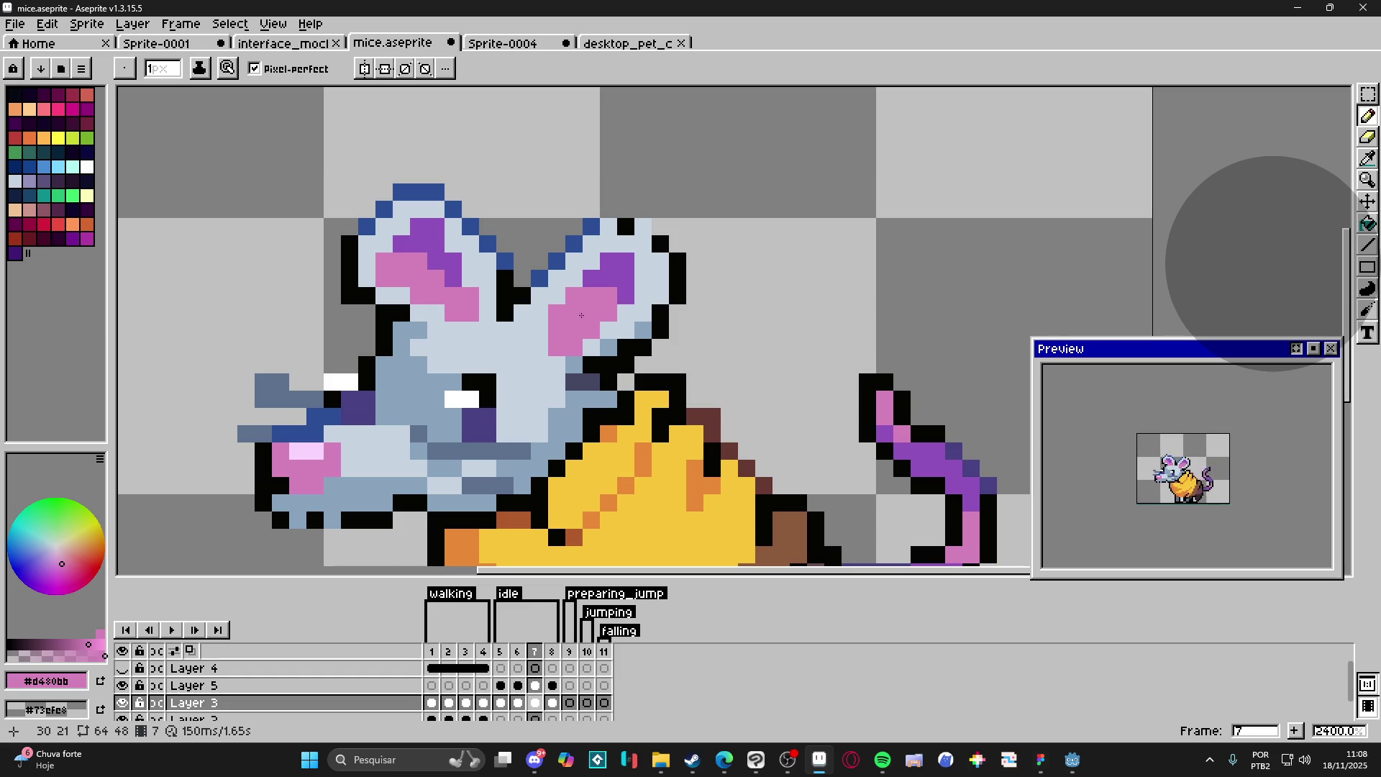
left_click(543, 377)
key("ctrl+z")
left_click(581, 362)
Step: Try pink pixel placements beside the eye, restoring fur and eye pixels, and add one lower on the face
right_click(579, 369)
left_click(573, 381)
right_click(570, 386)
left_click(565, 394)
right_click(565, 393)
left_click(536, 433)
scroll(548, 426, "down", 3)
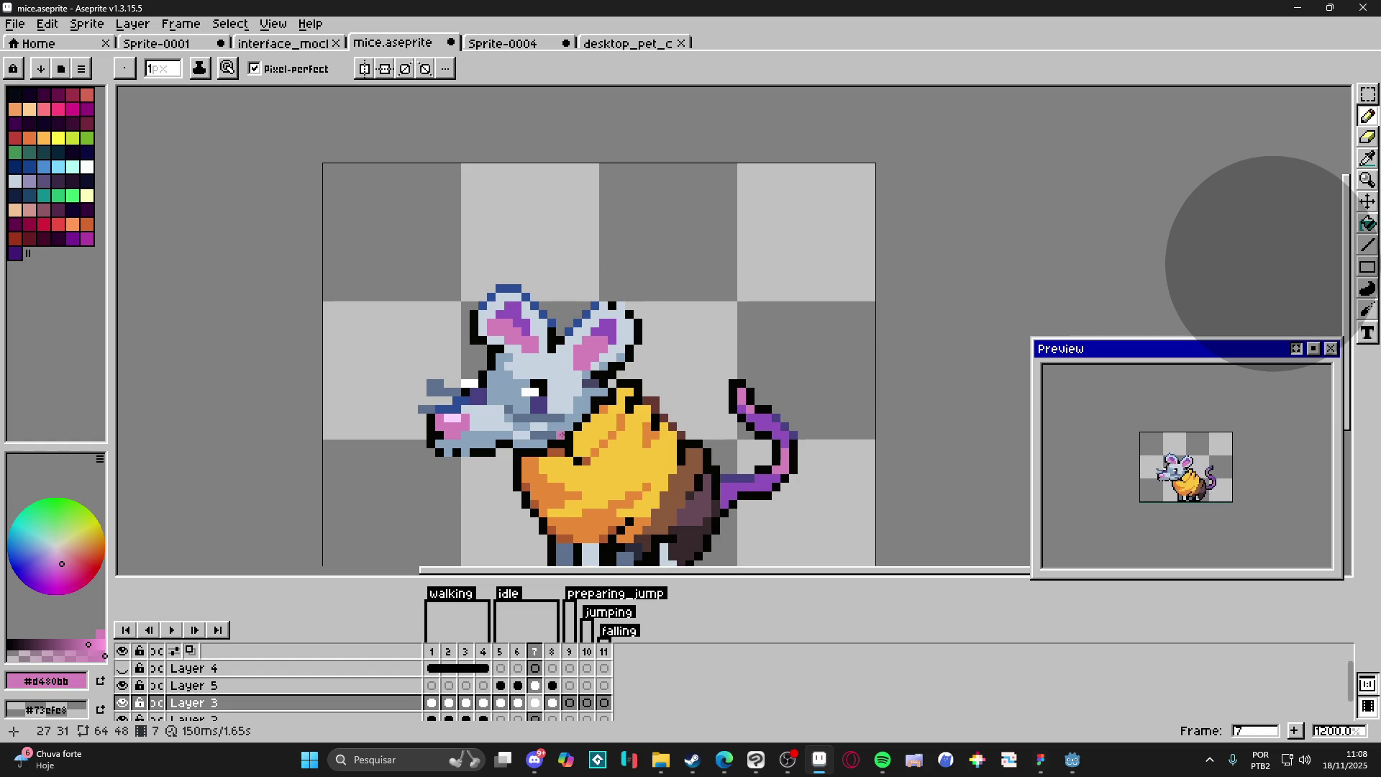
Step: Review frames 5–8, sample the ear outline and grey, then save on empty frame 9
left_click(501, 651)
left_click(518, 651)
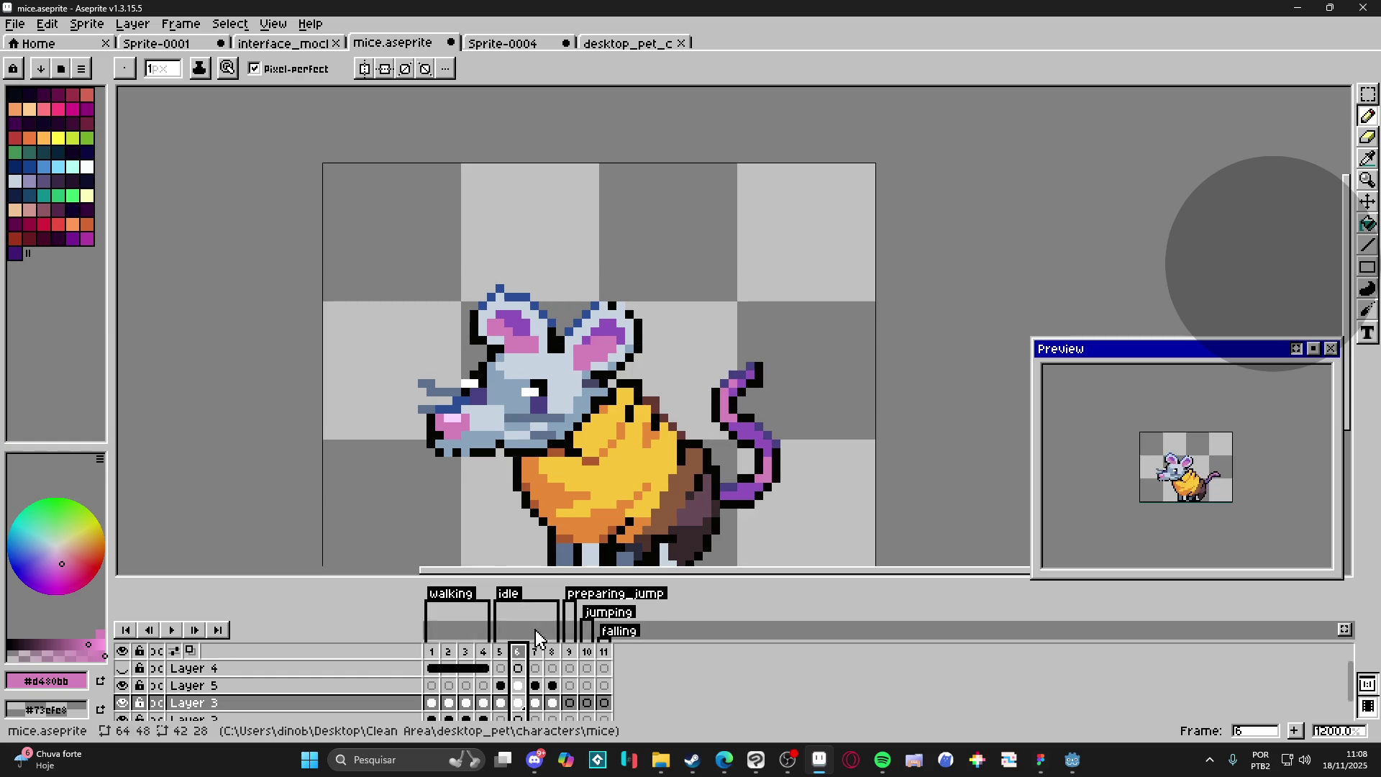
scroll(500, 308, "up", 1)
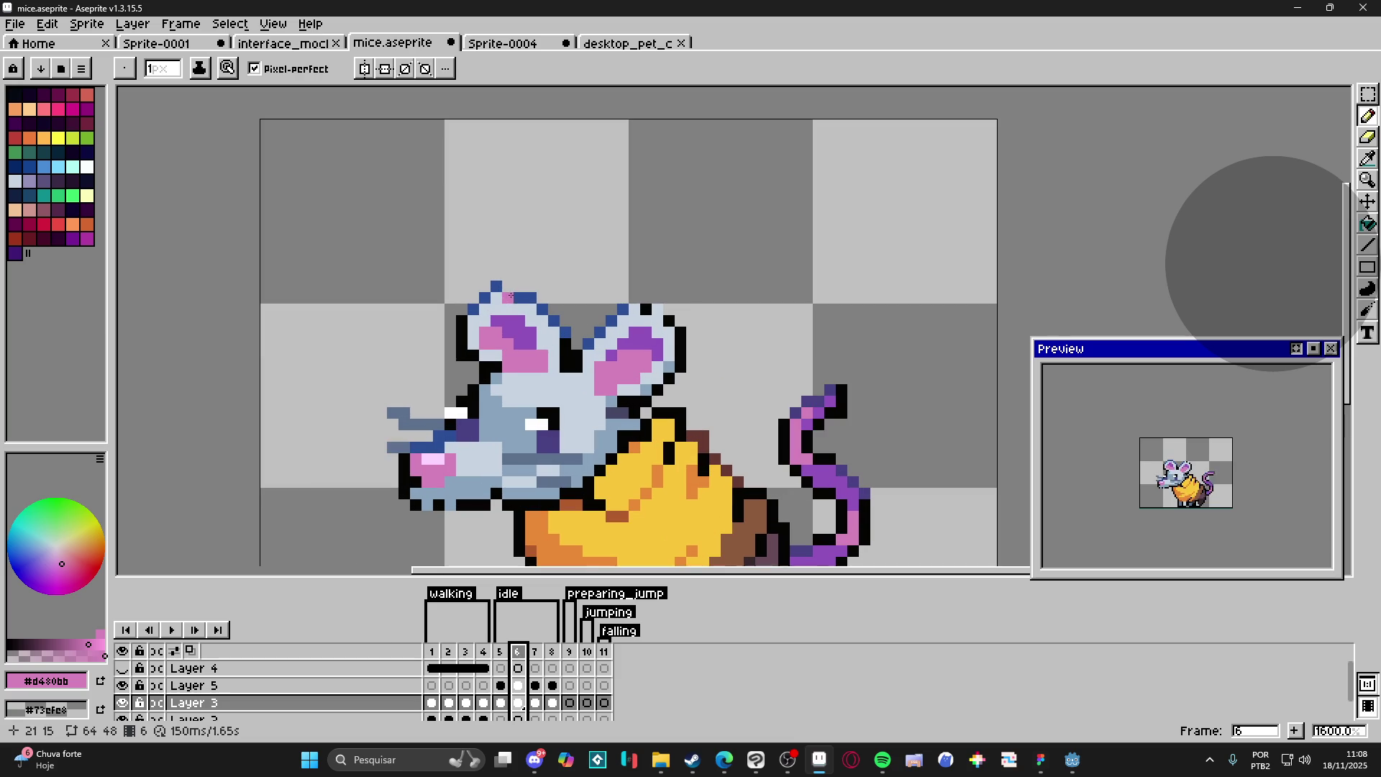
left_click(513, 293, "alt")
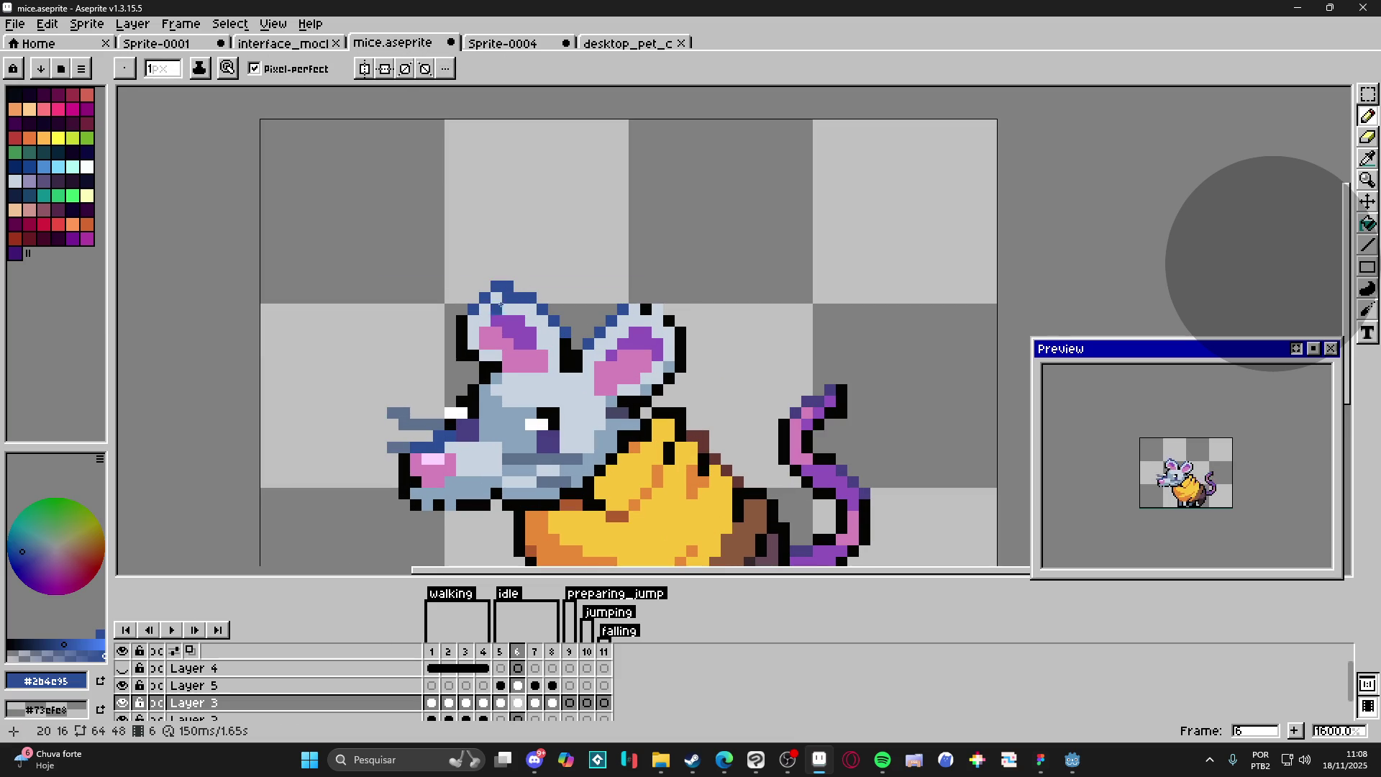
left_click(498, 308, "alt")
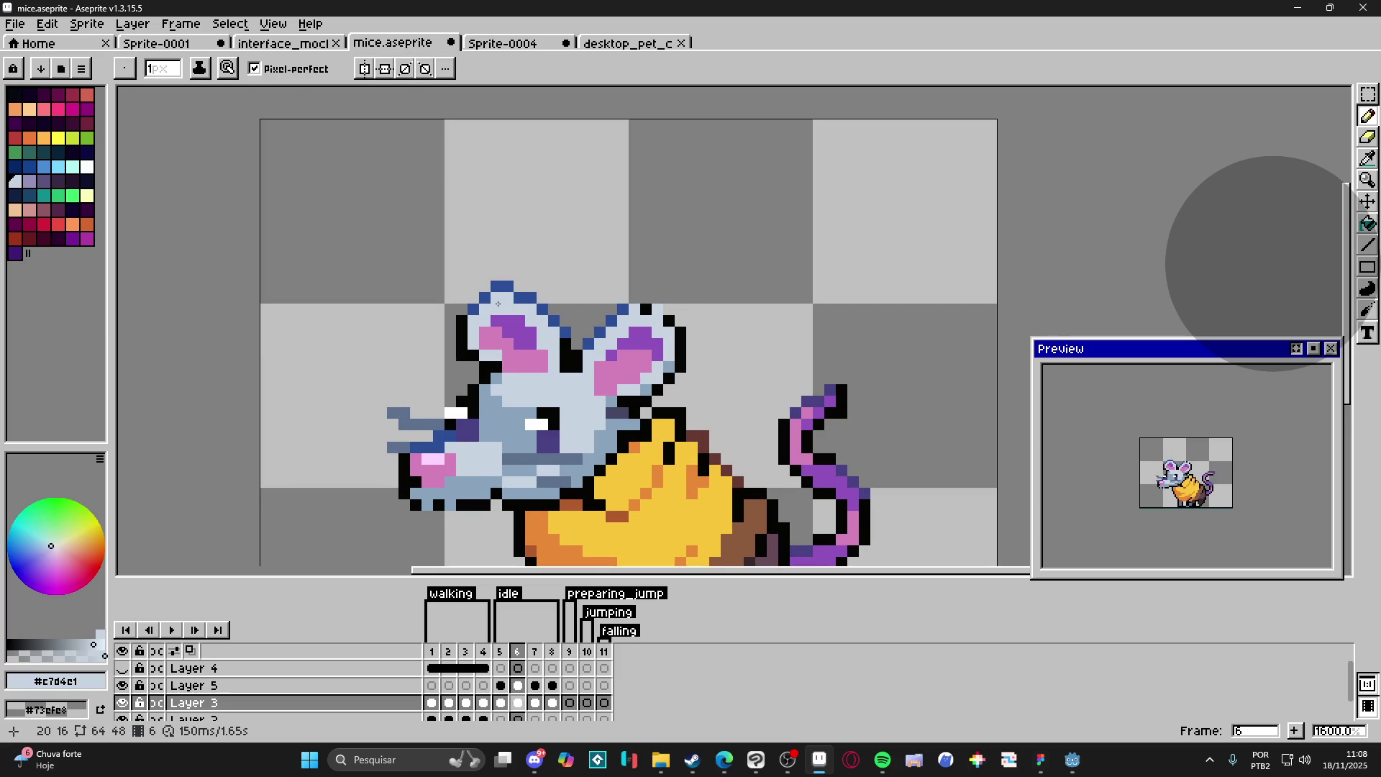
key("Right")
key("Right")
key("Right")
key("Left")
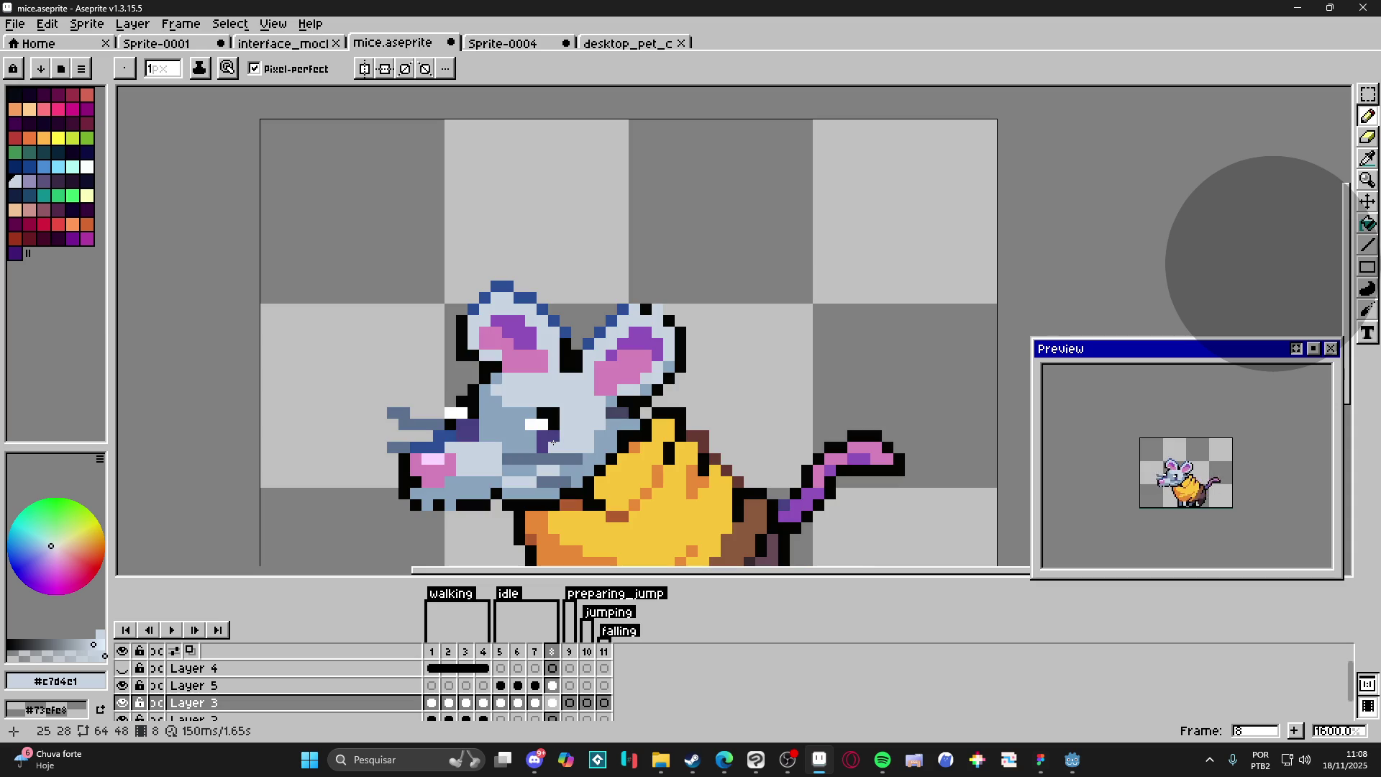
left_click(571, 650)
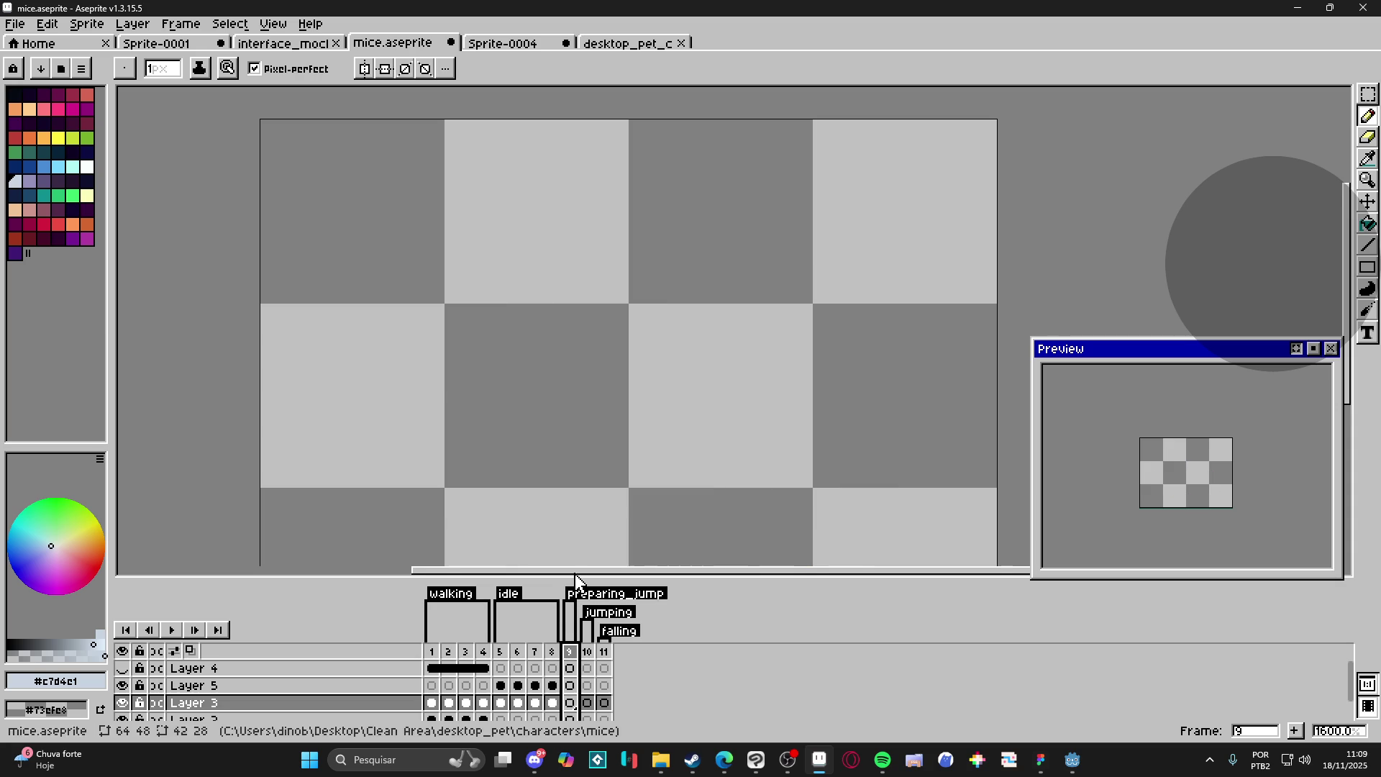
key("ctrl+s")
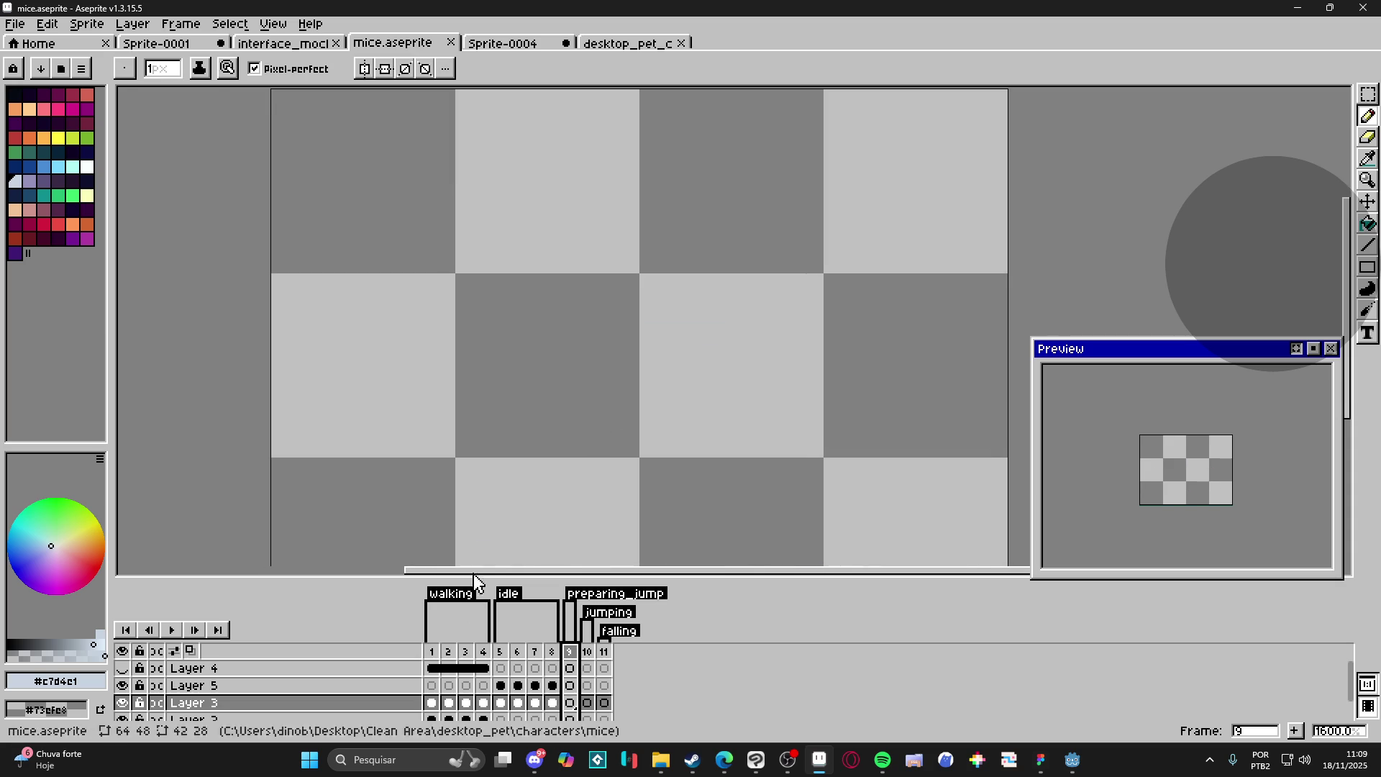
Step: Make Layer 2 active with the Move tool on frame 1, then view frames 5, 9 and 2
left_click(432, 651)
key("v")
left_click(503, 484, "ctrl")
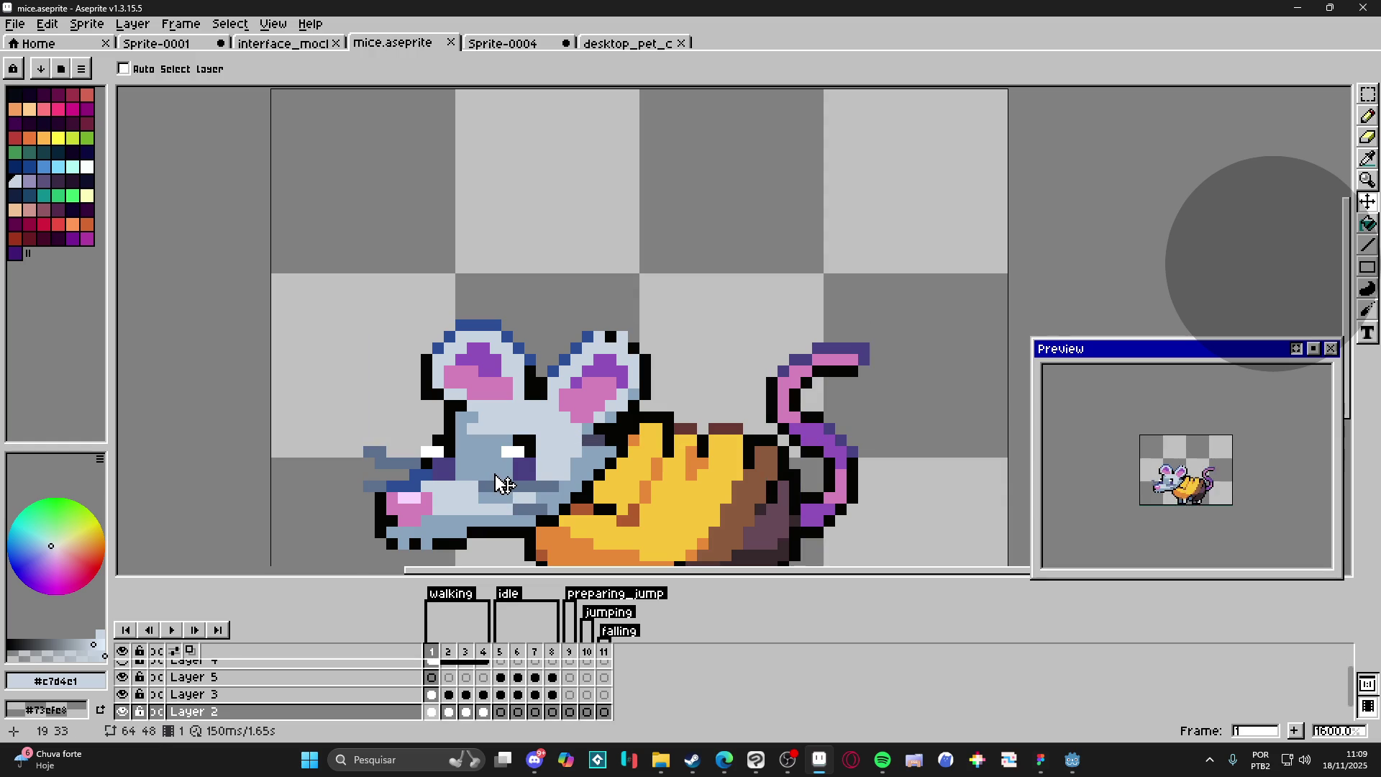
scroll(507, 489, "down", 1)
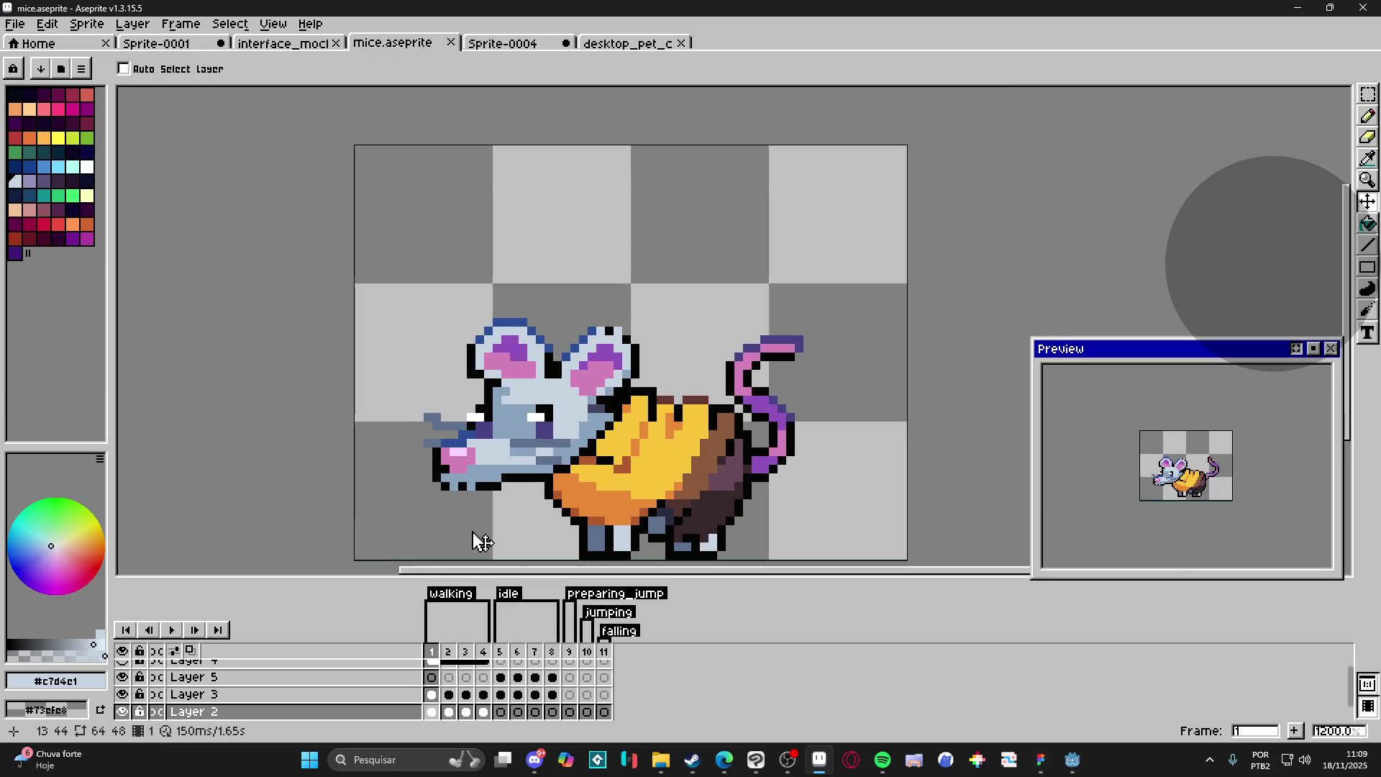
left_click(501, 652)
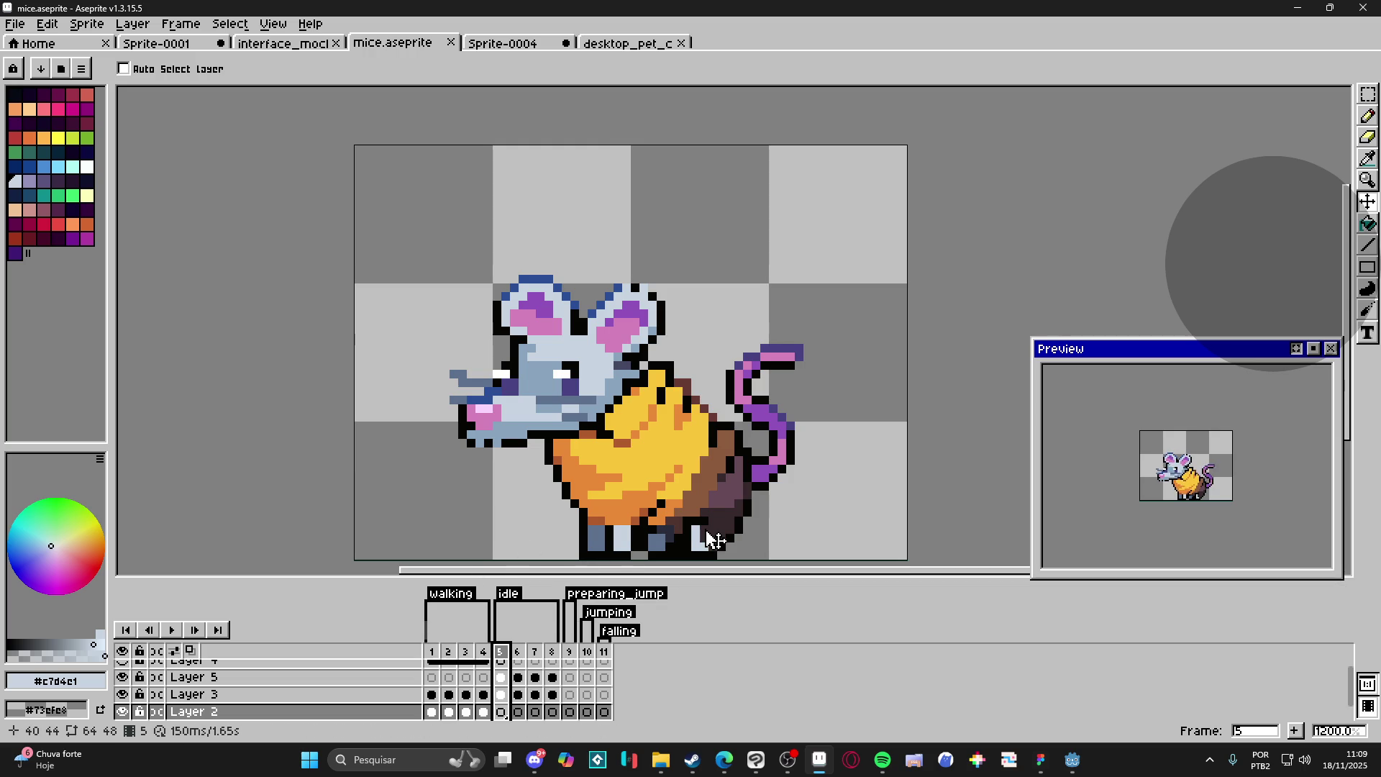
left_click(570, 651)
left_click(445, 662)
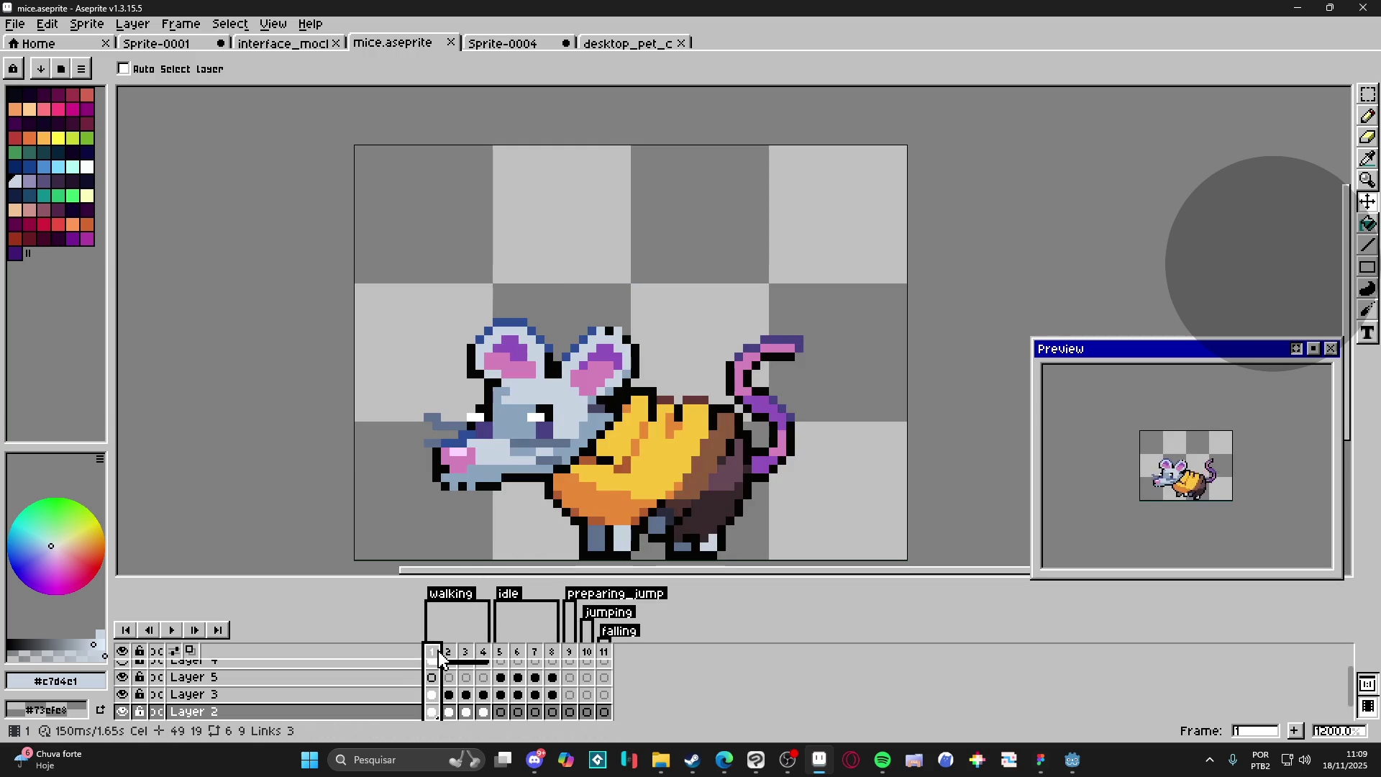
Step: Look at the desktop_pet_character sheet and Sprite-0004, then return to mice.aseprite frame 5
left_click(613, 50)
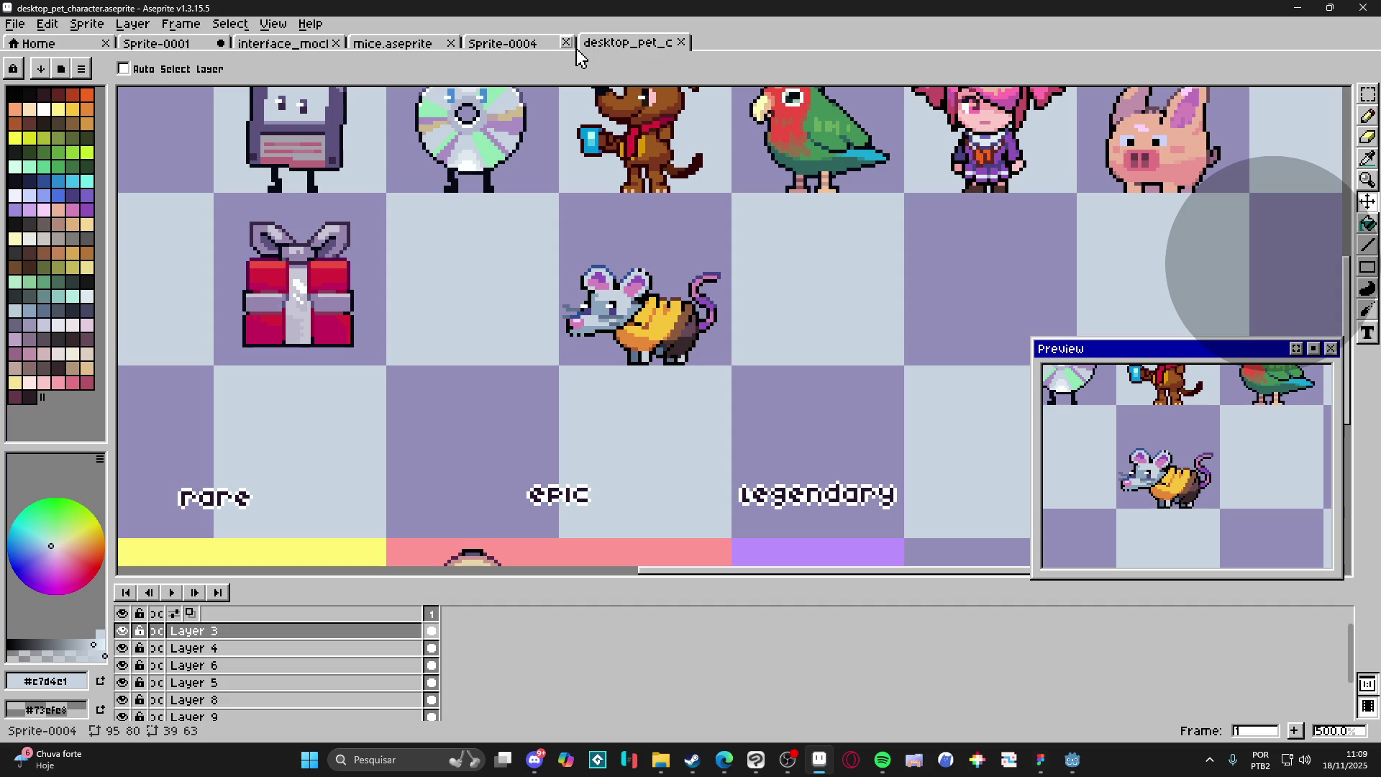
key("m")
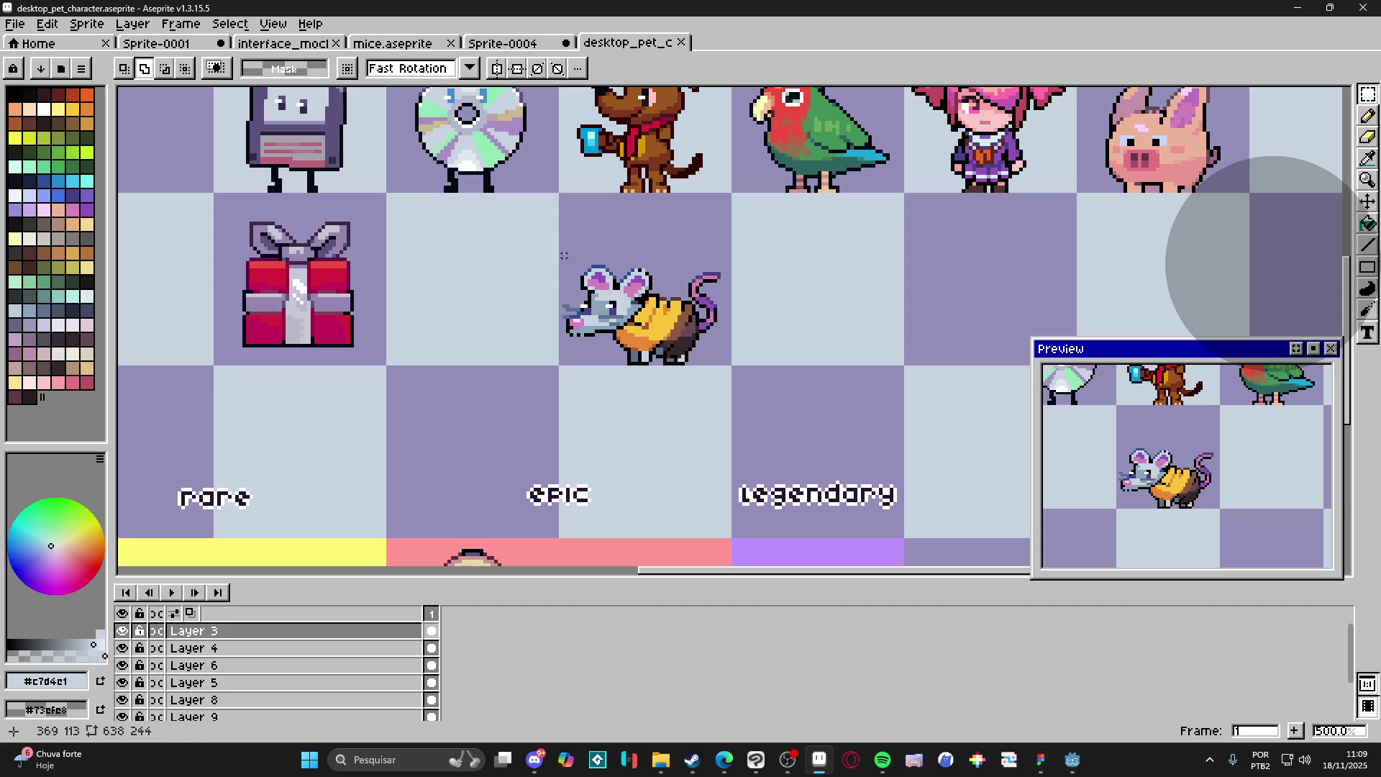
left_click(502, 48)
left_click(399, 44)
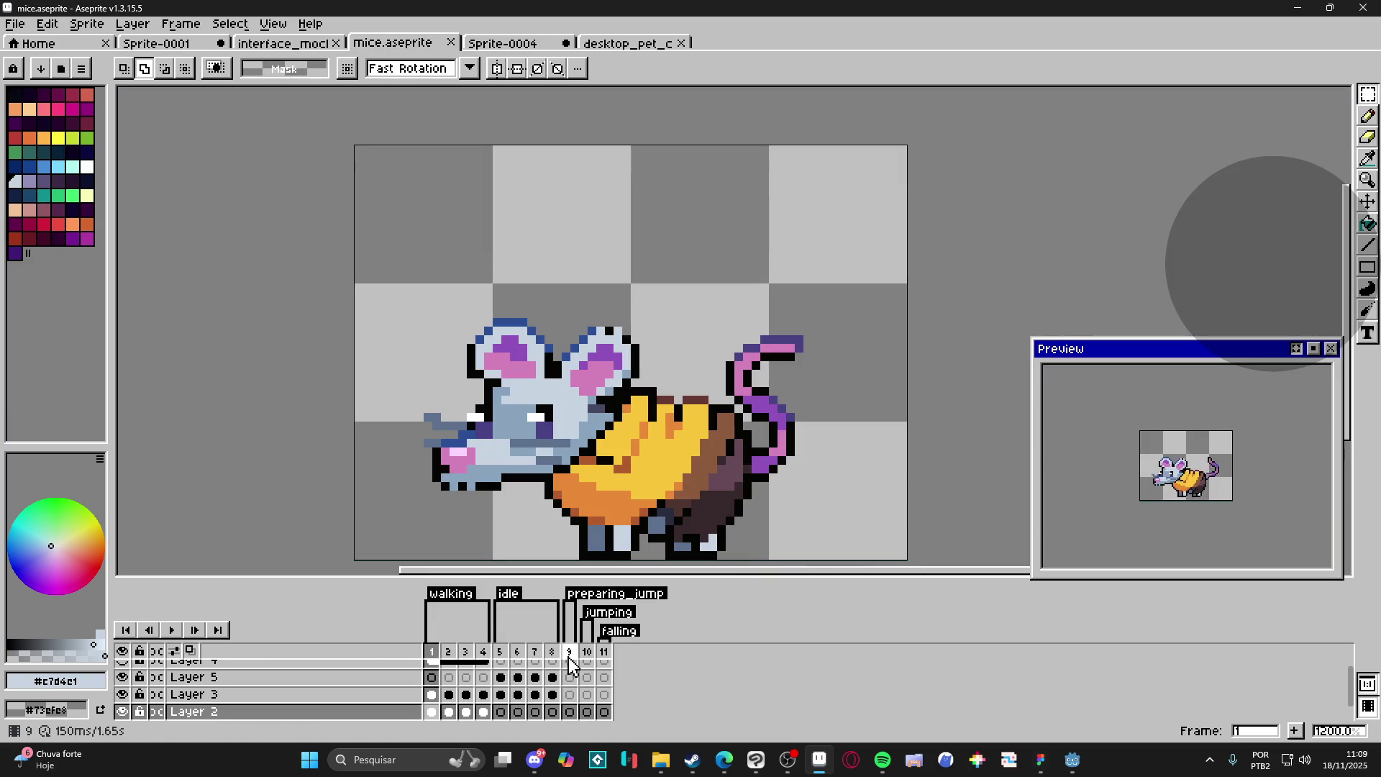
left_click(501, 659)
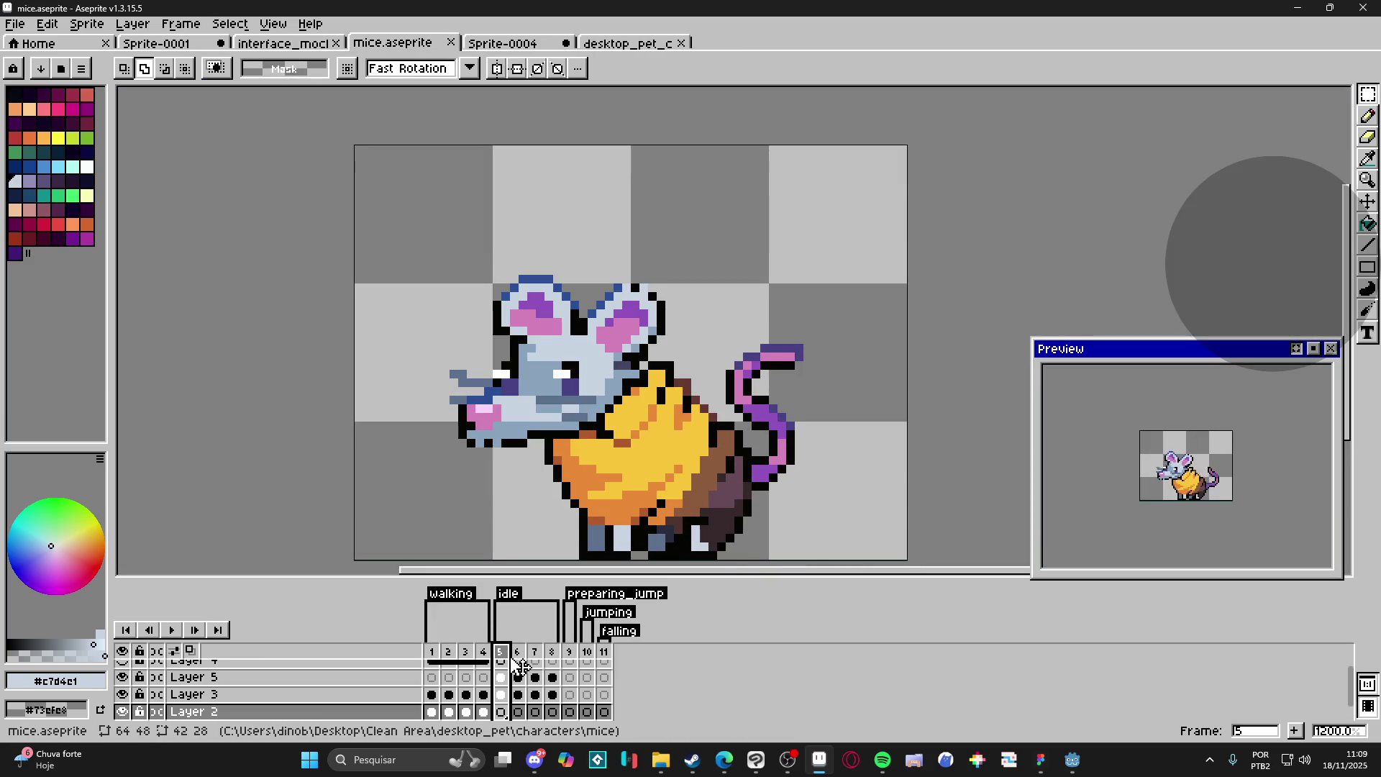
Step: Paste the mouse body into frame 9 on Layer 3
key("v")
left_click(585, 492, "ctrl")
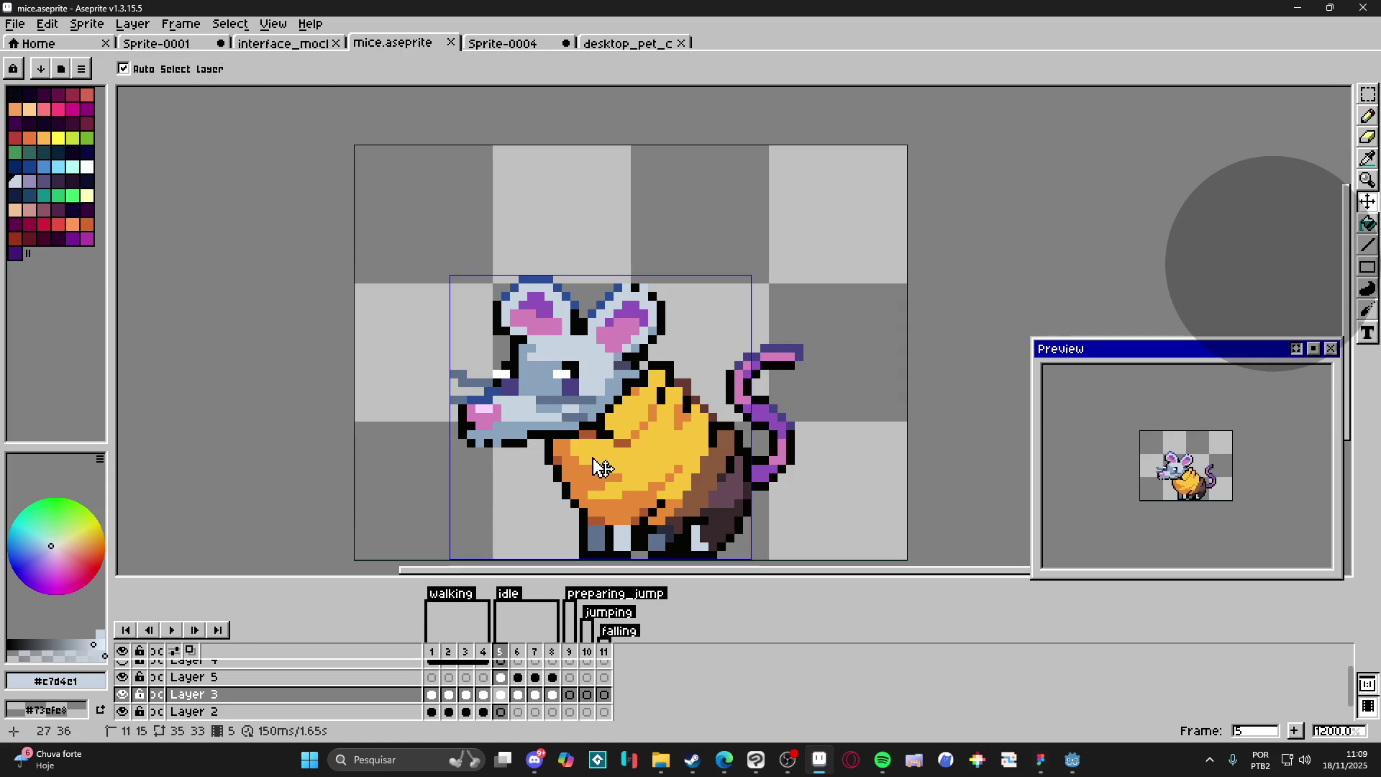
left_click(568, 652)
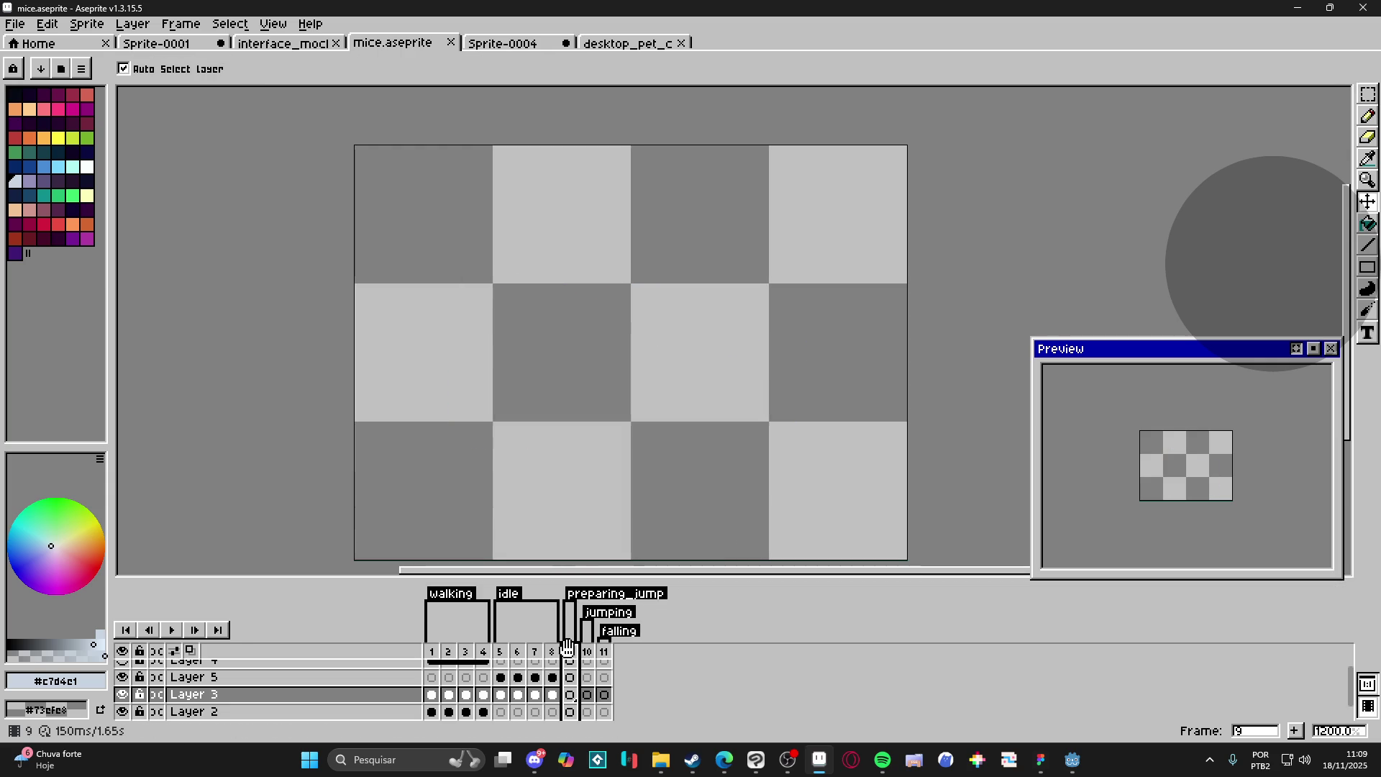
key("ctrl+v")
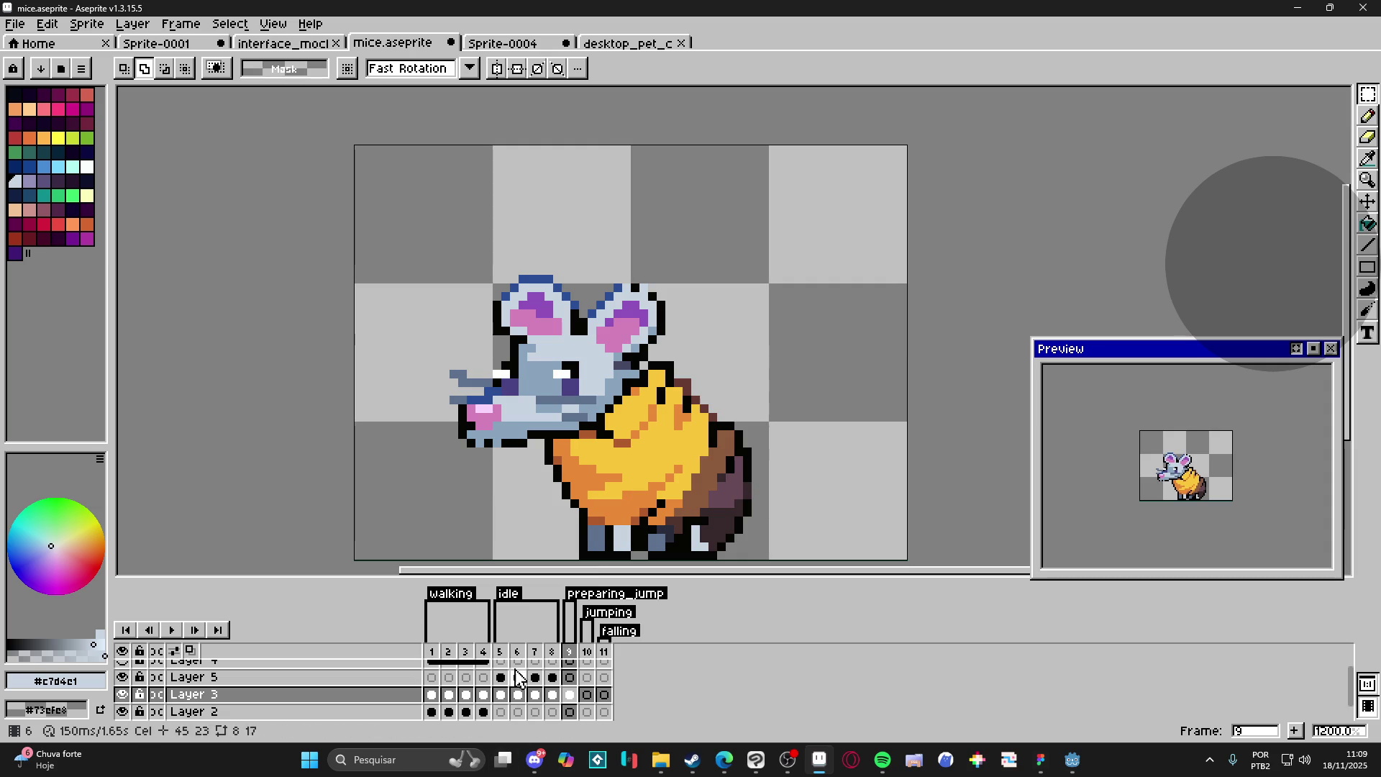
Step: On frame 5, marquee-select the upper and lower tail on Layer 5 and copy it
left_click(500, 652)
key("v")
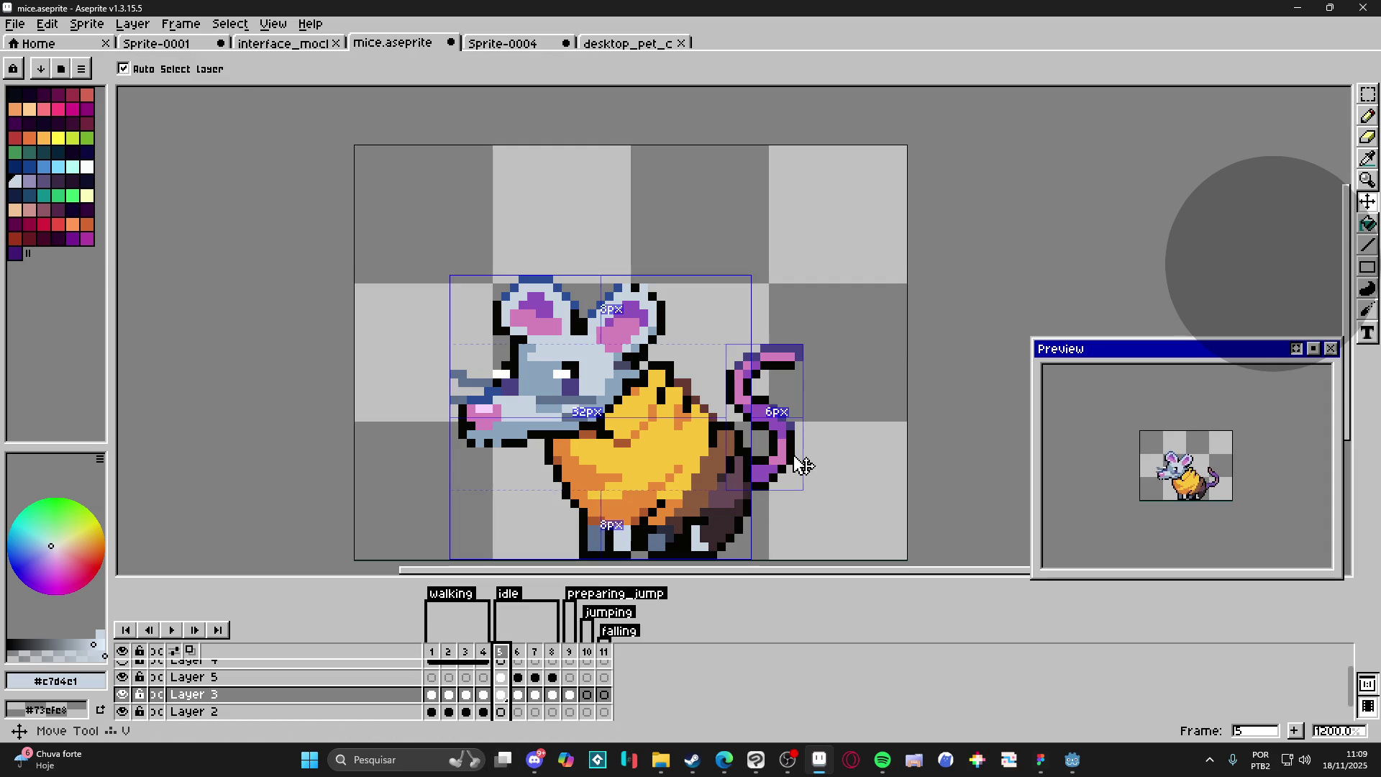
left_click(784, 454, "ctrl")
key("m")
mouse_move(836, 310)
left_mouse_down()
mouse_move(710, 410)
mouse_move(731, 409)
mouse_move(716, 423)
left_mouse_up()
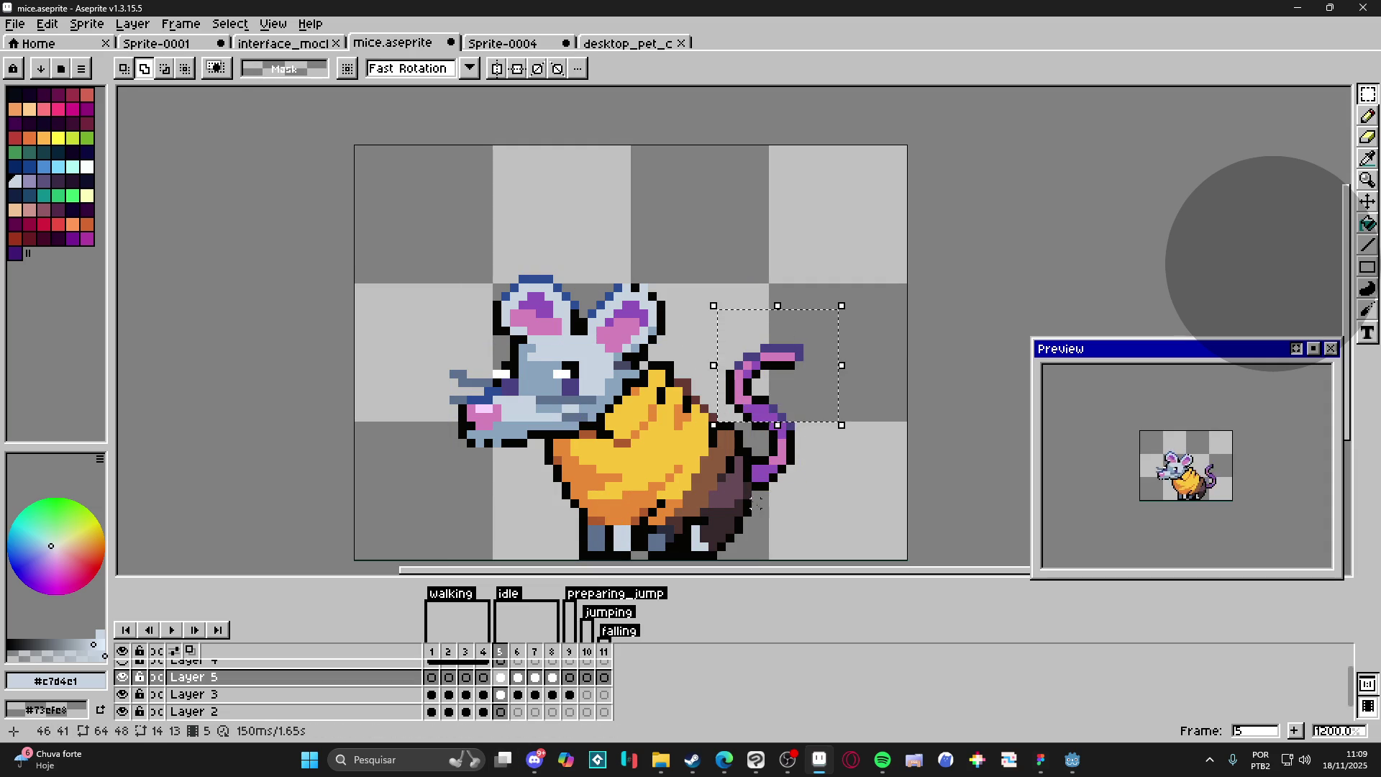
mouse_move(752, 510)
left_mouse_down()
mouse_move(806, 440)
mouse_move(838, 356)
mouse_move(848, 377)
left_mouse_up()
key("ctrl+d")
Step: Paste the copied tail into frame 9 on Layer 3 after comparing frames 6–8
key("v")
left_click(550, 692)
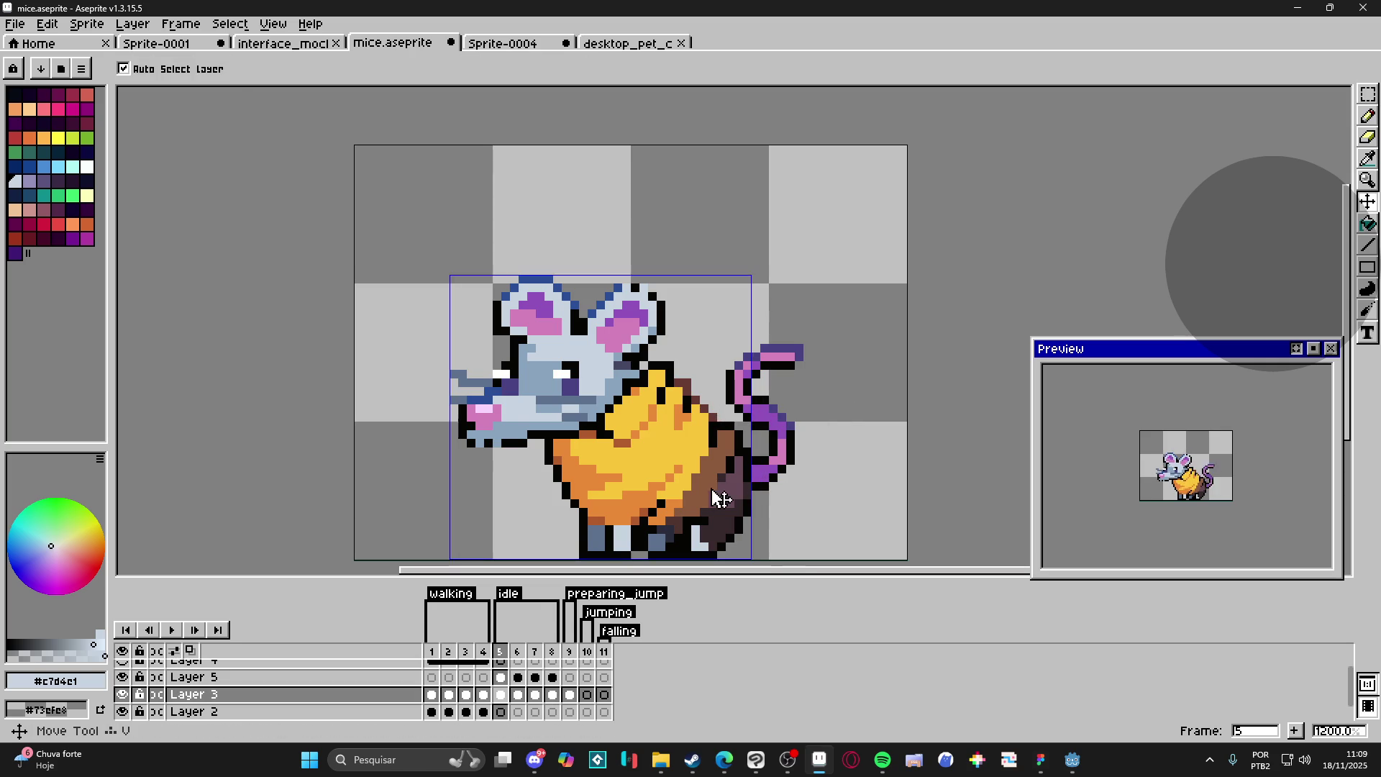
left_click(519, 651)
left_click(534, 653)
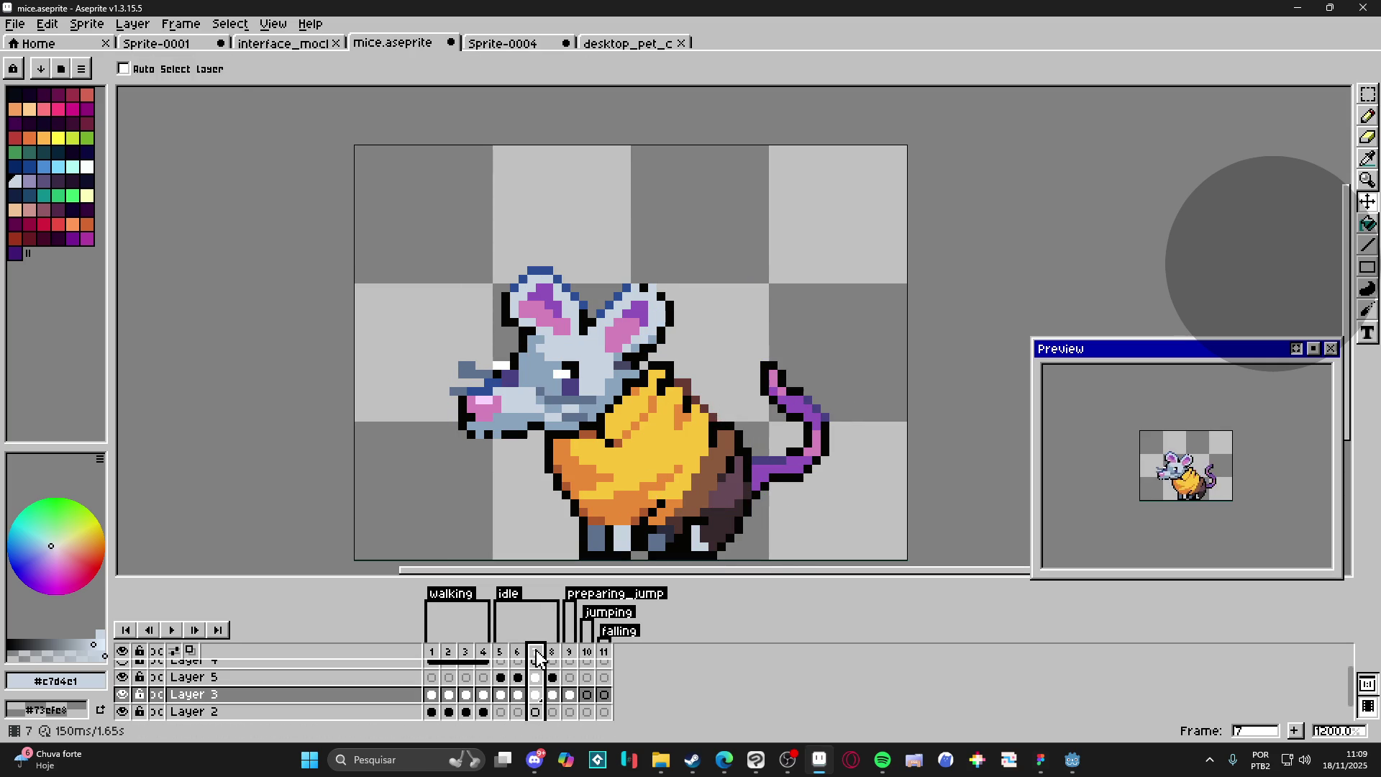
left_click(552, 655)
left_click(570, 651)
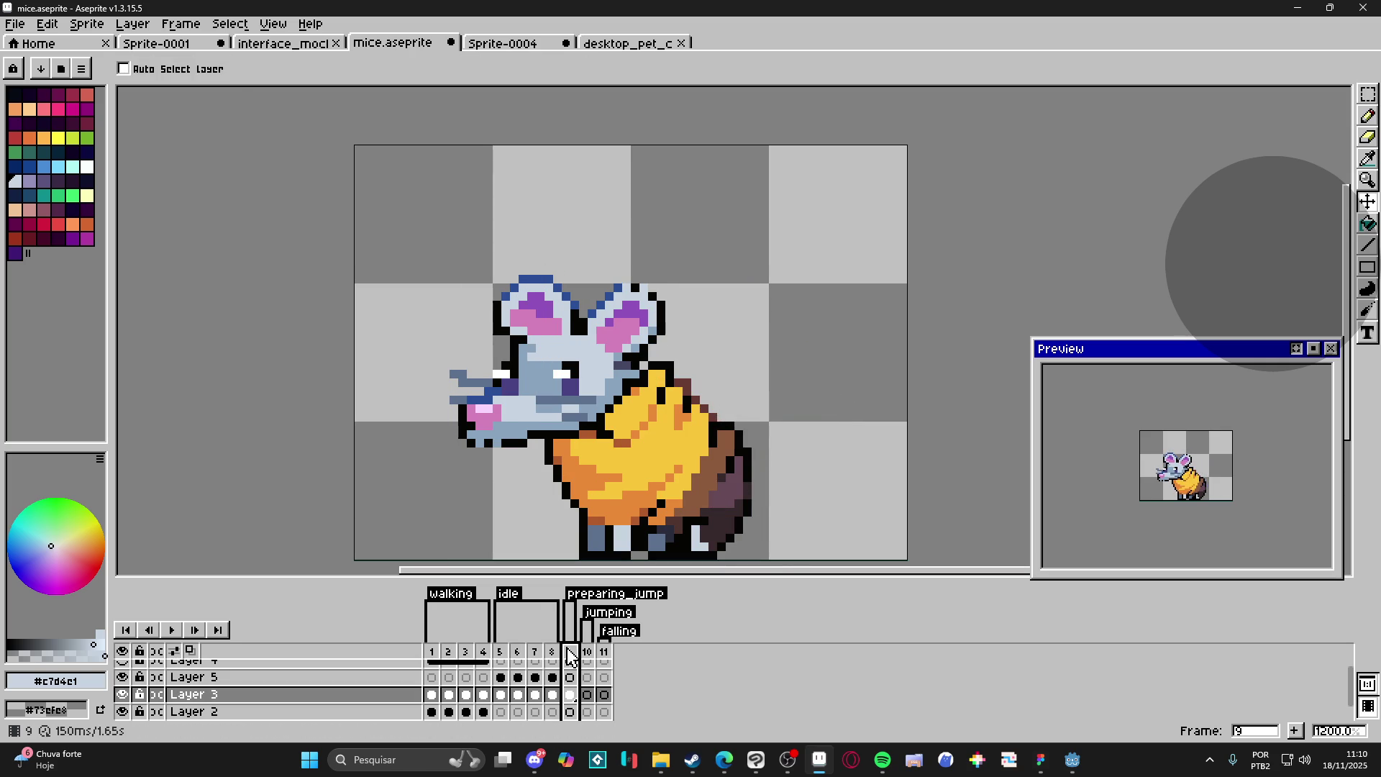
key("ctrl+shift+d")
key("ctrl+d")
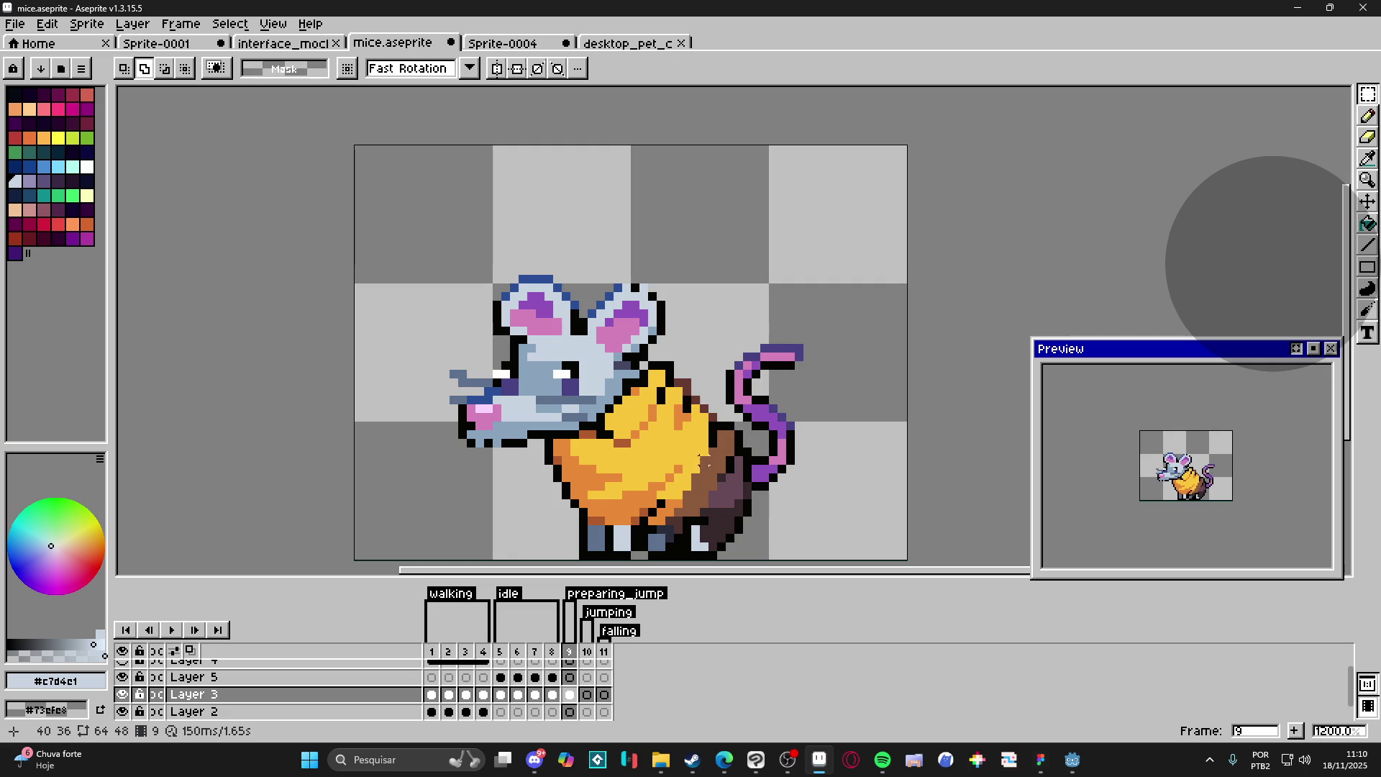
key("v")
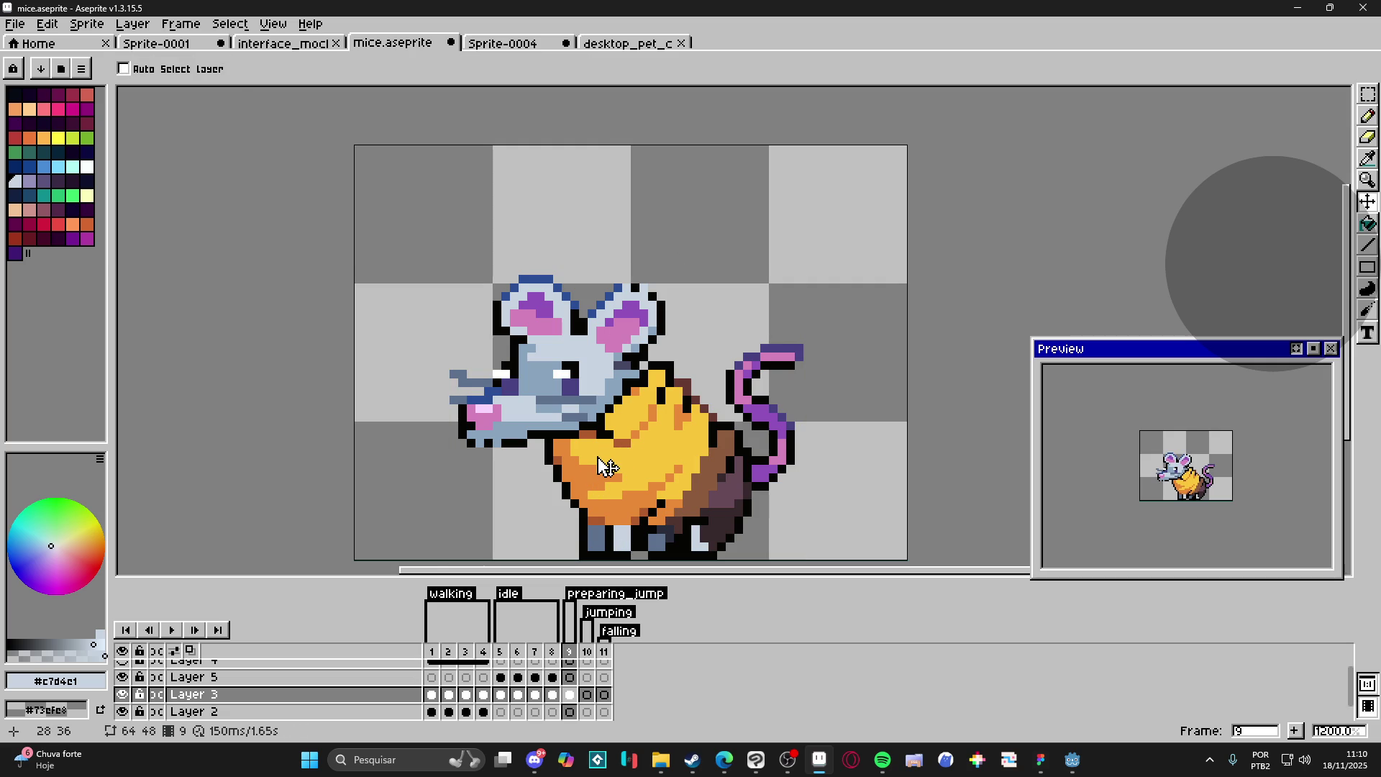
scroll(608, 468, "down", 1)
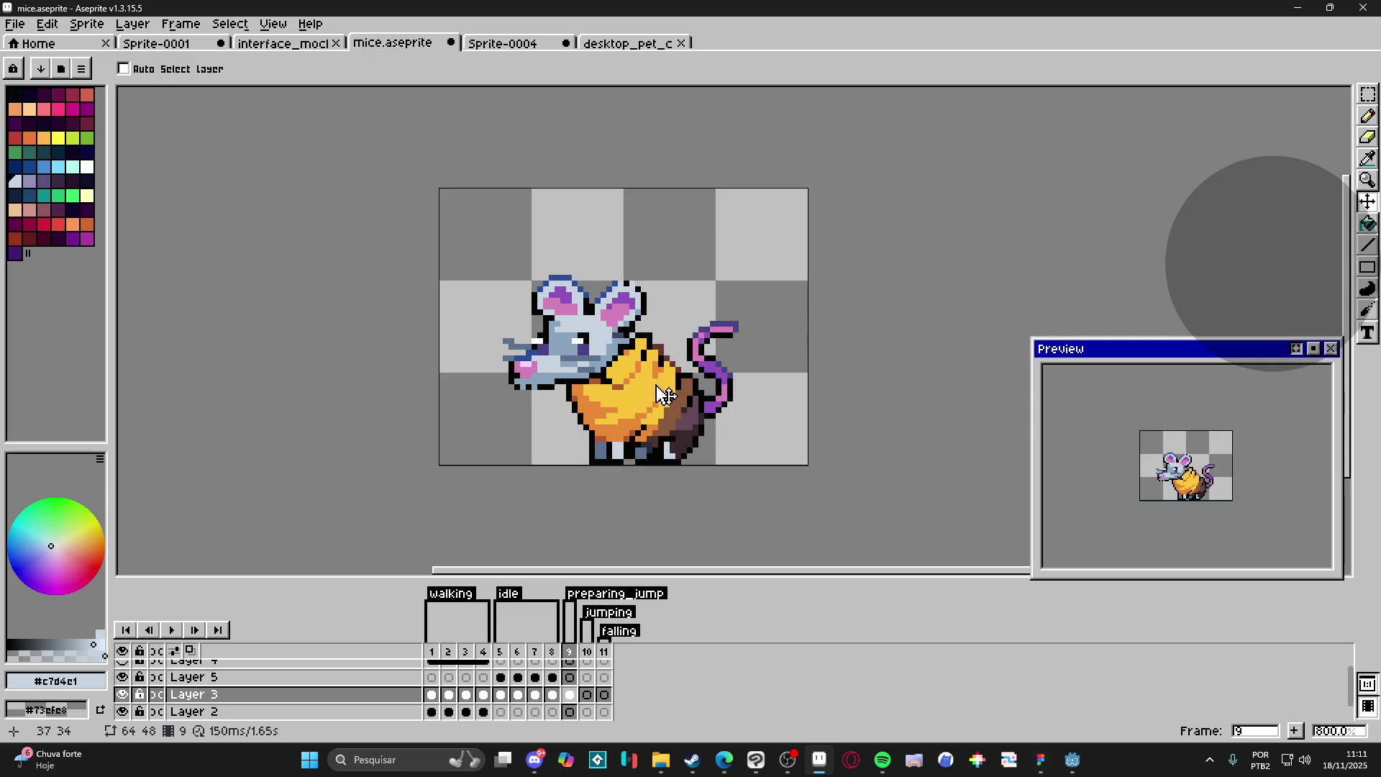
left_click(1369, 95)
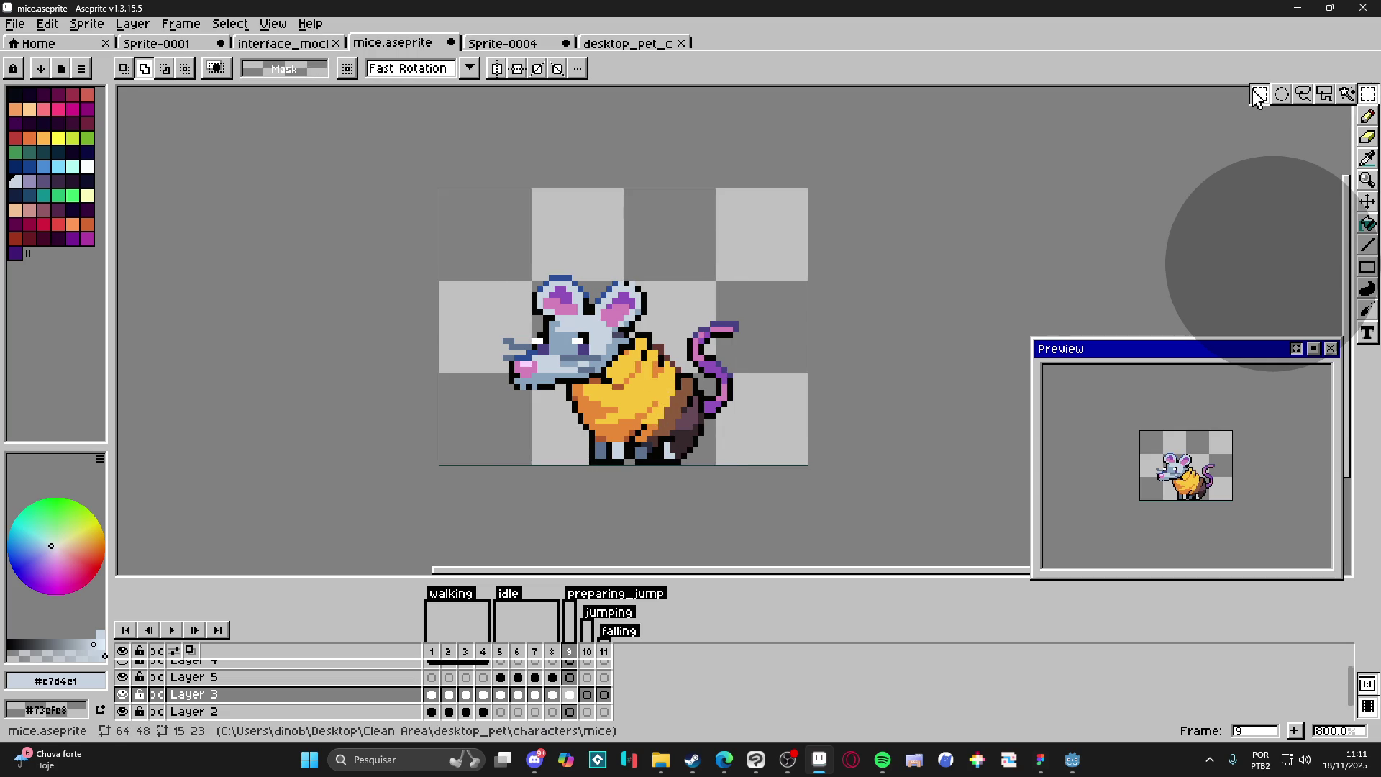
Step: Select the cheese wedge in frame 9 and push its lower-left pixels outward
scroll(651, 321, "up", 3)
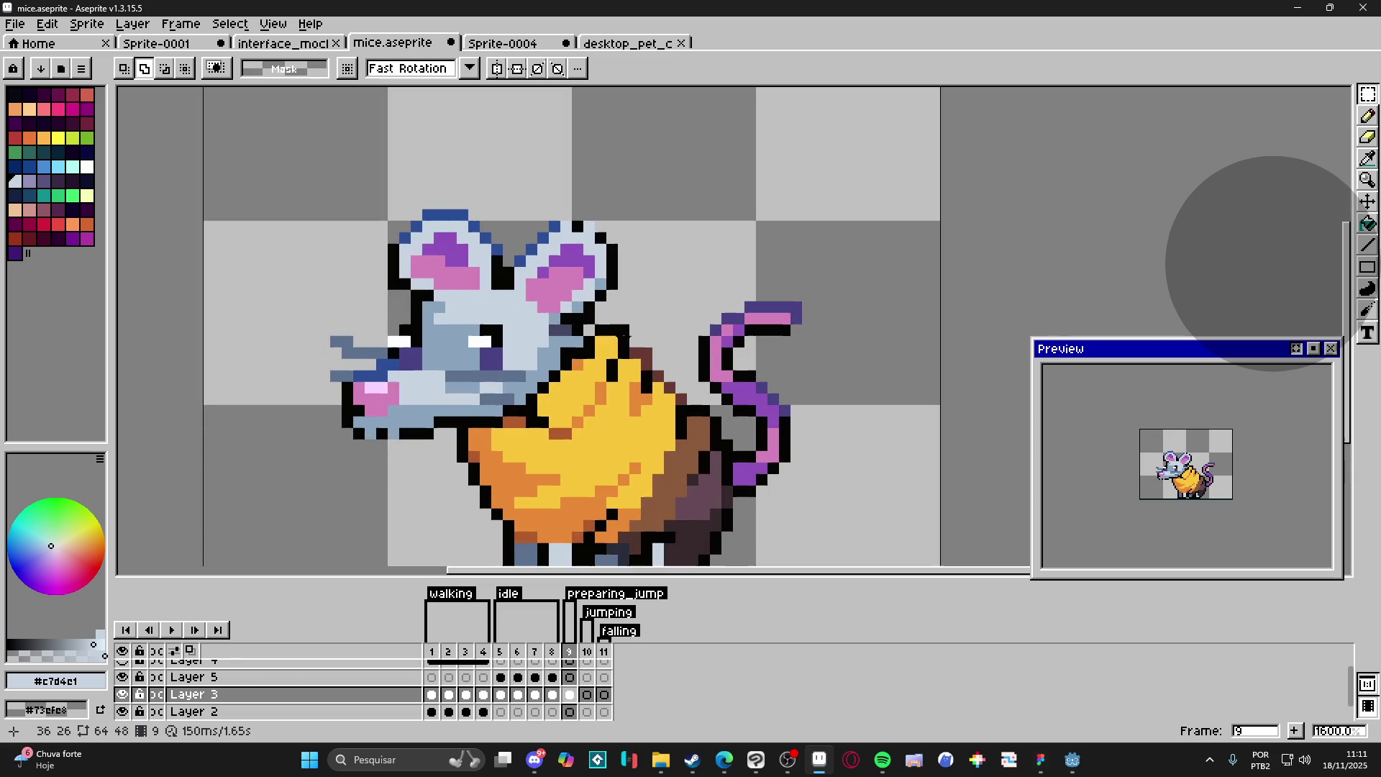
mouse_move(591, 321)
left_mouse_down()
mouse_move(656, 418)
mouse_move(691, 432)
left_mouse_up()
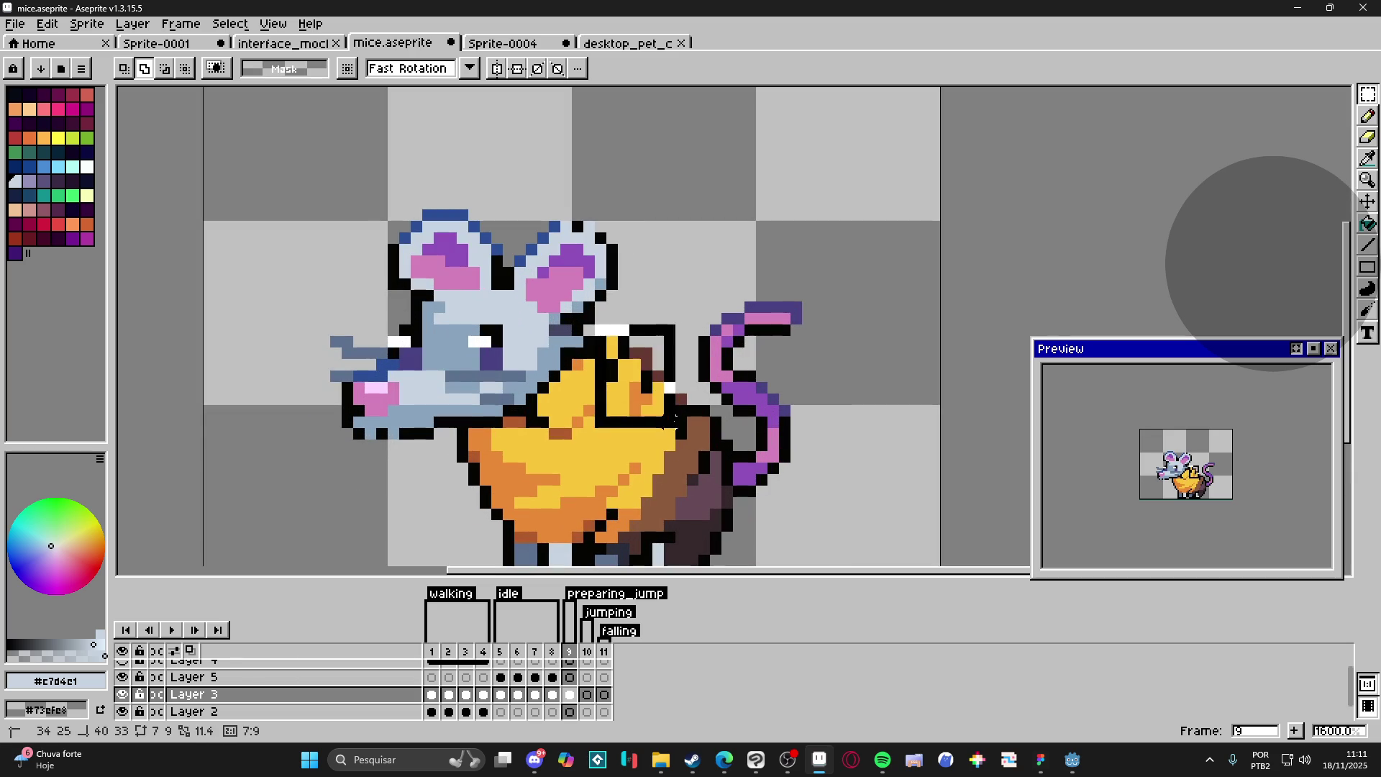
left_click_drag(572, 358, 640, 438)
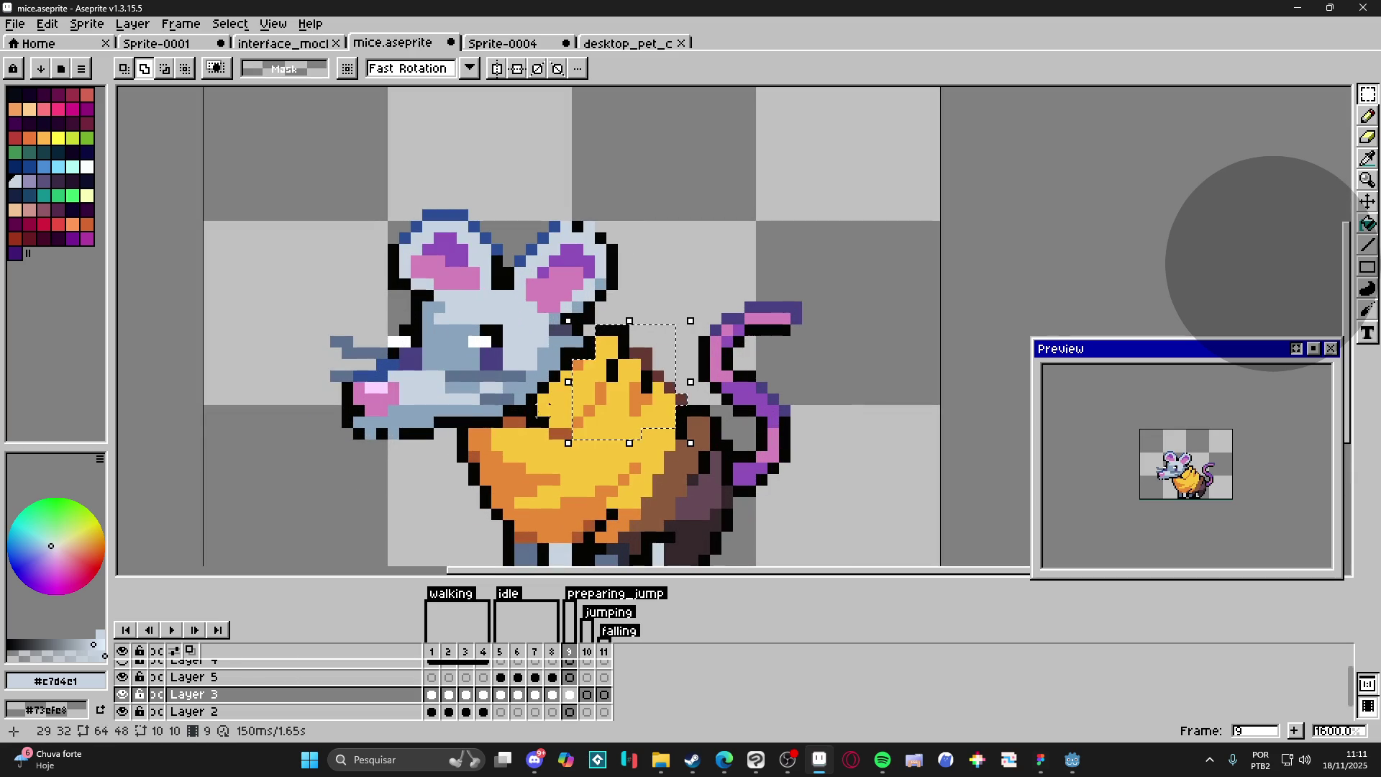
left_click_drag(512, 422, 601, 491)
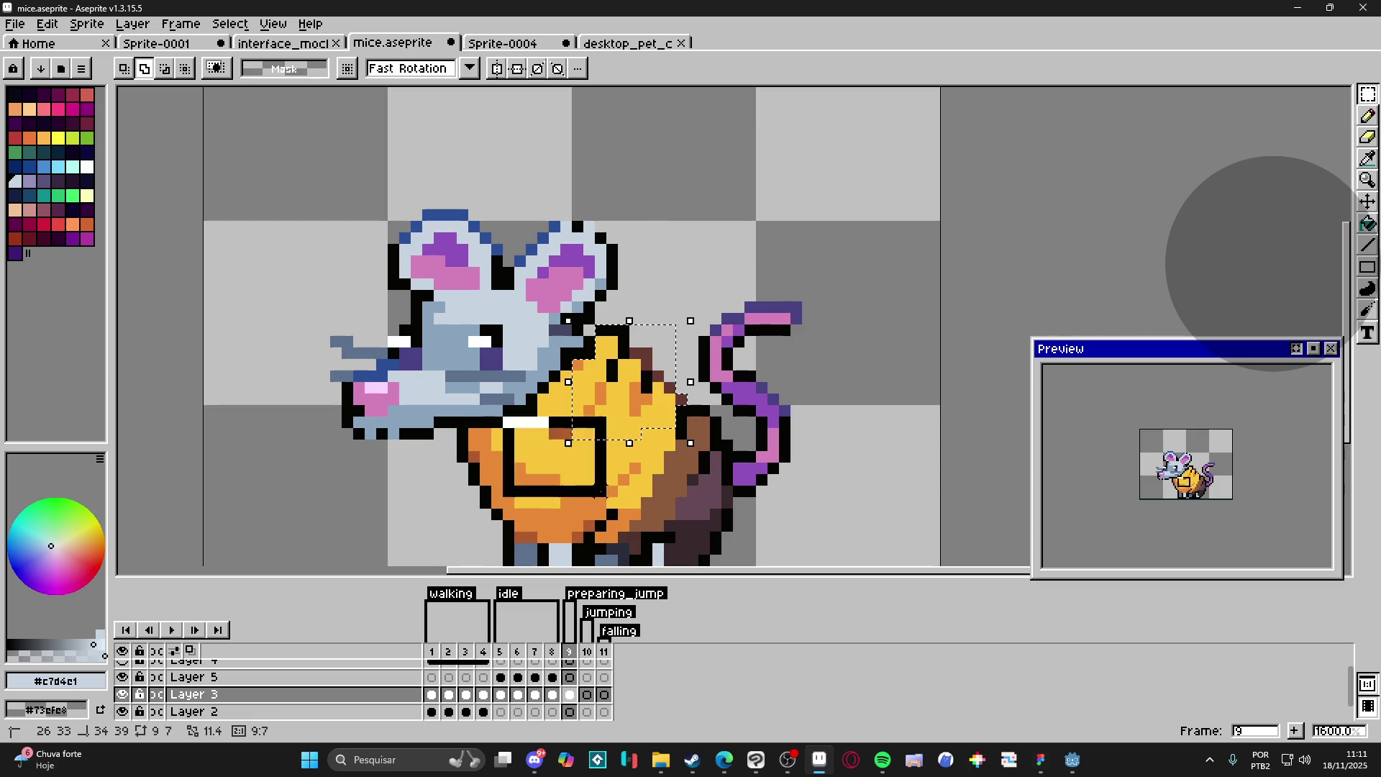
scroll(544, 400, "up", 2)
mouse_move(545, 401)
left_mouse_down()
mouse_move(592, 382)
mouse_move(575, 364)
left_mouse_up()
scroll(540, 410, "down", 3)
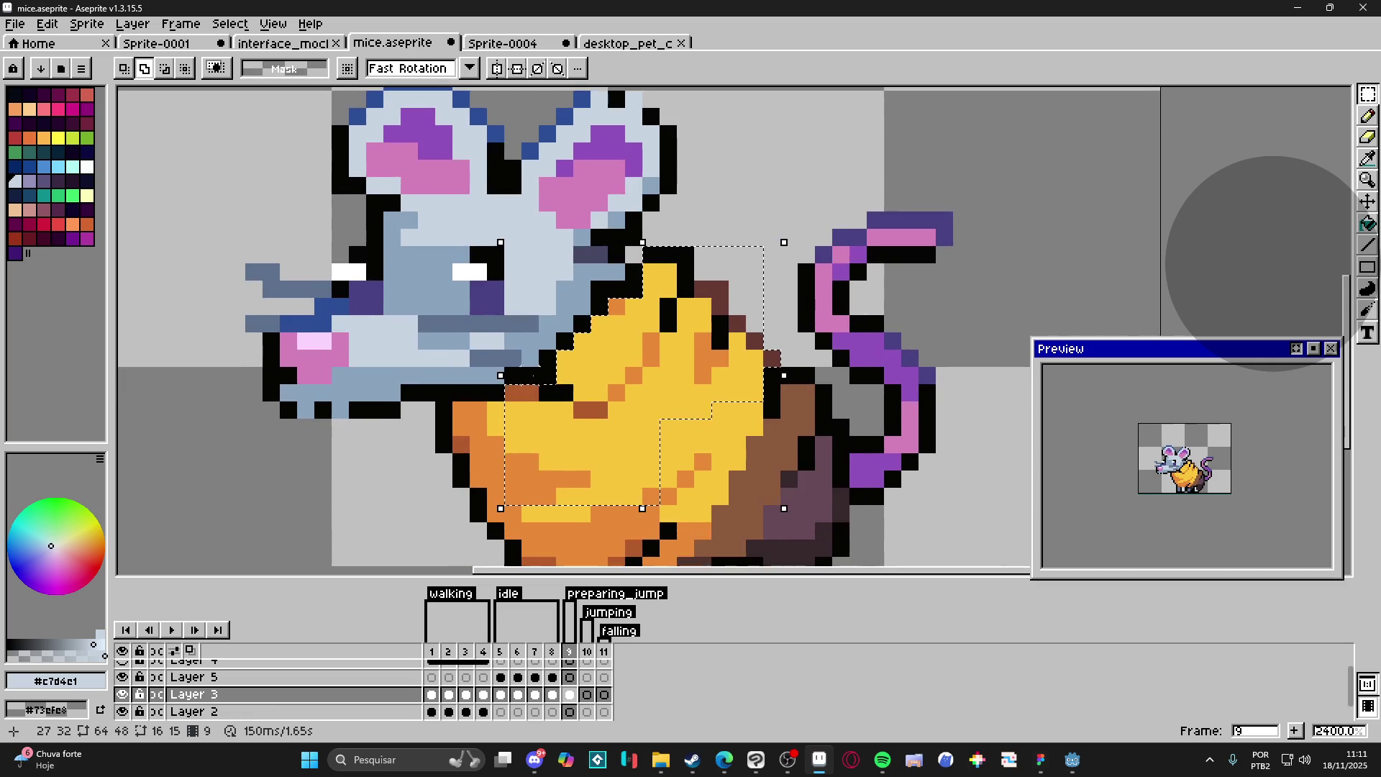
scroll(504, 345, "left", 2)
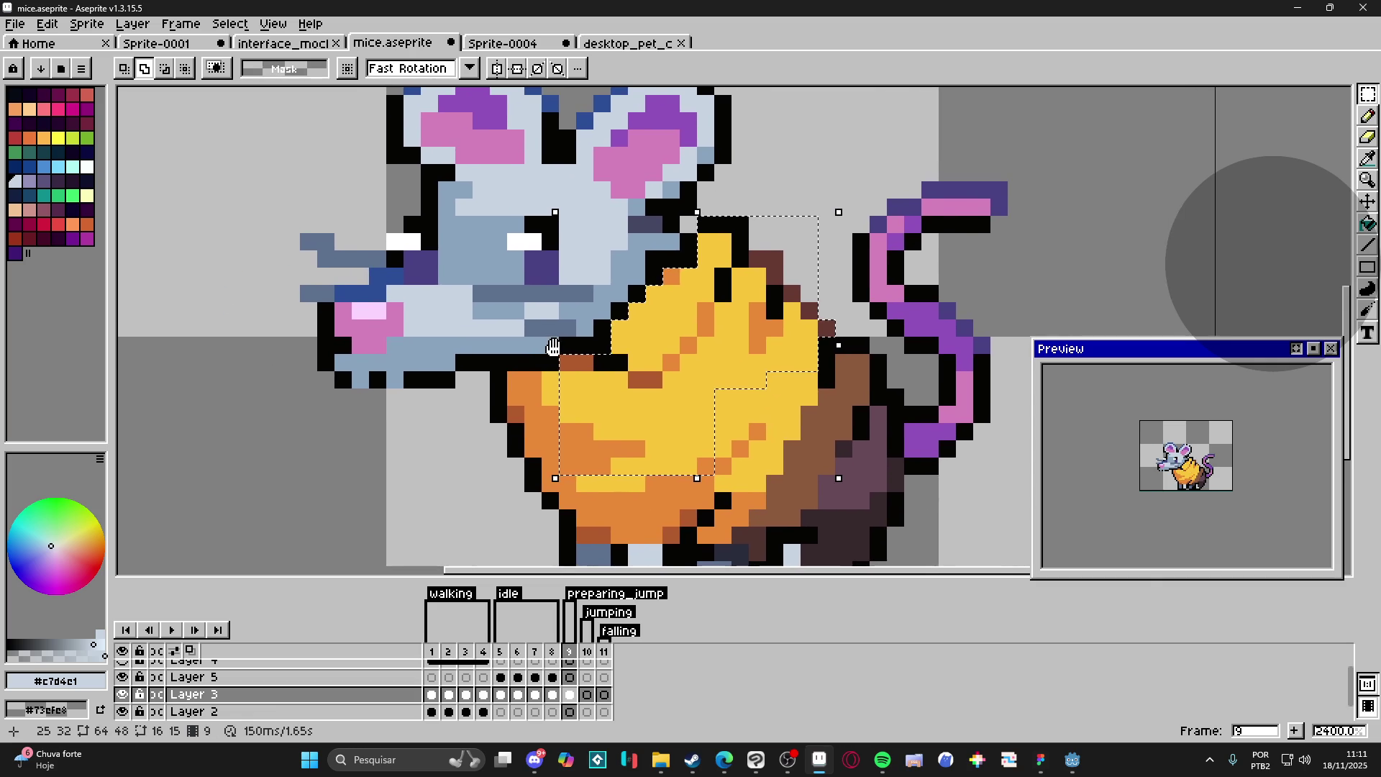
mouse_move(491, 387)
left_mouse_down()
mouse_move(578, 483)
mouse_move(633, 489)
left_mouse_up()
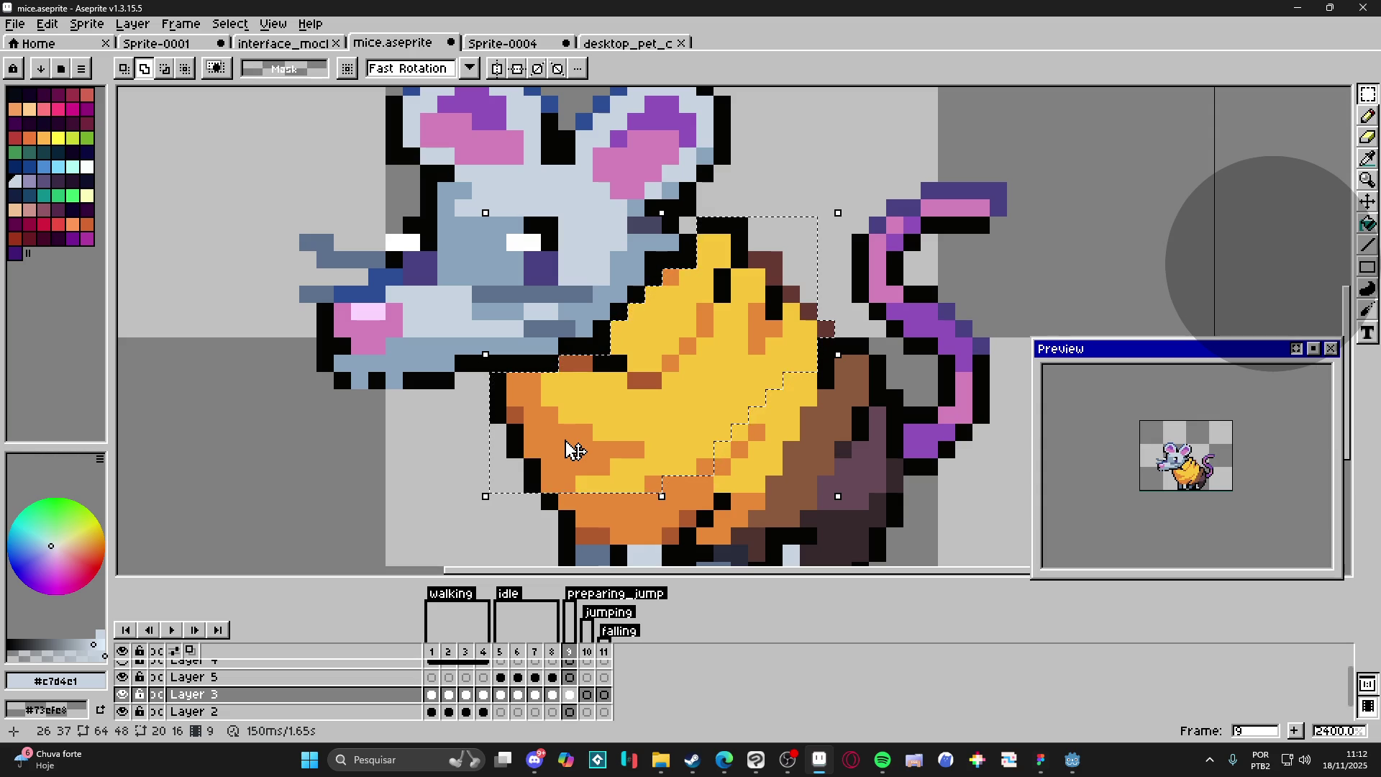
Step: Lower the selected cheese wedge a pixel and commit the move
scroll(573, 449, "down", 3)
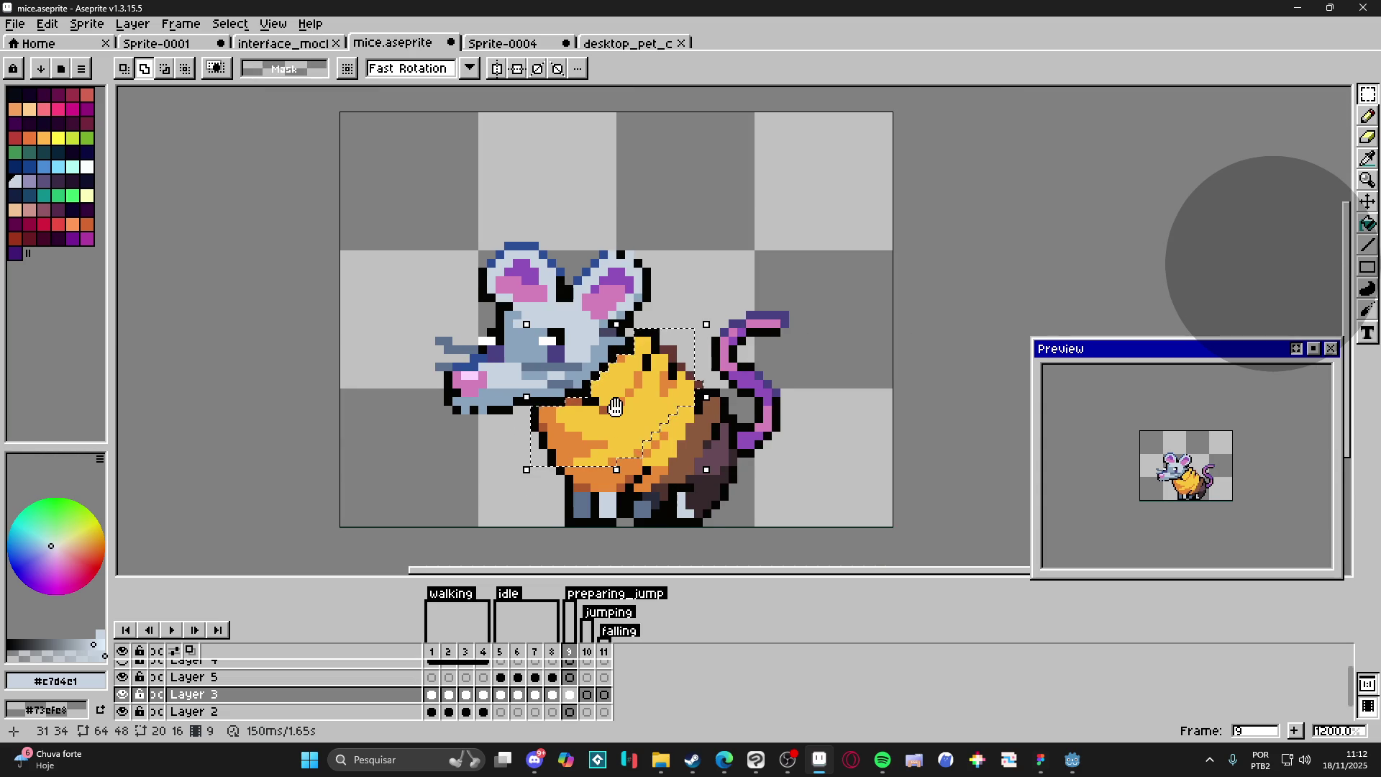
scroll(615, 407, "down", 2)
left_click_drag(664, 366, 664, 376)
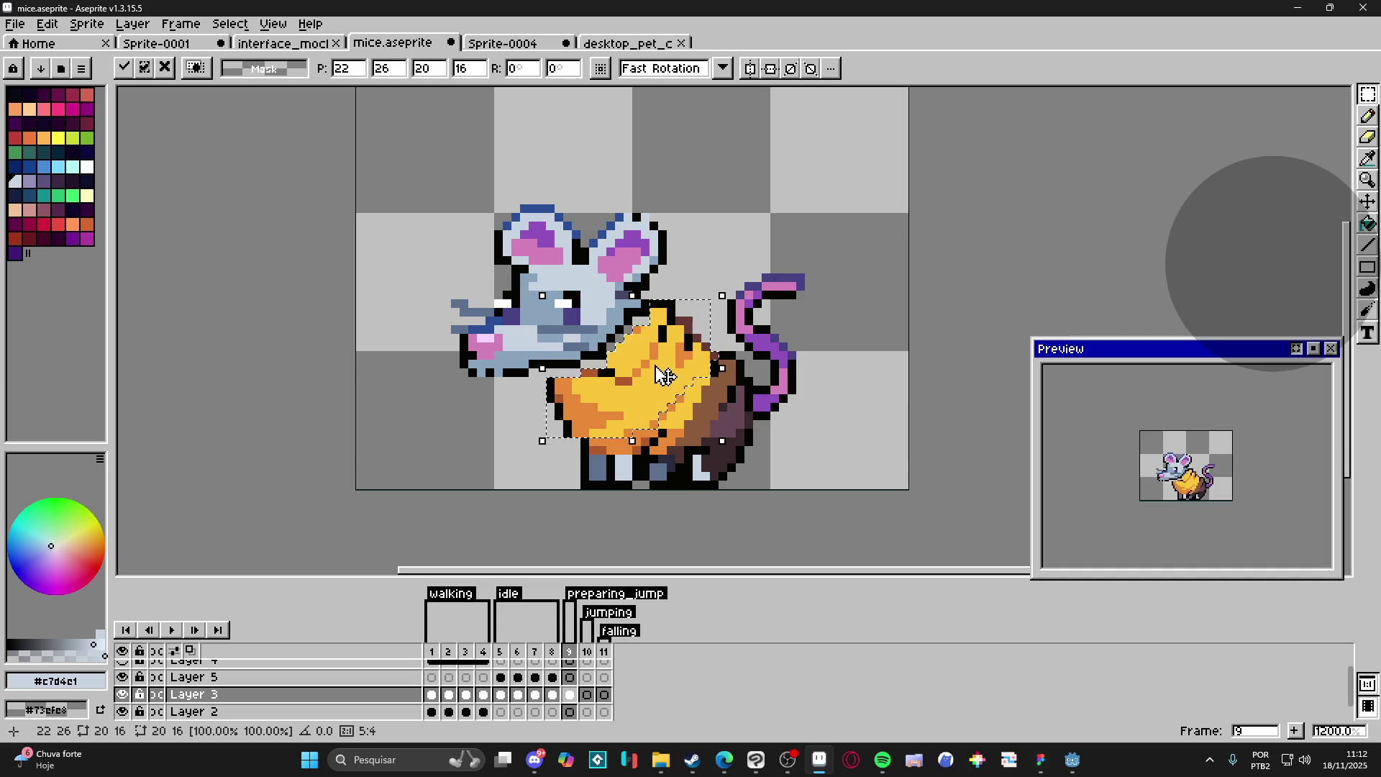
left_click_drag(661, 374, 660, 383)
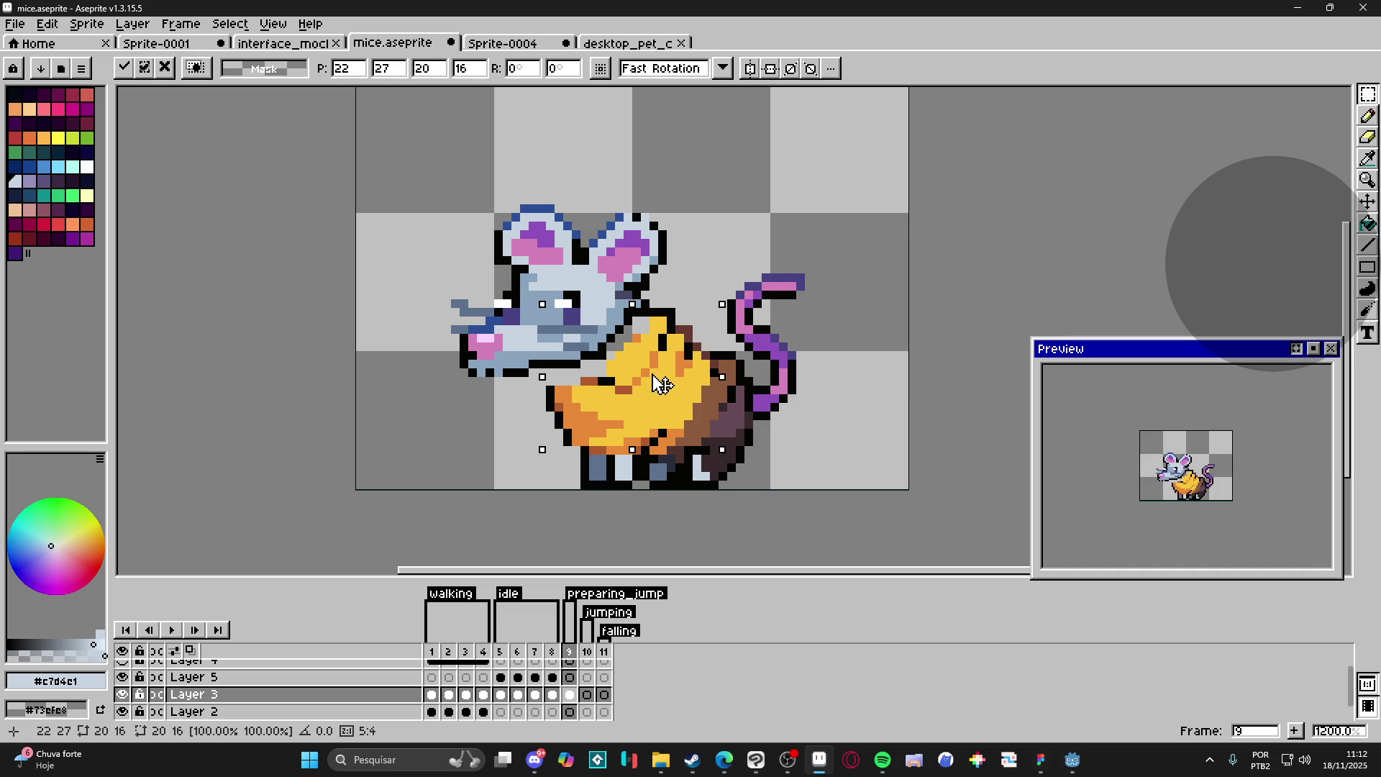
left_click(593, 303)
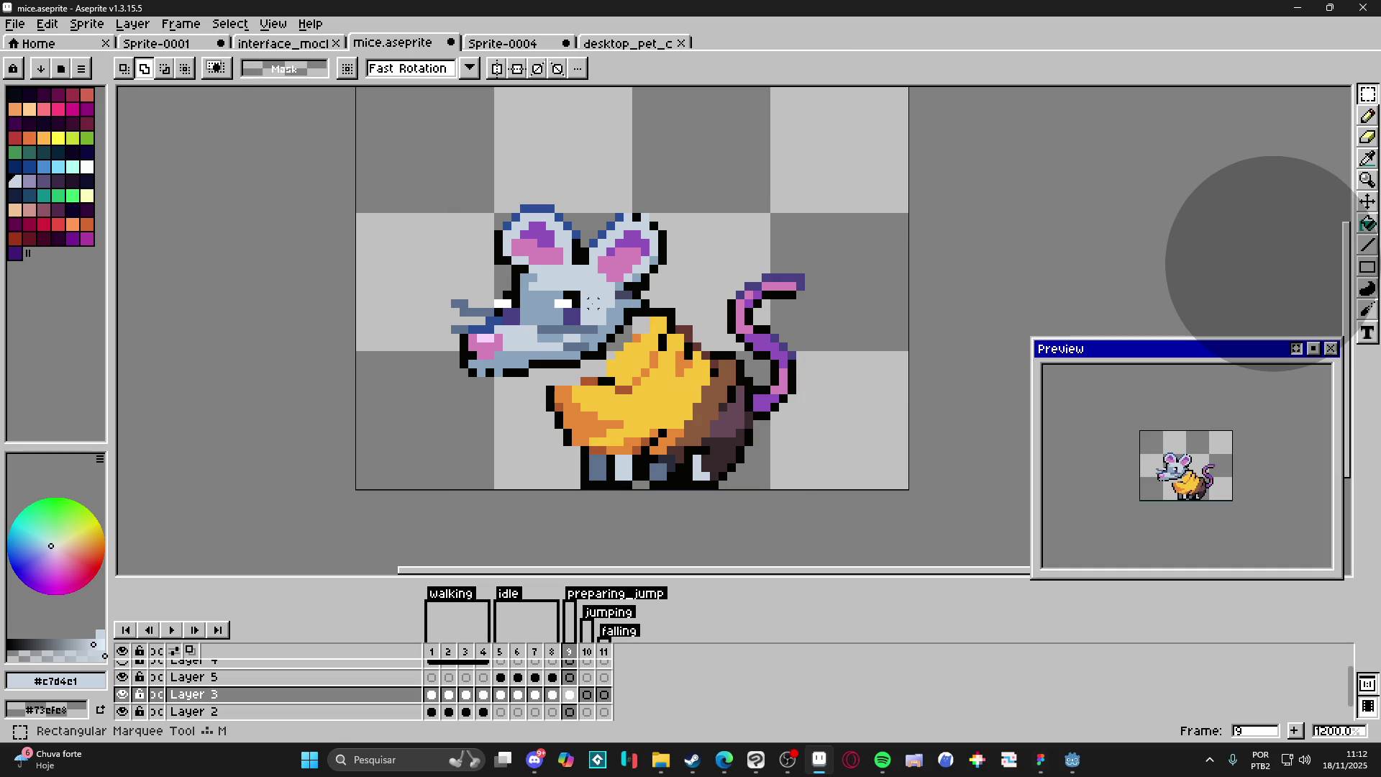
Step: Select the head, ears and snout, rotate about -11.3°, shift one pixel right, and apply
scroll(593, 303, "up", 1)
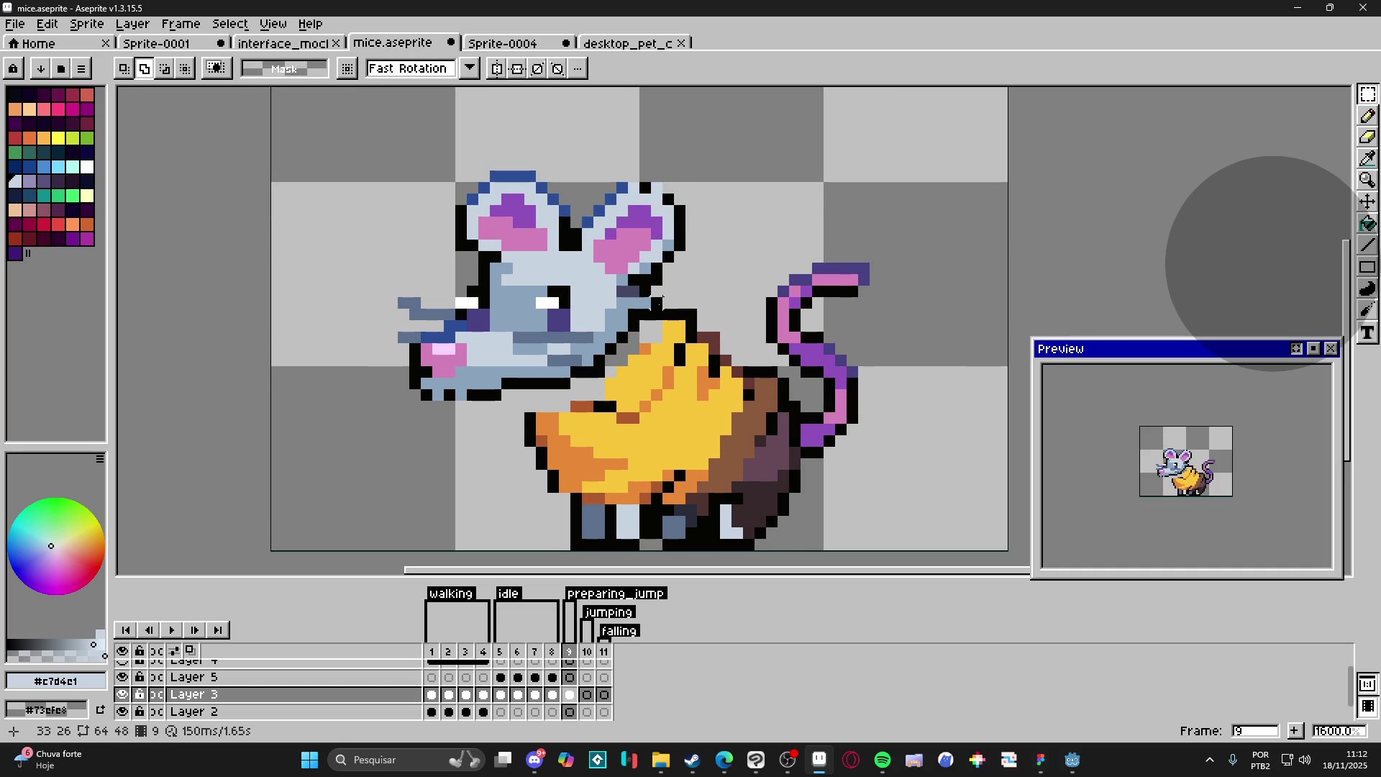
mouse_move(659, 319)
left_mouse_down()
mouse_move(507, 170)
mouse_move(419, 147)
left_mouse_up()
left_click_drag(707, 177, 633, 269)
mouse_move(364, 276)
left_mouse_down()
mouse_move(584, 394)
mouse_move(584, 377)
mouse_move(586, 395)
left_mouse_up()
scroll(596, 372, "up", 2)
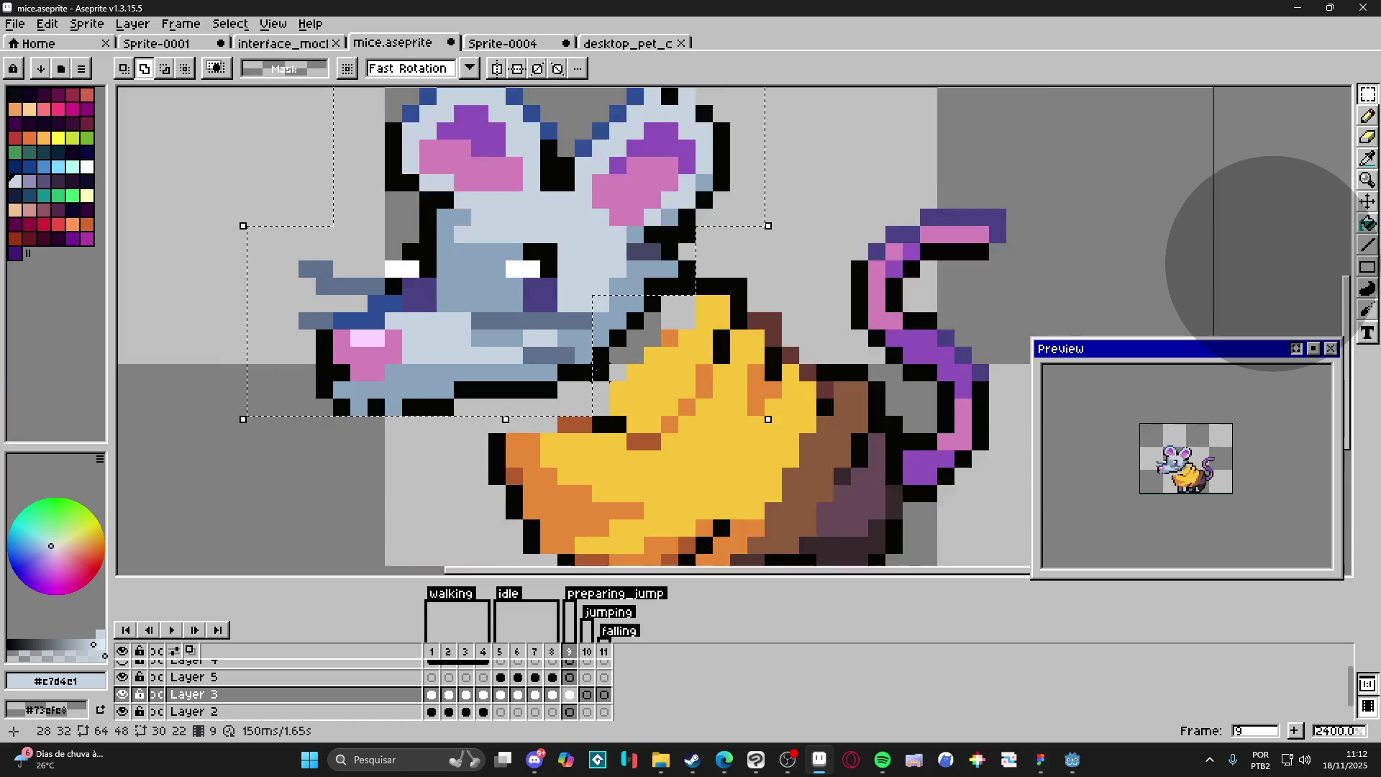
mouse_move(626, 277)
left_mouse_down()
mouse_move(597, 378)
mouse_move(661, 301)
left_mouse_up()
scroll(663, 309, "down", 2)
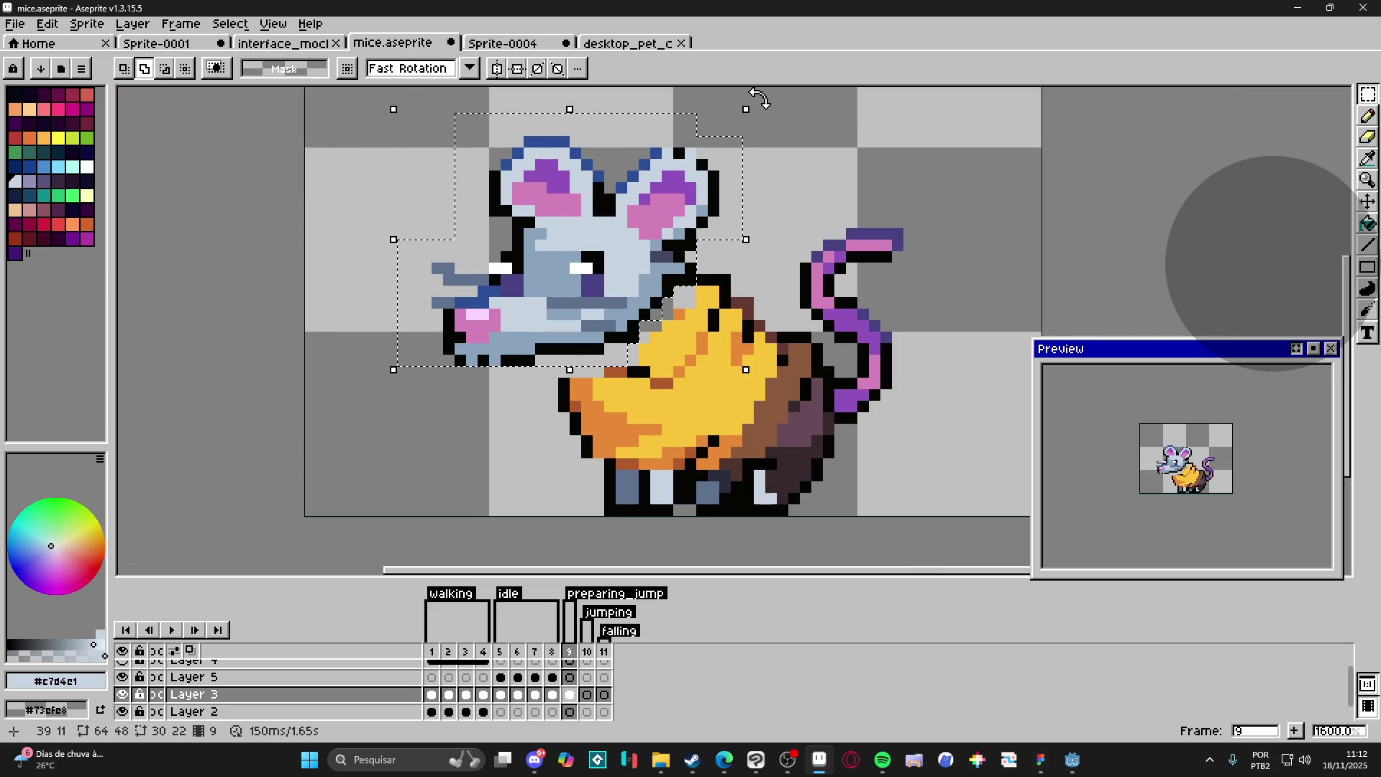
mouse_move(758, 99)
left_mouse_down()
mouse_move(777, 160)
mouse_move(764, 142)
left_mouse_up()
left_click_drag(639, 246, 658, 264)
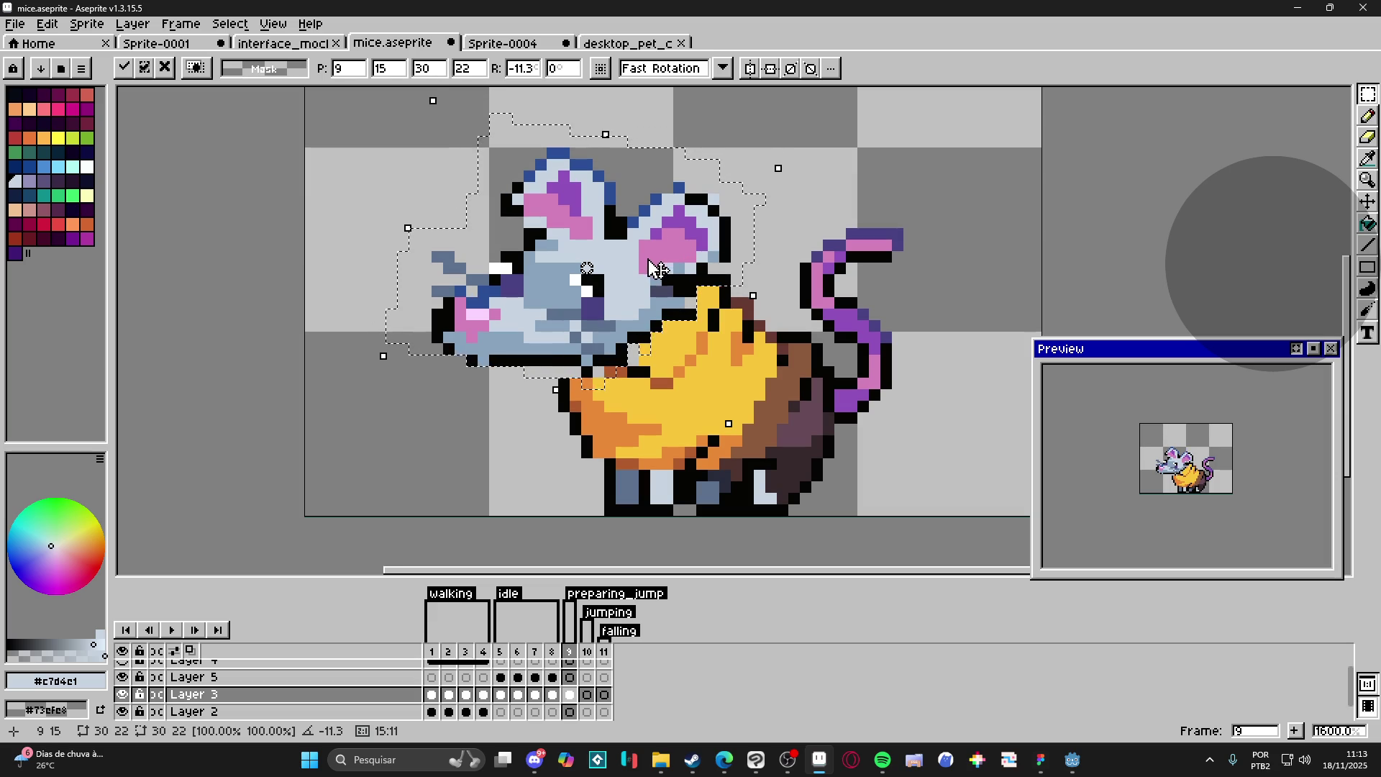
key("ctrl+d")
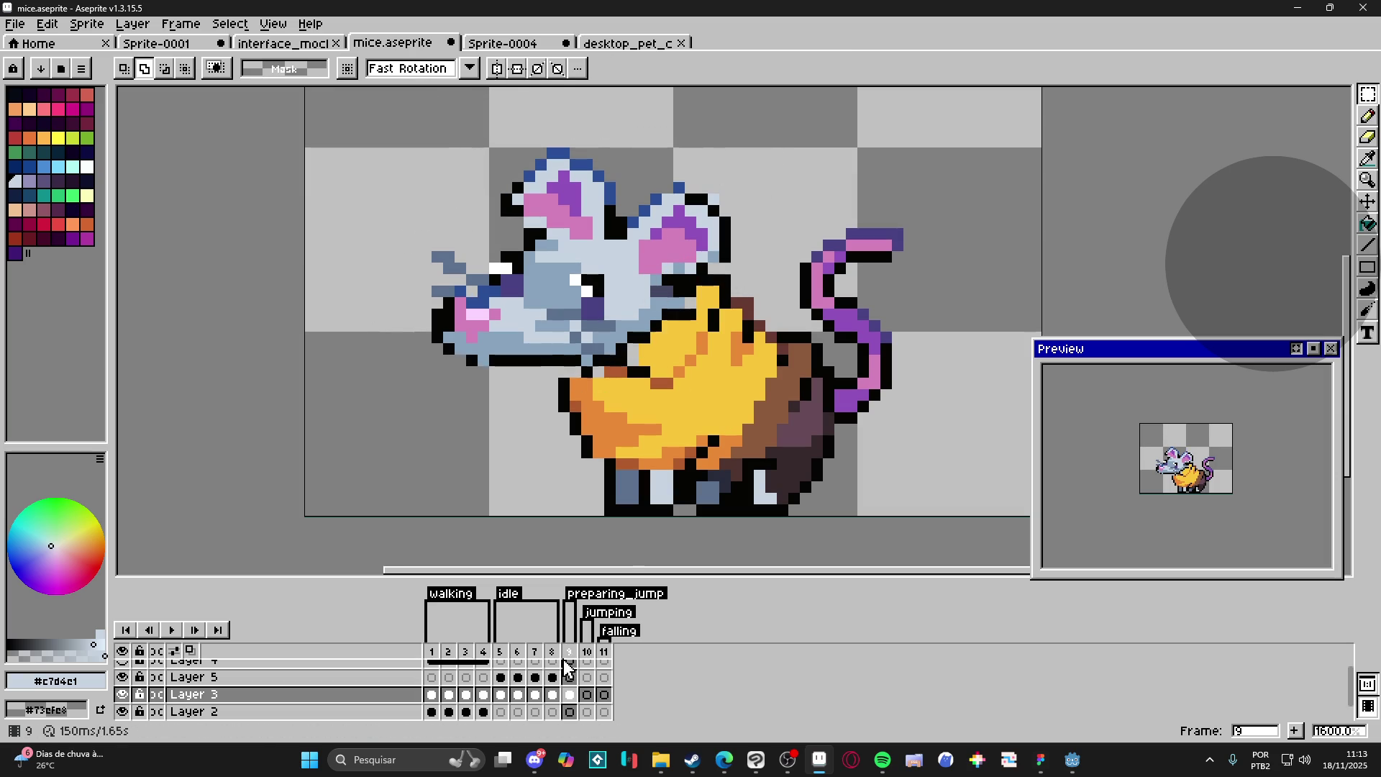
Step: Compare with frame 8, then pencil a black outline pixel at frame 9's cheese edge
left_click(552, 652)
left_click(570, 656)
key("b")
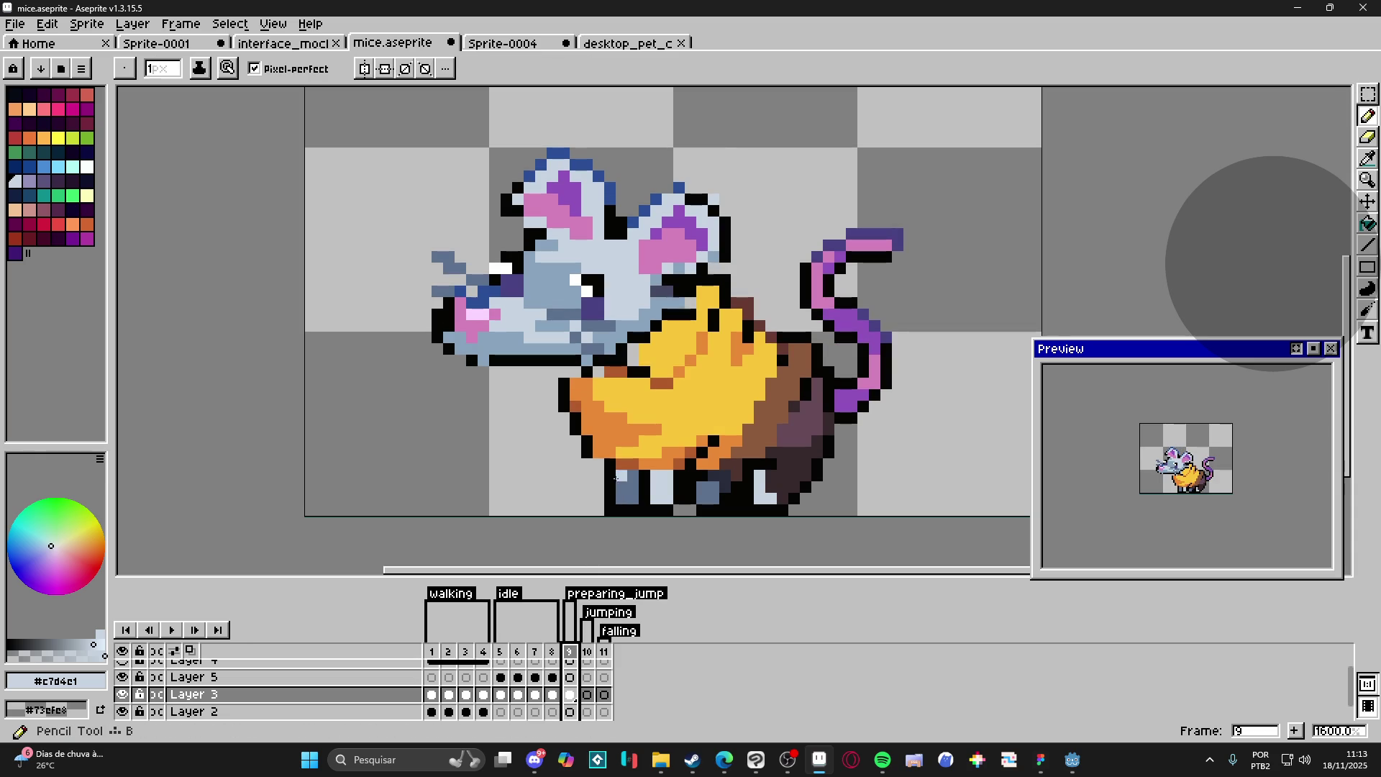
left_click(587, 440, "alt")
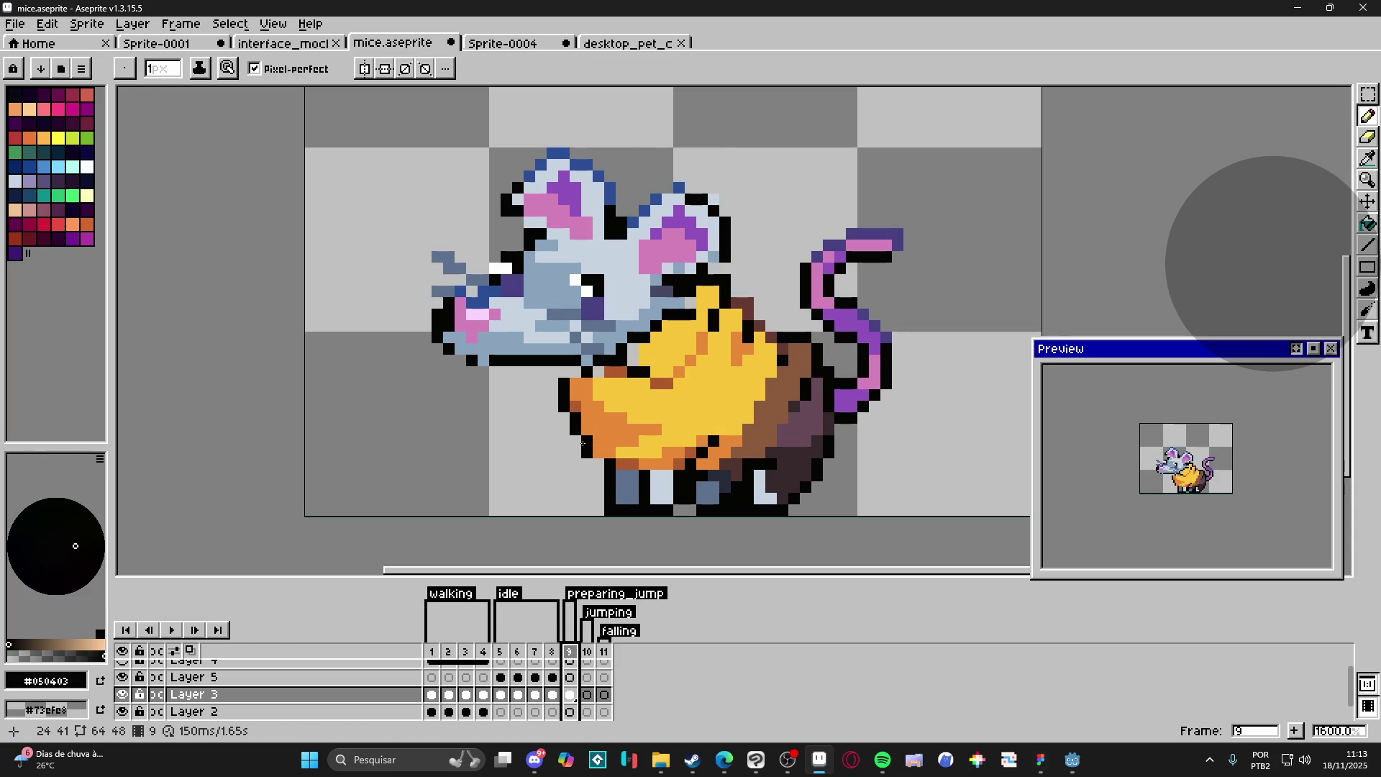
left_click(603, 478)
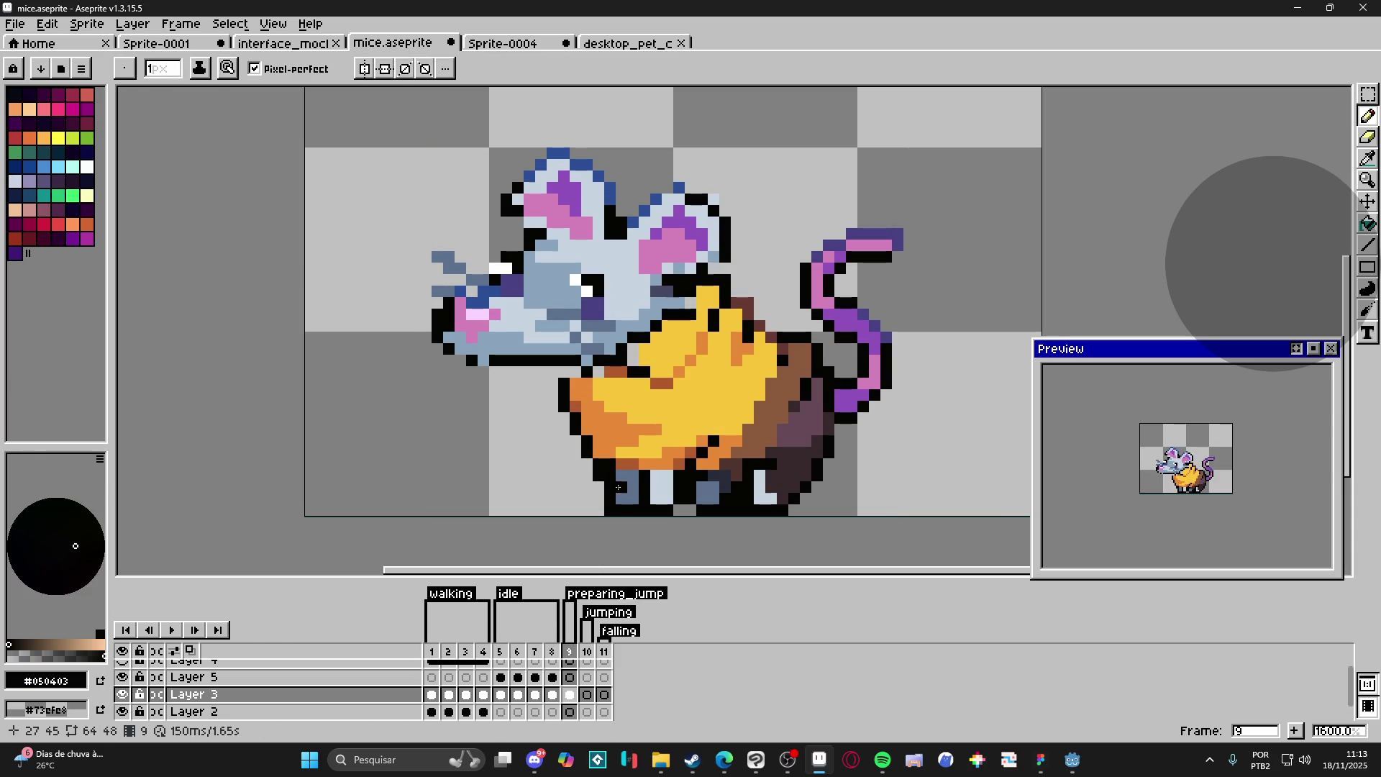
Step: Paint brown shading along the cheese's lower edge, eyedropping brown, black and orange as needed
left_click(662, 471, "alt")
left_click(638, 468, "alt")
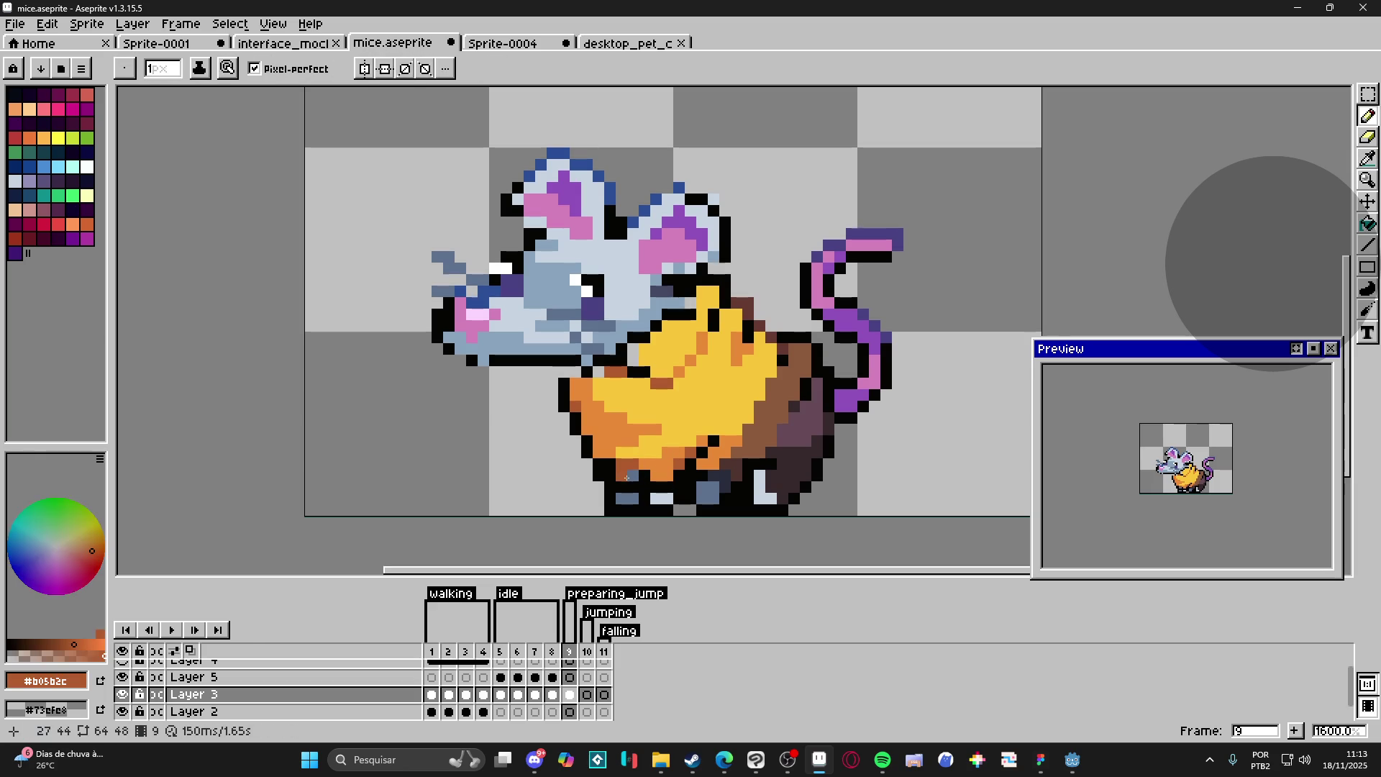
left_click_drag(638, 468, 648, 476)
left_click(618, 476, "alt")
left_click(619, 476, "alt")
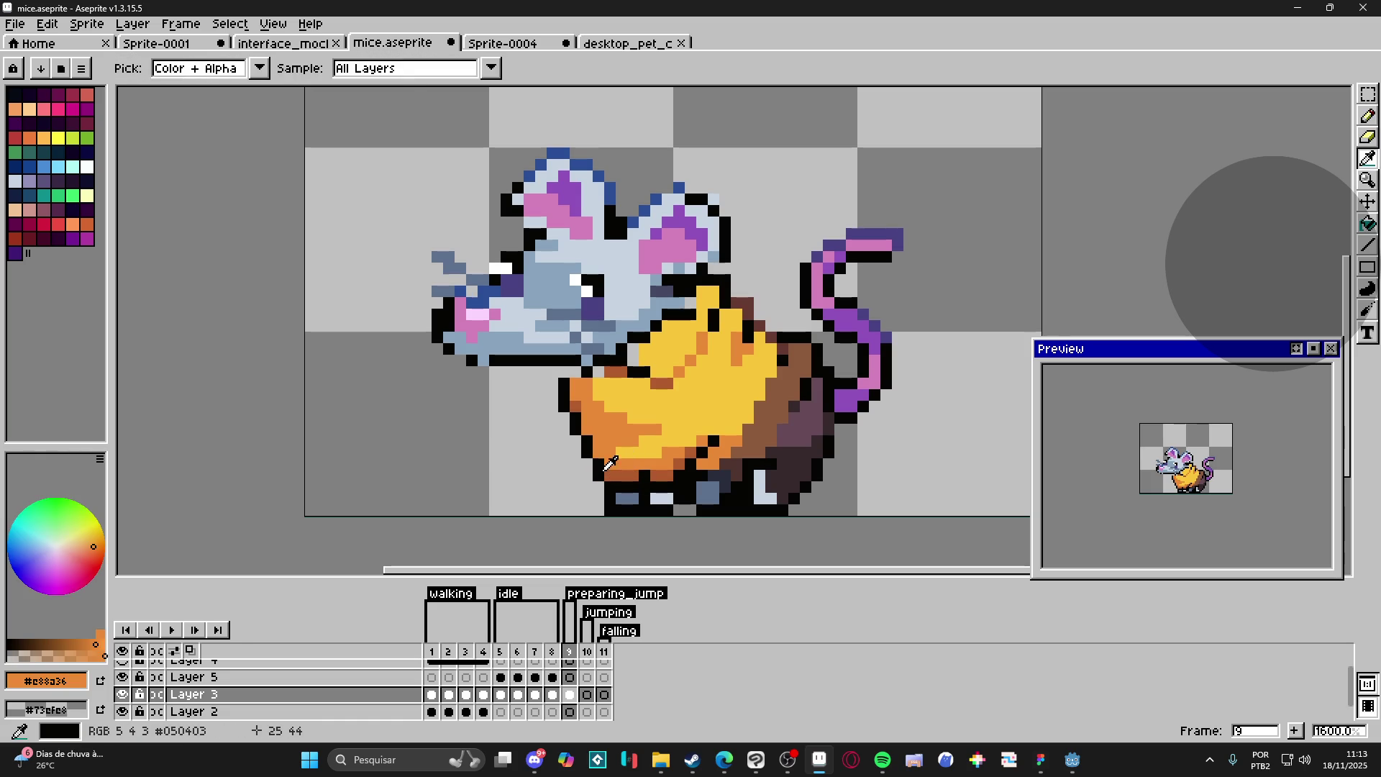
left_click(603, 465, "alt")
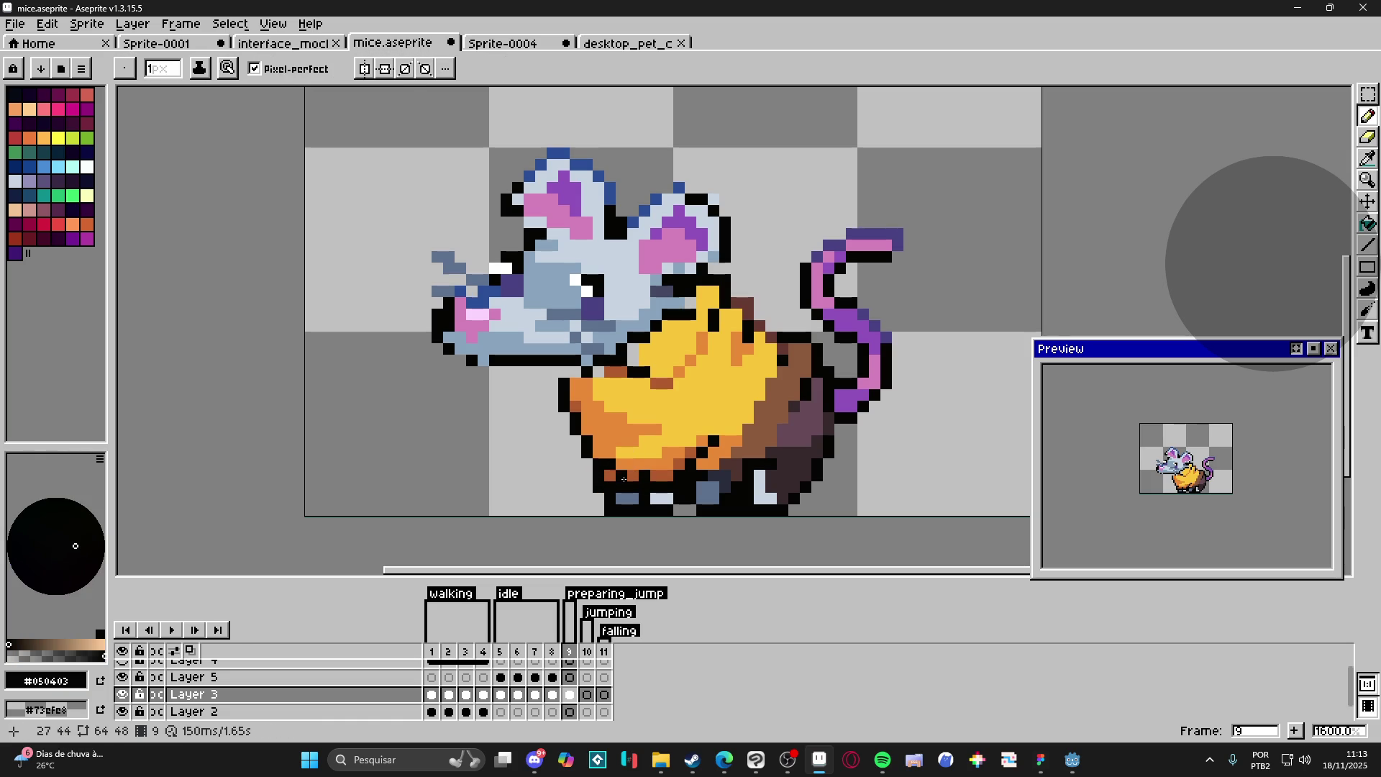
left_click(674, 474, "alt")
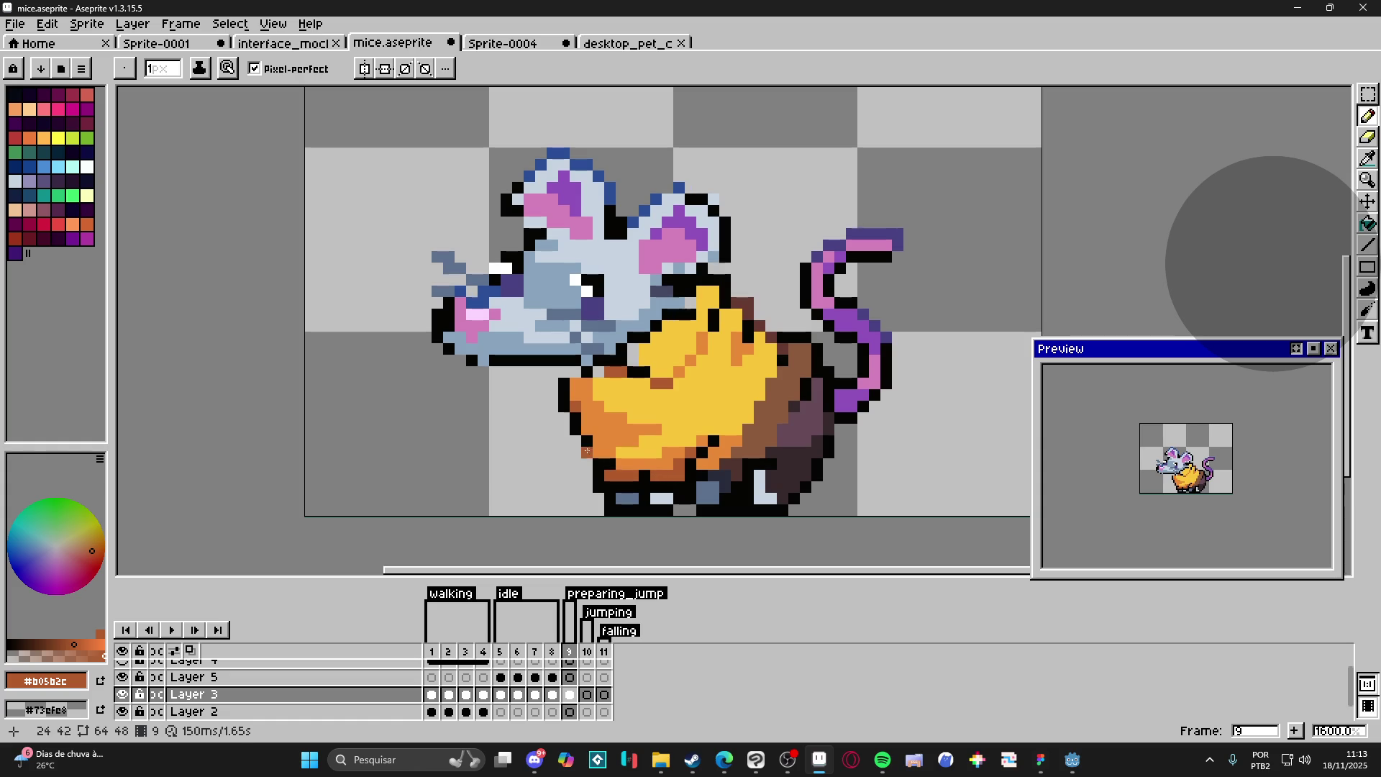
left_click(565, 392, "alt")
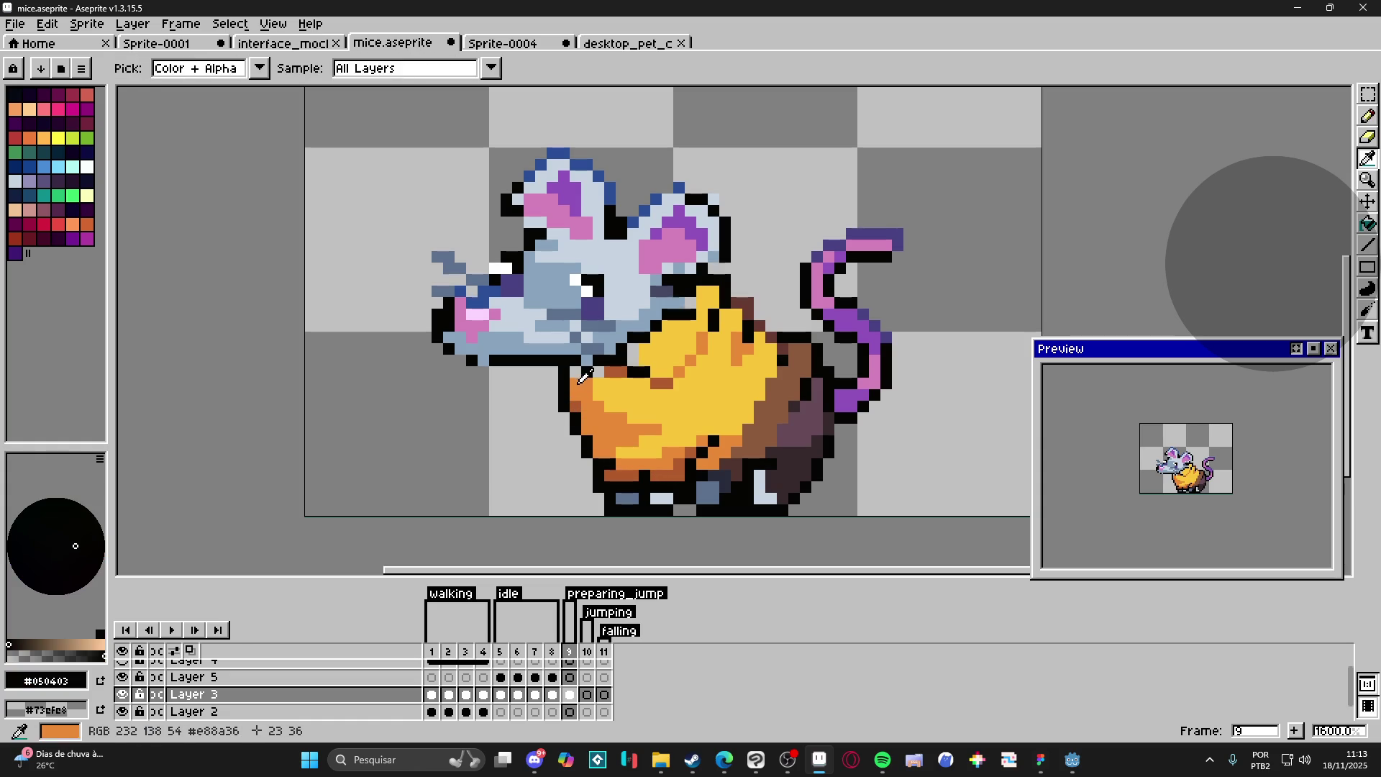
left_click(576, 381, "alt")
left_click(590, 373, "alt")
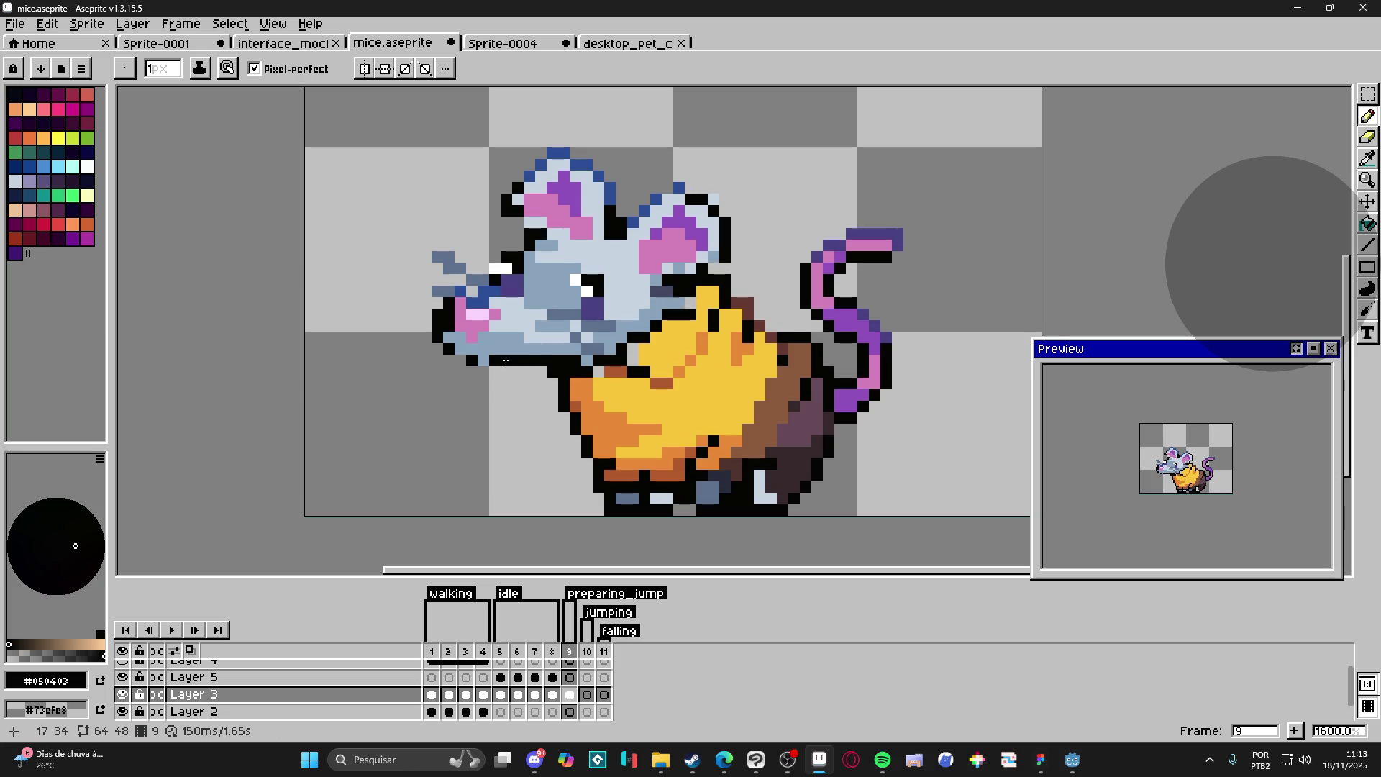
Step: Repaint the upper white eye pixels blue-grey to soften the eye
key("i")
left_click(586, 358)
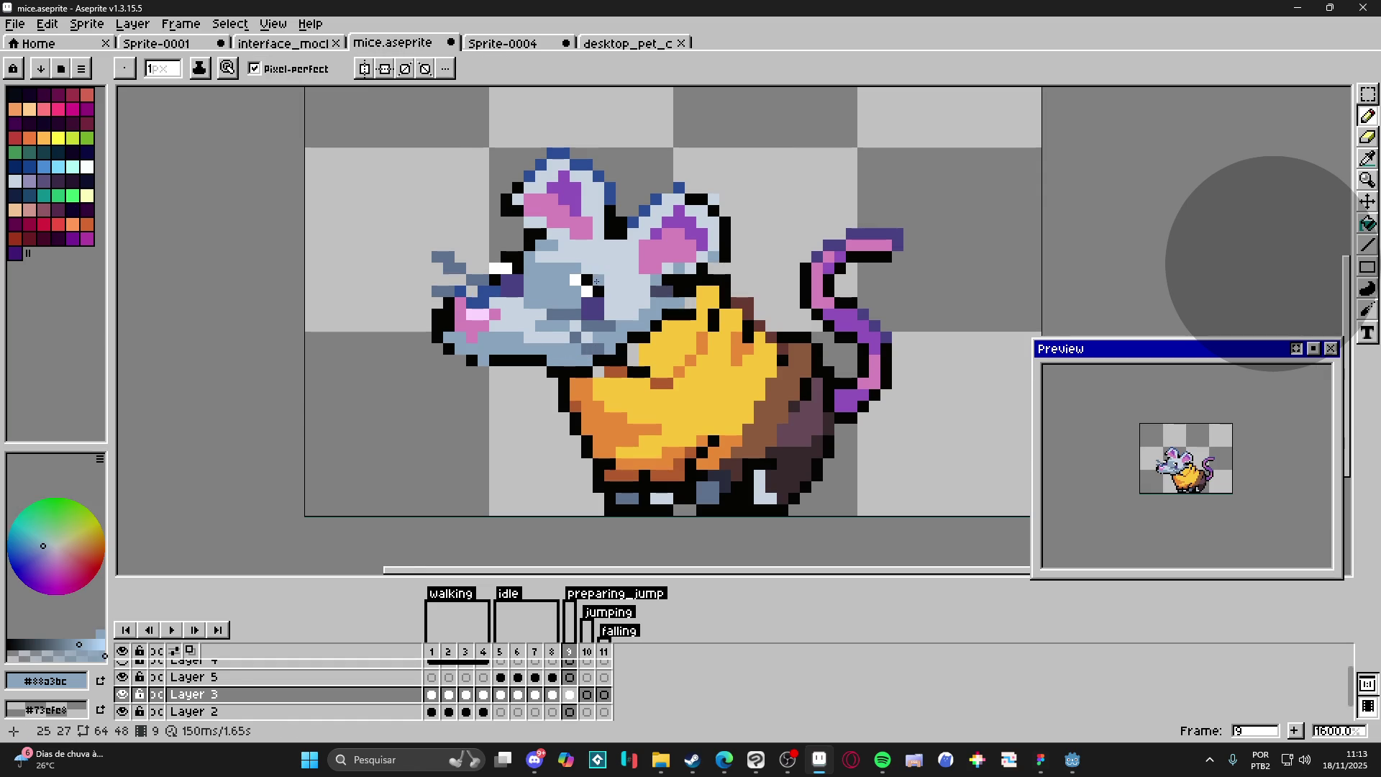
scroll(584, 280, "up", 1)
left_click(575, 291, "alt")
left_click(554, 282, "alt")
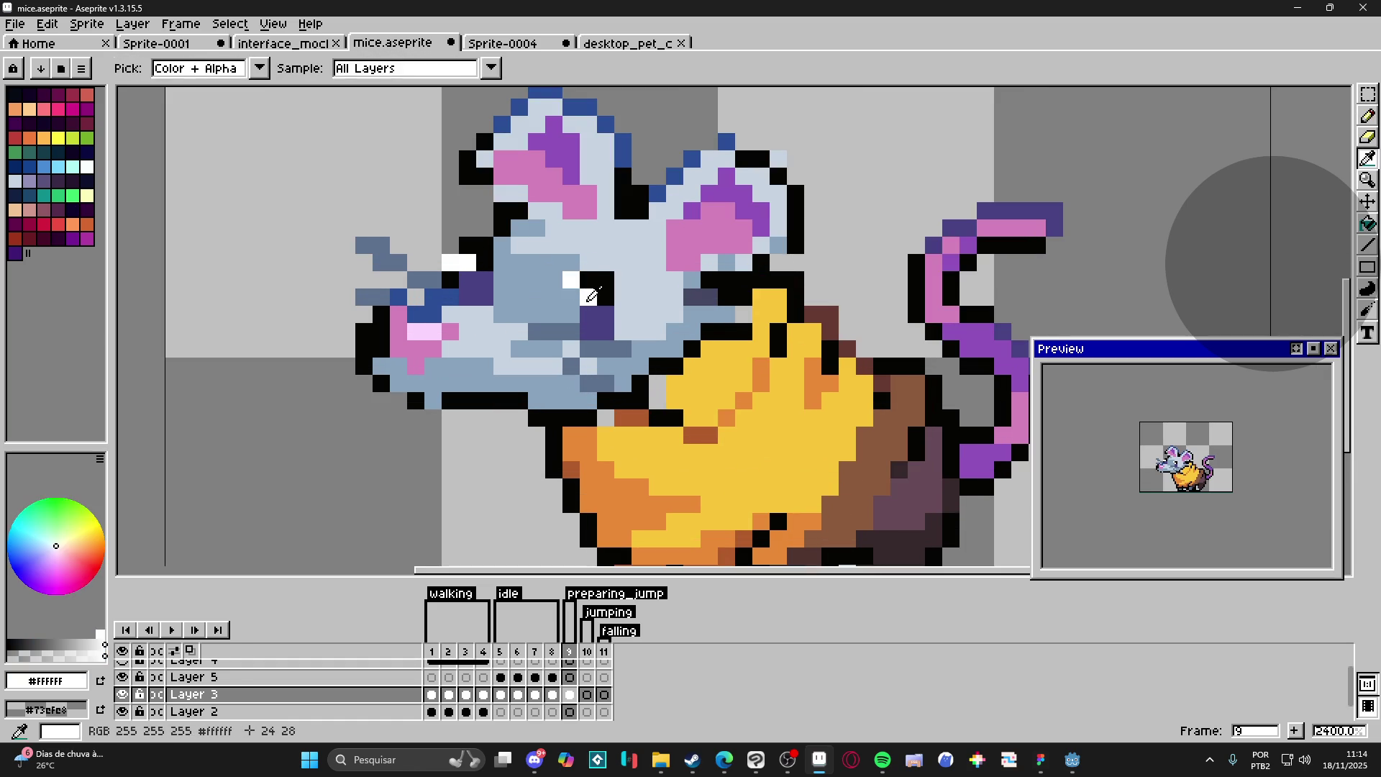
left_click(566, 280)
scroll(547, 431, "down", 2)
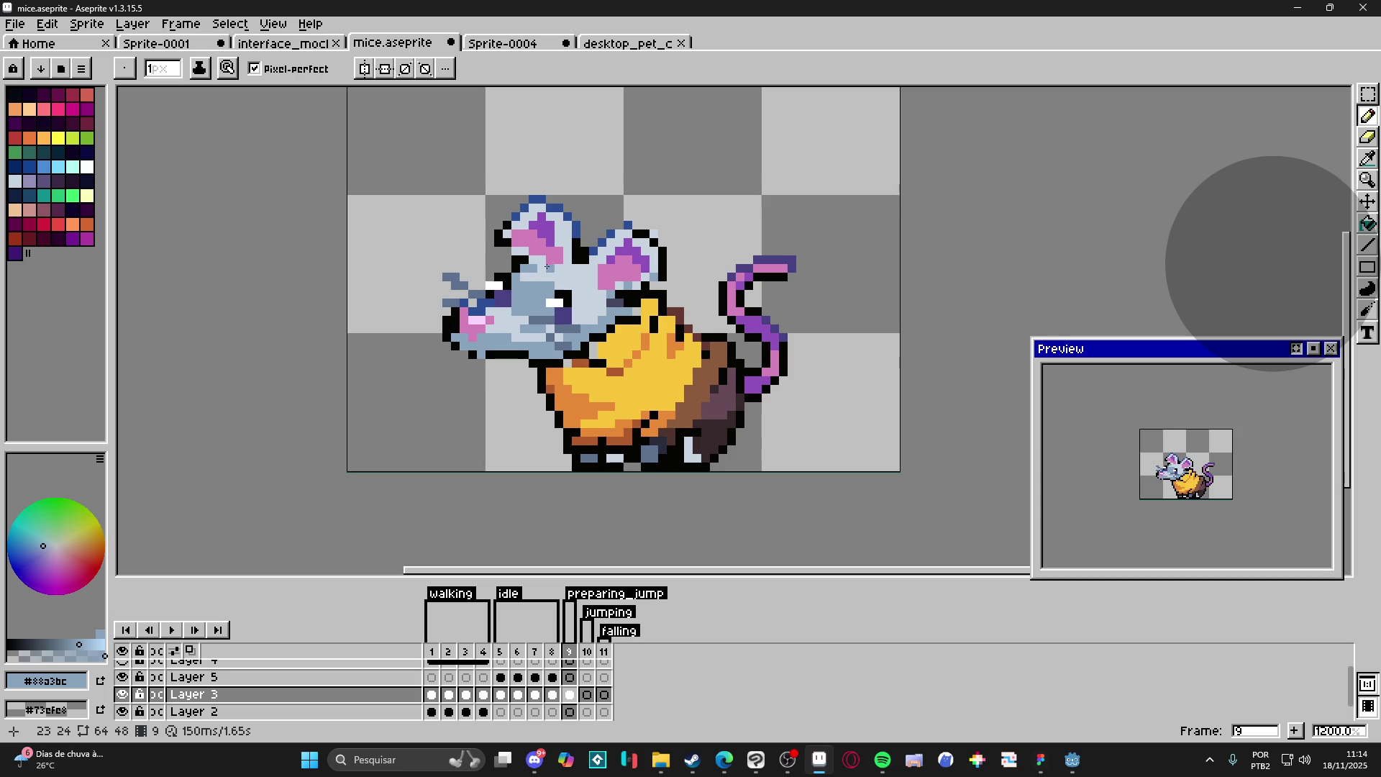
Step: Add a black outline pixel below the mouse's ear
scroll(521, 244, "up", 1)
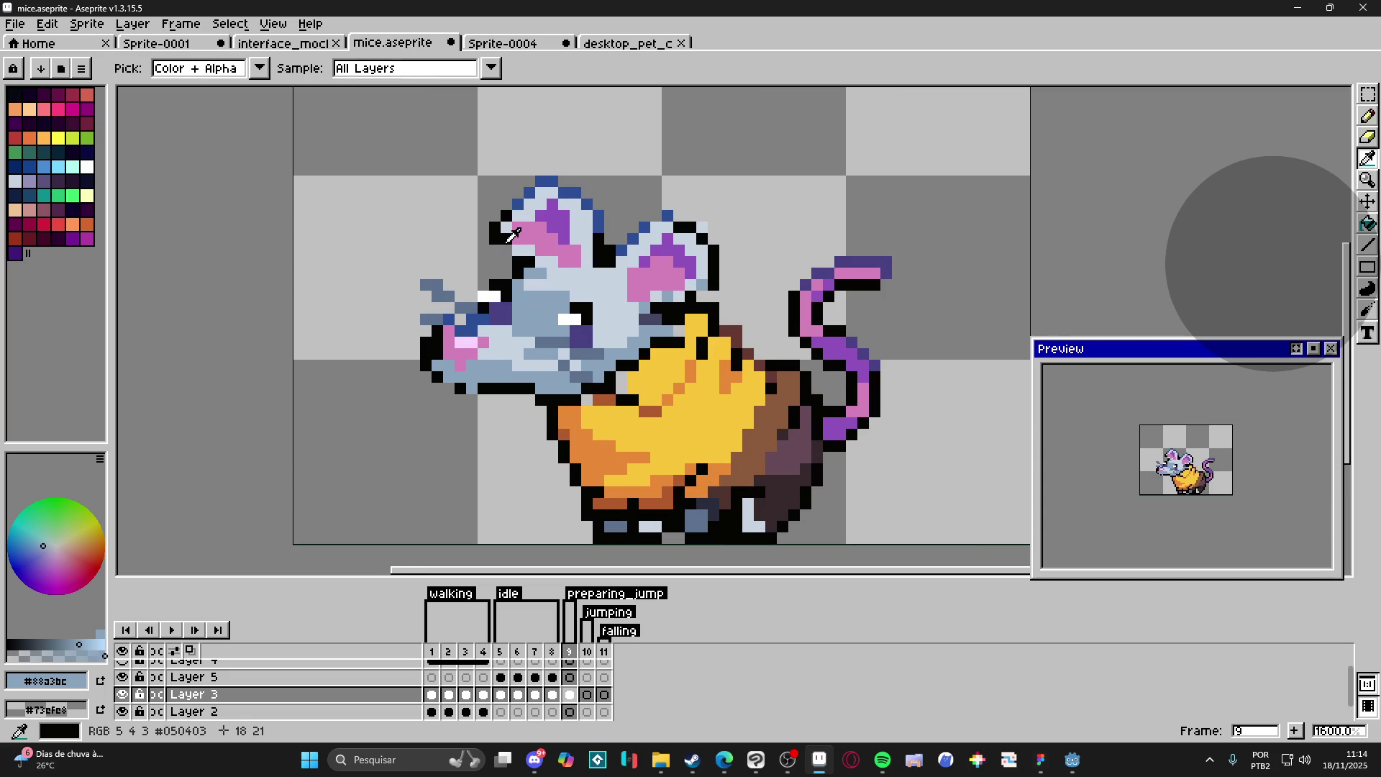
left_click(507, 237, "alt")
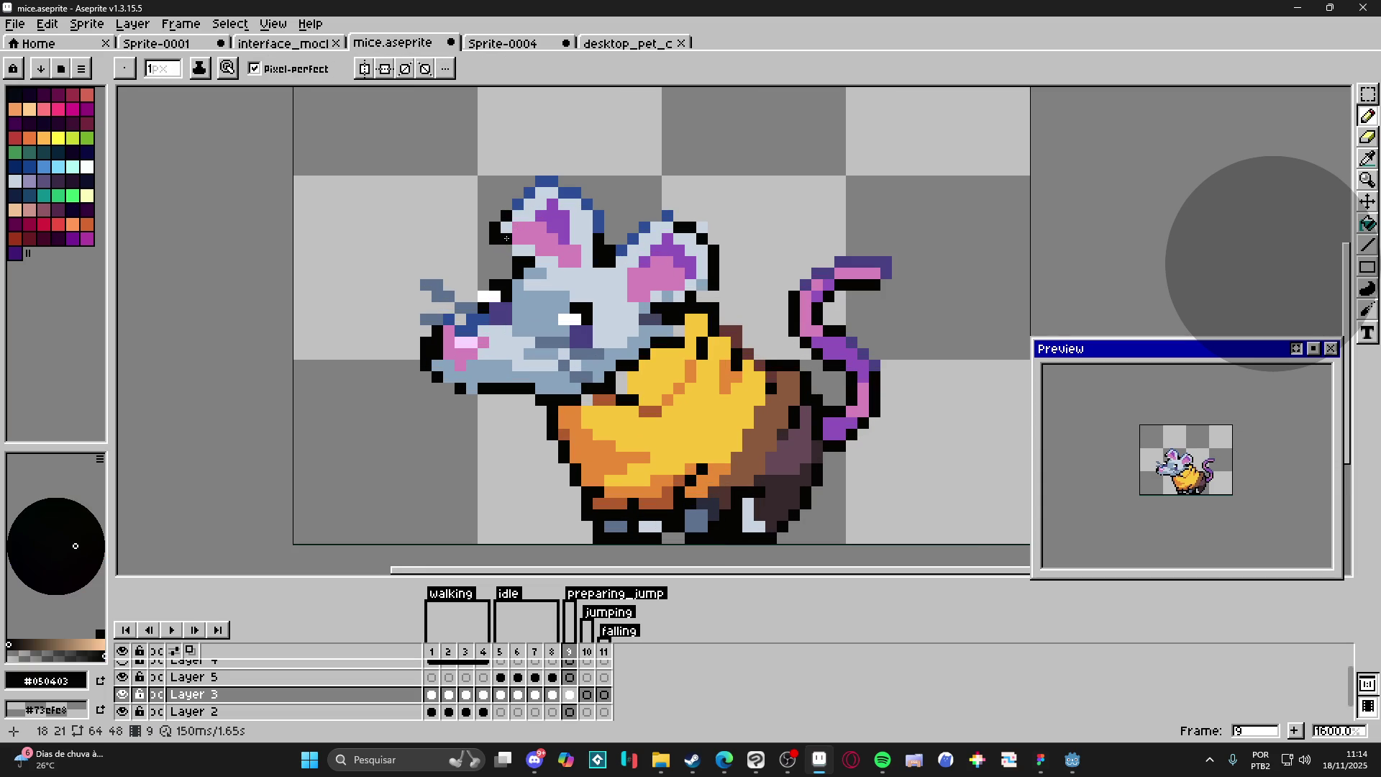
left_click(491, 251)
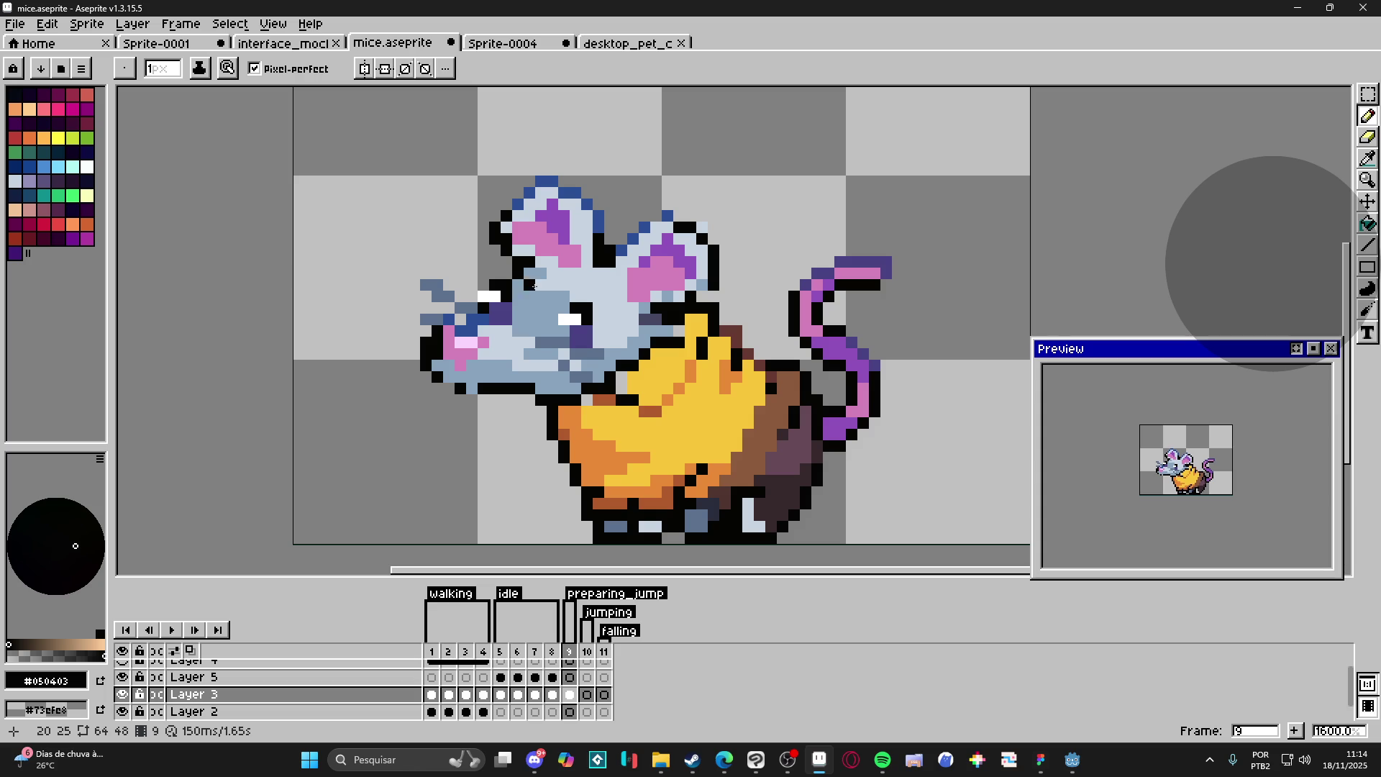
Step: Extend the right ear's dark blue top edge by one pixel
left_click(606, 332, "alt")
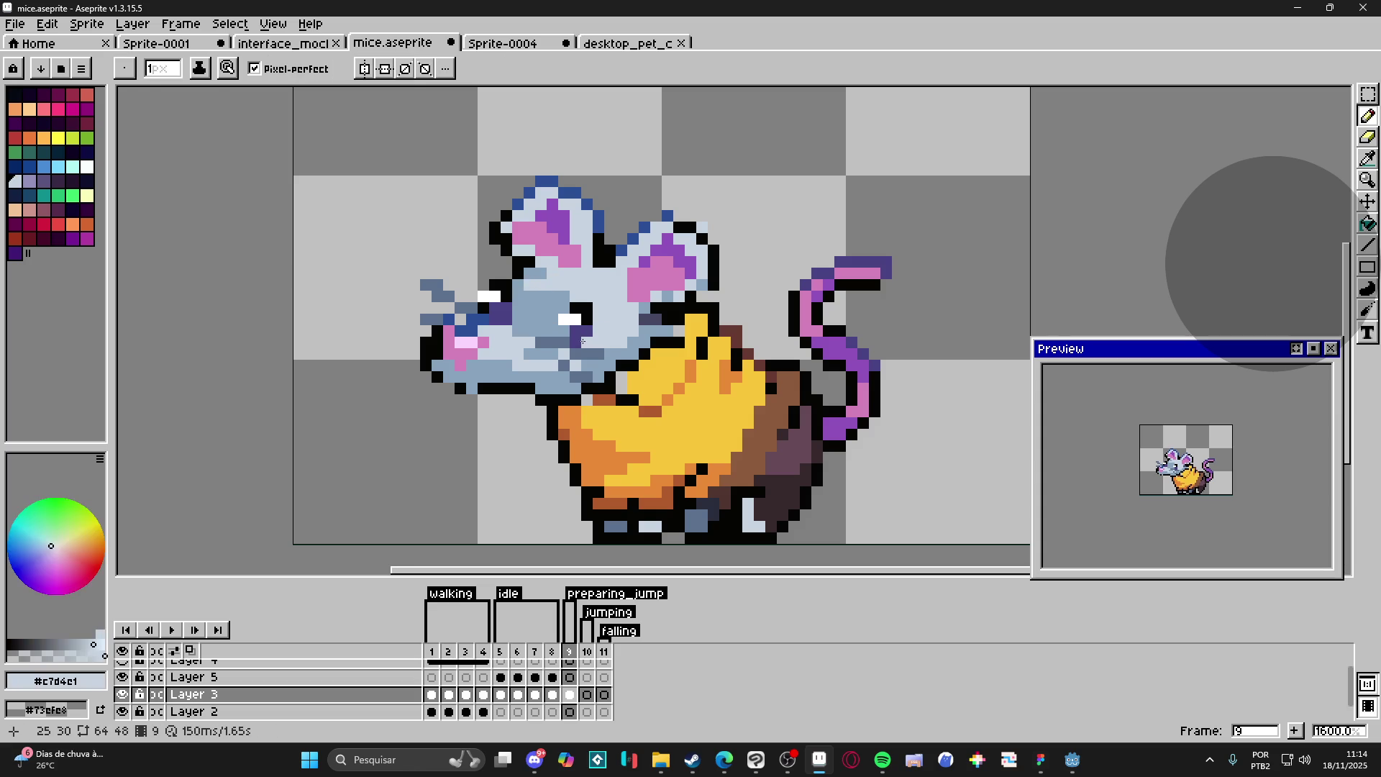
left_click(529, 347, "alt")
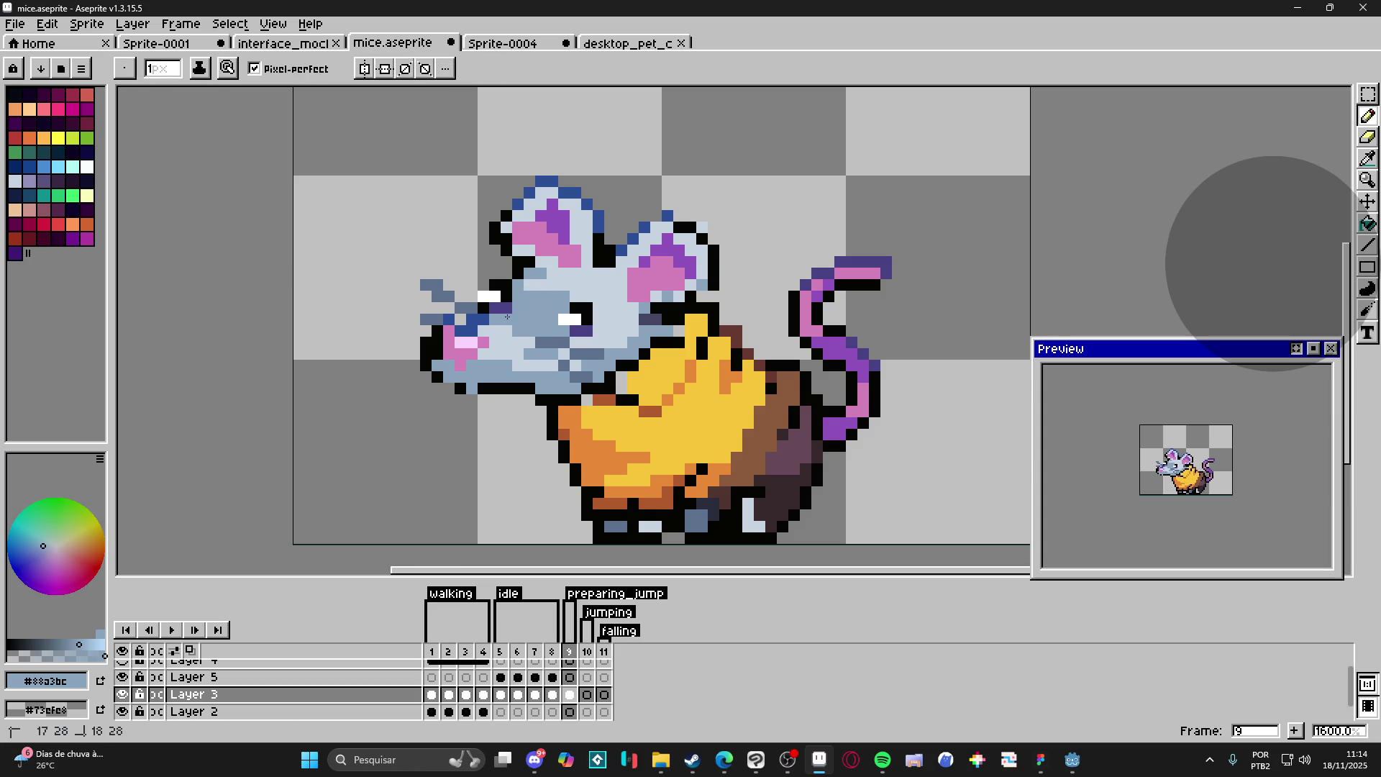
left_click(581, 296, "alt")
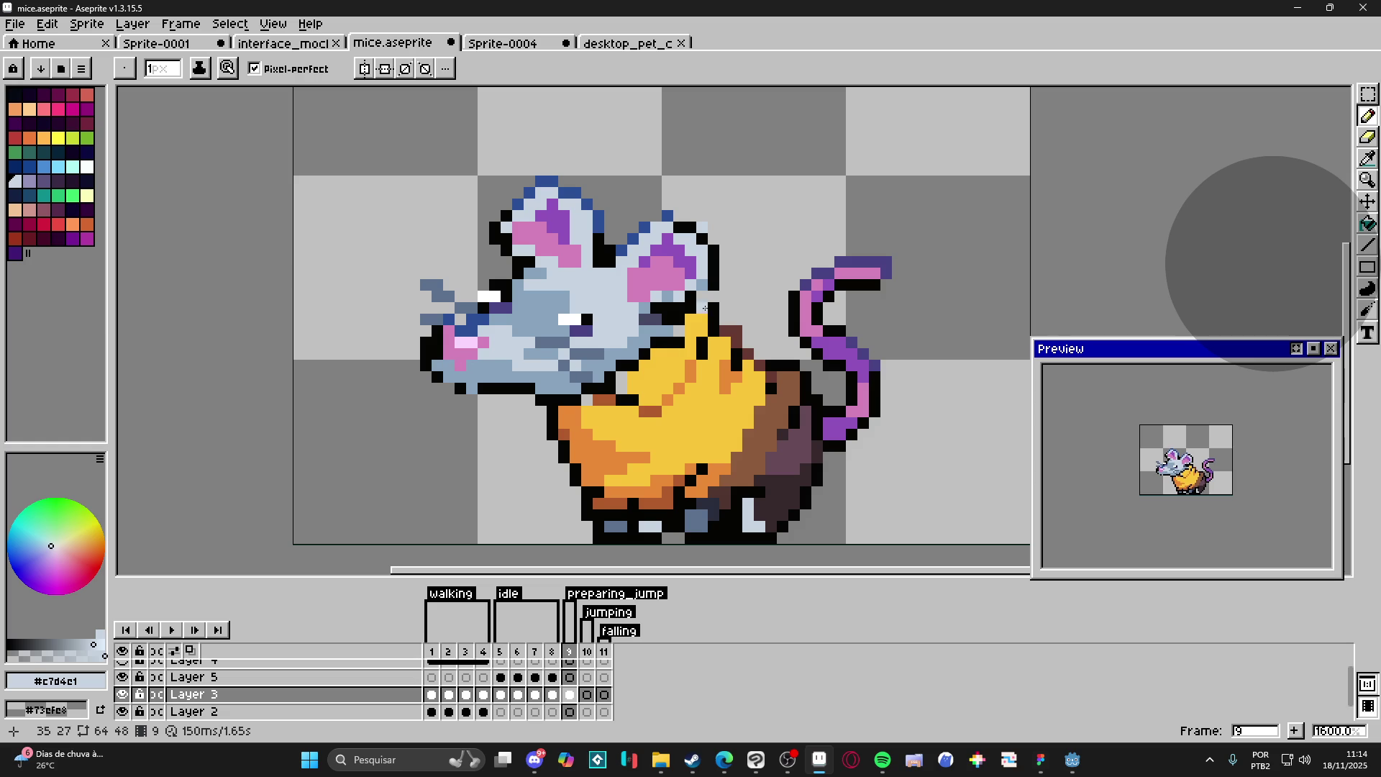
left_click(686, 297, "alt")
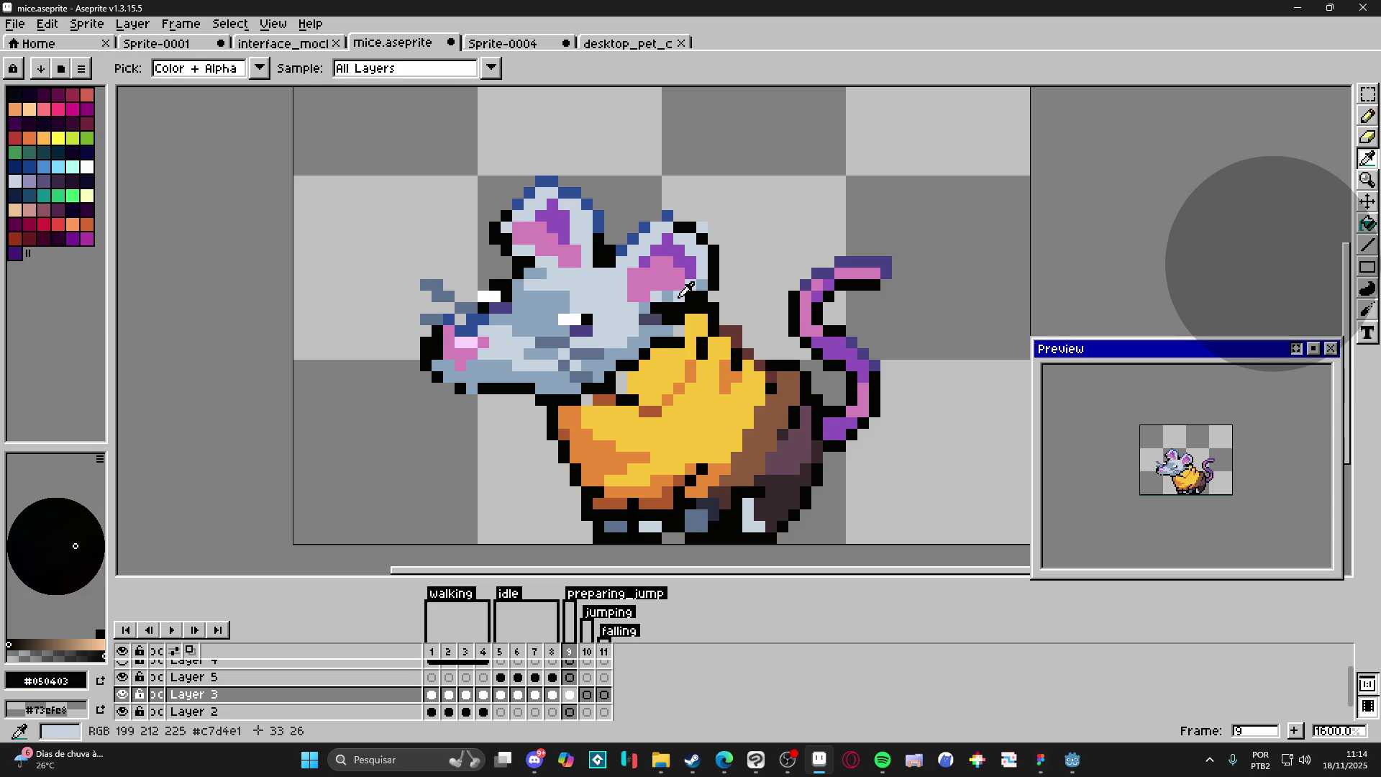
left_click(673, 294, "alt")
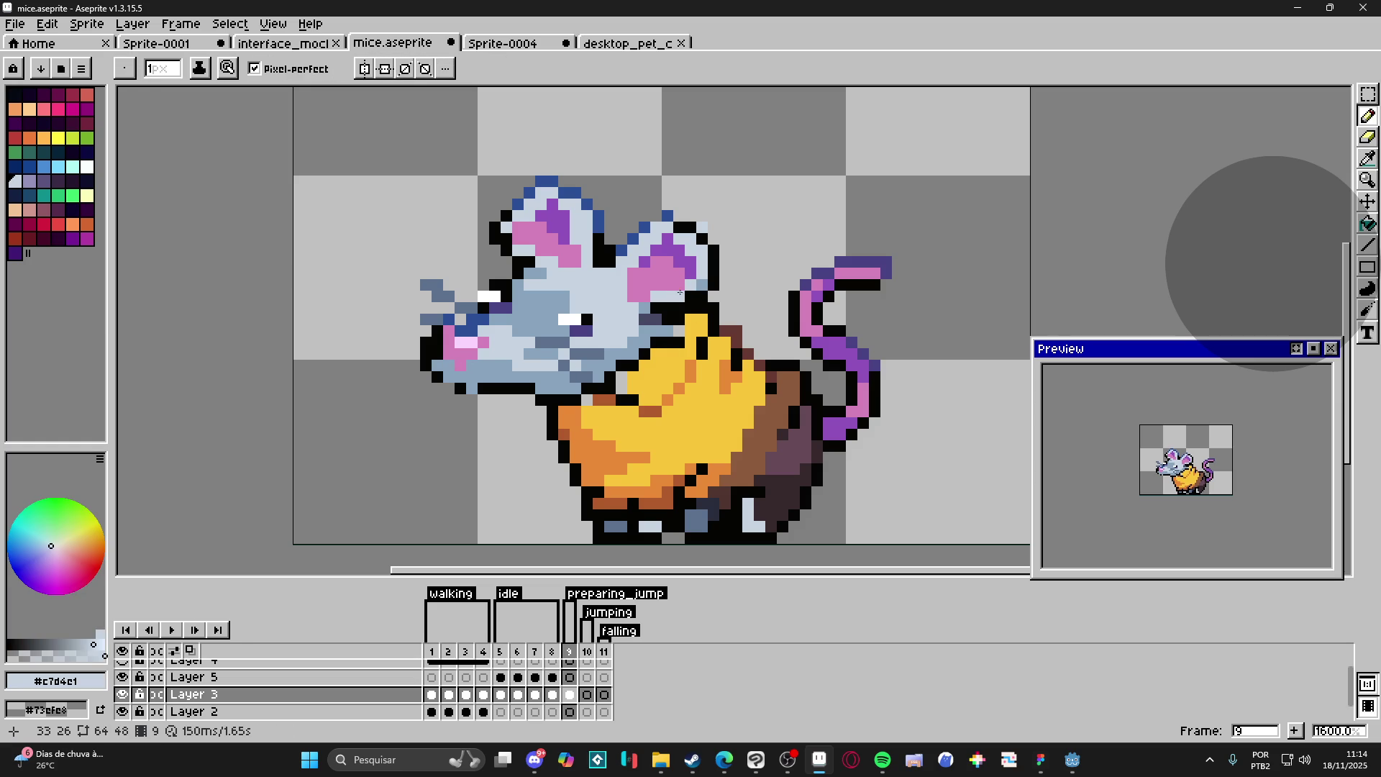
left_click(673, 219, "alt")
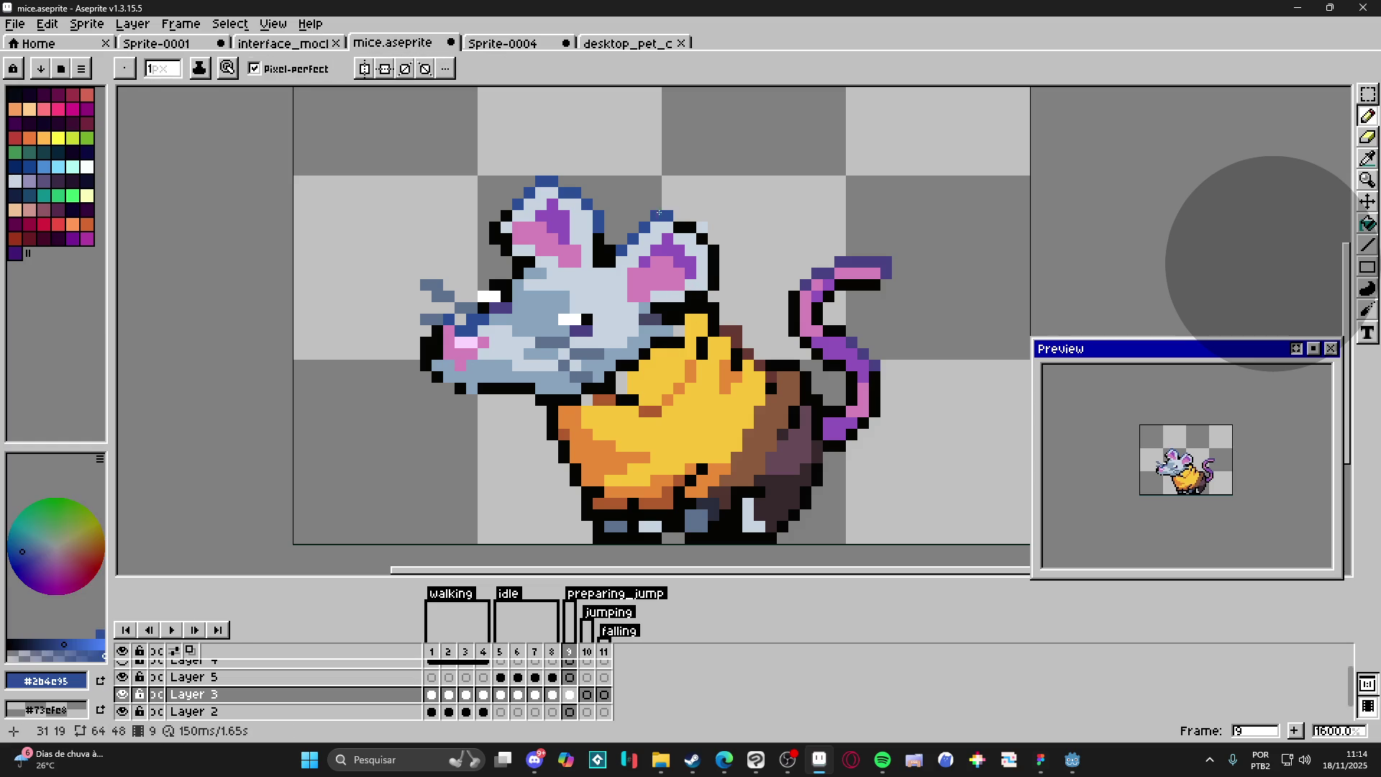
left_click(674, 214)
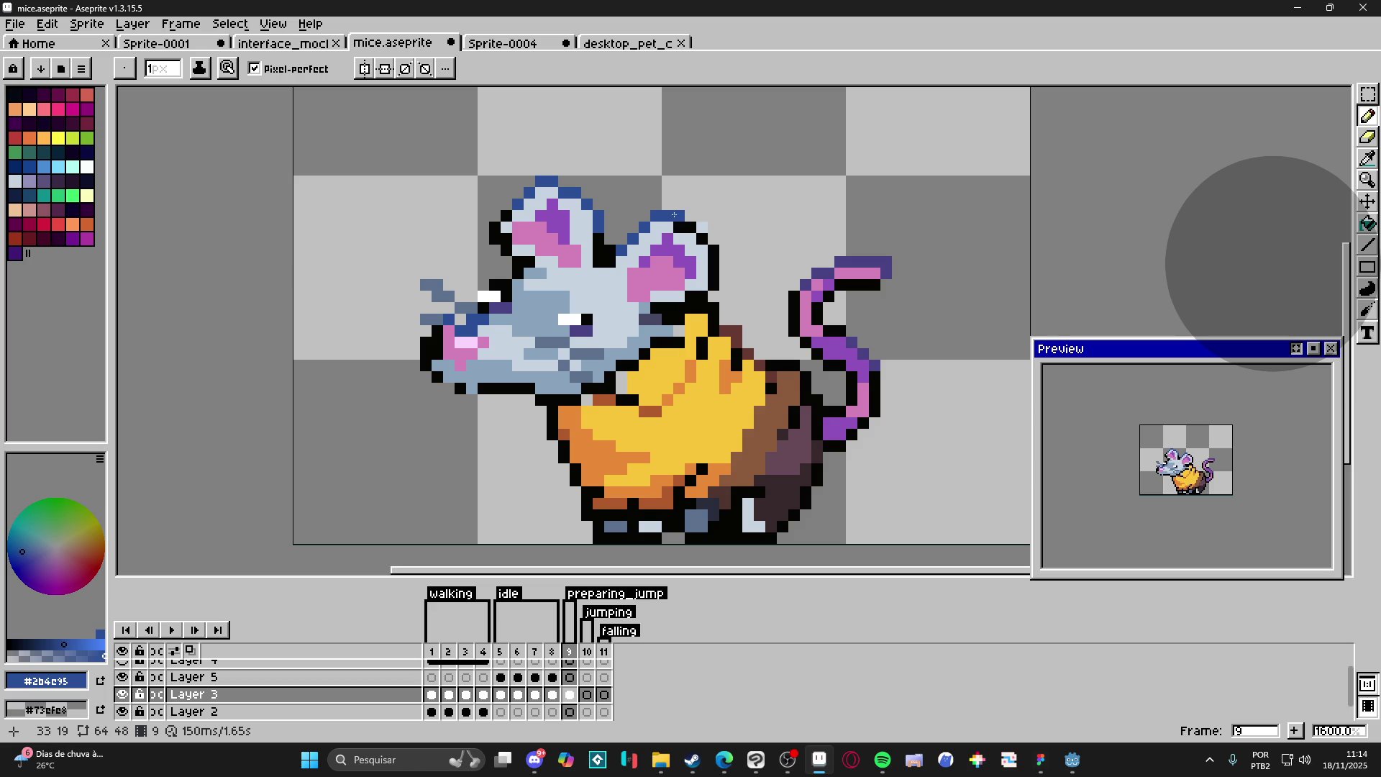
key("e")
key("b")
Step: Sample the black outline and cheese yellow at the cheese edge
left_click(504, 240, "alt")
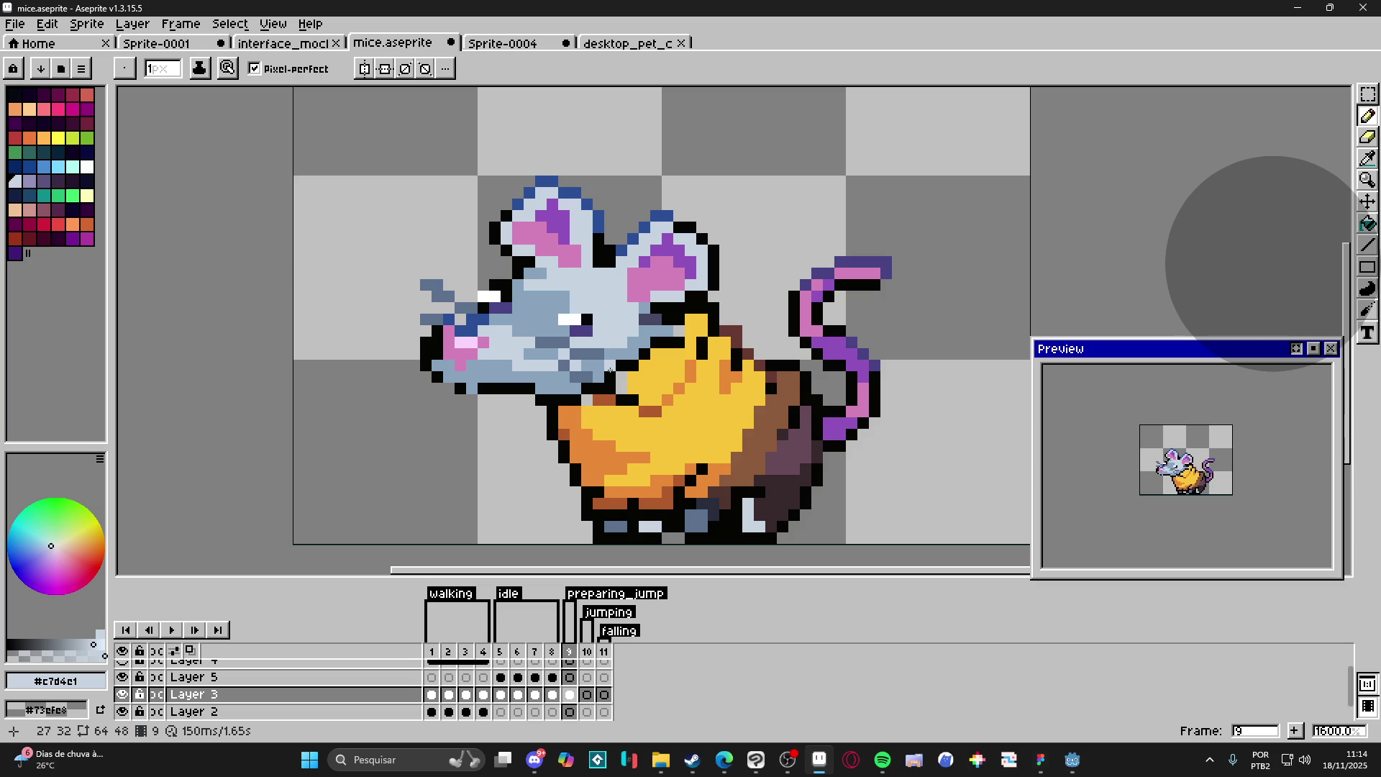
left_click(677, 330, "alt")
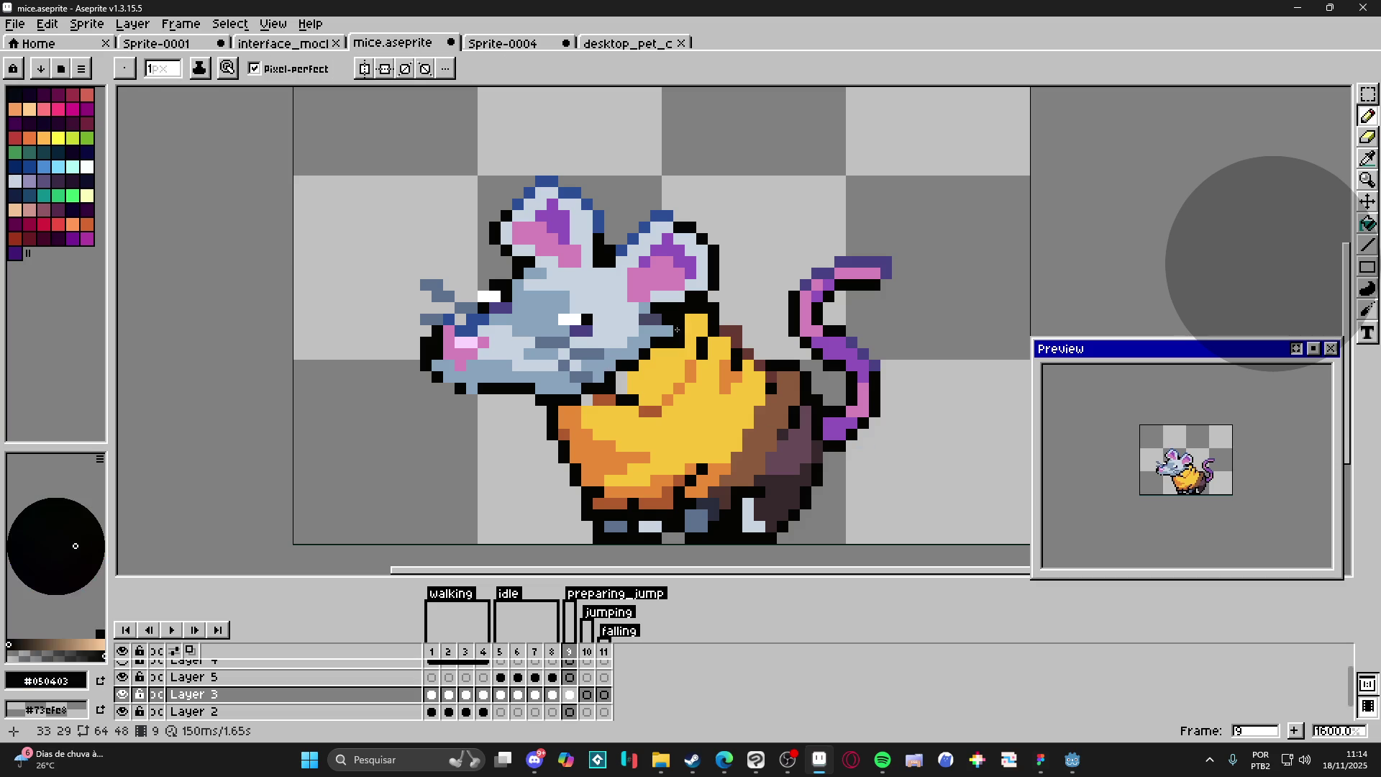
left_click(679, 342, "alt")
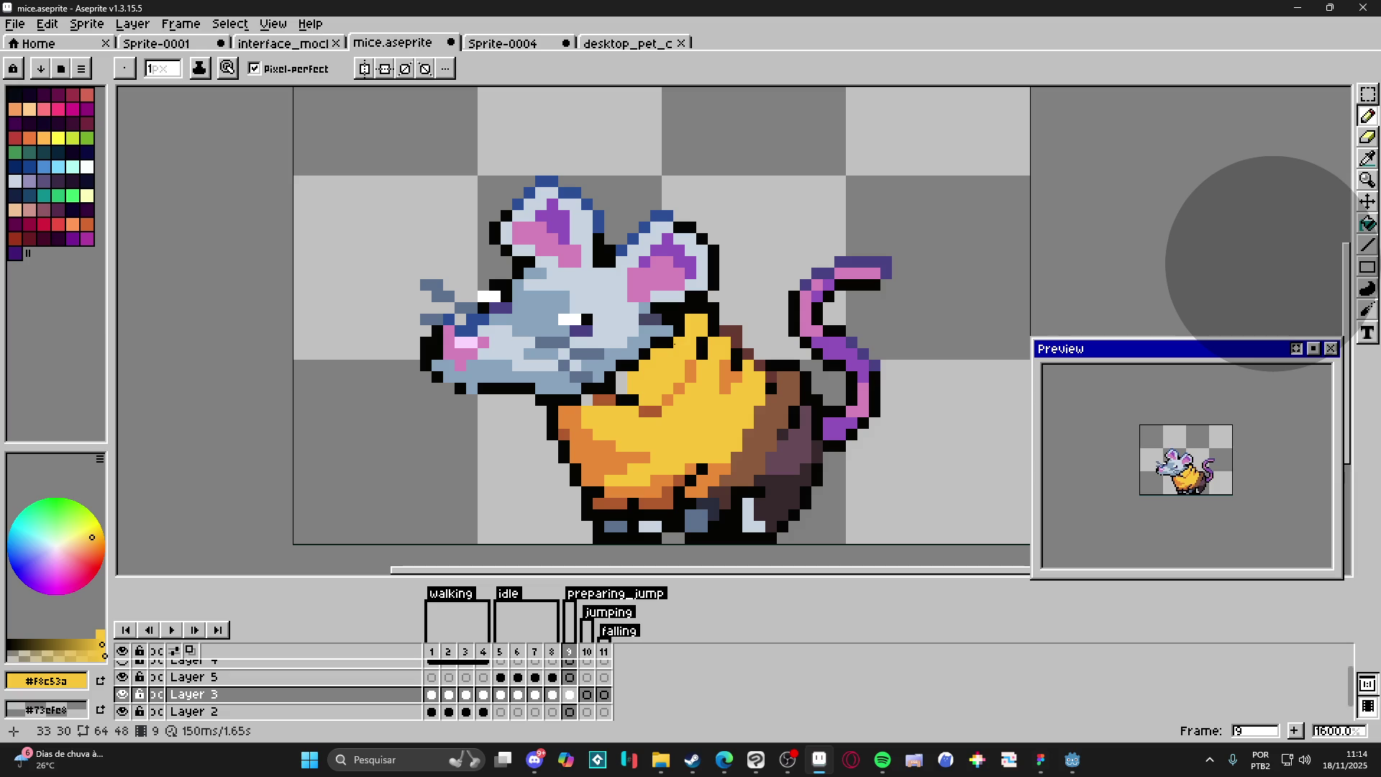
key("alt")
left_click(674, 330, "alt")
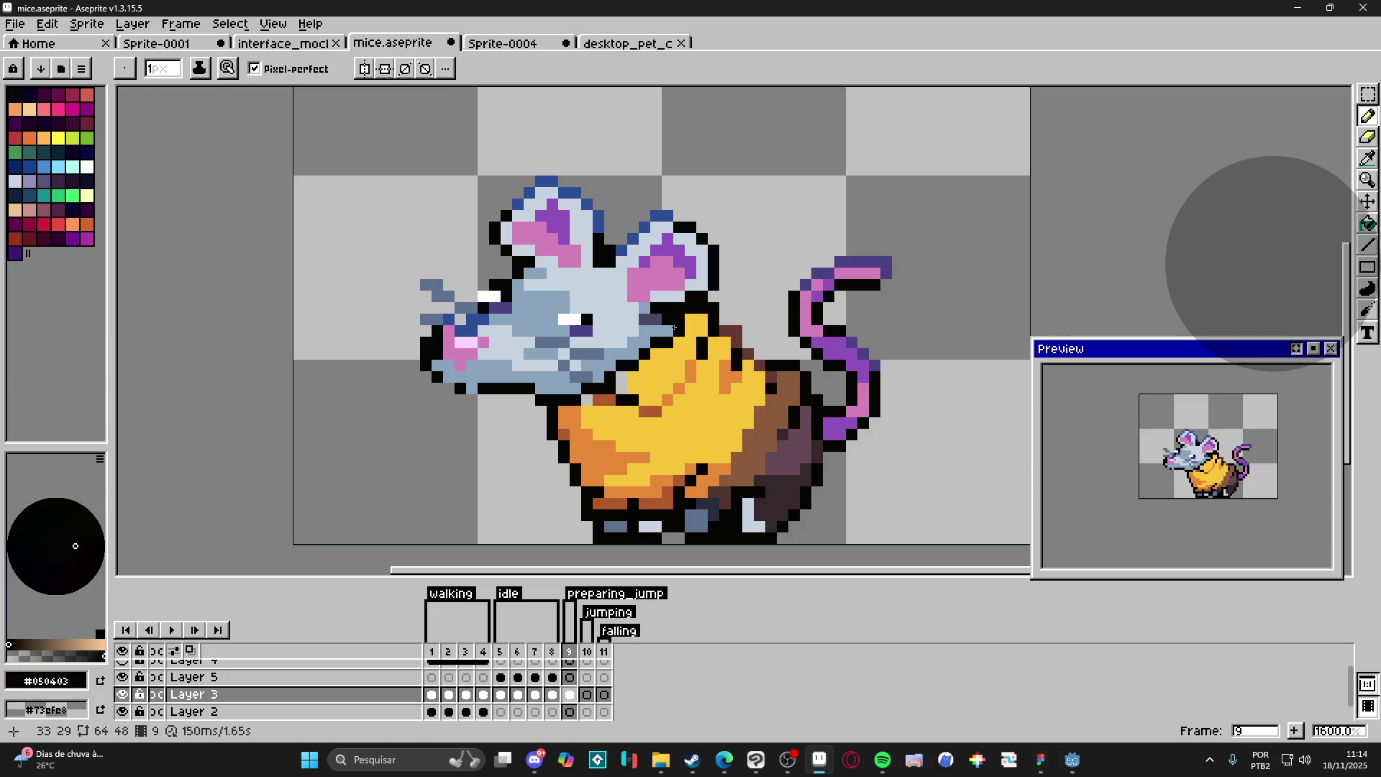
left_click(673, 333, "alt")
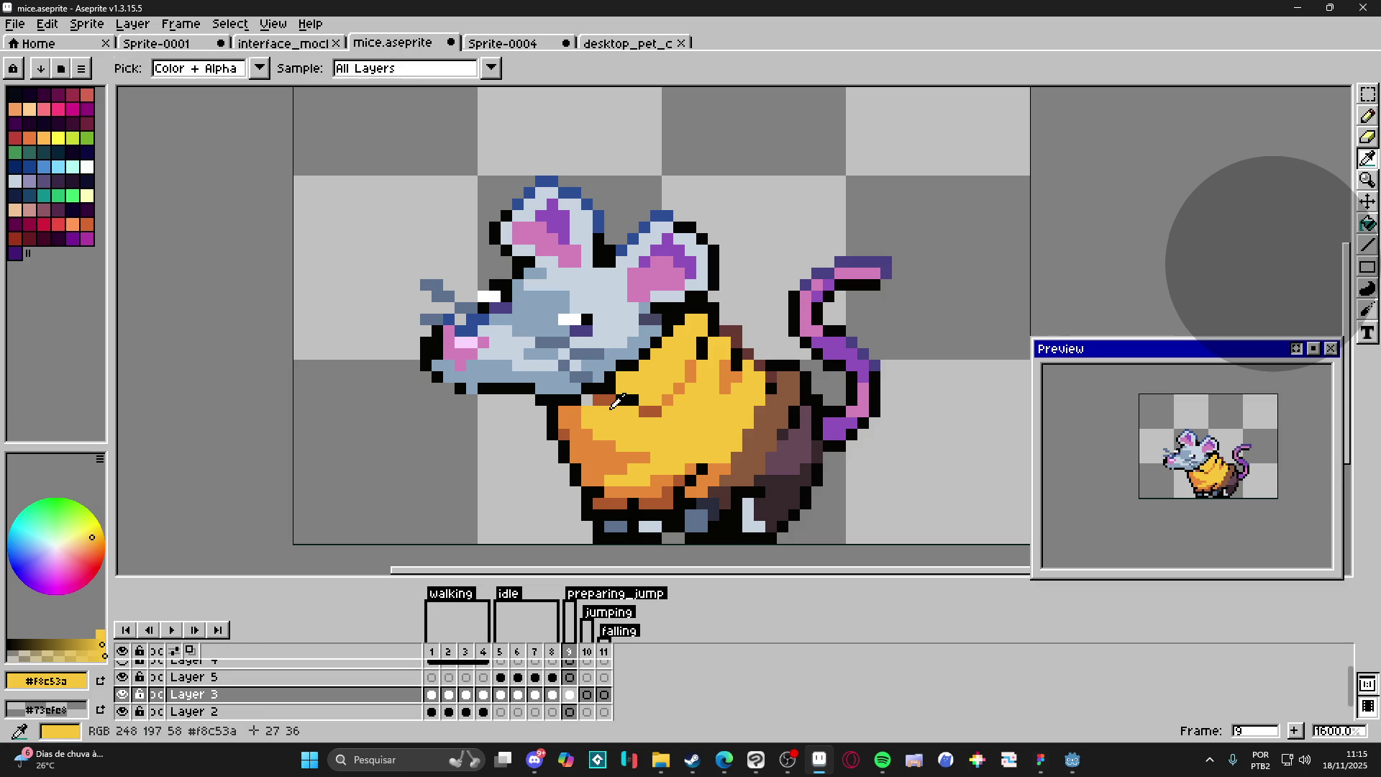
Step: Paint the mouse's chin pixel yellow
left_click(589, 403)
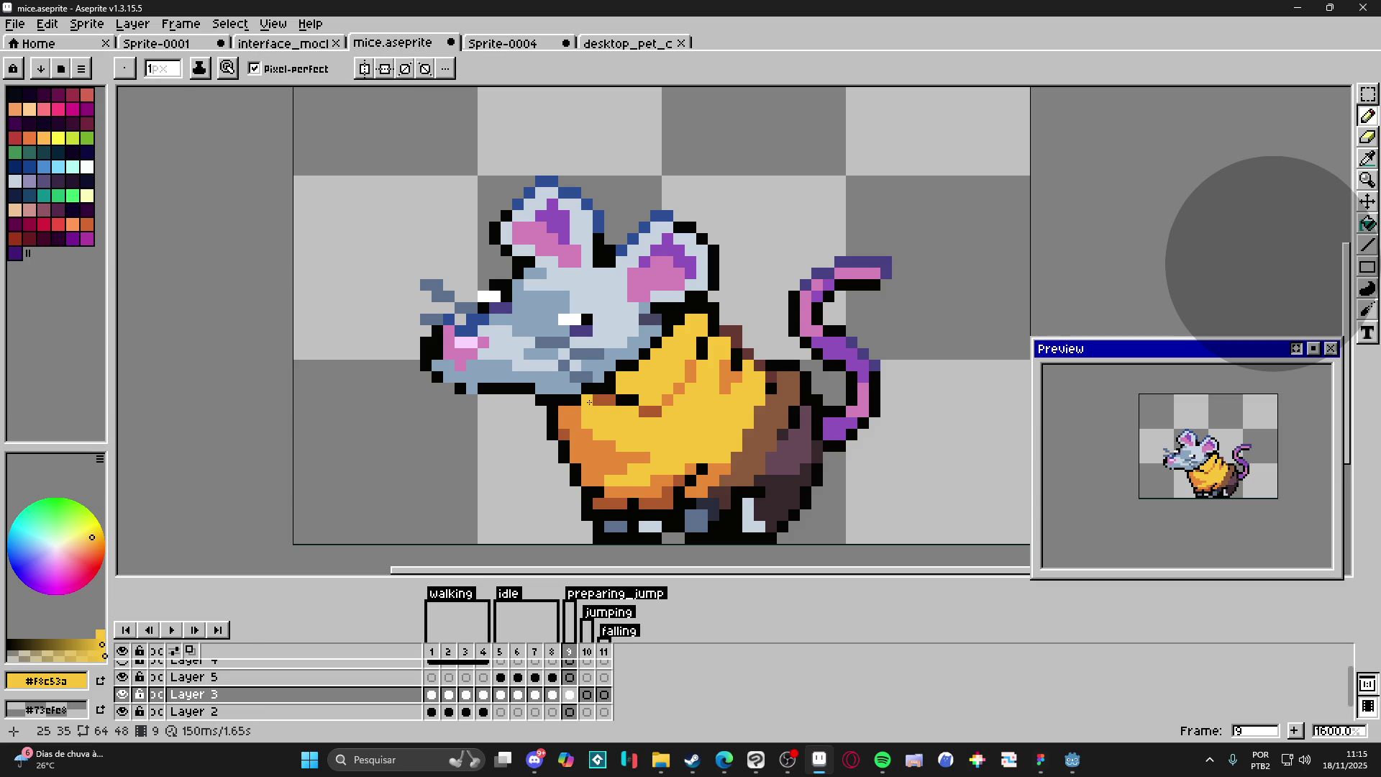
left_click(596, 379)
key("alt")
key("alt")
Step: Add three orange shading pixels to the yellow front of the cheese
left_click(674, 390, "alt")
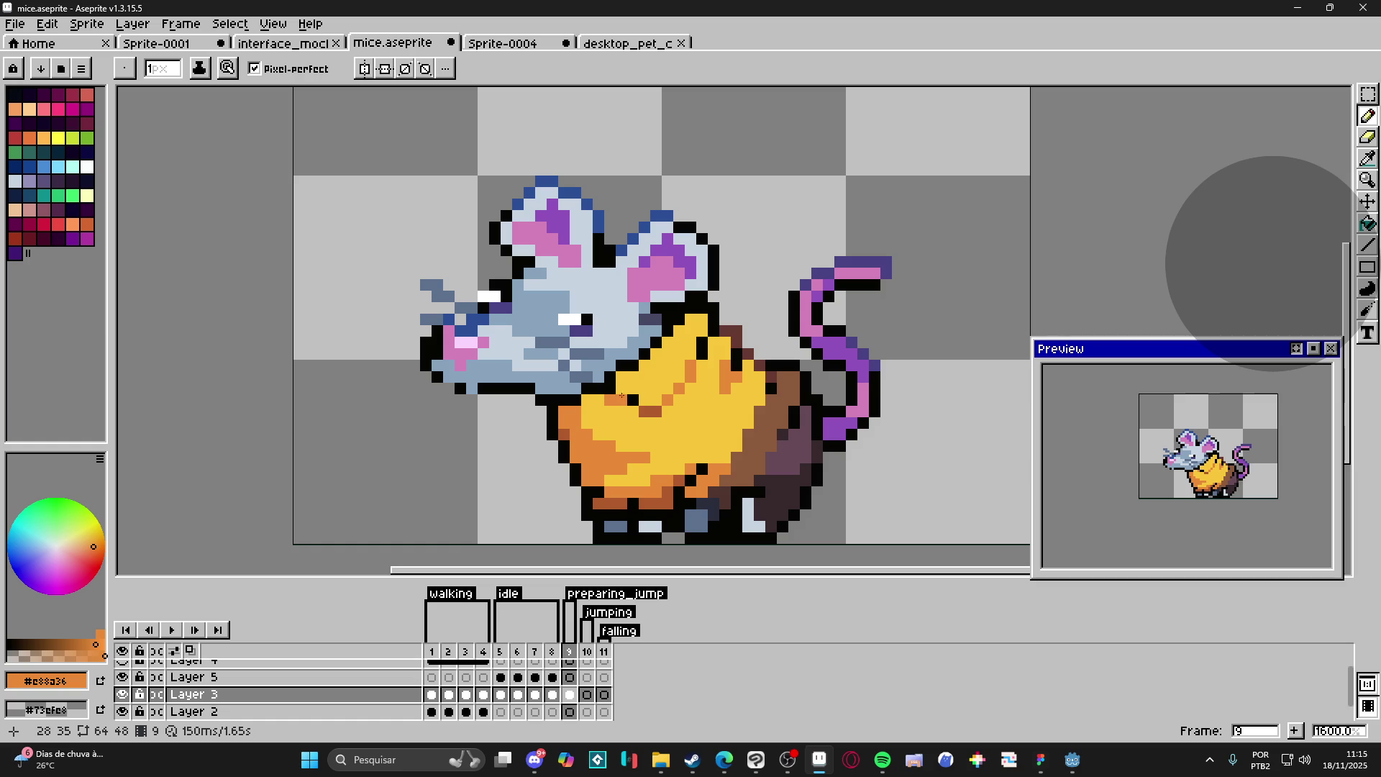
left_click(760, 356, "alt")
left_click(750, 376, "alt")
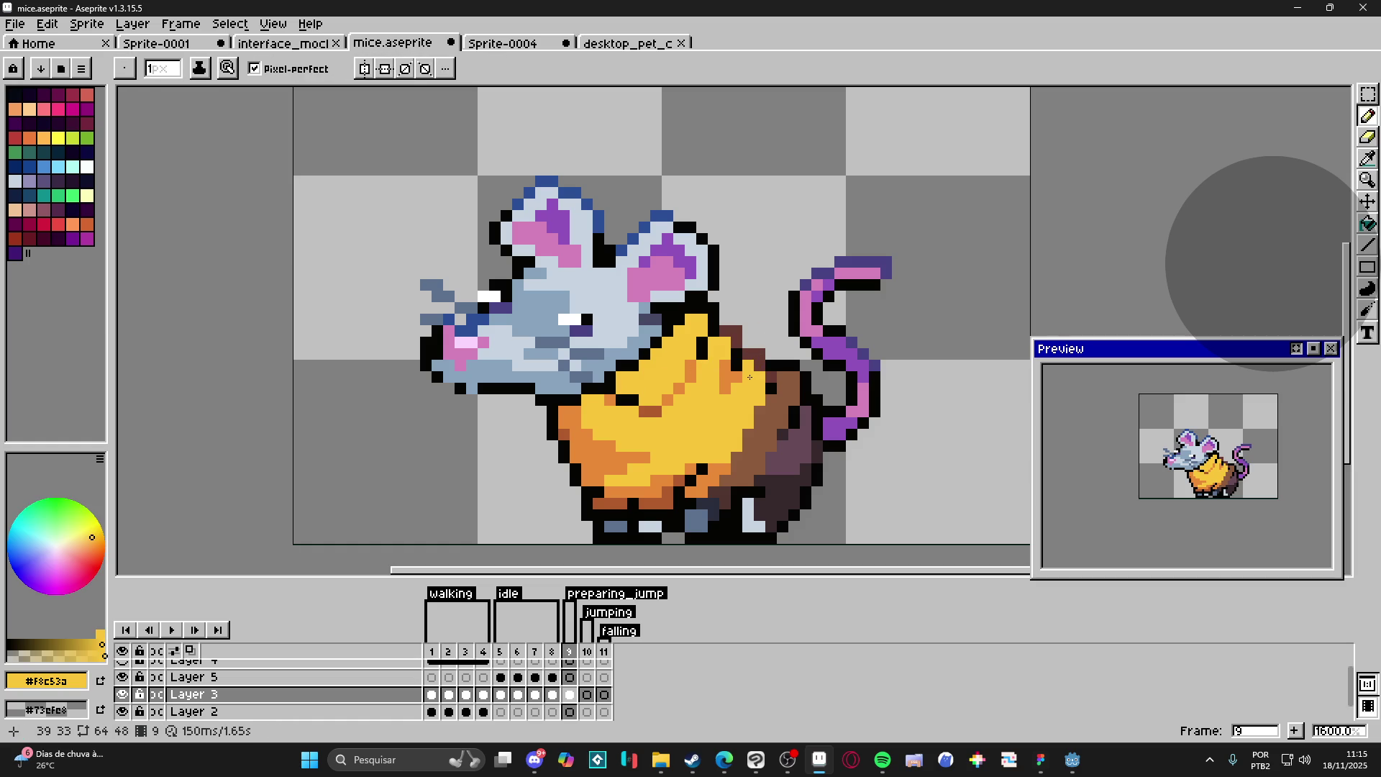
left_click(706, 455, "alt")
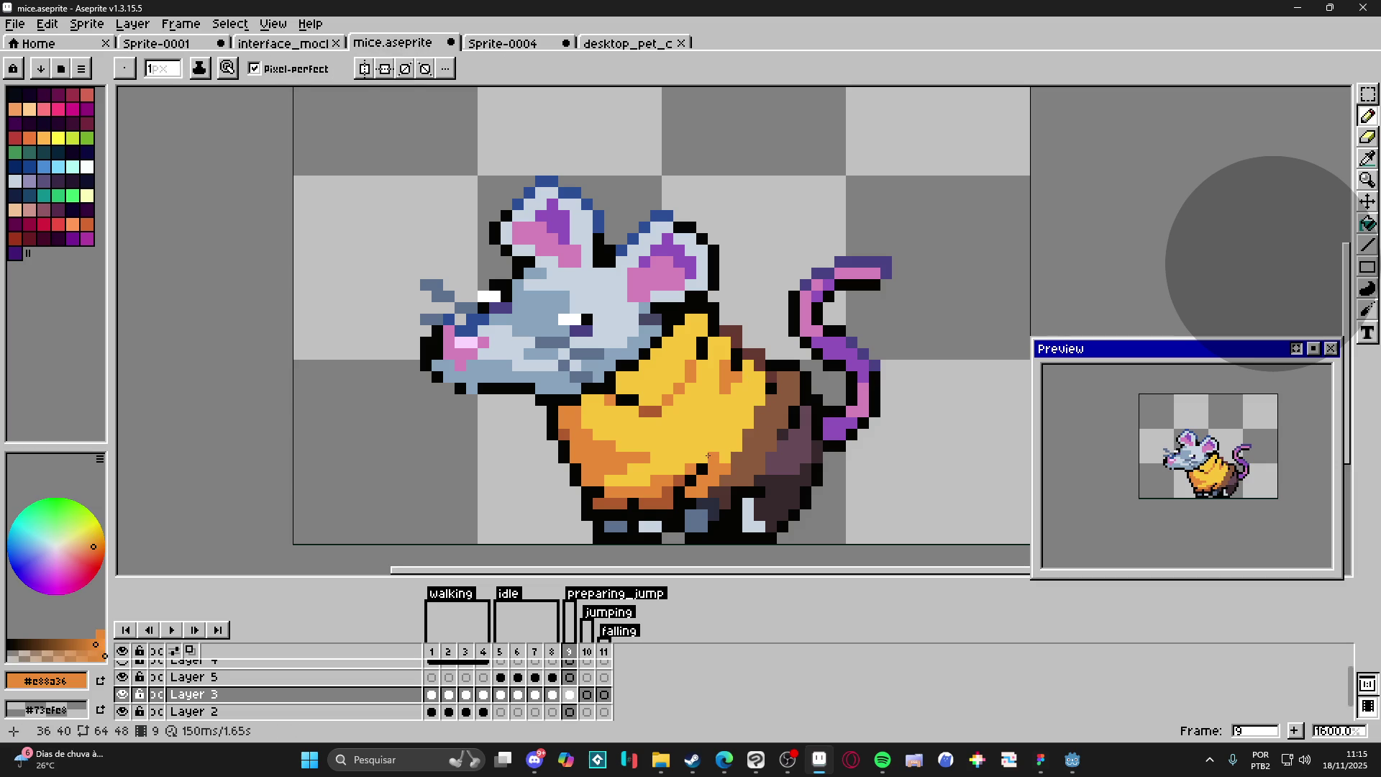
left_click(706, 456)
left_click(714, 437)
left_click(724, 426)
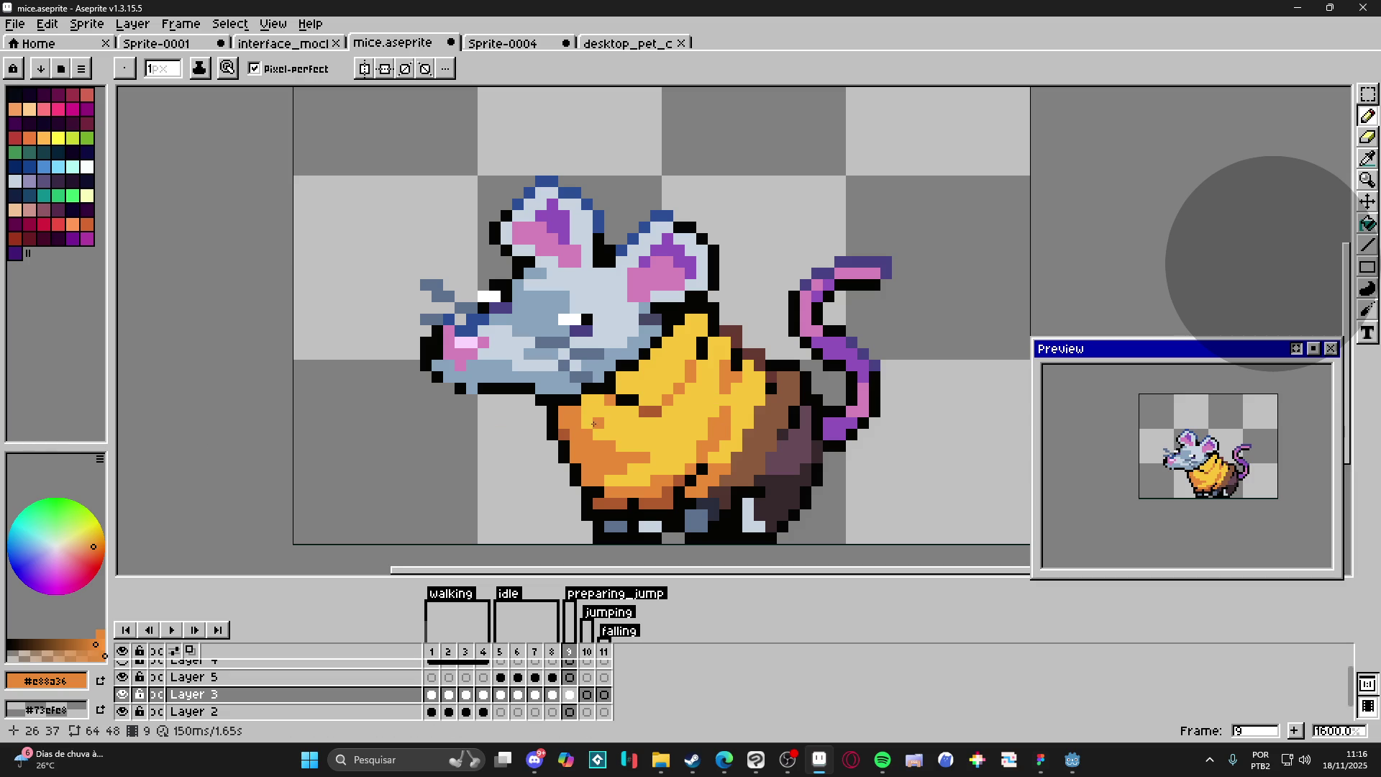
scroll(594, 424, "up", 2)
Step: Save, then try a black mouth line below the nose and erase it
key("ctrl+s")
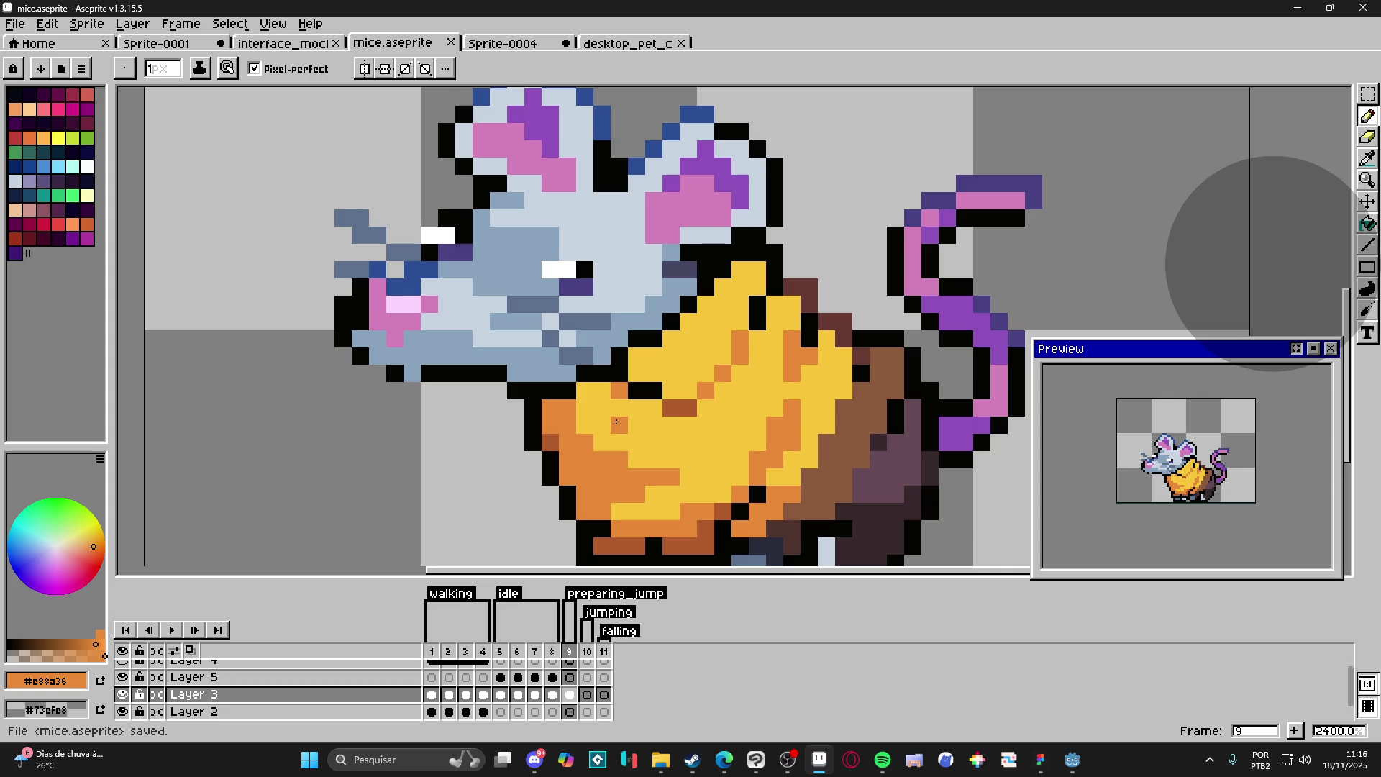
scroll(616, 422, "down", 6)
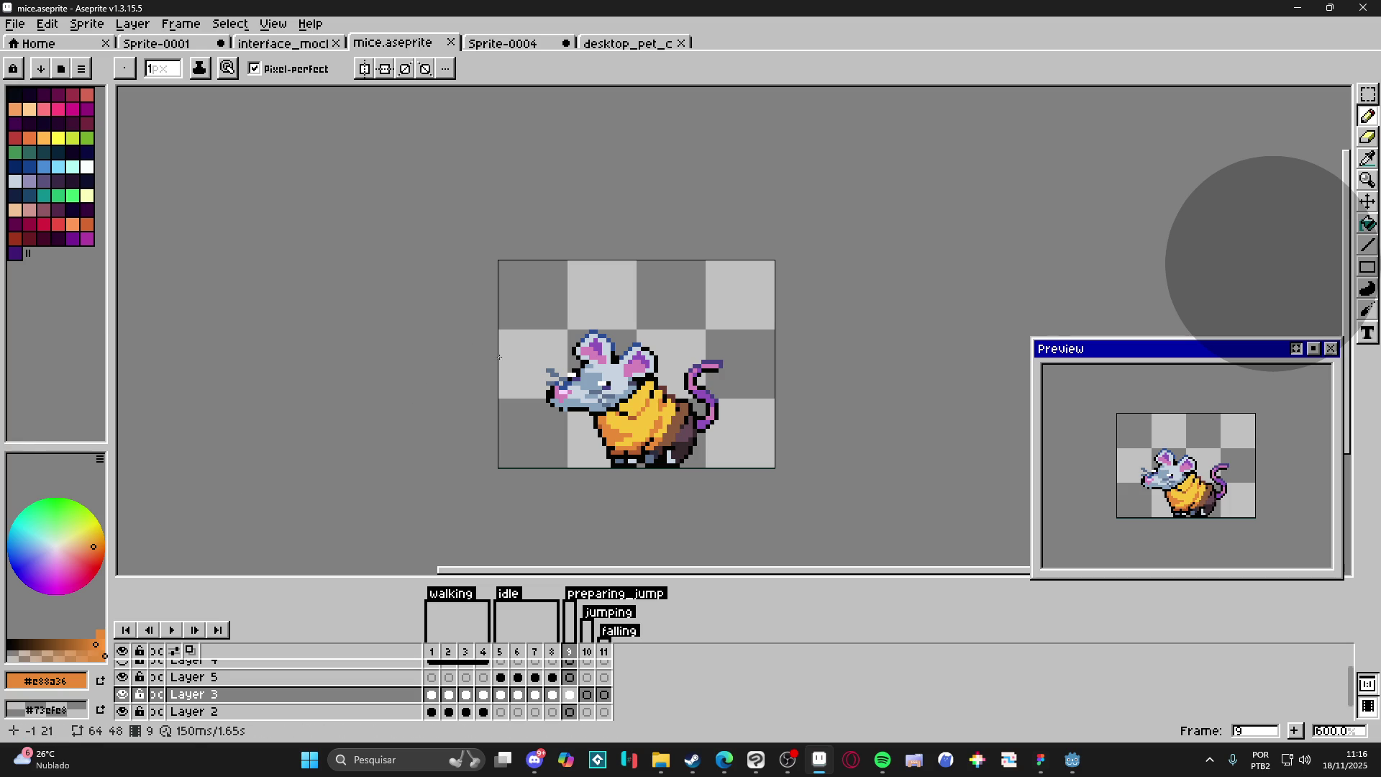
scroll(554, 387, "up", 6)
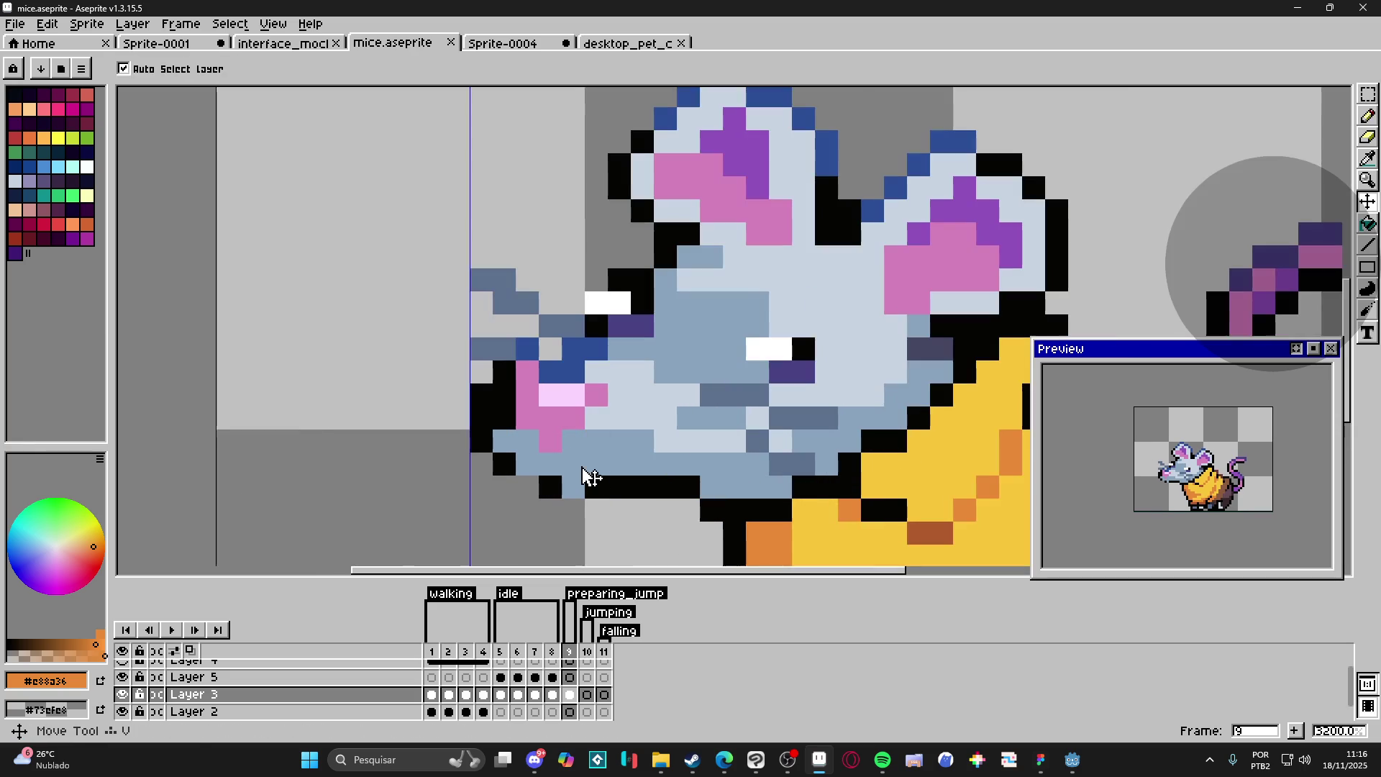
left_click(588, 481, "alt")
mouse_move(589, 482)
left_mouse_down()
mouse_move(531, 483)
mouse_move(550, 463)
mouse_move(573, 463)
mouse_move(527, 486)
left_mouse_up()
key("e")
scroll(528, 487, "down", 3)
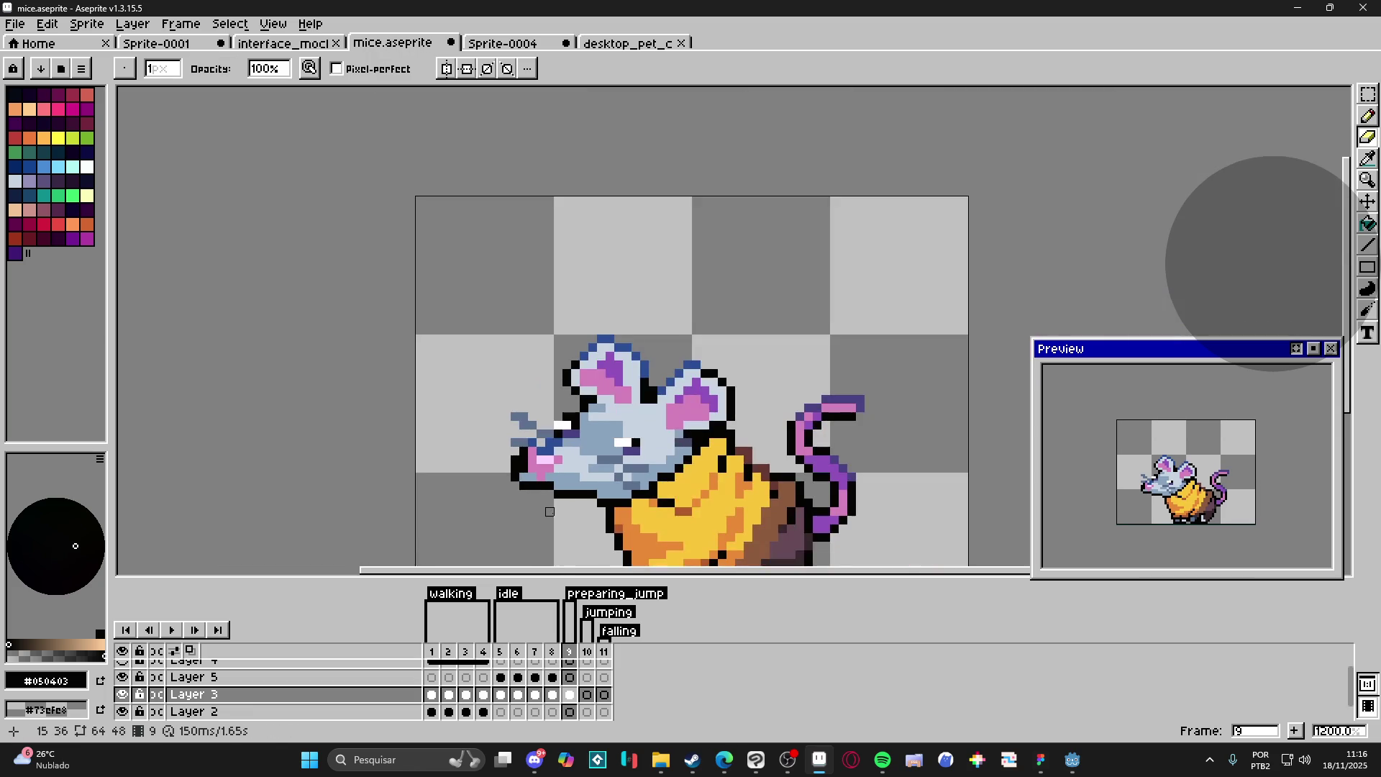
key("b")
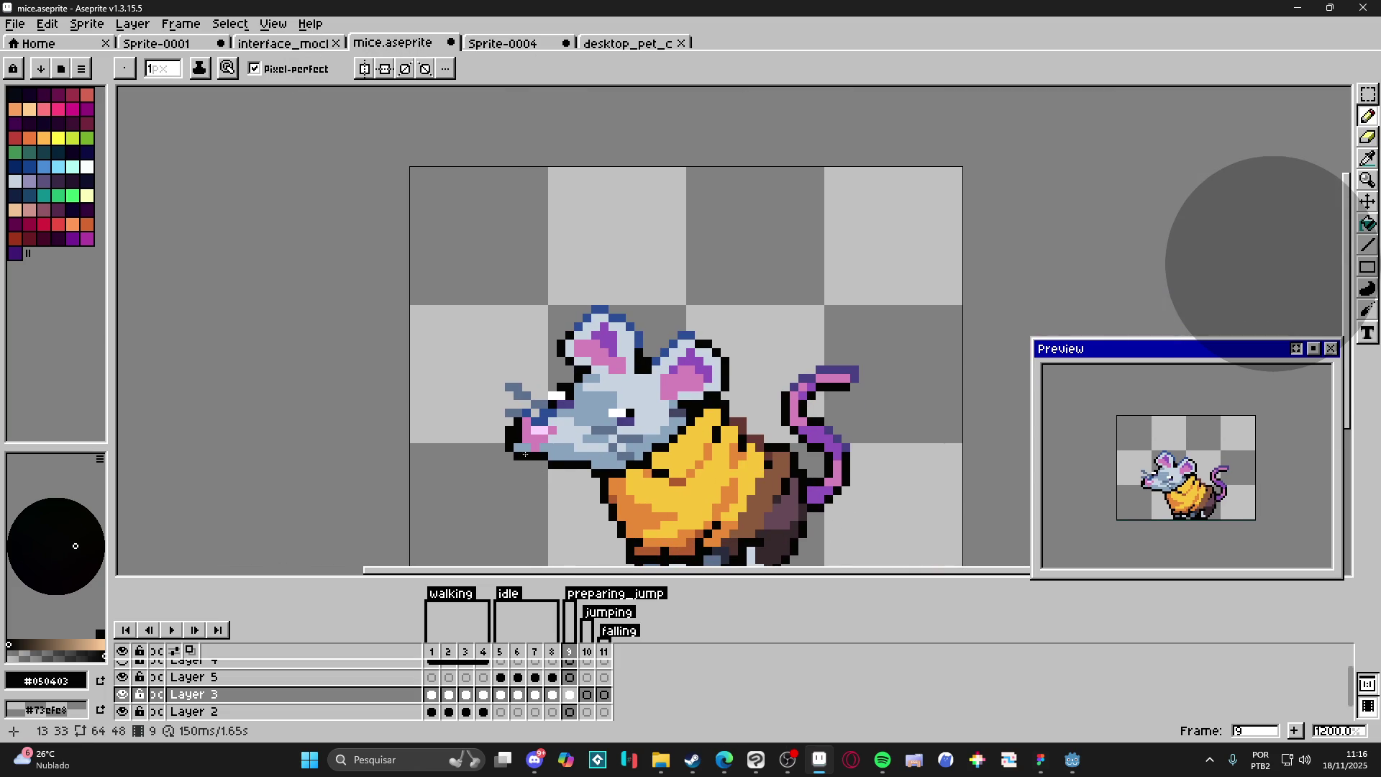
Step: Paint dark blue pixels beside the nose and upper whisker, then save mice.aseprite
scroll(519, 423, "up", 3)
left_click(528, 408, "alt")
mouse_move(527, 409)
left_mouse_down()
mouse_move(502, 404)
mouse_move(517, 370)
mouse_move(570, 386)
mouse_move(533, 372)
left_mouse_up()
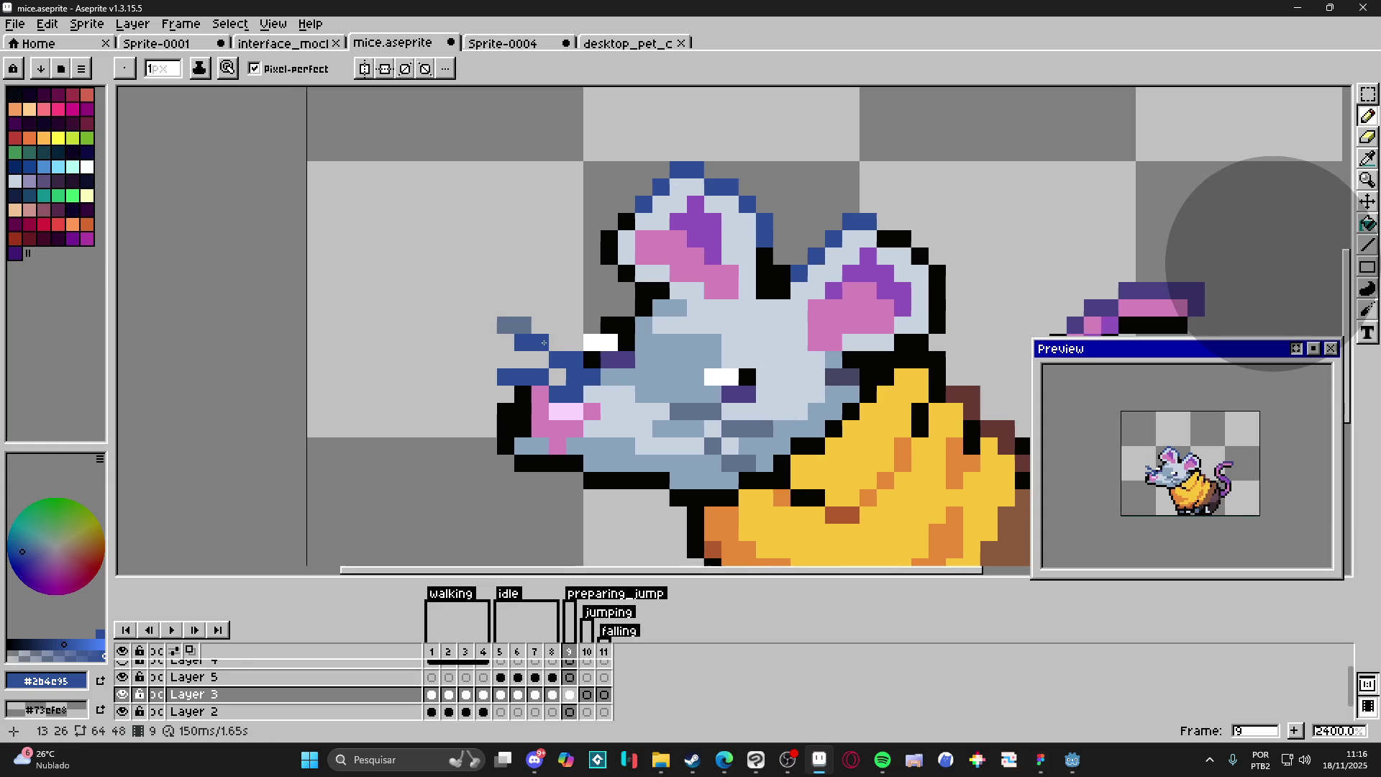
key("ctrl+s")
Step: Switch to the Move tool with automatic layer picking turned off
scroll(606, 403, "down", 5)
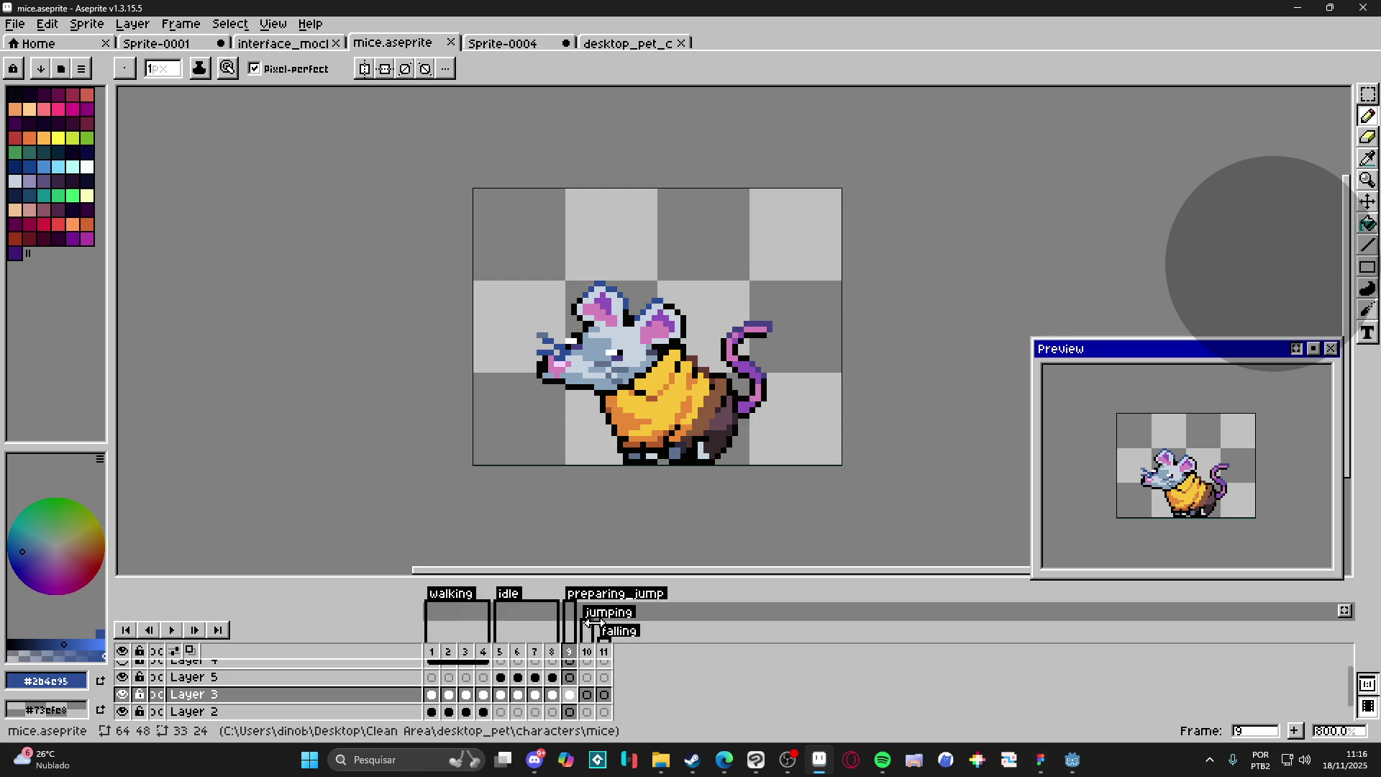
key("v")
scroll(755, 392, "up", 3)
key("ctrl")
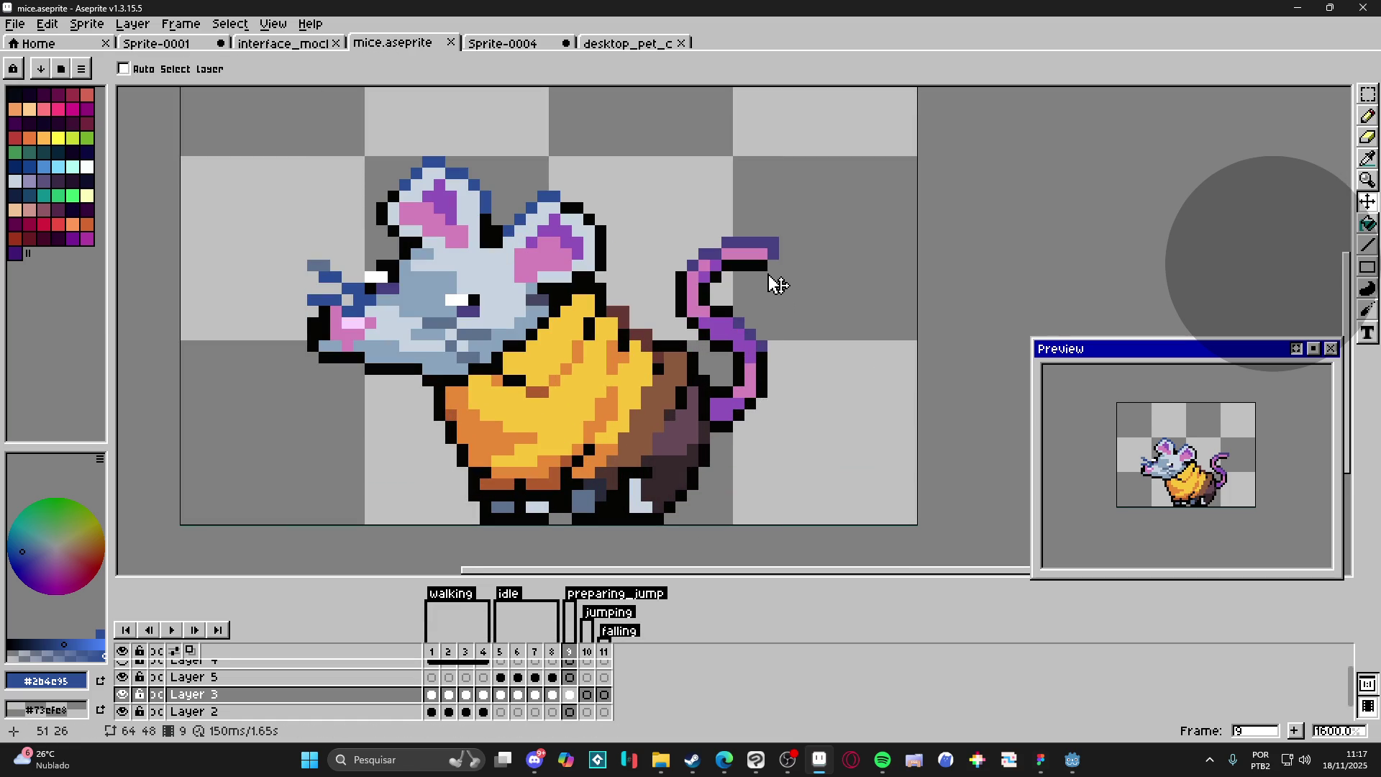
Step: Clear the top of the old tail, leaving only a short stub
key("m")
mouse_move(811, 216)
left_mouse_down()
mouse_move(689, 337)
mouse_move(676, 325)
left_mouse_up()
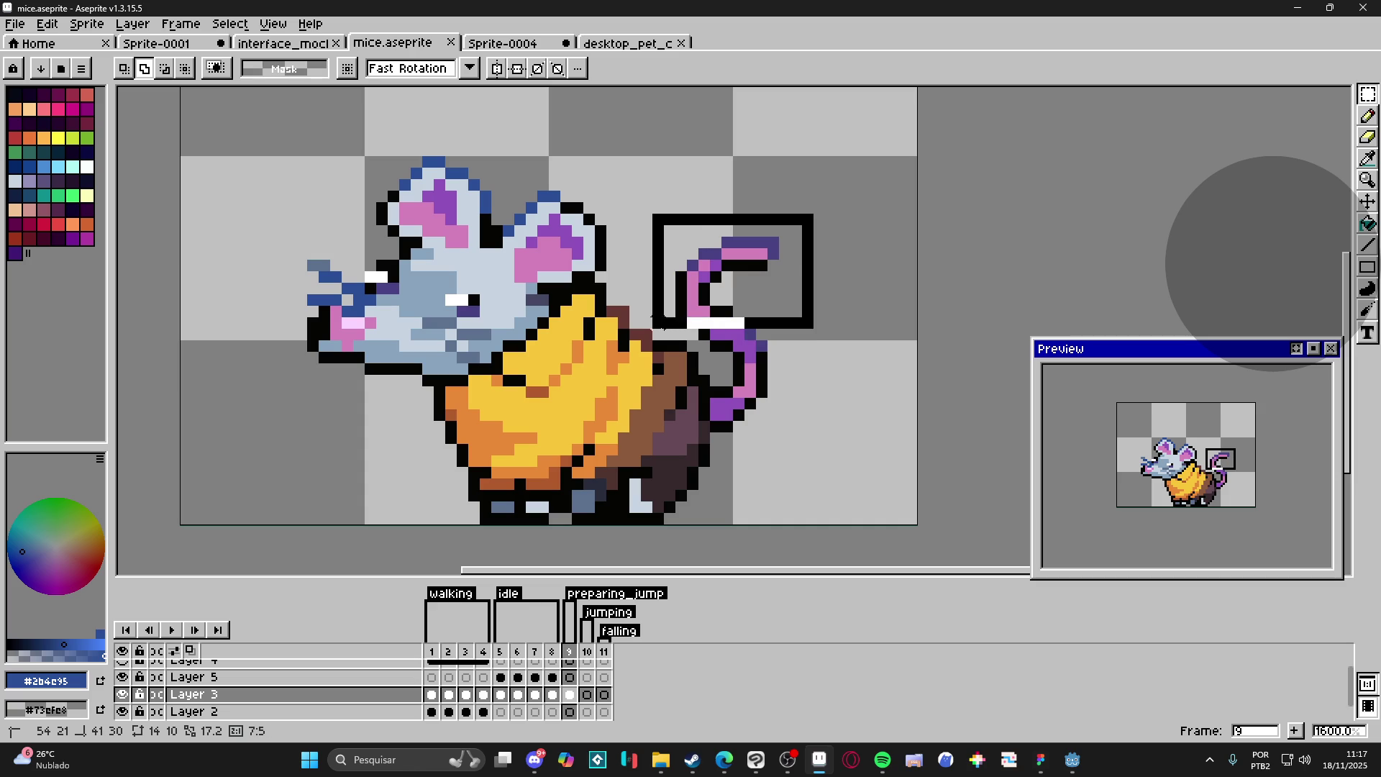
key("Escape")
key("Delete")
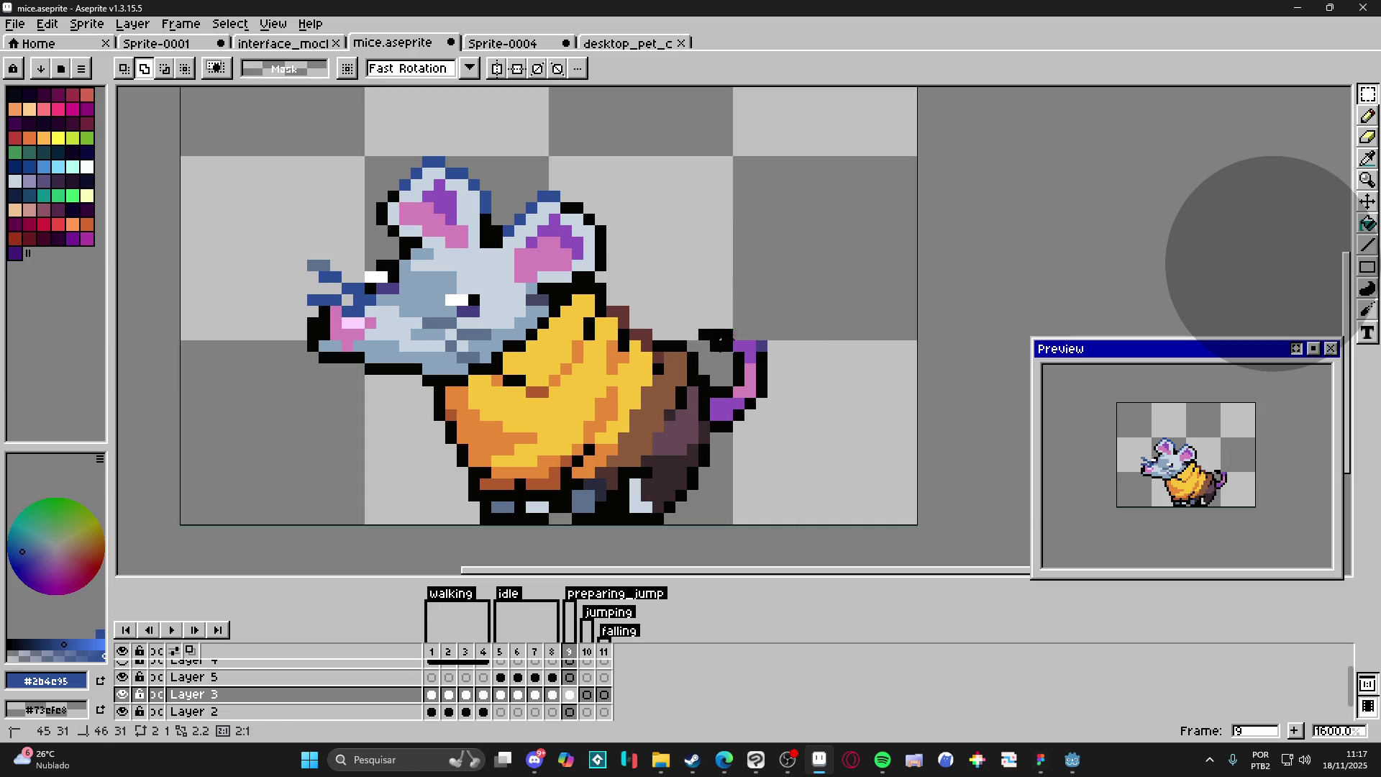
left_click_drag(698, 377, 767, 331)
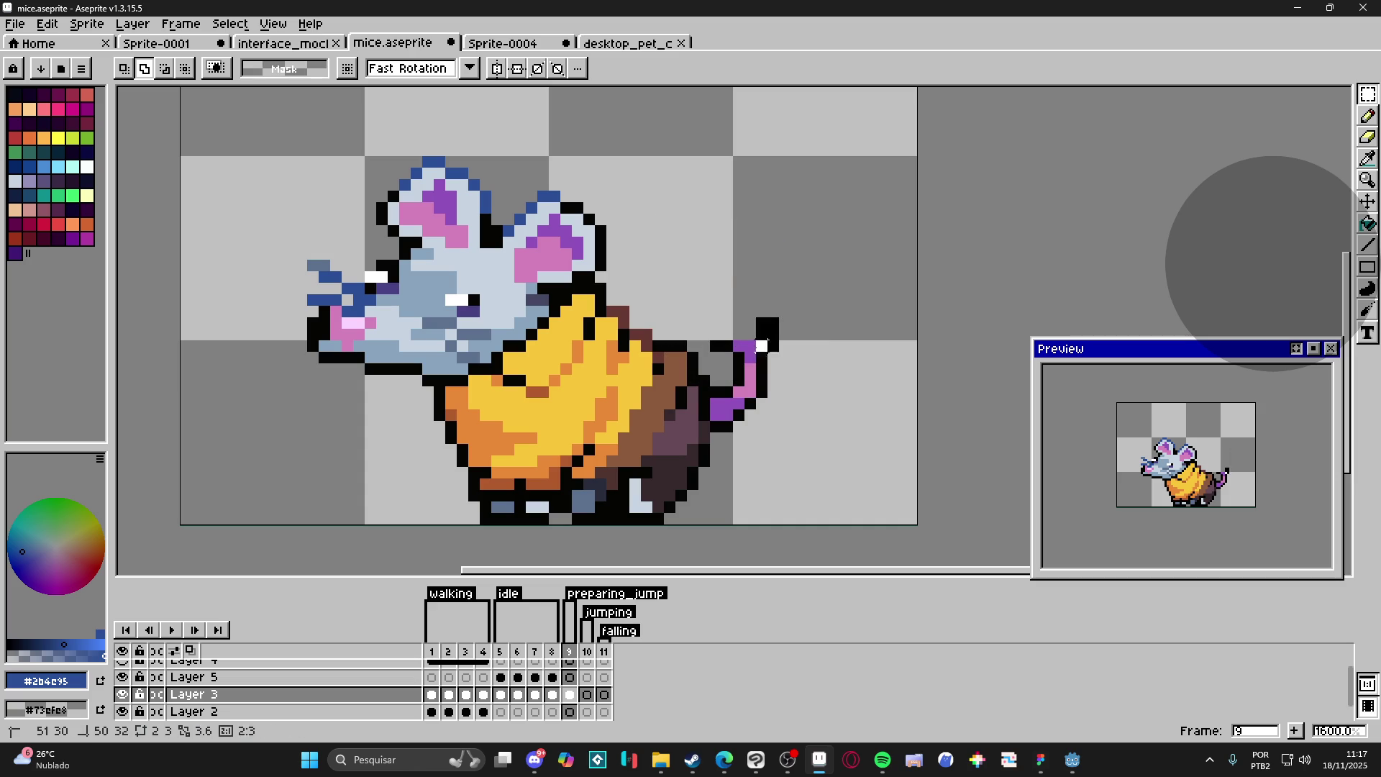
key("ctrl+z")
key("ctrl+z")
key("ctrl+z")
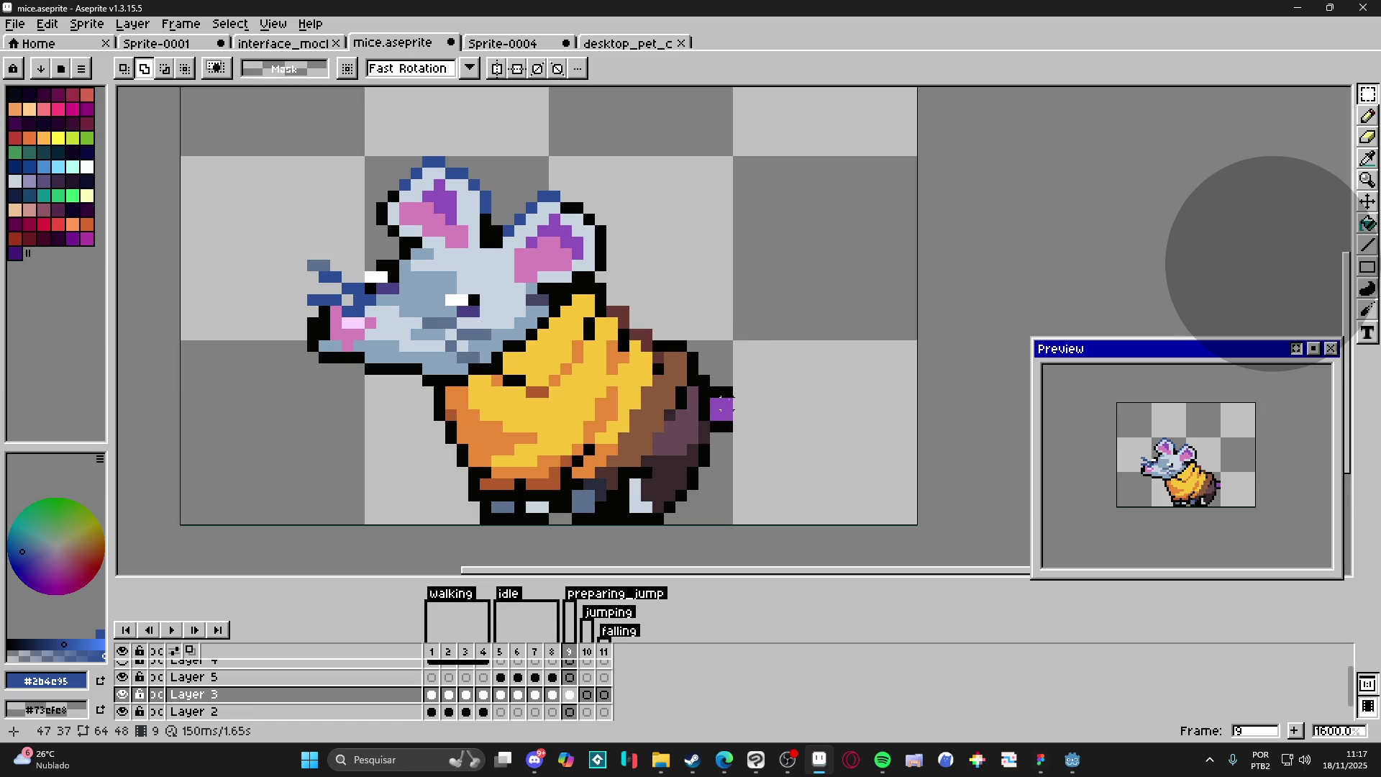
Step: Draw a 2px purple tail running down toward the bottom right
key("i")
left_click(720, 408)
key("b")
left_click(720, 424)
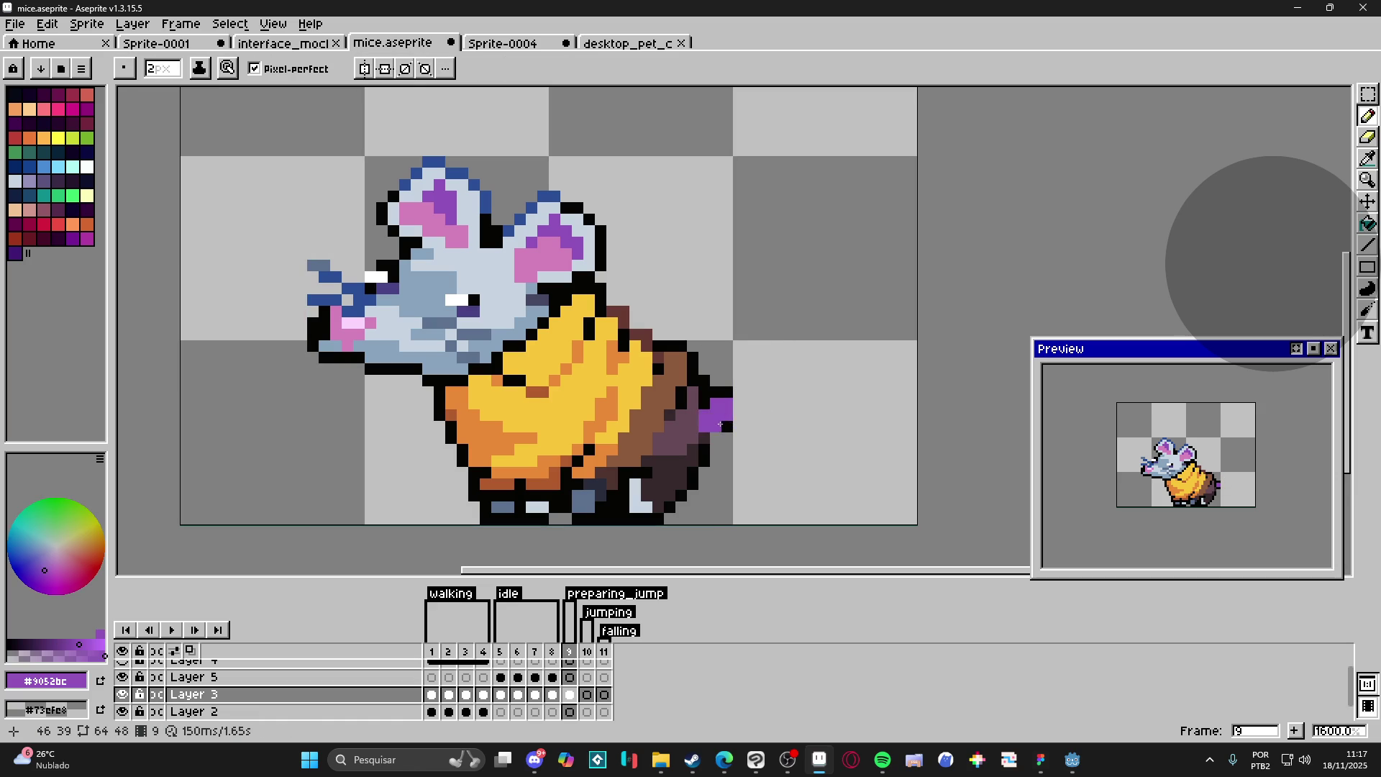
left_click(724, 427)
mouse_move(724, 427)
left_mouse_down()
mouse_move(741, 507)
mouse_move(792, 517)
mouse_move(808, 478)
left_mouse_up()
key("minus")
Step: Remove a stray pixel at the tail top and outline its right edge in black
key("e")
left_click(728, 393)
key("b")
left_click(718, 393, "alt")
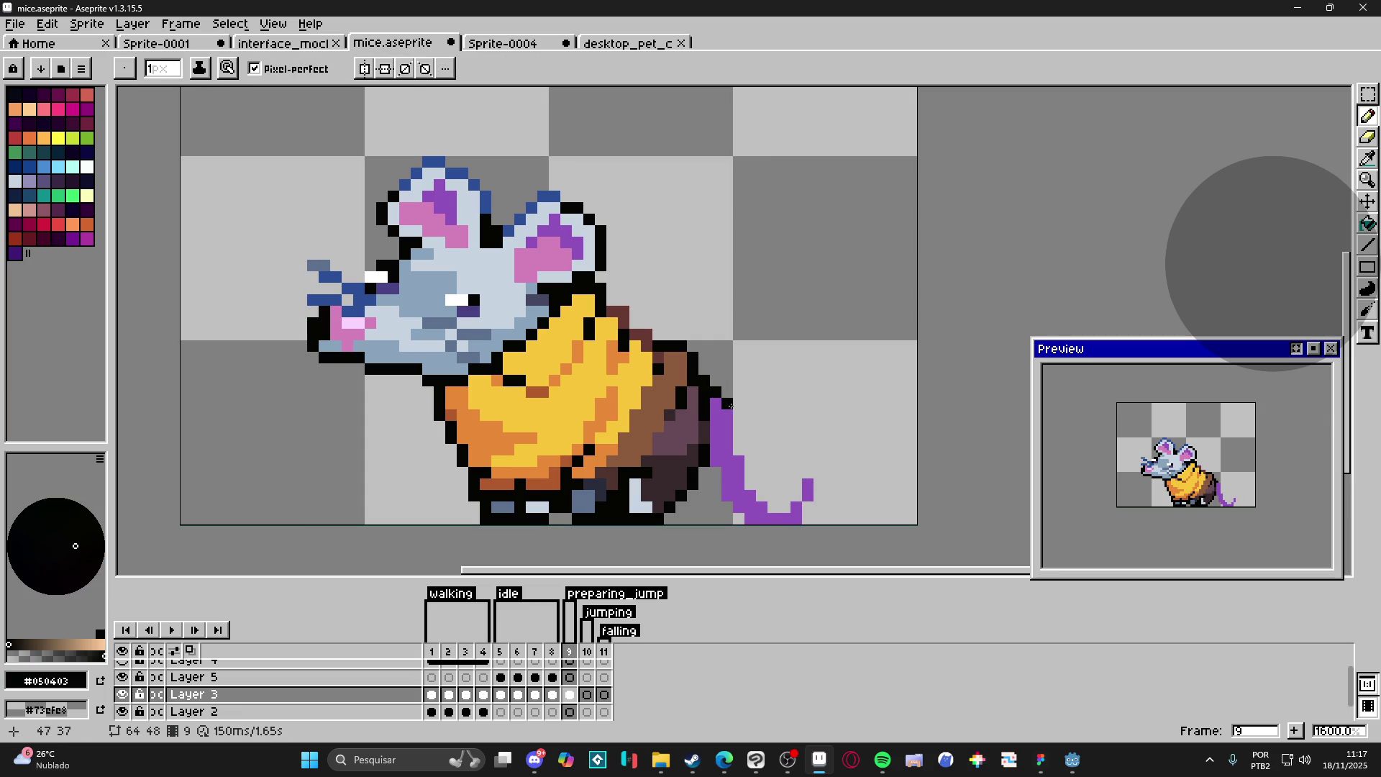
mouse_move(725, 414)
left_mouse_down()
mouse_move(764, 506)
mouse_move(796, 495)
mouse_move(807, 462)
mouse_move(820, 461)
mouse_move(820, 498)
mouse_move(799, 519)
mouse_move(750, 518)
mouse_move(709, 488)
mouse_move(786, 507)
mouse_move(807, 473)
left_mouse_up()
Step: Add black pixels to the tail's bottom outline
left_click(733, 497, "alt")
left_click(812, 504, "alt")
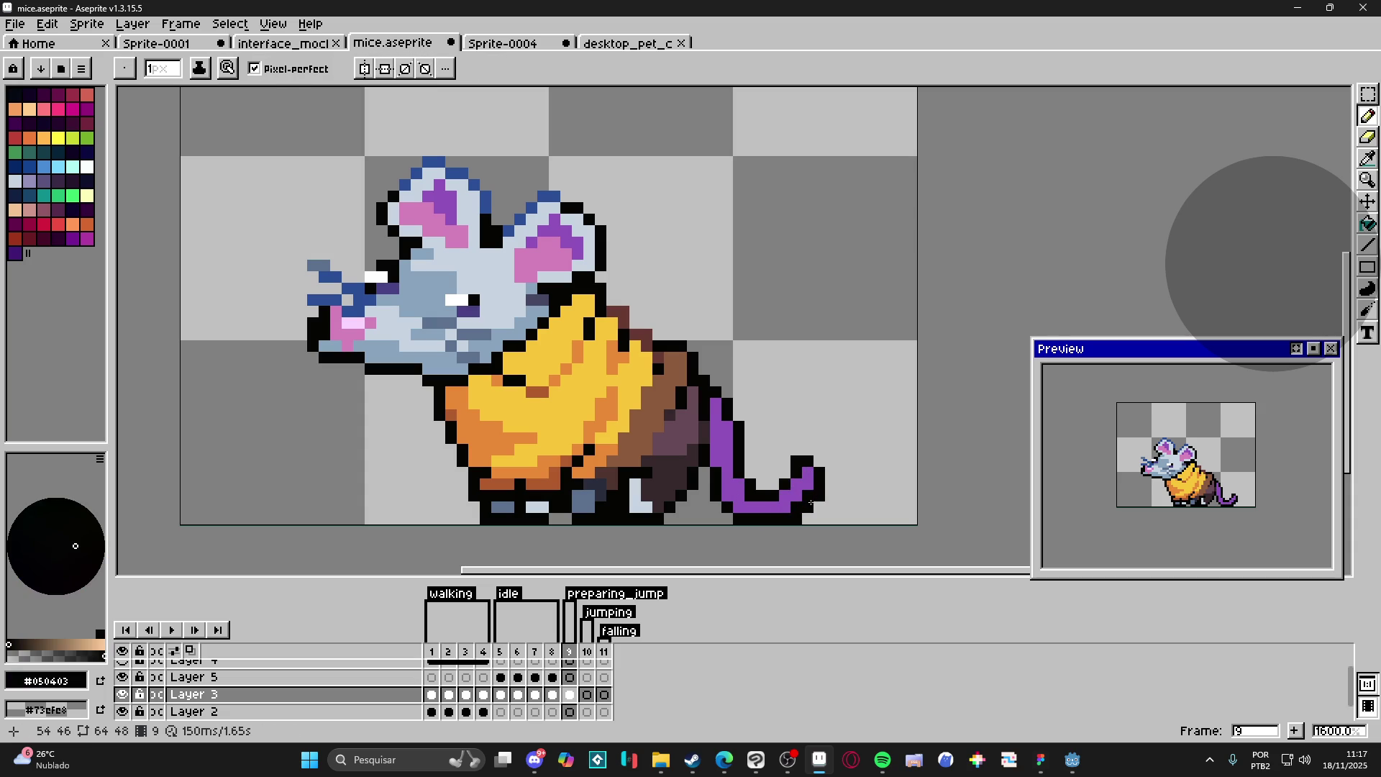
left_click_drag(821, 498, 808, 516)
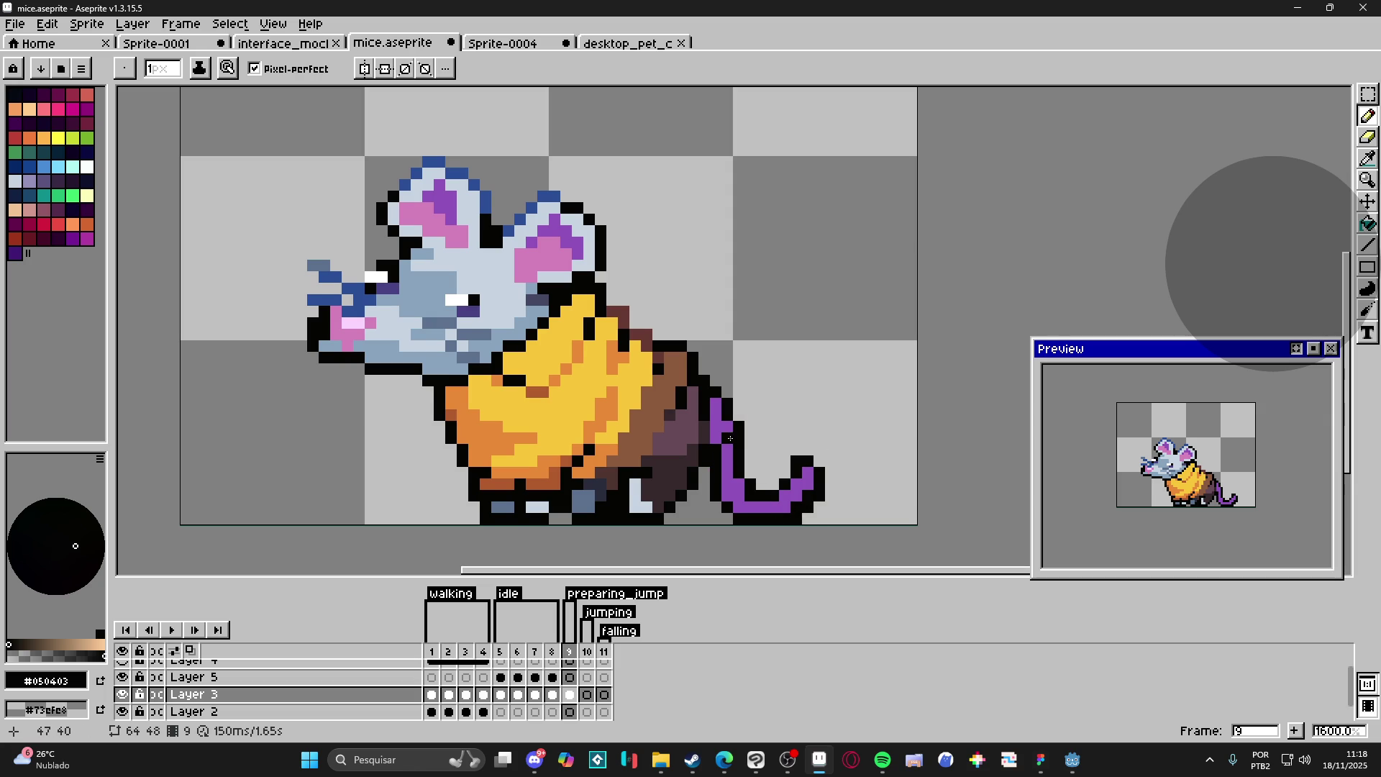
scroll(730, 437, "down", 1)
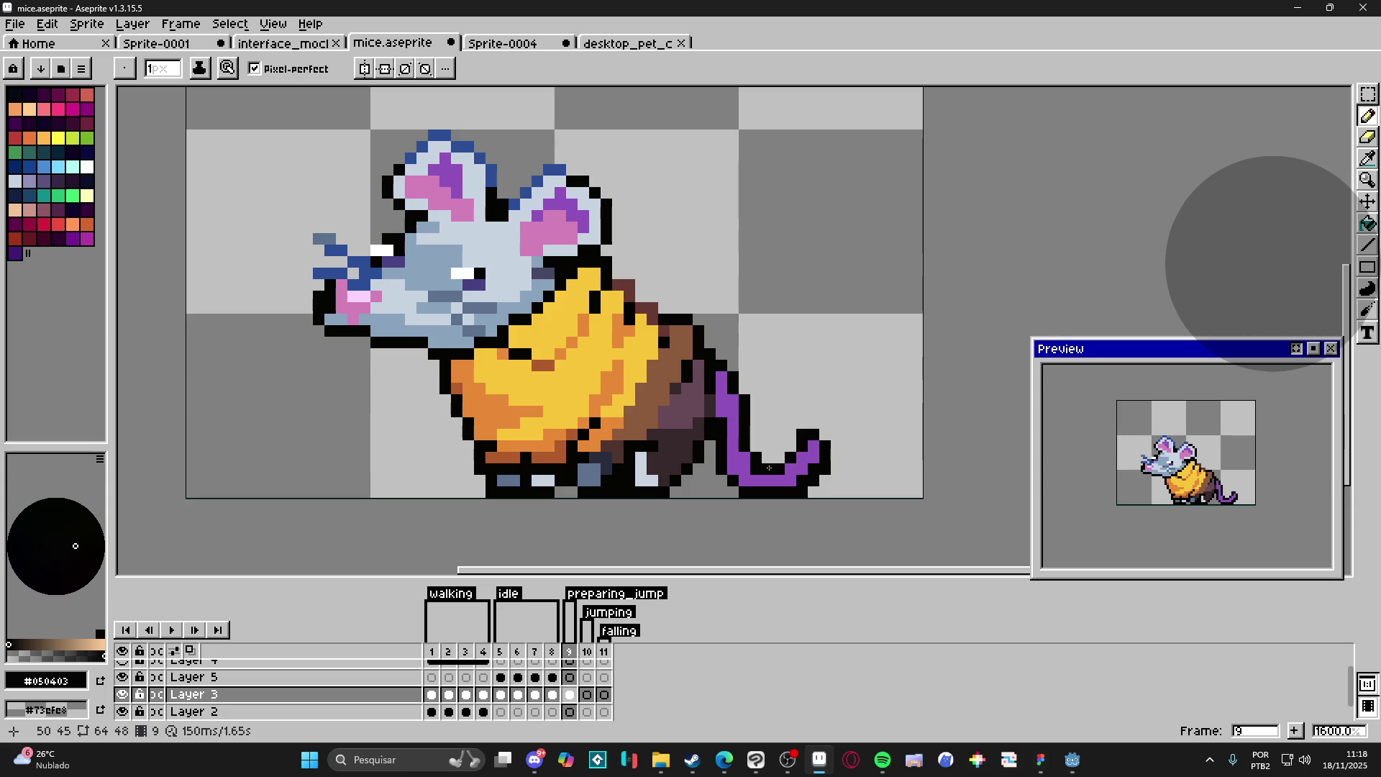
scroll(807, 465, "up", 2)
Step: Extend the tail tip upward in purple and outline the curl in black
left_click(819, 421, "alt")
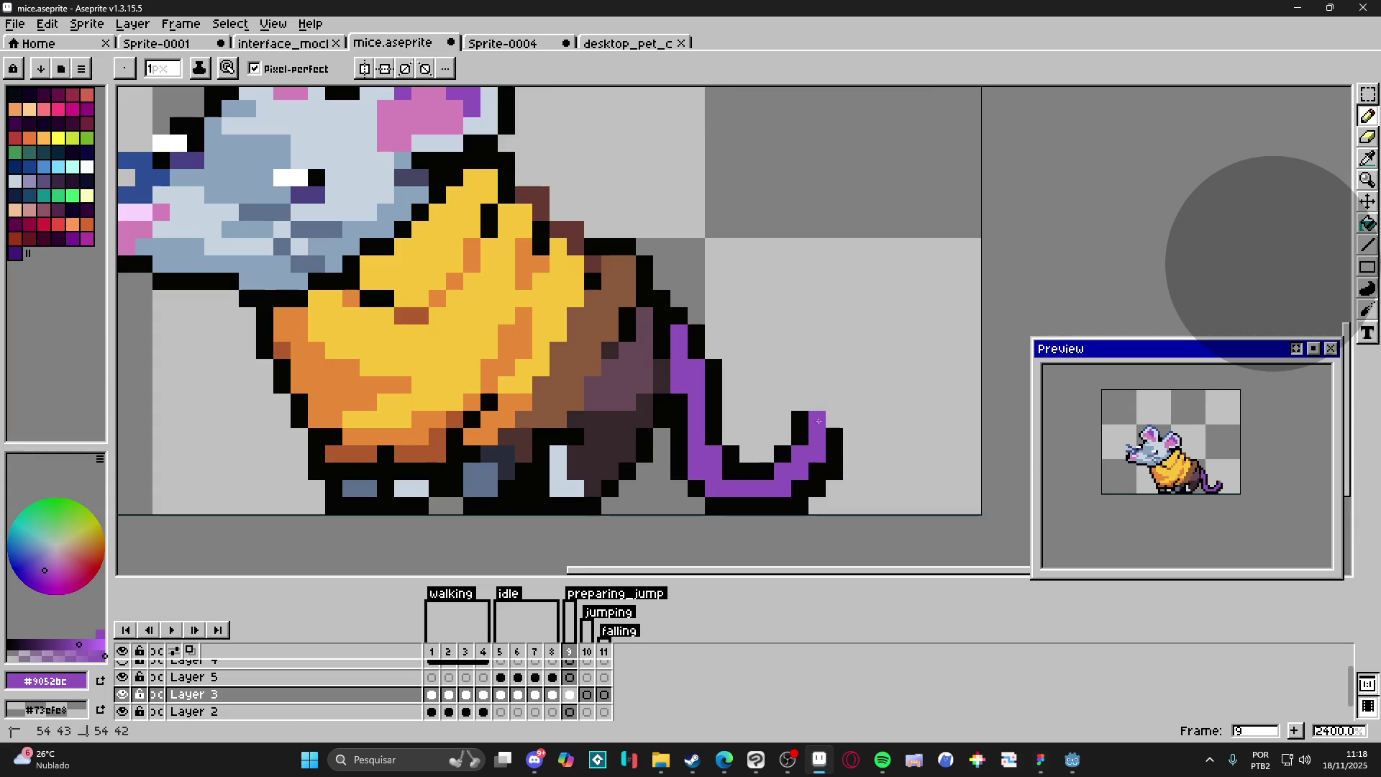
left_click(800, 420)
mouse_move(783, 419)
left_mouse_down()
mouse_move(783, 402)
mouse_move(765, 437)
mouse_move(765, 404)
mouse_move(786, 392)
mouse_move(834, 420)
mouse_move(817, 453)
mouse_move(778, 453)
left_mouse_up()
key("alt")
left_click(800, 434, "alt")
left_click(755, 437)
scroll(748, 434, "down", 2)
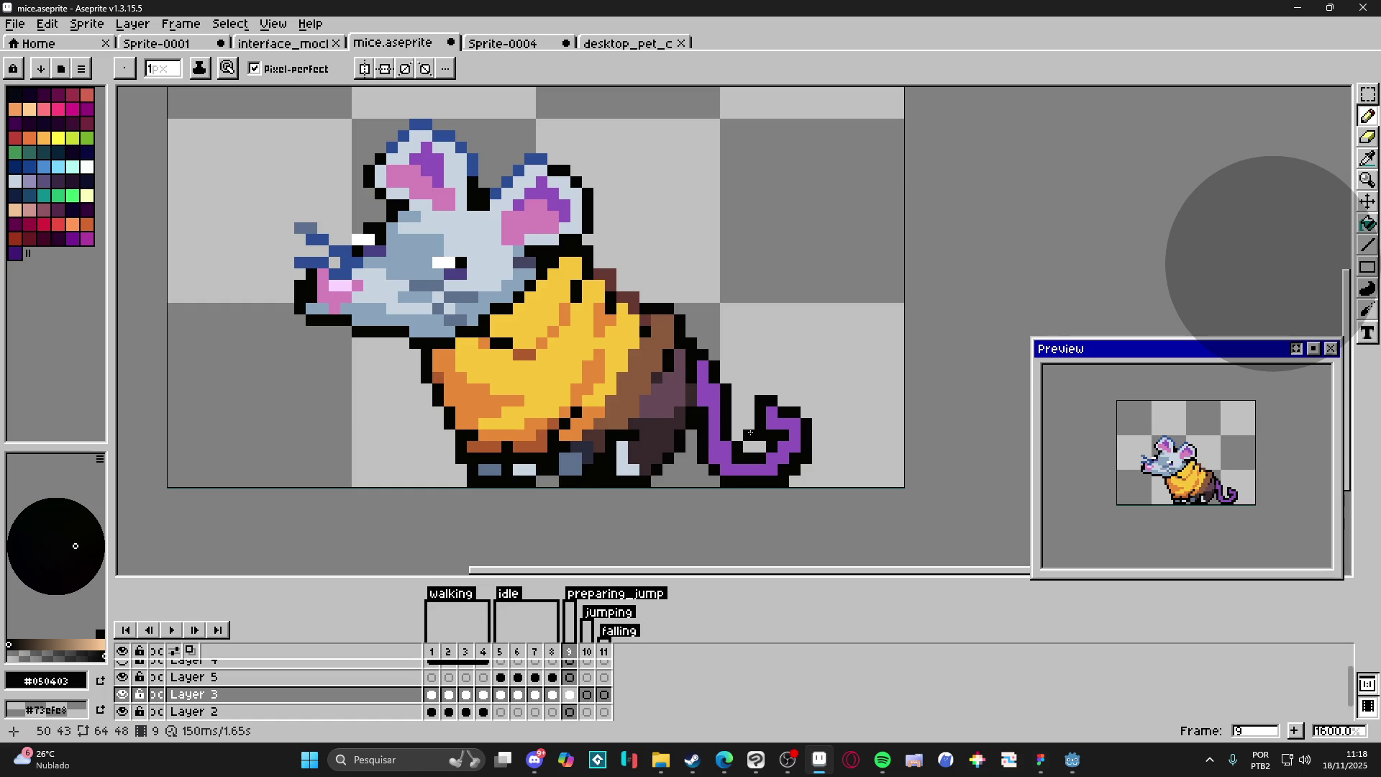
left_click_drag(644, 401, 681, 419)
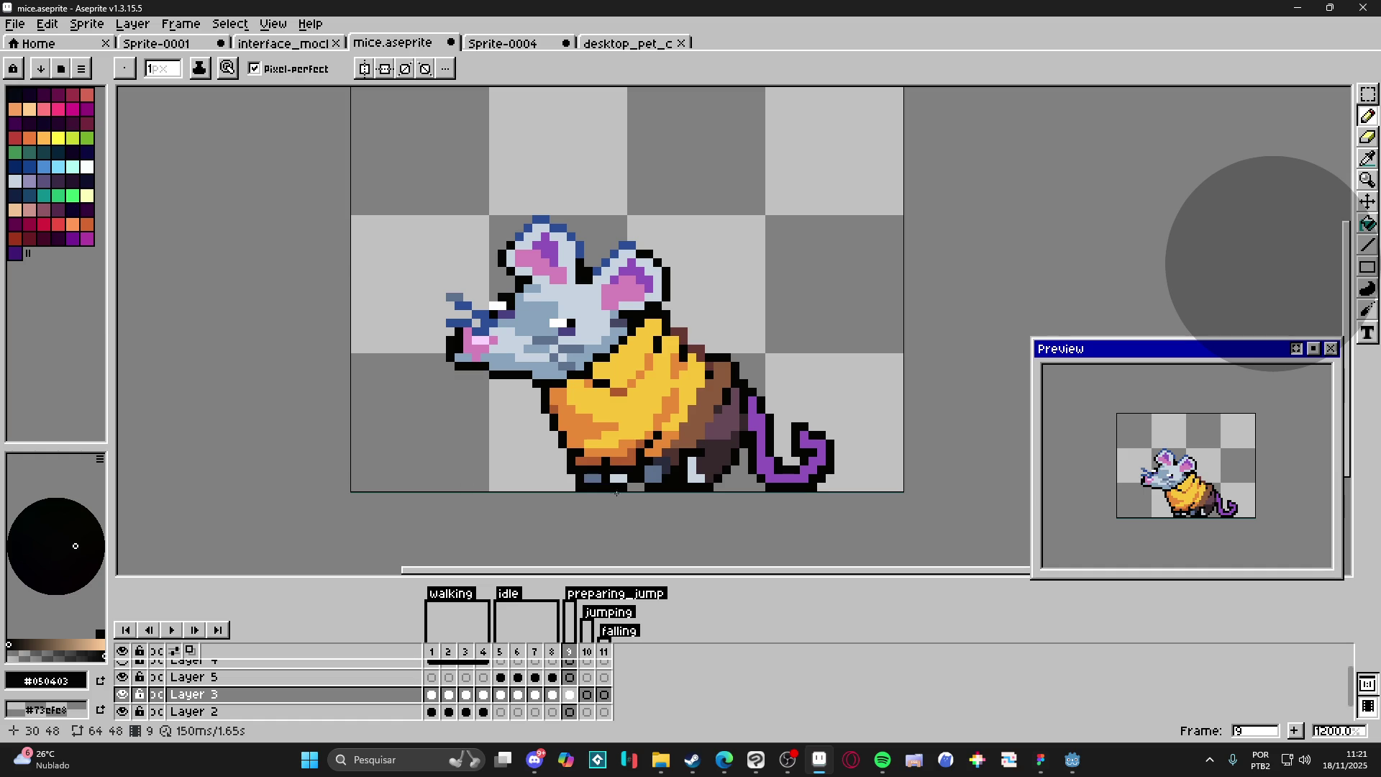
scroll(576, 477, "up", 1)
Step: Move the 3x2 block of foot pixels one pixel to the left
key("m")
left_click_drag(577, 479, 601, 490)
mouse_move(606, 495)
left_mouse_down()
mouse_move(591, 496)
mouse_move(580, 467)
mouse_move(601, 446)
mouse_move(575, 476)
left_mouse_up()
key("ctrl+d")
key("ctrl+d")
Step: Pick the orange-brown from the sprite and marquee more pixels at the foot
key("b")
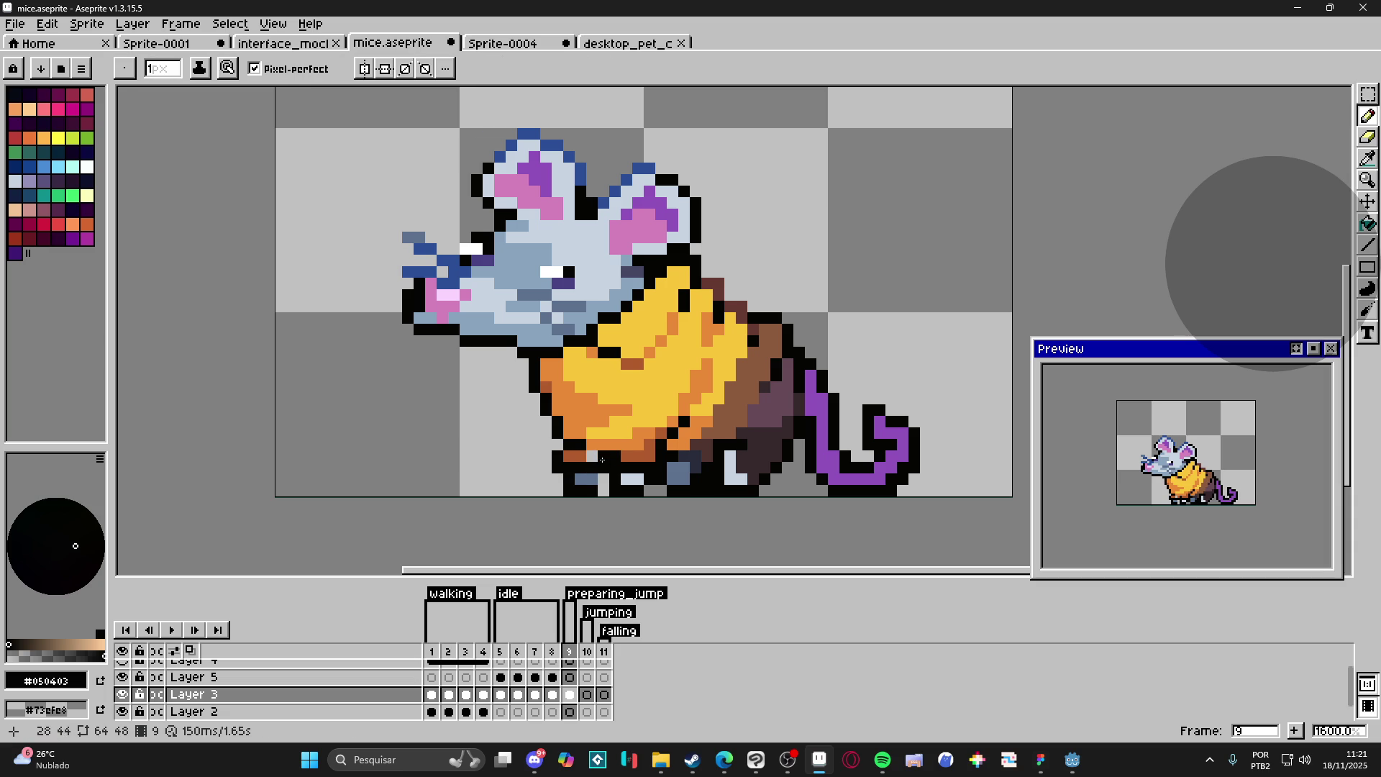
left_click(573, 456, "alt")
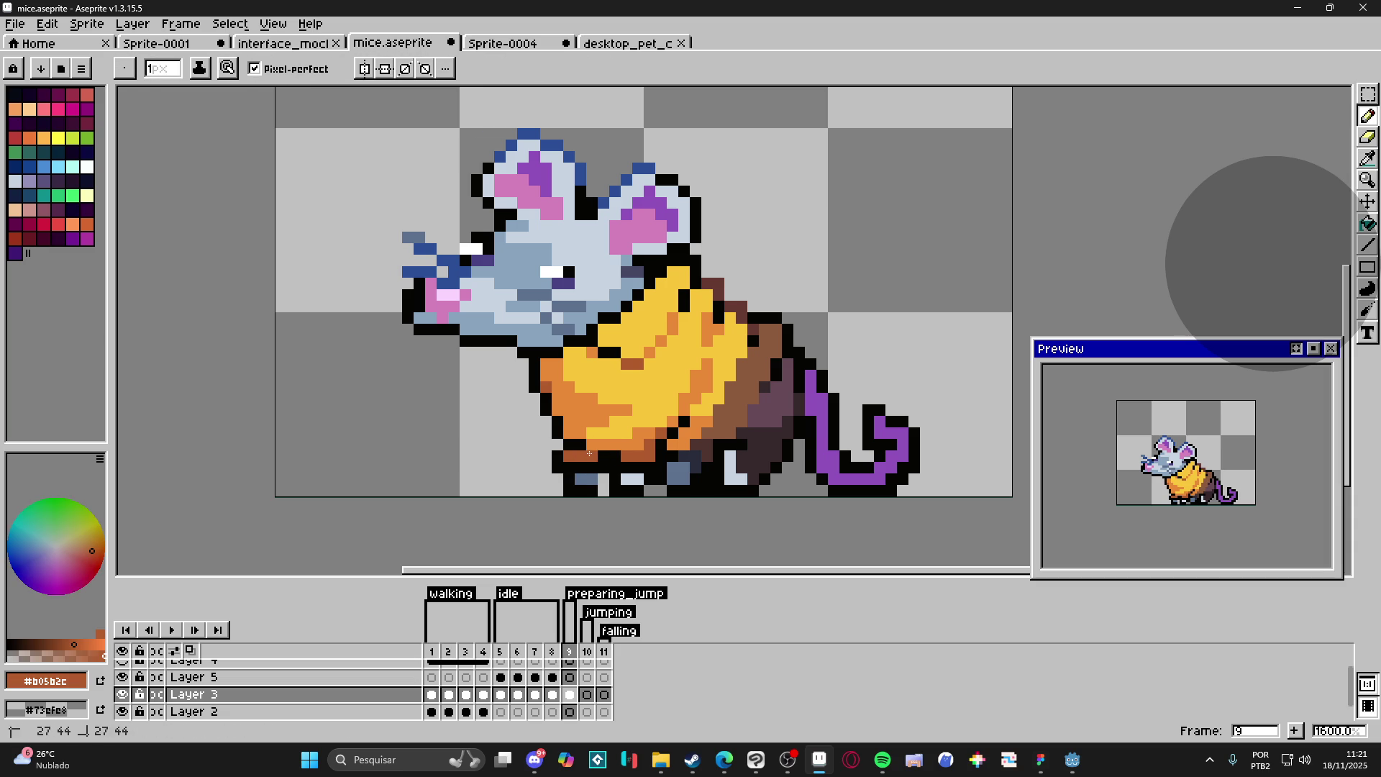
scroll(628, 466, "down", 1)
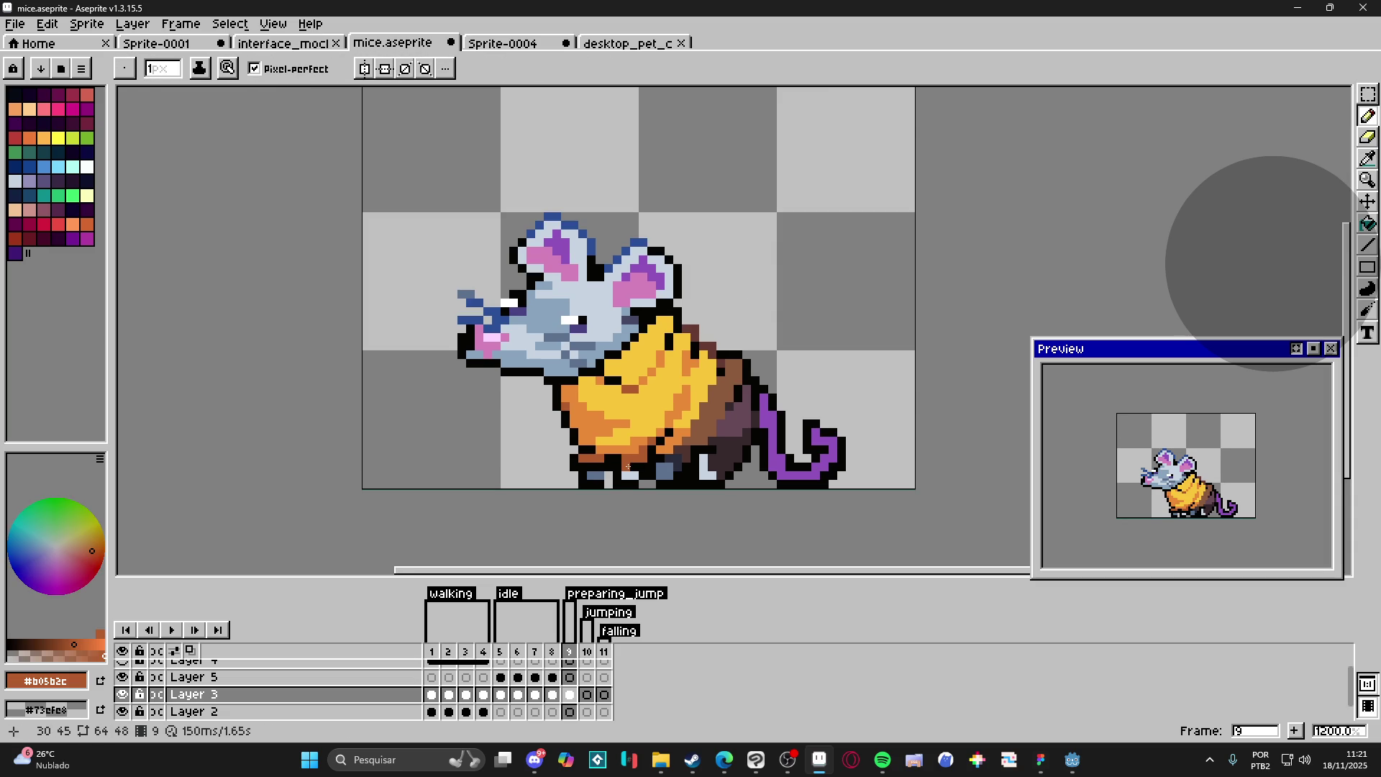
scroll(628, 466, "up", 1)
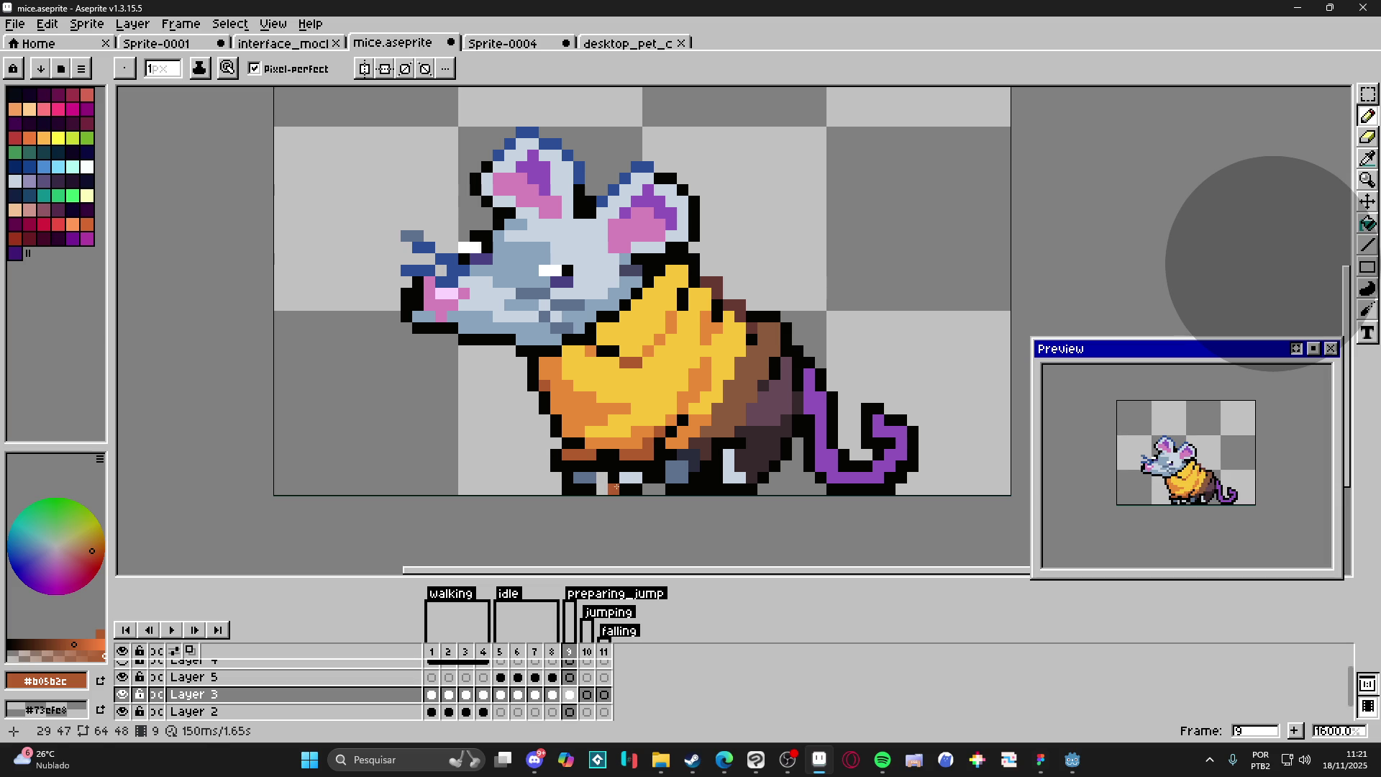
key("m")
left_click_drag(631, 461, 616, 491)
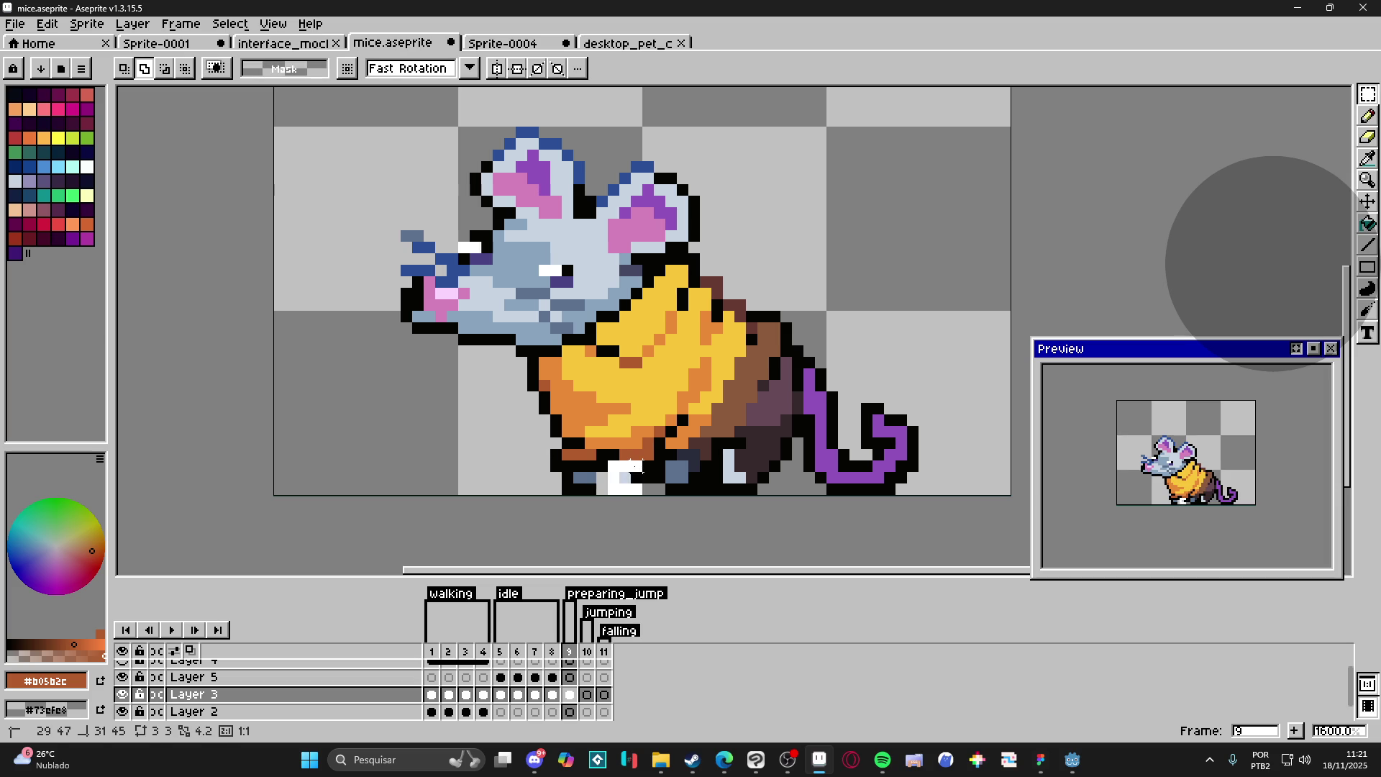
Step: Reposition the foot selection and drop the moved pixels under the cheese
scroll(617, 469, "up", 5)
mouse_move(642, 471)
left_mouse_down()
mouse_move(612, 464)
mouse_move(633, 464)
mouse_move(611, 463)
mouse_move(646, 394)
left_mouse_up()
mouse_move(565, 377)
left_mouse_down()
mouse_move(493, 395)
mouse_move(491, 377)
left_mouse_up()
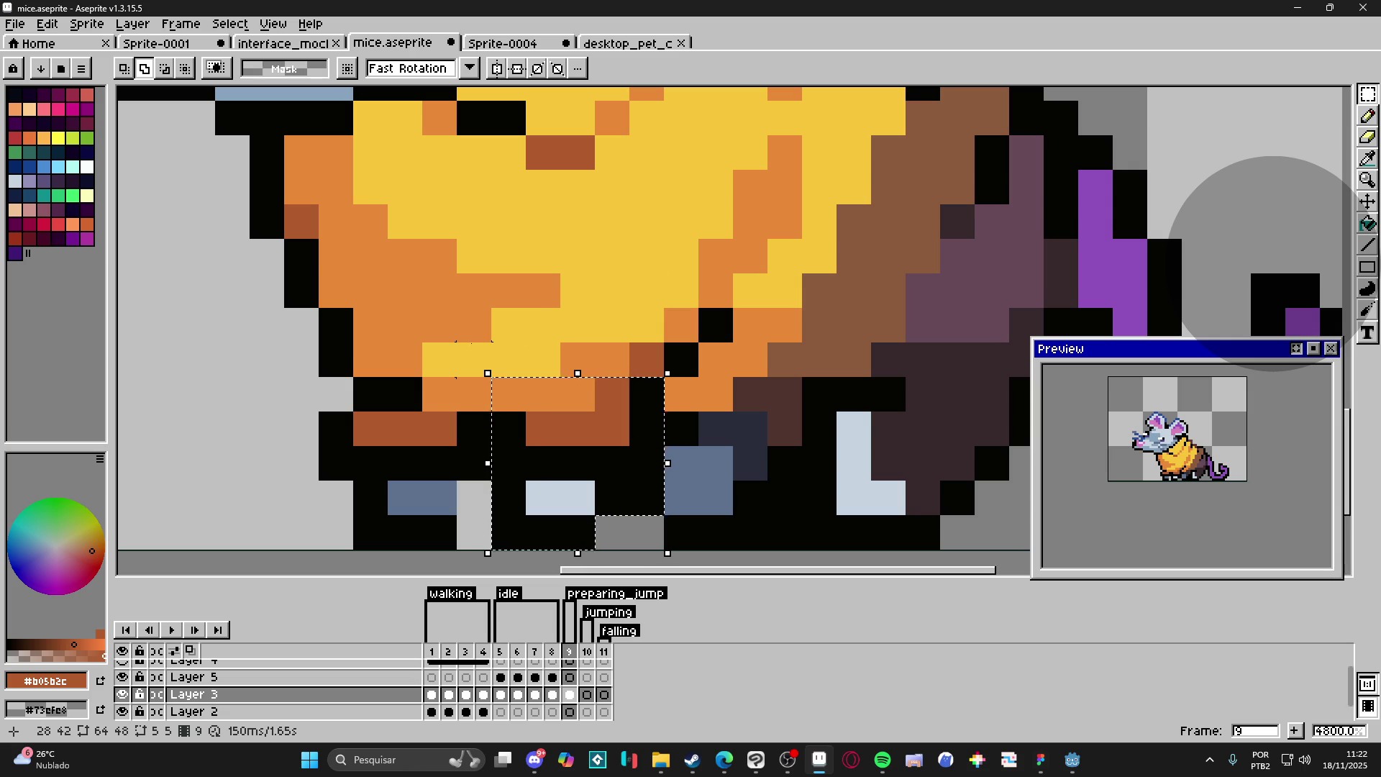
mouse_move(509, 498)
left_mouse_down()
mouse_move(561, 525)
mouse_move(618, 525)
mouse_move(603, 527)
left_mouse_up()
key("ctrl+d")
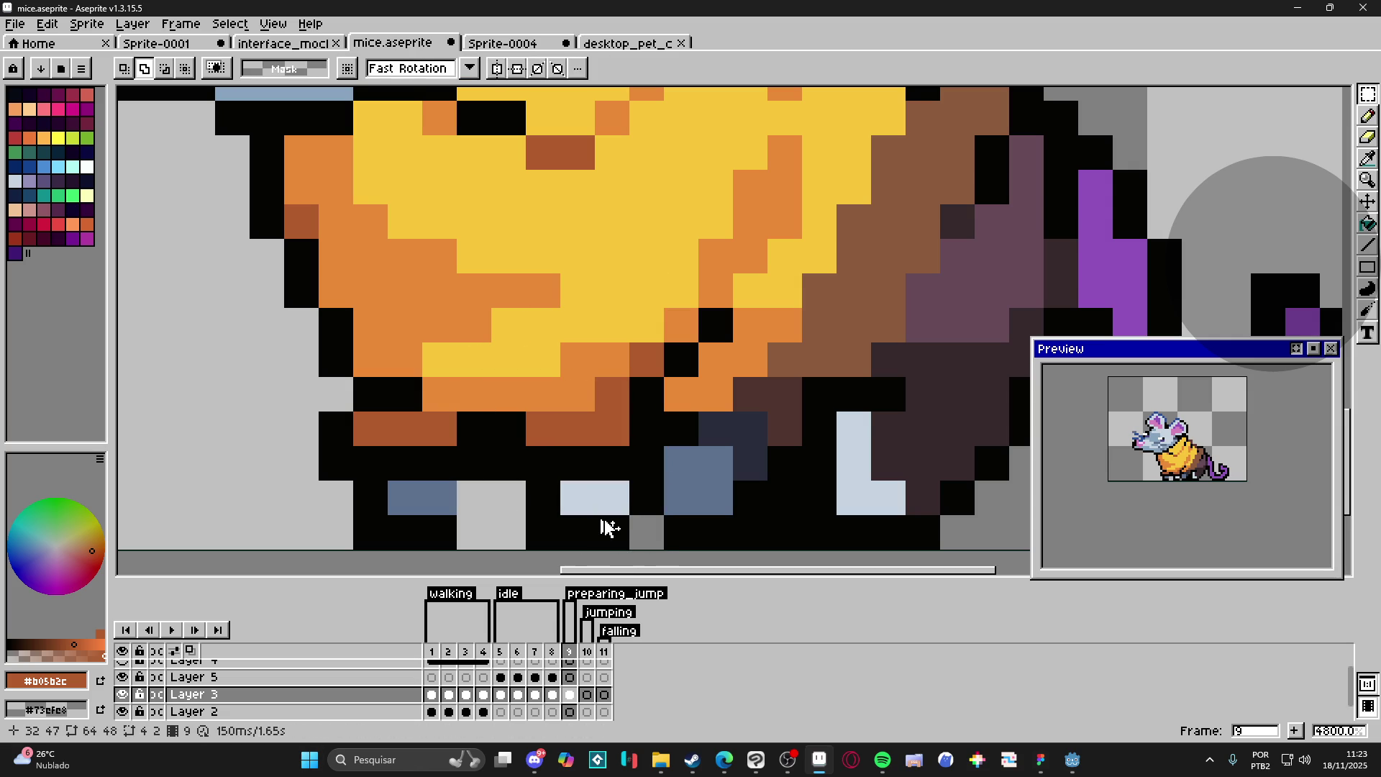
Step: Blacken outline pixels beside and to the left of the mouse's feet
key("b")
left_click(439, 533, "alt")
left_click(485, 528)
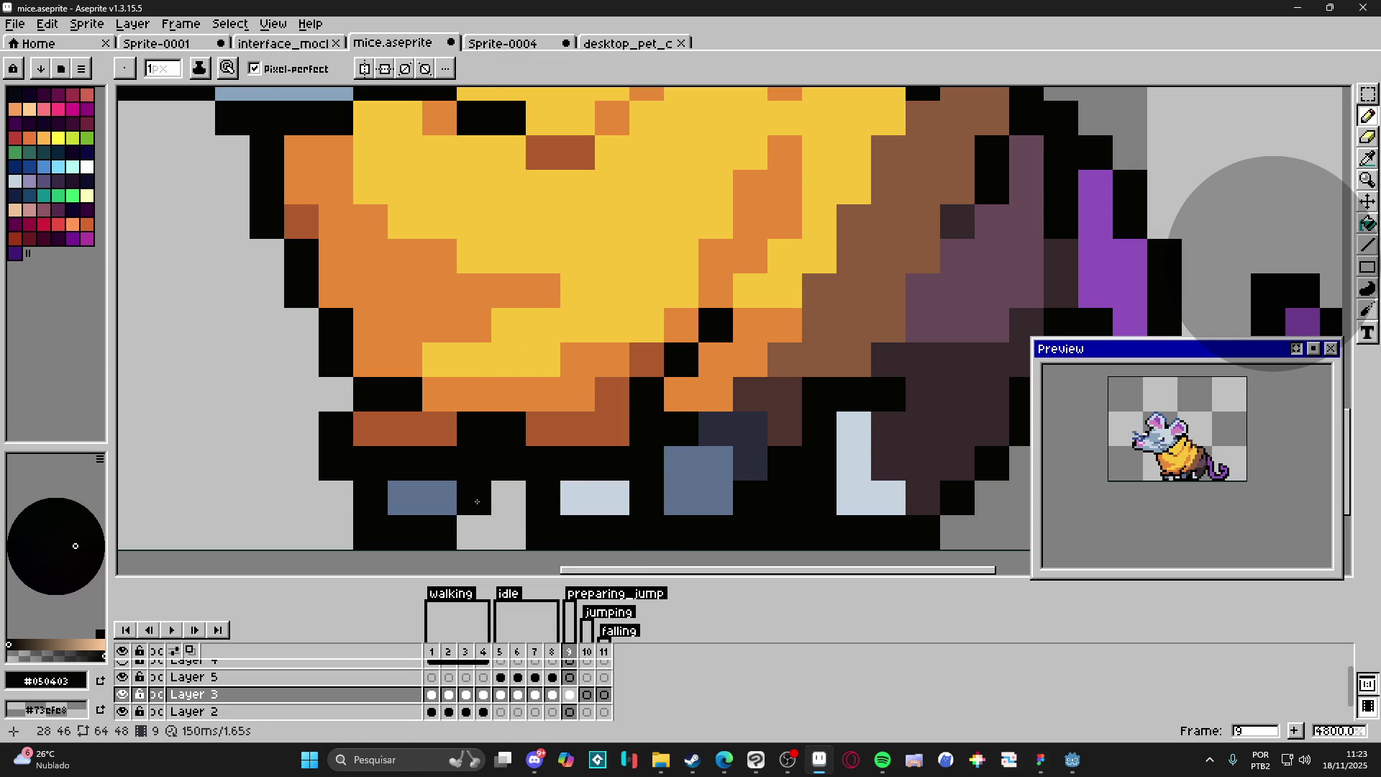
scroll(470, 527, "down", 5)
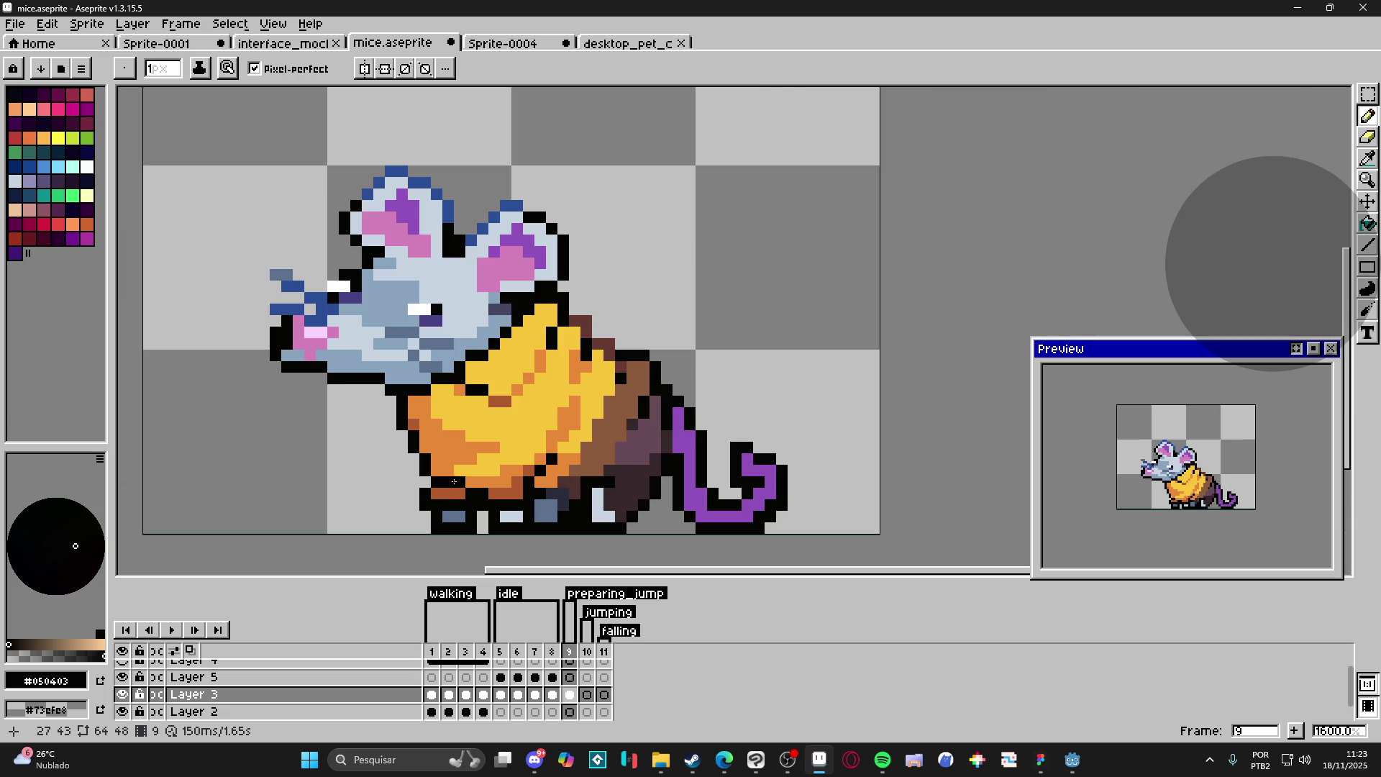
key("i")
scroll(443, 478, "up", 1)
key("b")
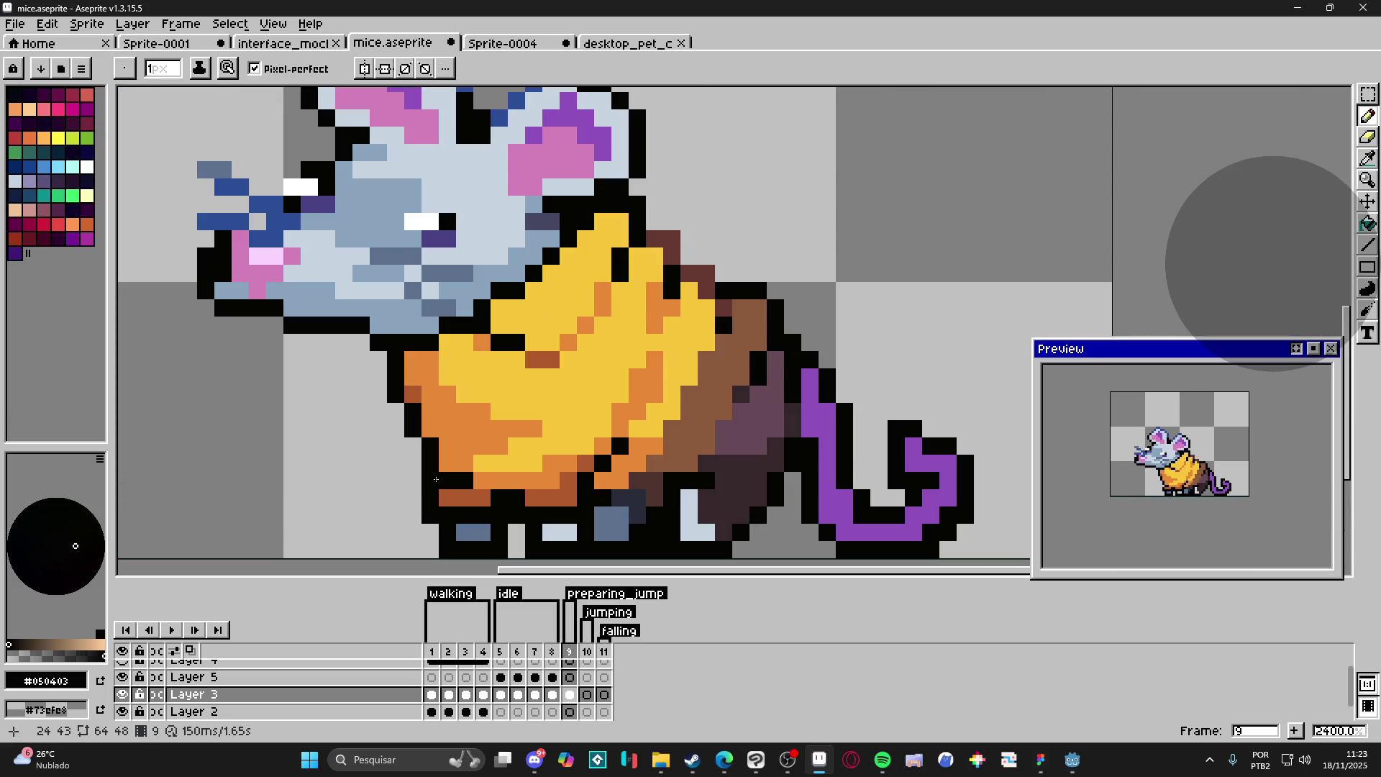
left_click(413, 516)
left_click(413, 481)
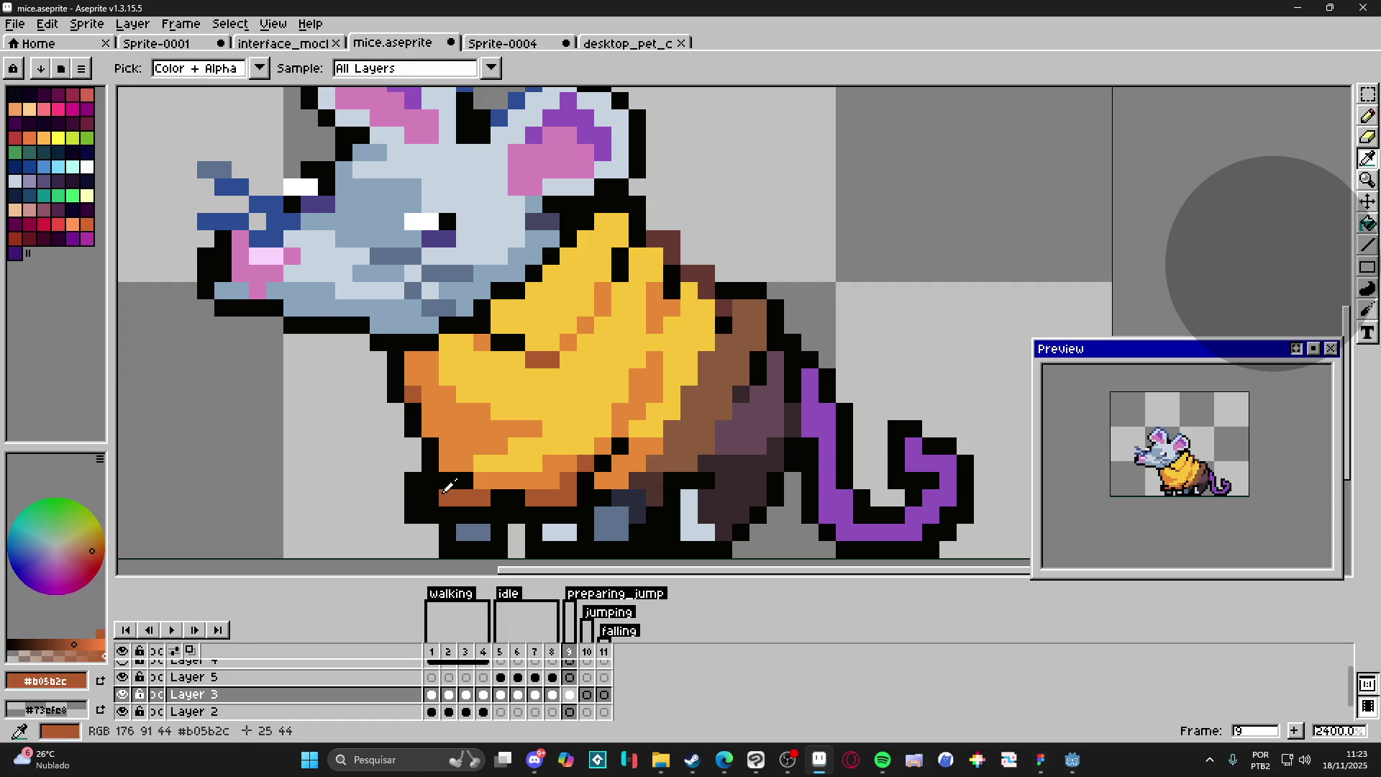
Step: Place an orange pixel near the mouse's feet
left_click(466, 482, "alt")
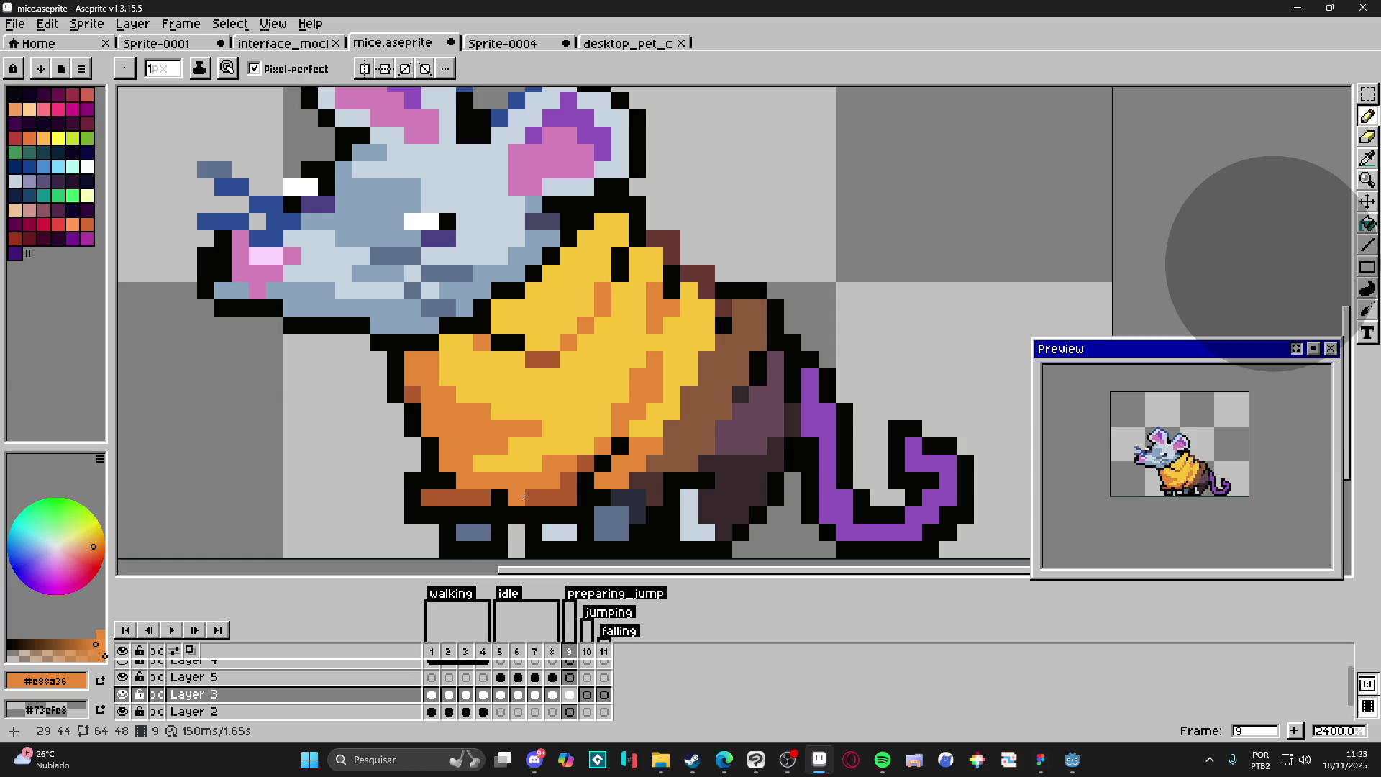
key("ctrl+z")
key("ctrl+z")
key("ctrl+z")
key("ctrl+z")
key("ctrl+z")
key("ctrl+y")
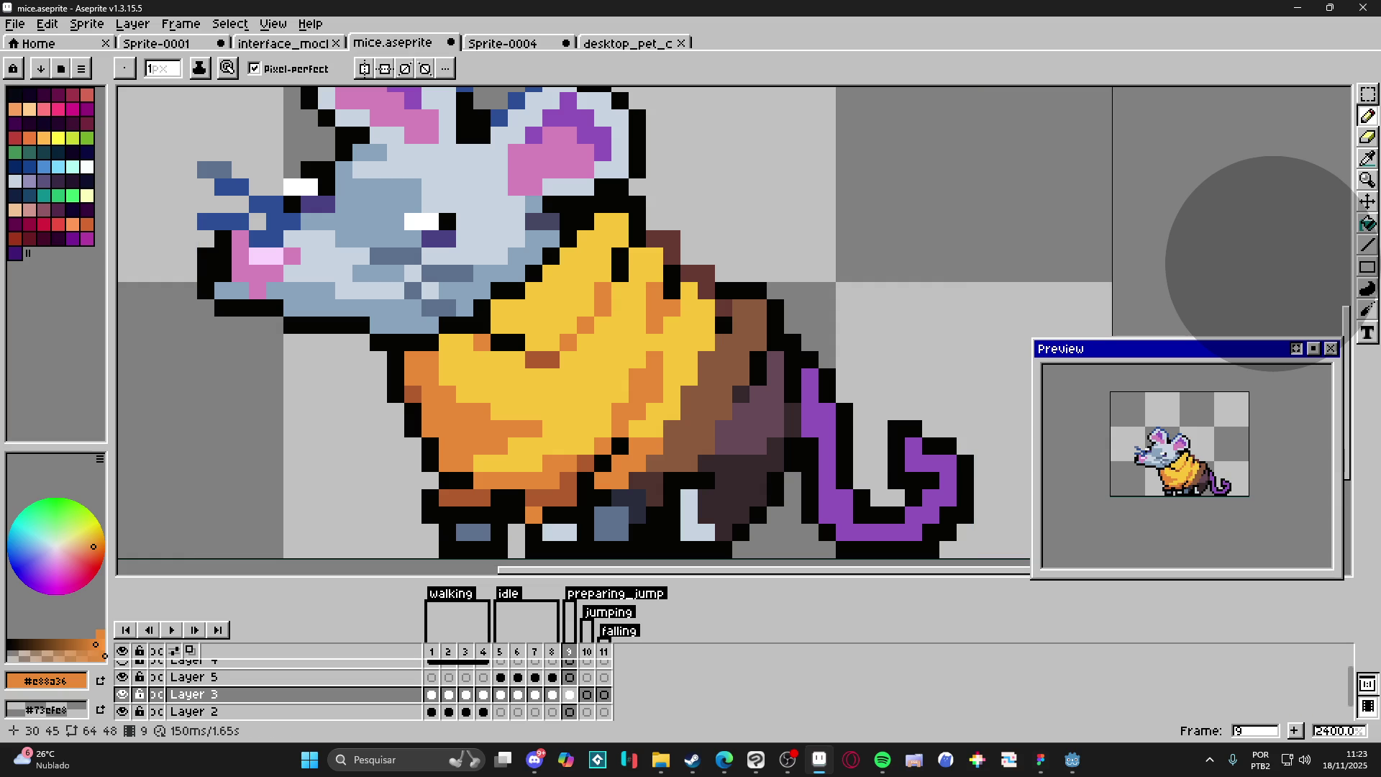
left_click(514, 514)
scroll(513, 467, "down", 2)
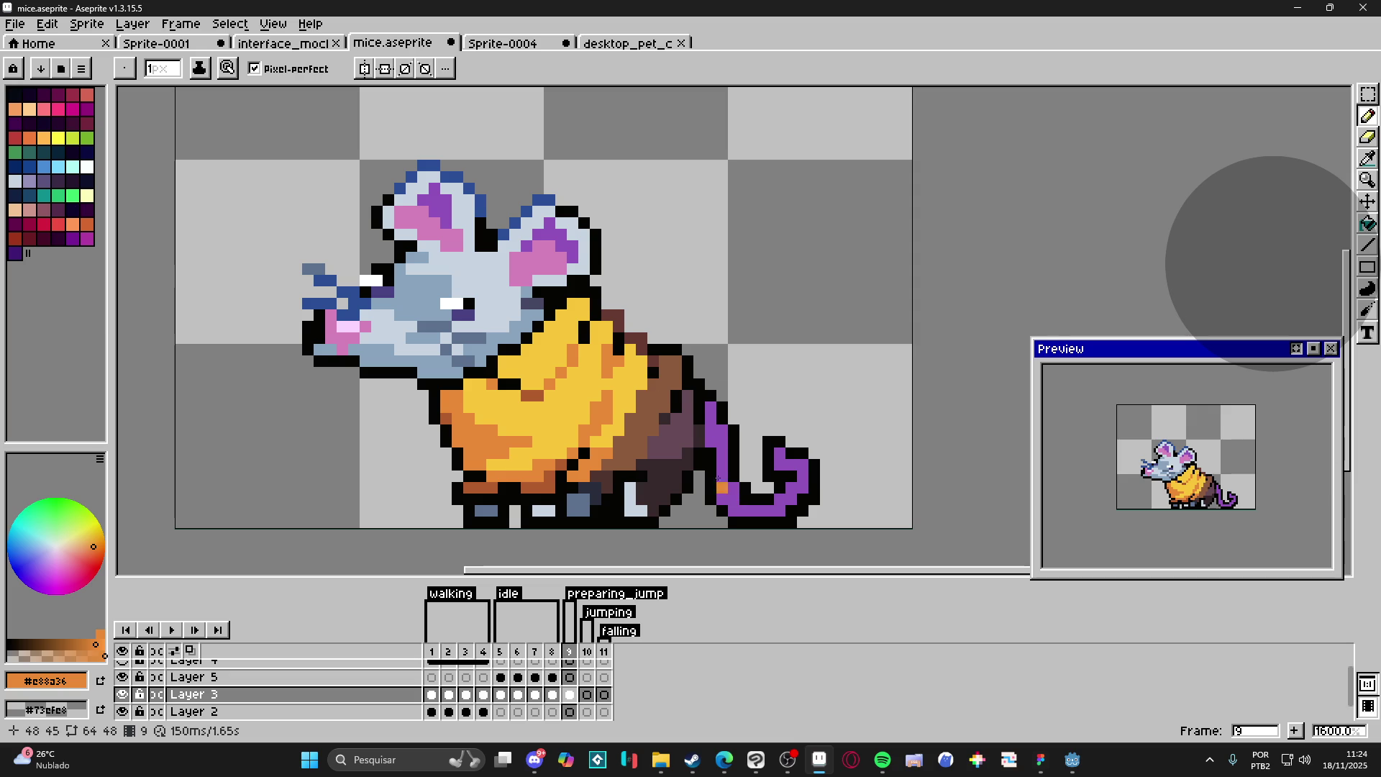
Step: Flip between frames 8 and 9 to compare the mouse's poses
scroll(671, 474, "down", 1)
left_click(552, 652)
left_click(569, 654)
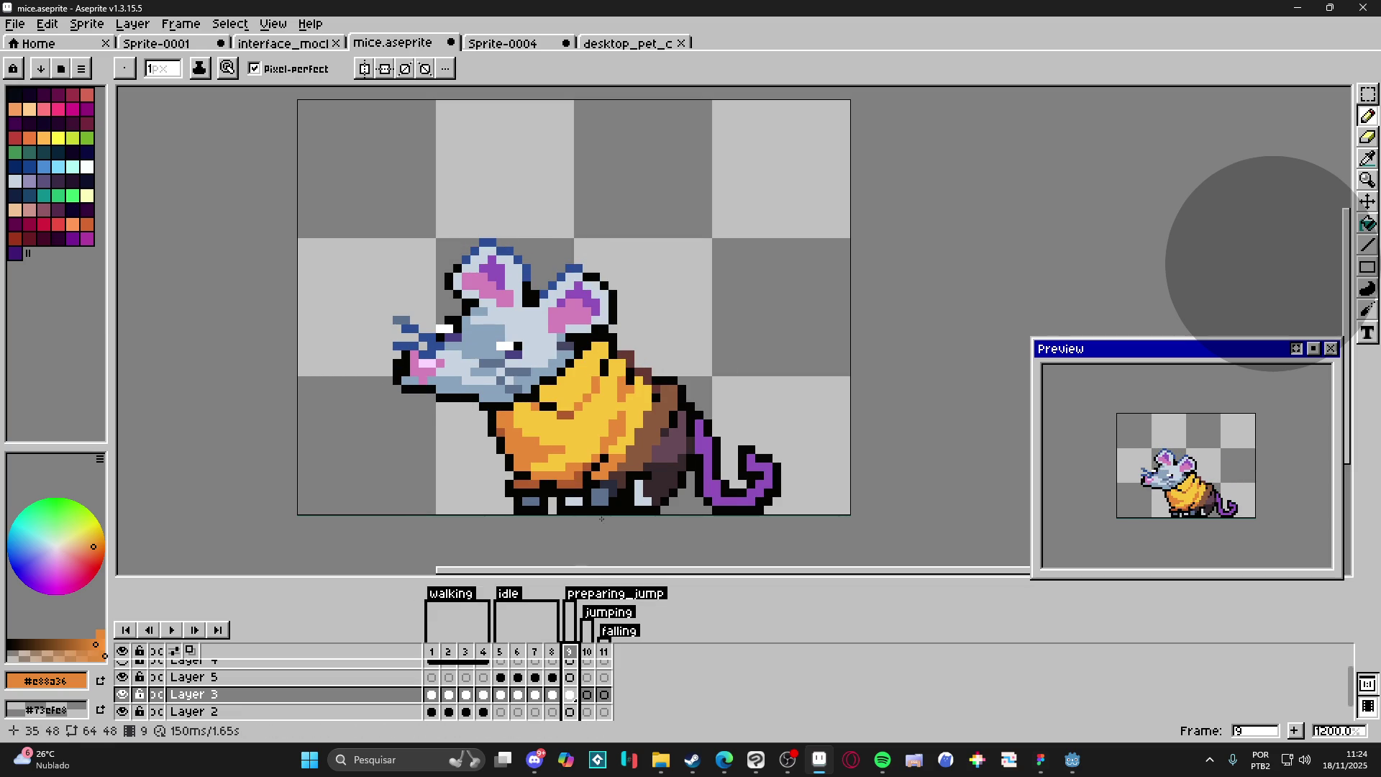
scroll(623, 472, "down", 1)
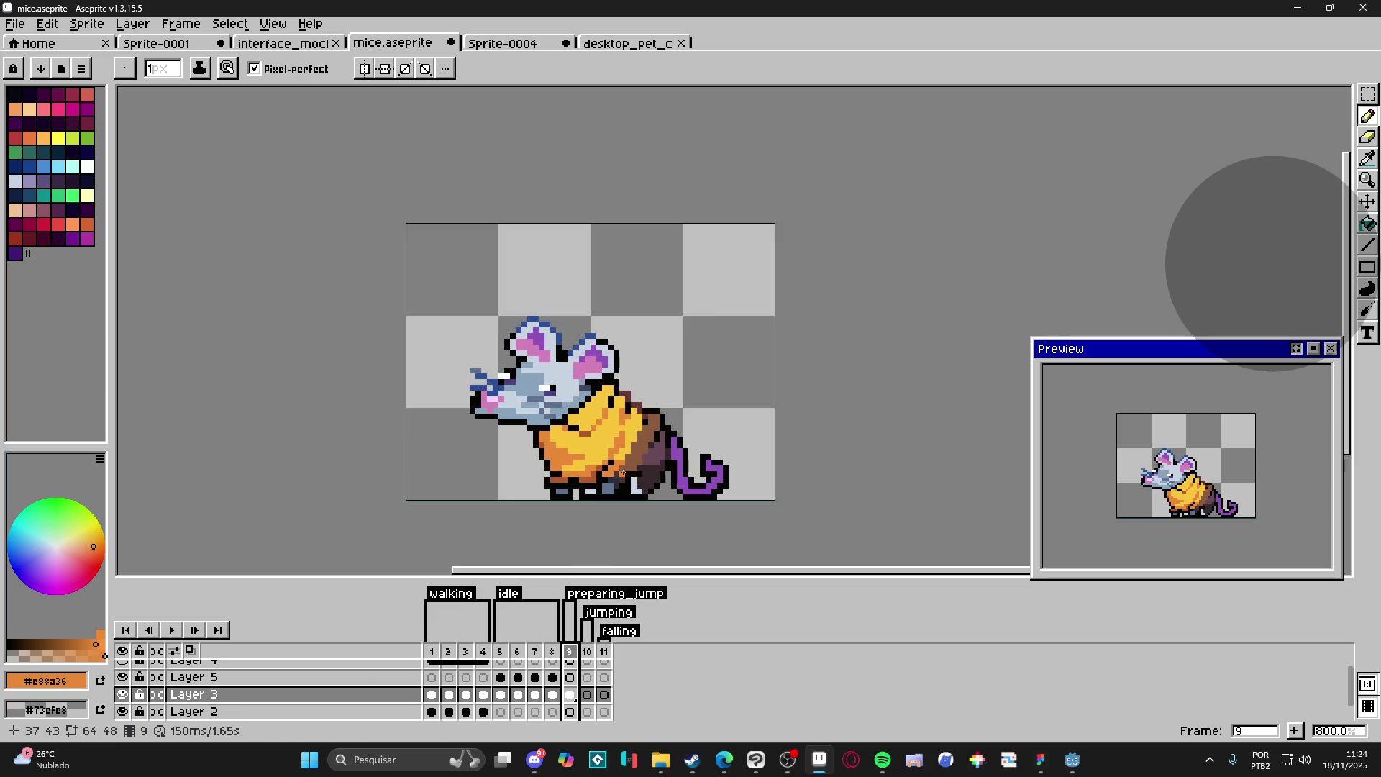
left_click(552, 652)
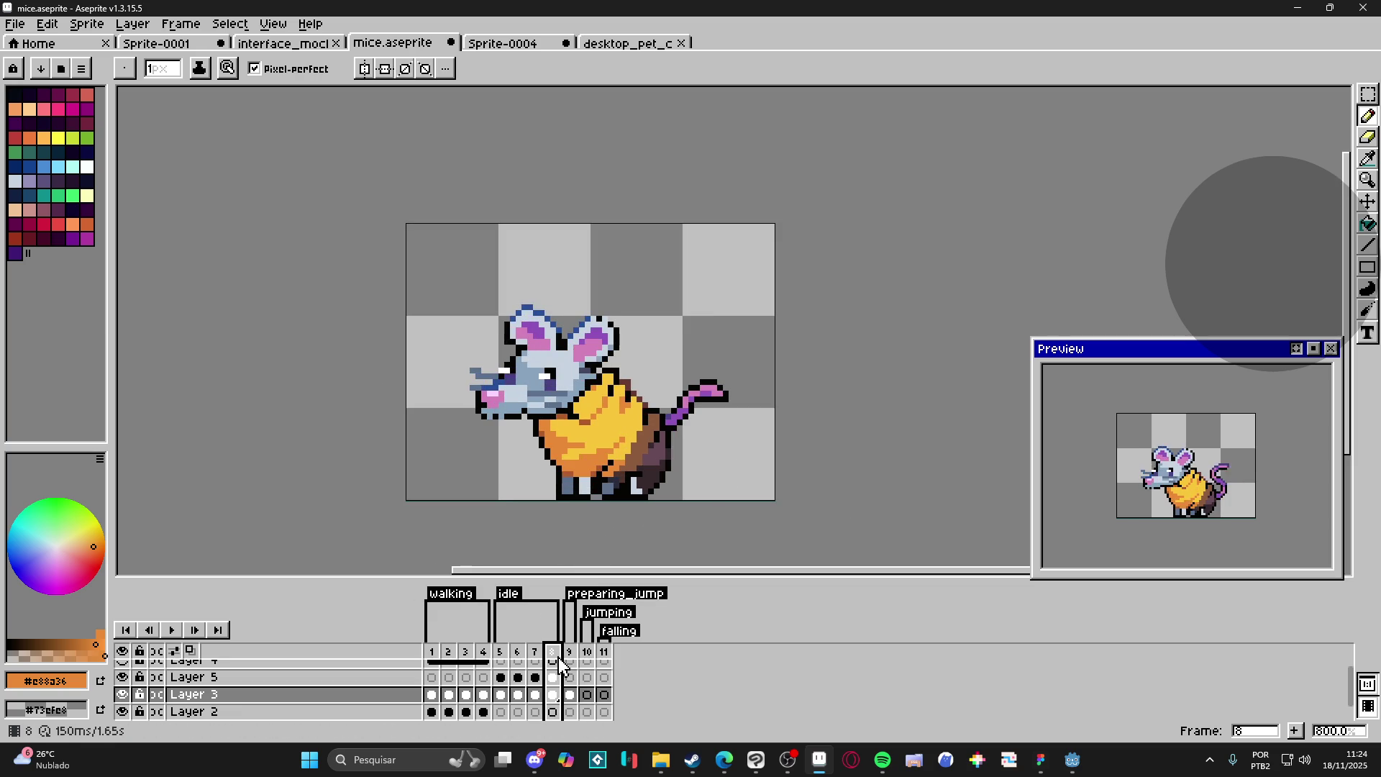
left_click(571, 654)
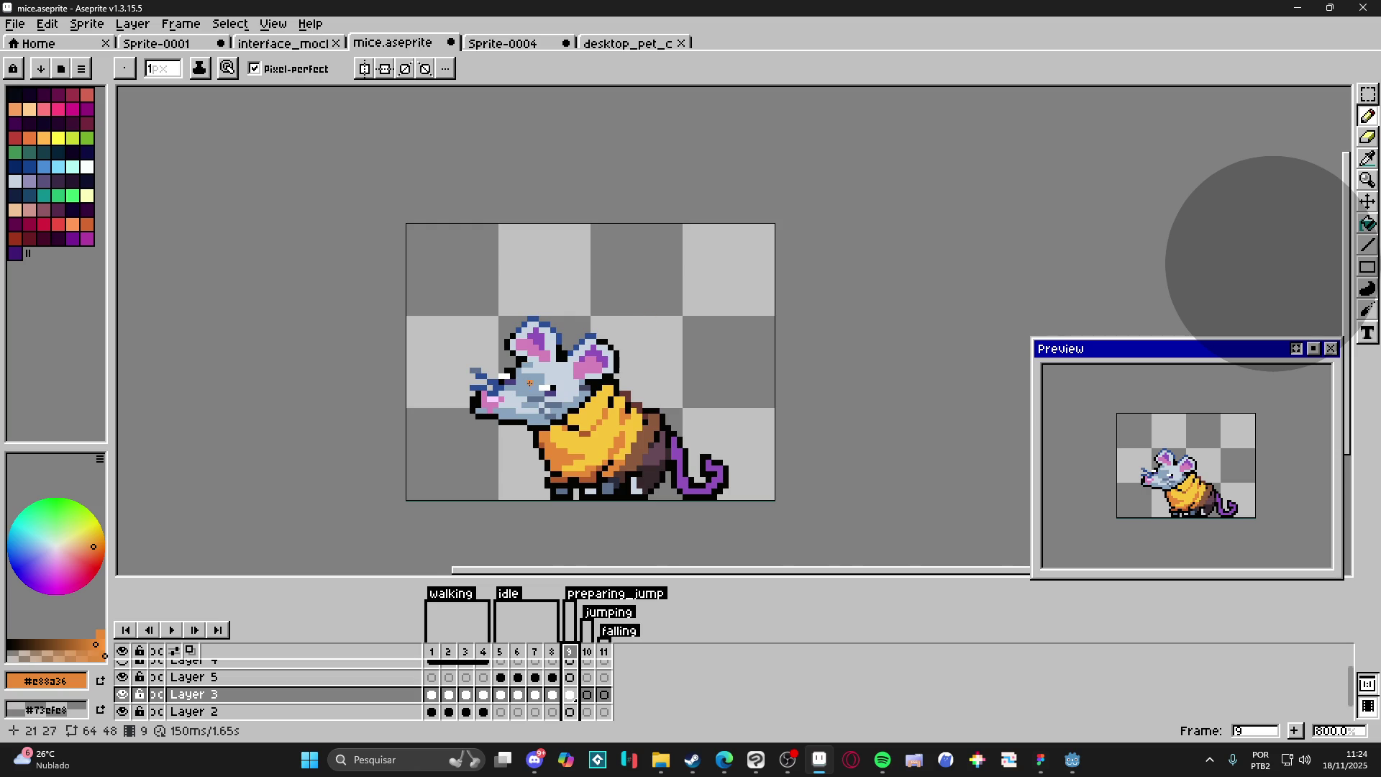
Step: Turn the purple eye pixel black, then sample pink from the sprite
scroll(570, 394, "up", 3)
left_click(562, 400, "alt")
left_click(550, 401)
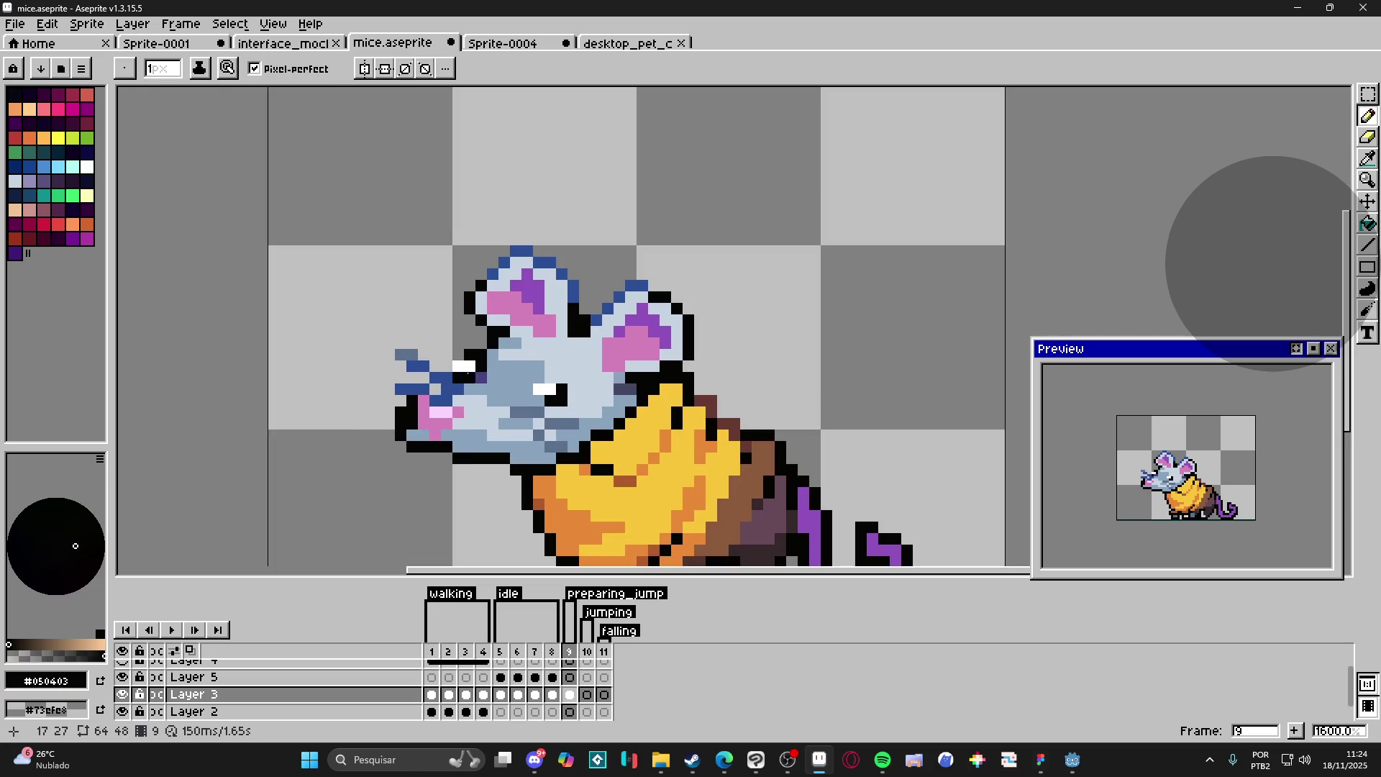
scroll(557, 427, "down", 3)
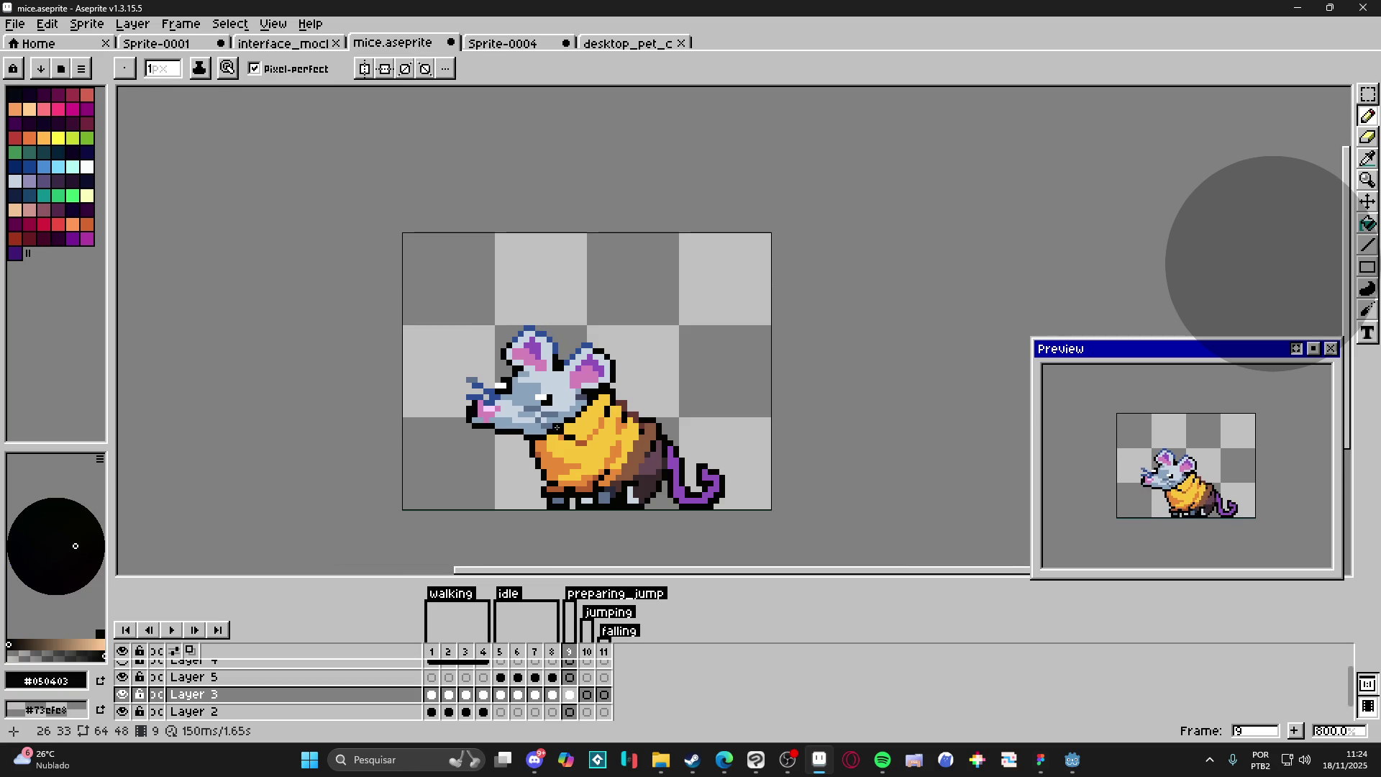
scroll(520, 415, "up", 3)
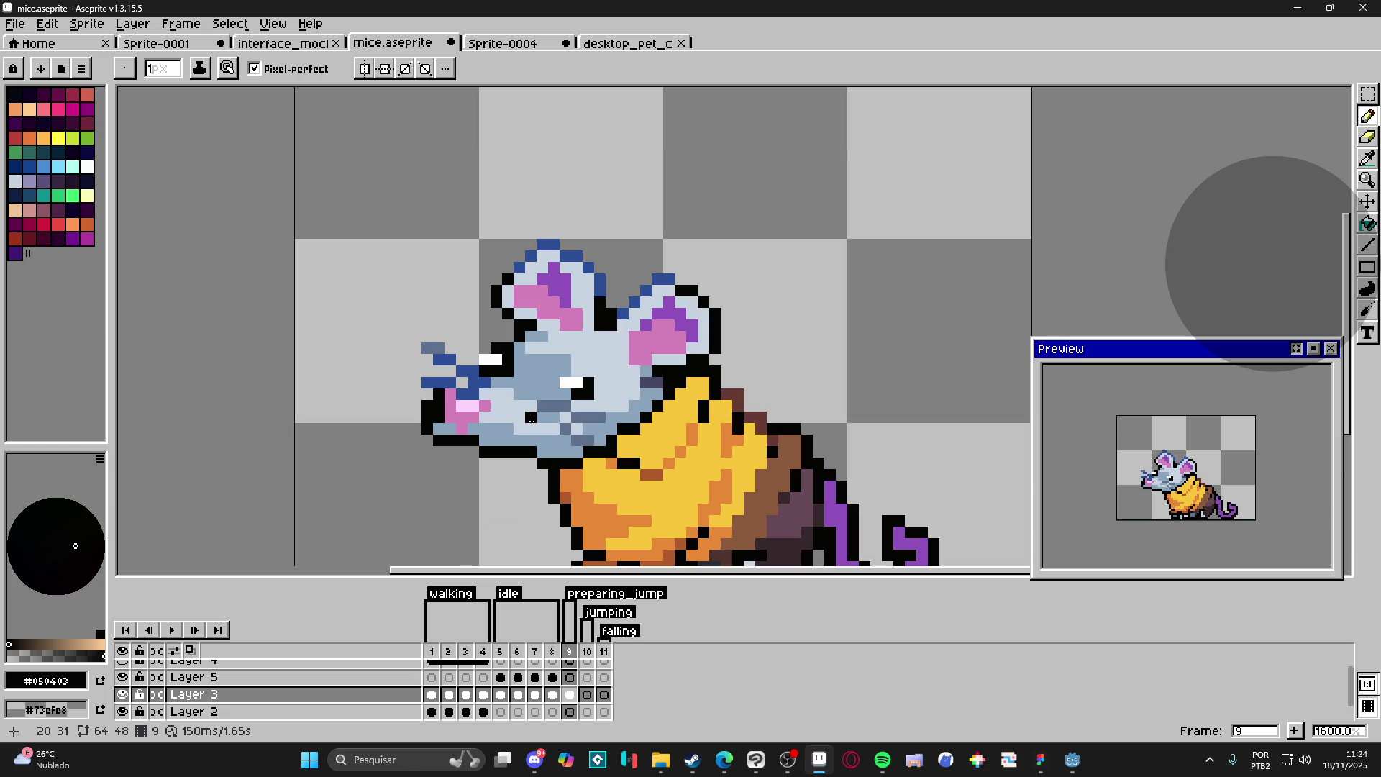
scroll(531, 419, "down", 3)
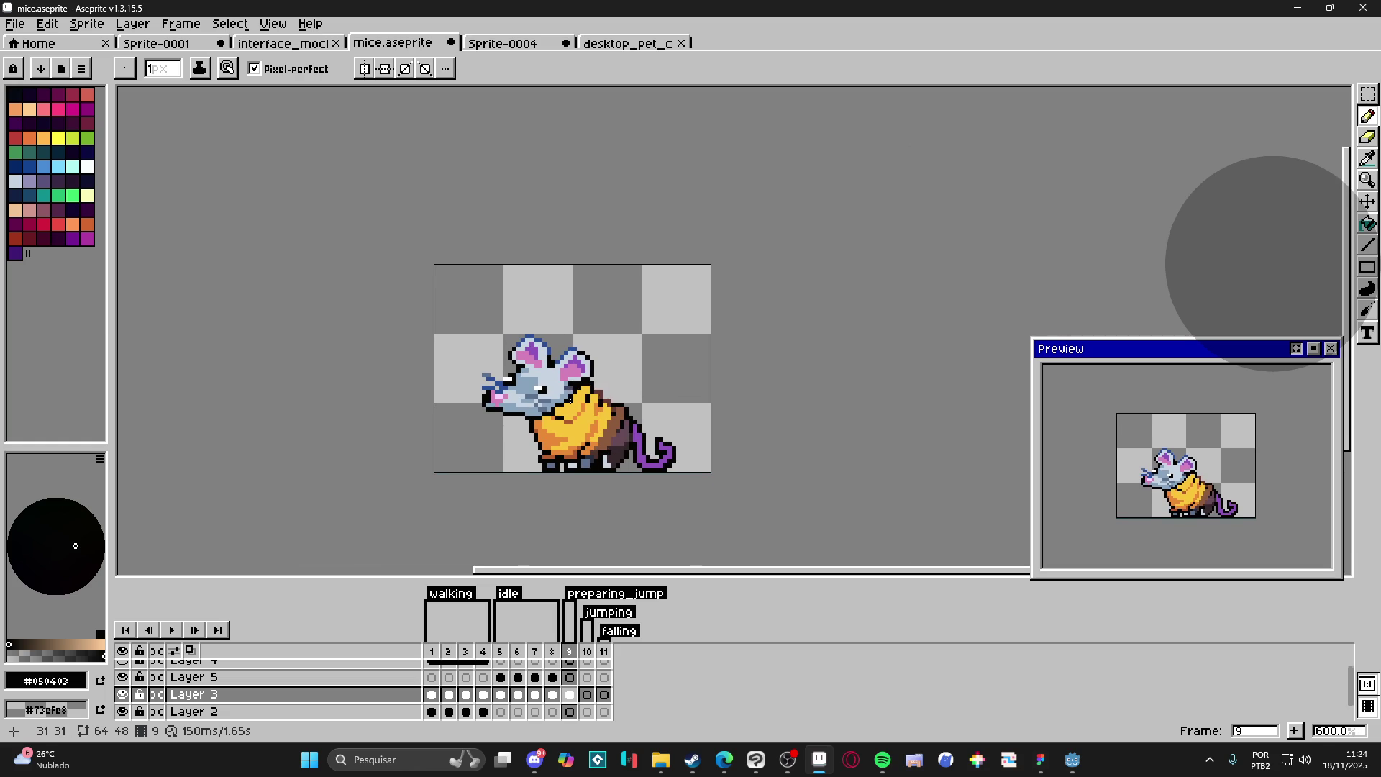
scroll(611, 407, "up", 1)
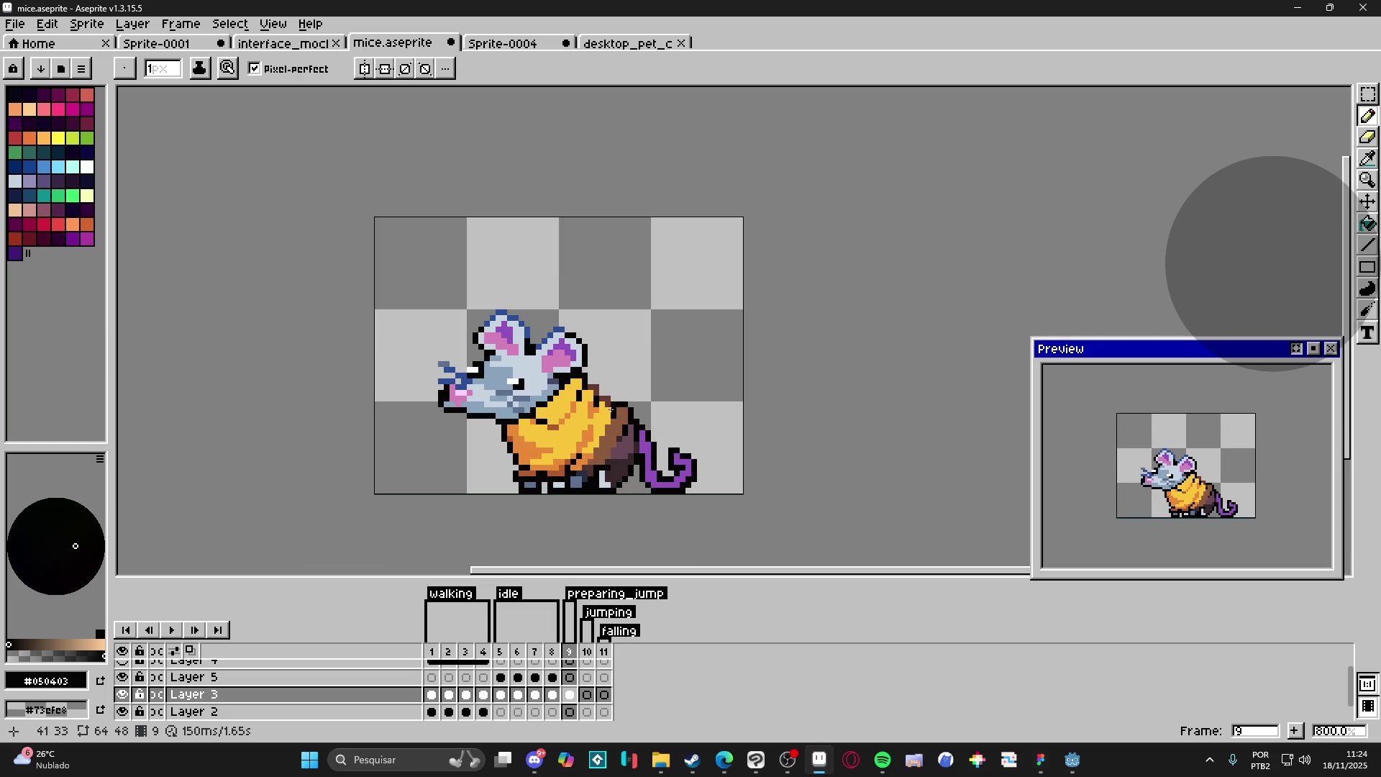
left_click(503, 337, "alt")
left_click_drag(547, 374, 537, 372)
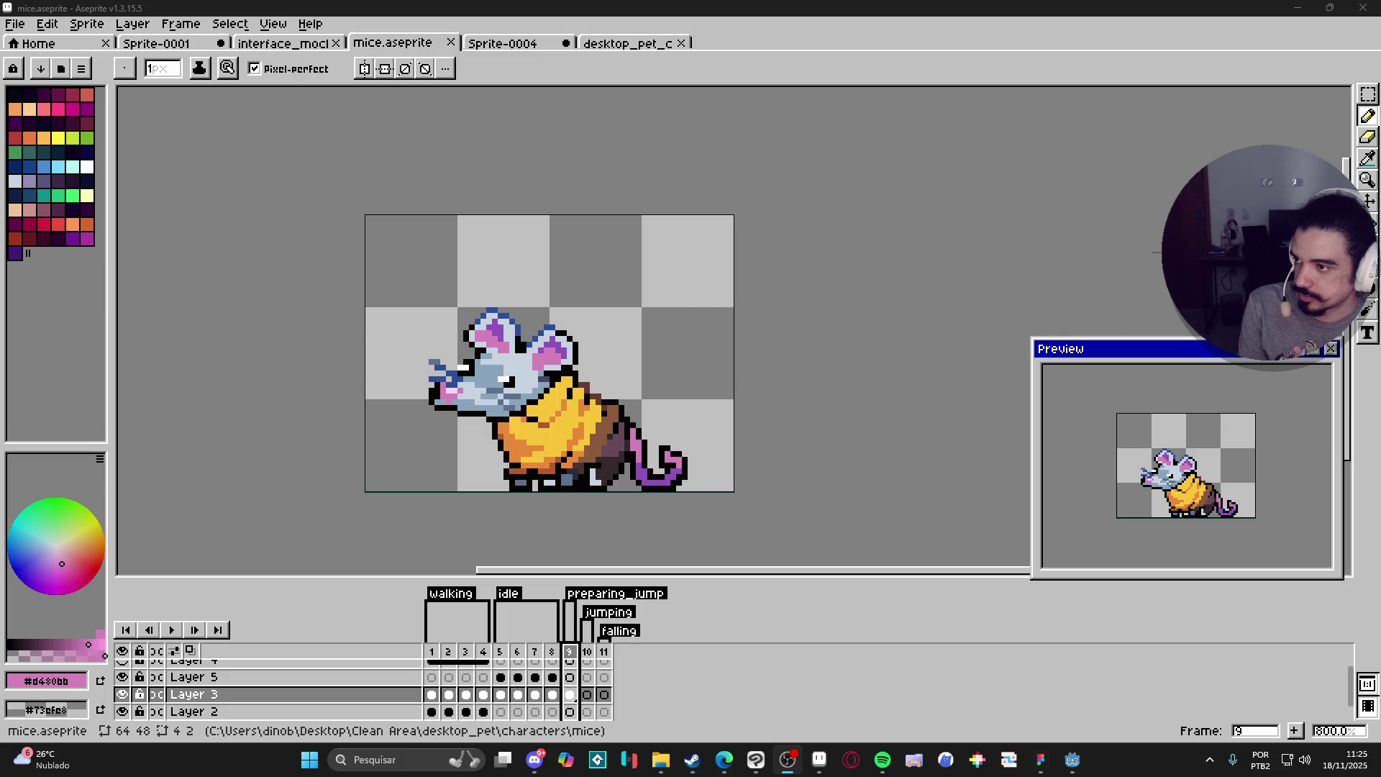
key("alt+Tab")
key("alt+Tab")
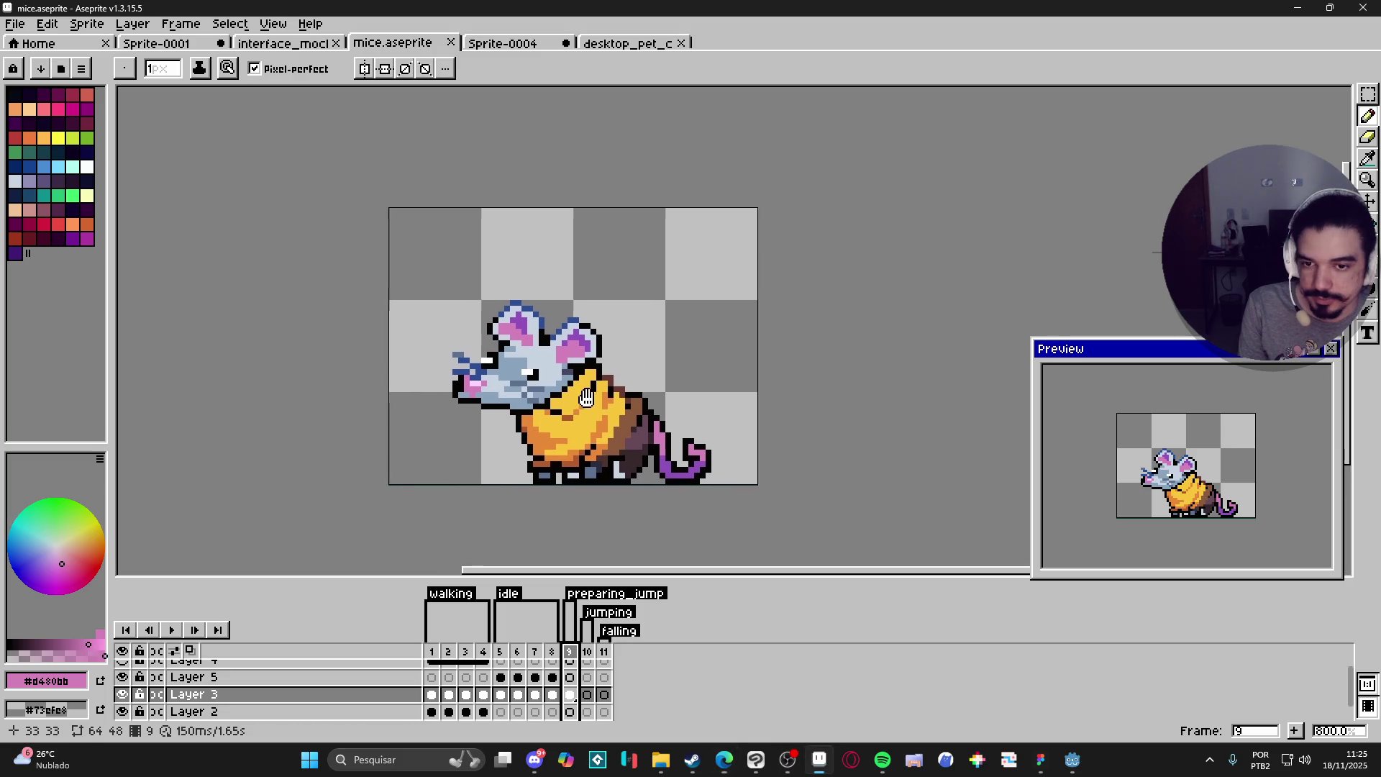
Step: Check empty frame 10 against frame 5's pose and its content bounds
left_click(589, 652)
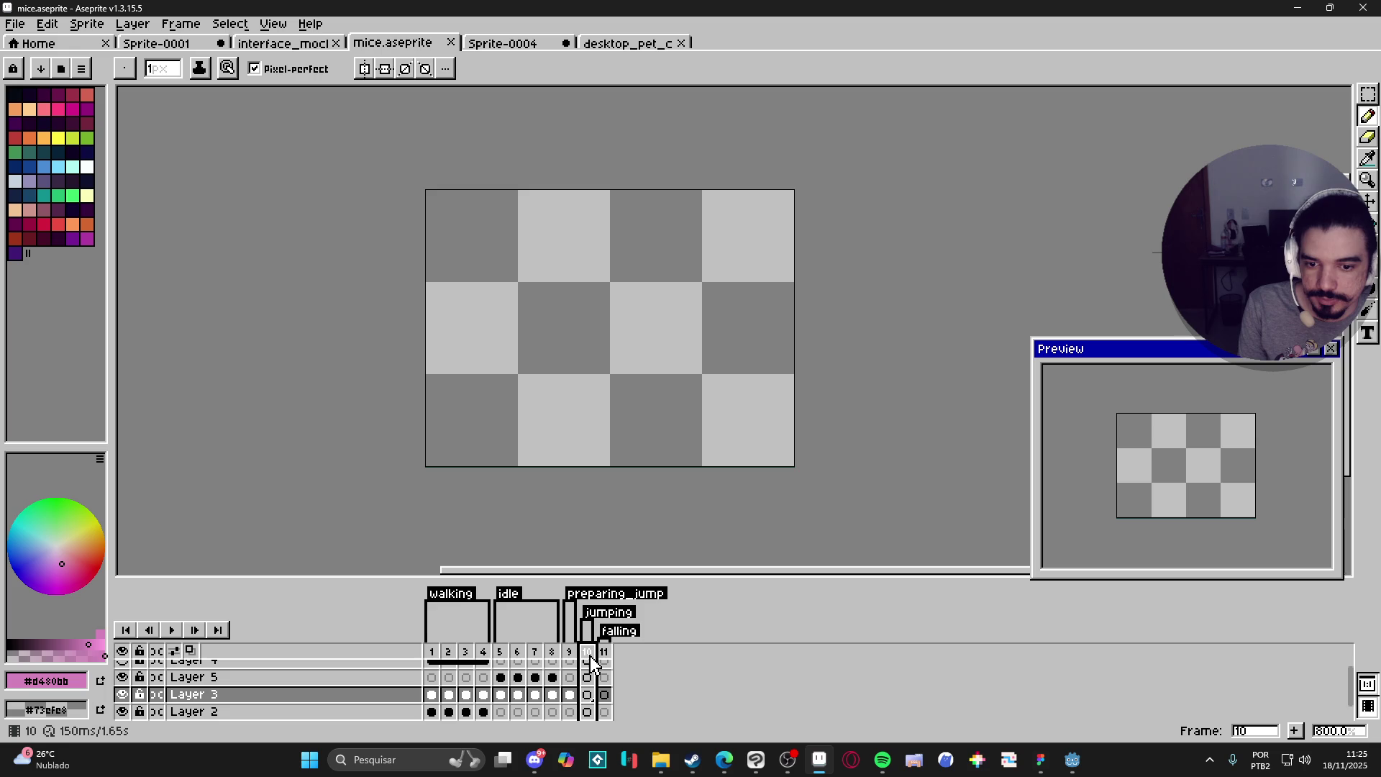
left_click(501, 652)
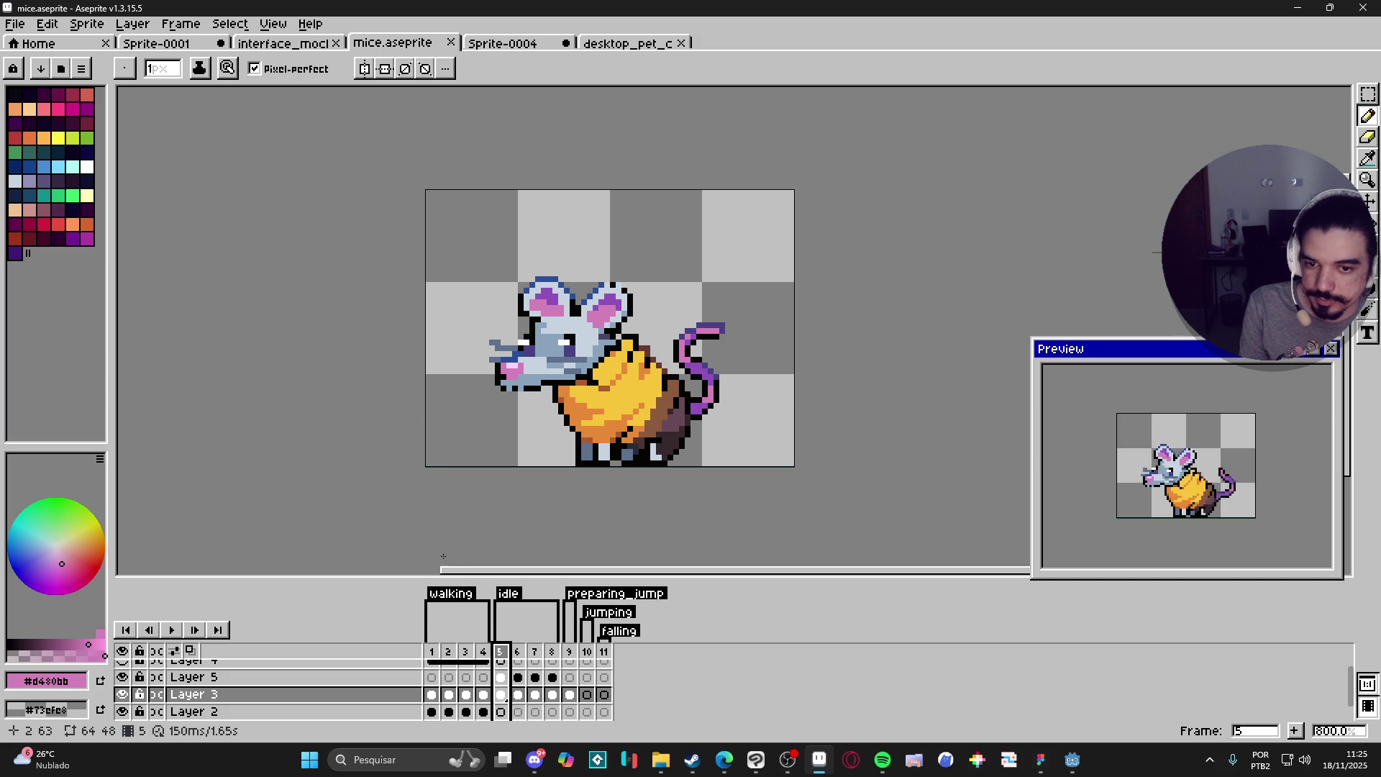
key("v")
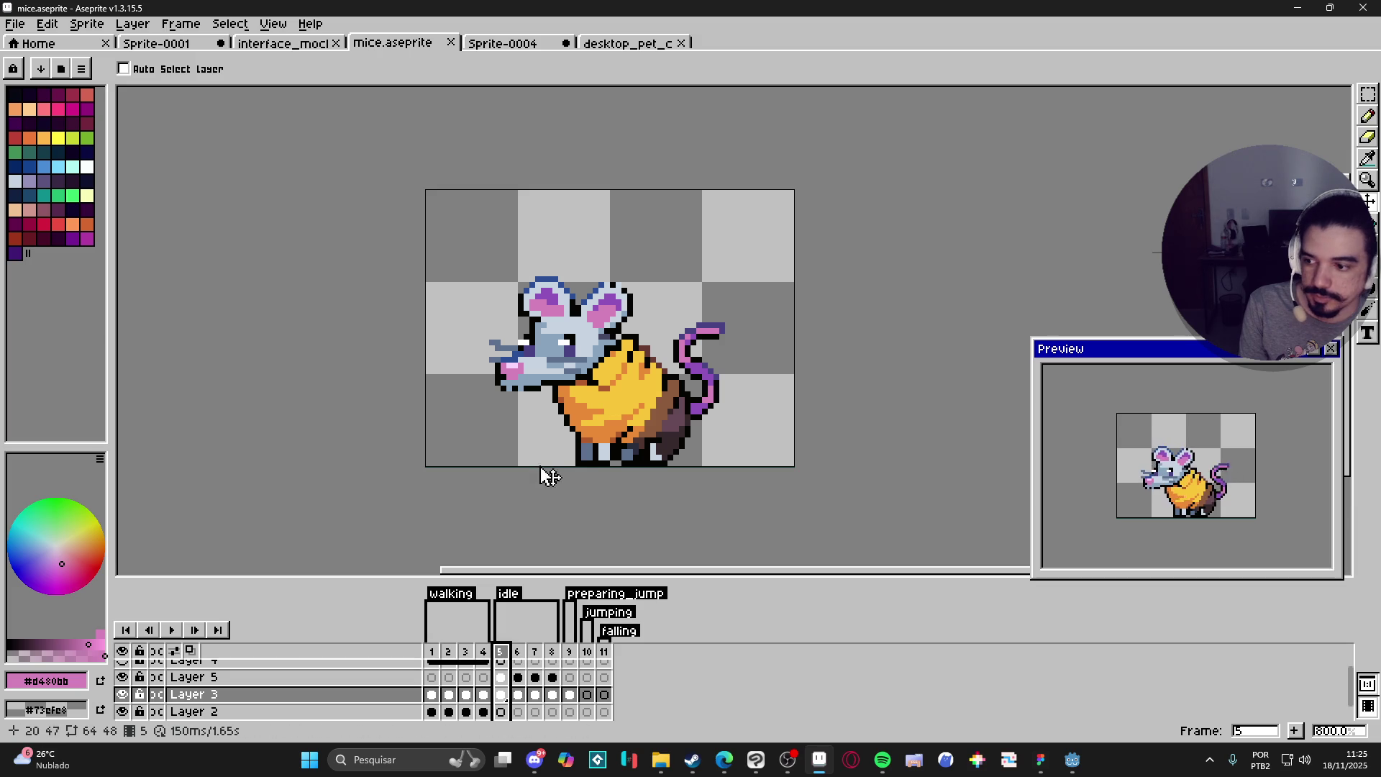
left_click(555, 392)
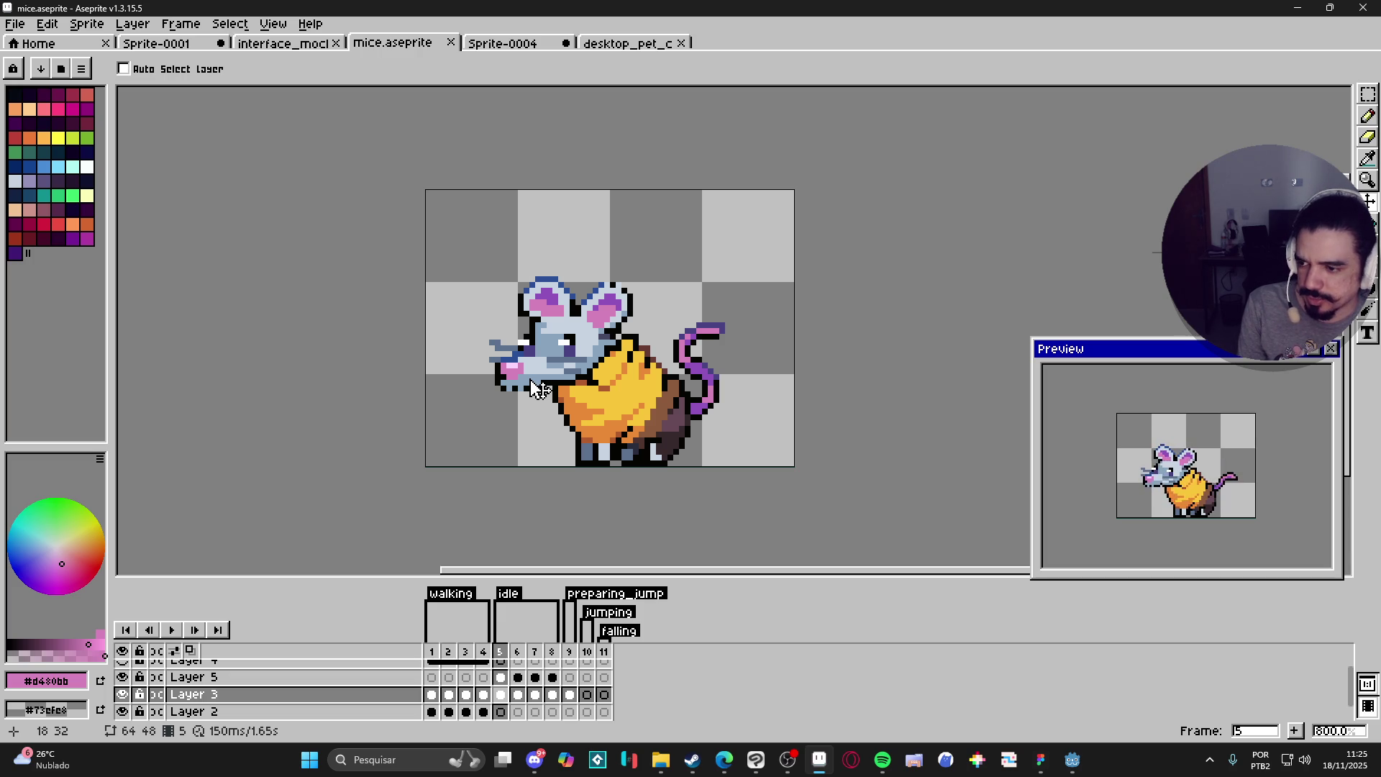
key("ctrl+a")
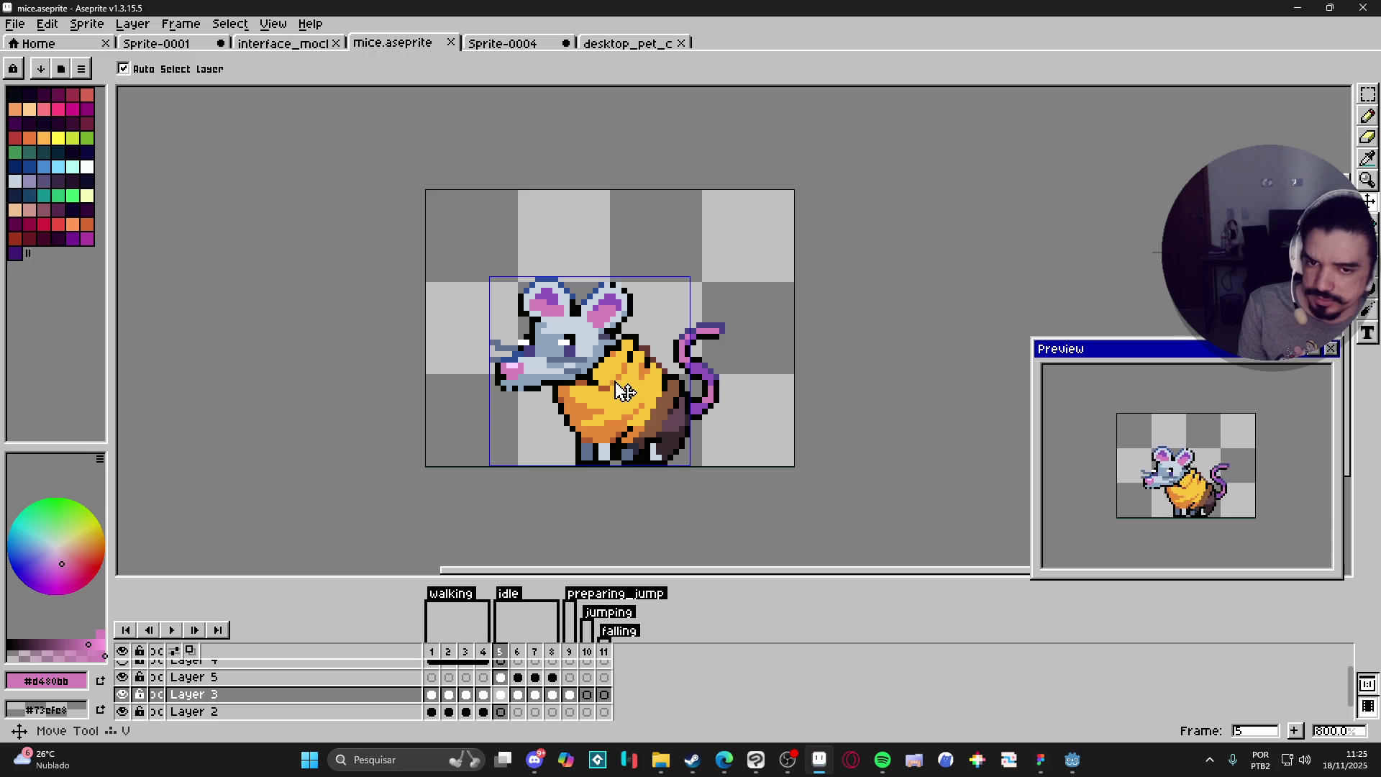
key("ctrl+d")
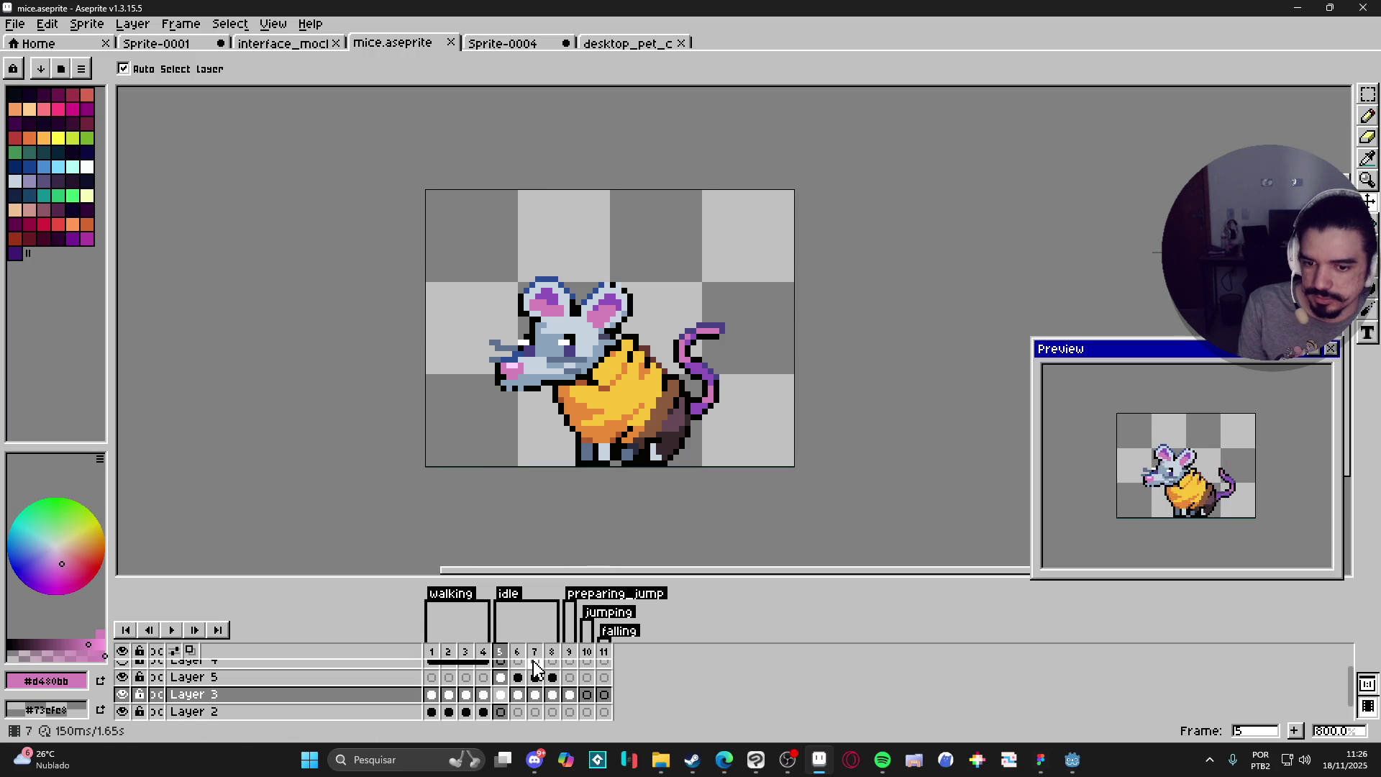
Step: Copy the frame 9 mouse and return to the empty frame 10
scroll(515, 683, "up", 1)
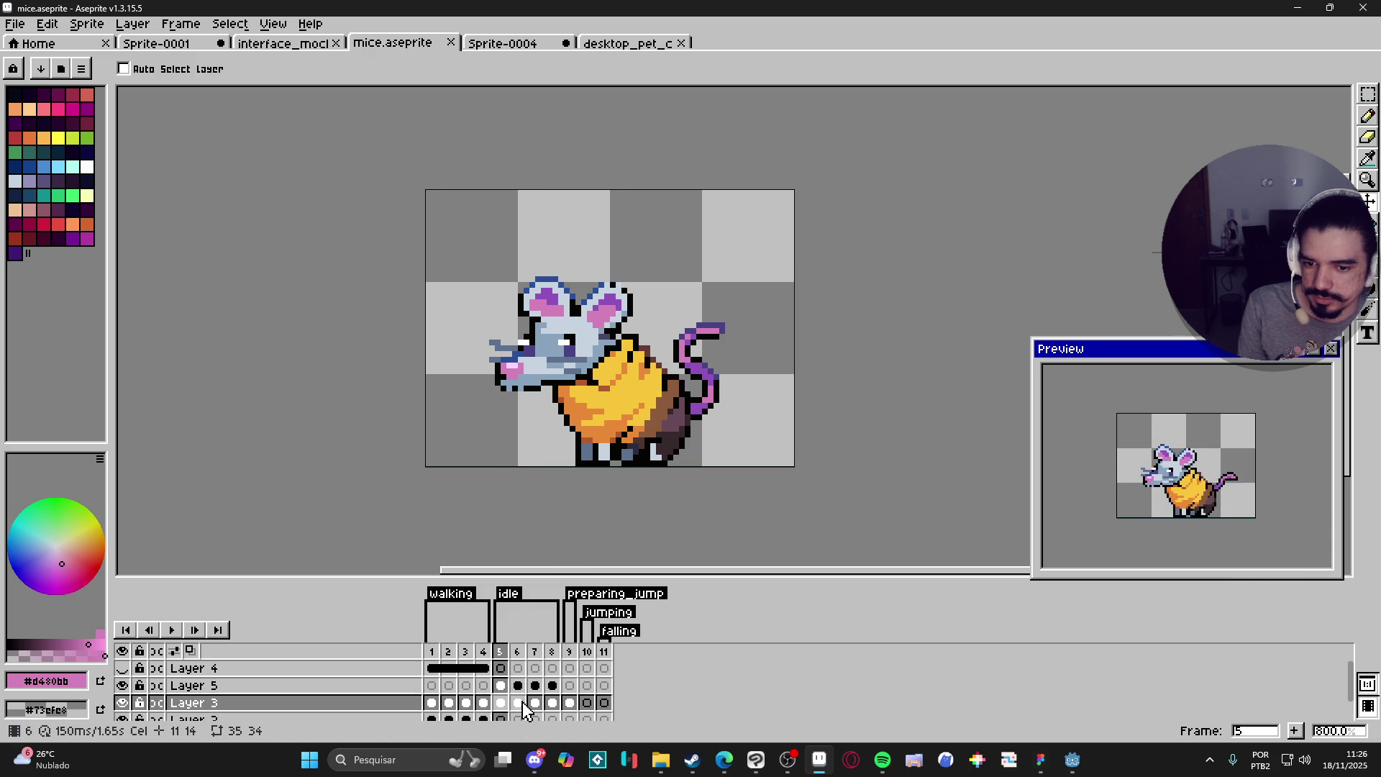
left_click(574, 703)
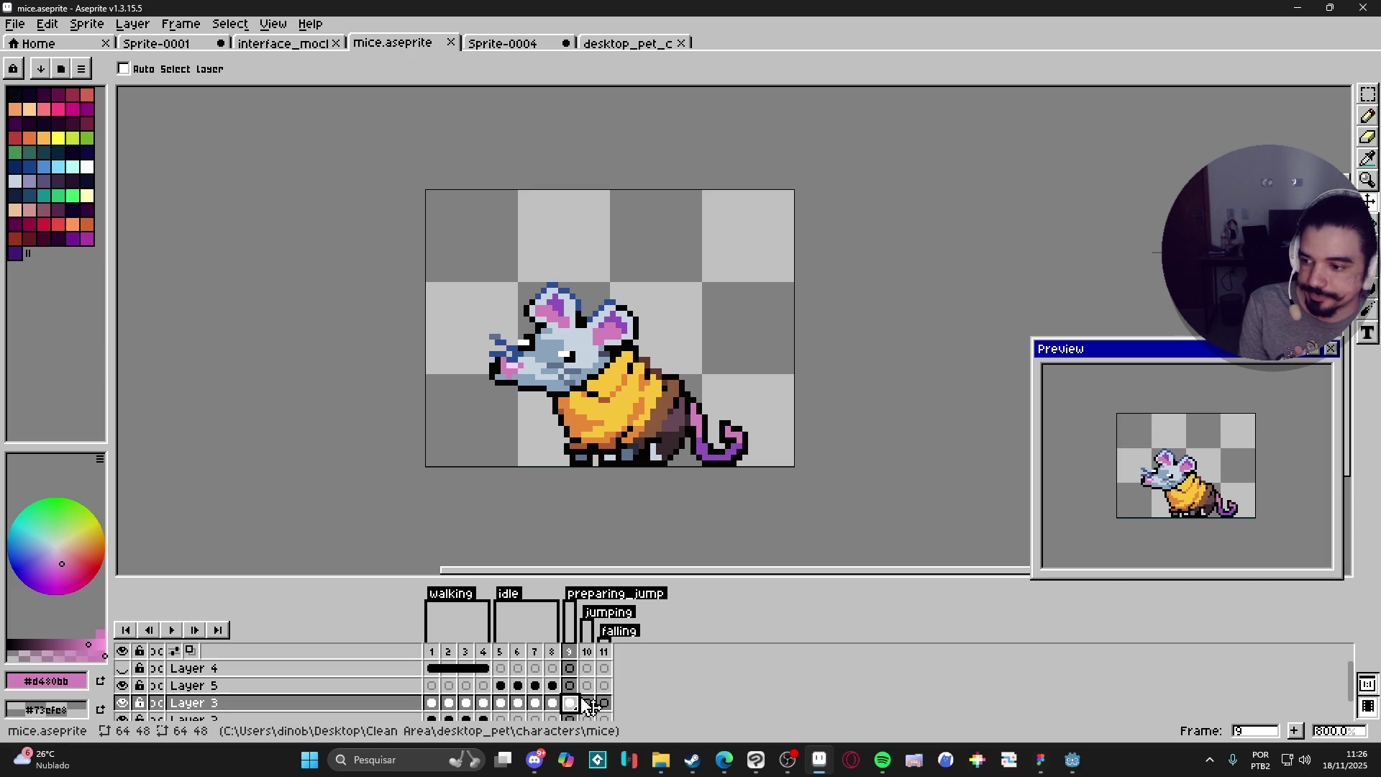
left_click(586, 703)
left_click(574, 702)
key("ctrl+c")
left_click(587, 703)
Step: Paste the frame 9 mouse into frame 10 and raise it 8 pixels
key("ctrl+v")
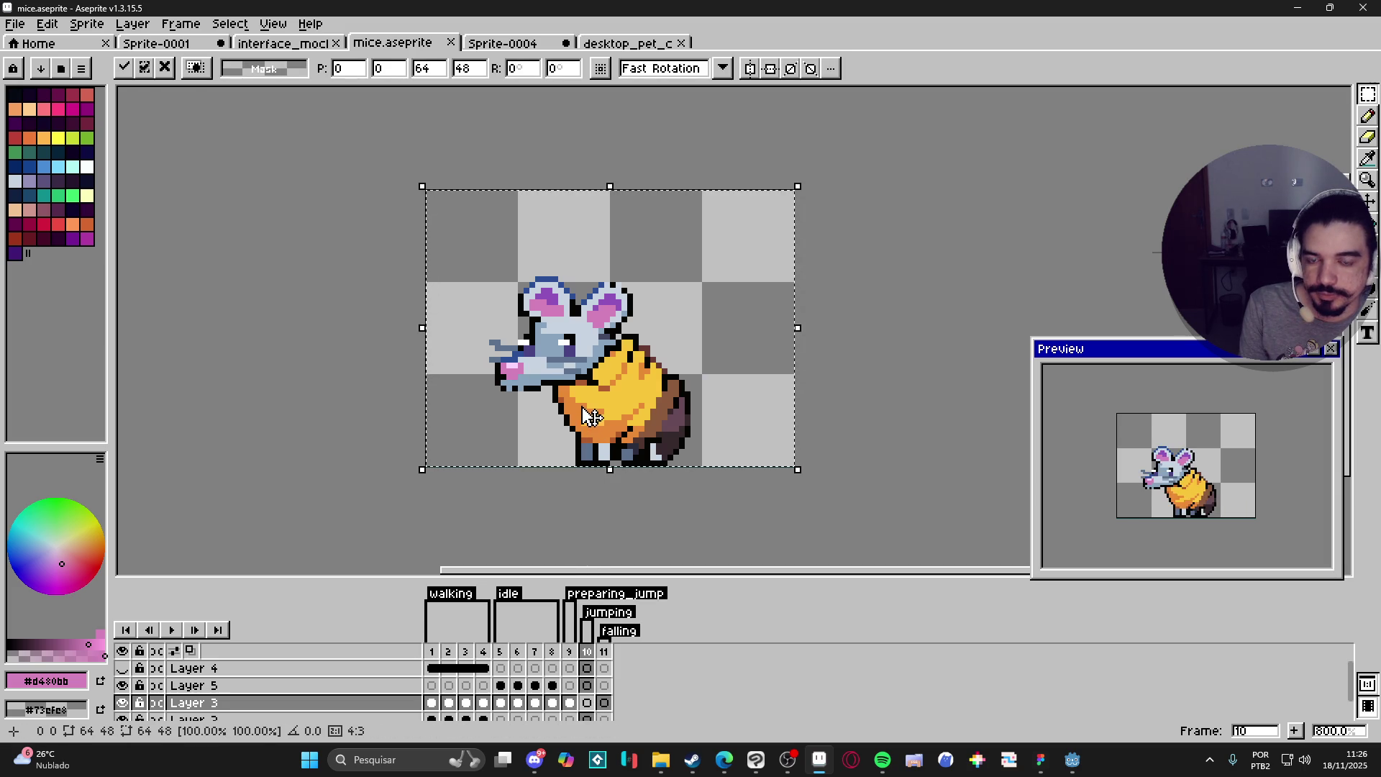
left_click_drag(591, 397, 595, 357)
key("Return")
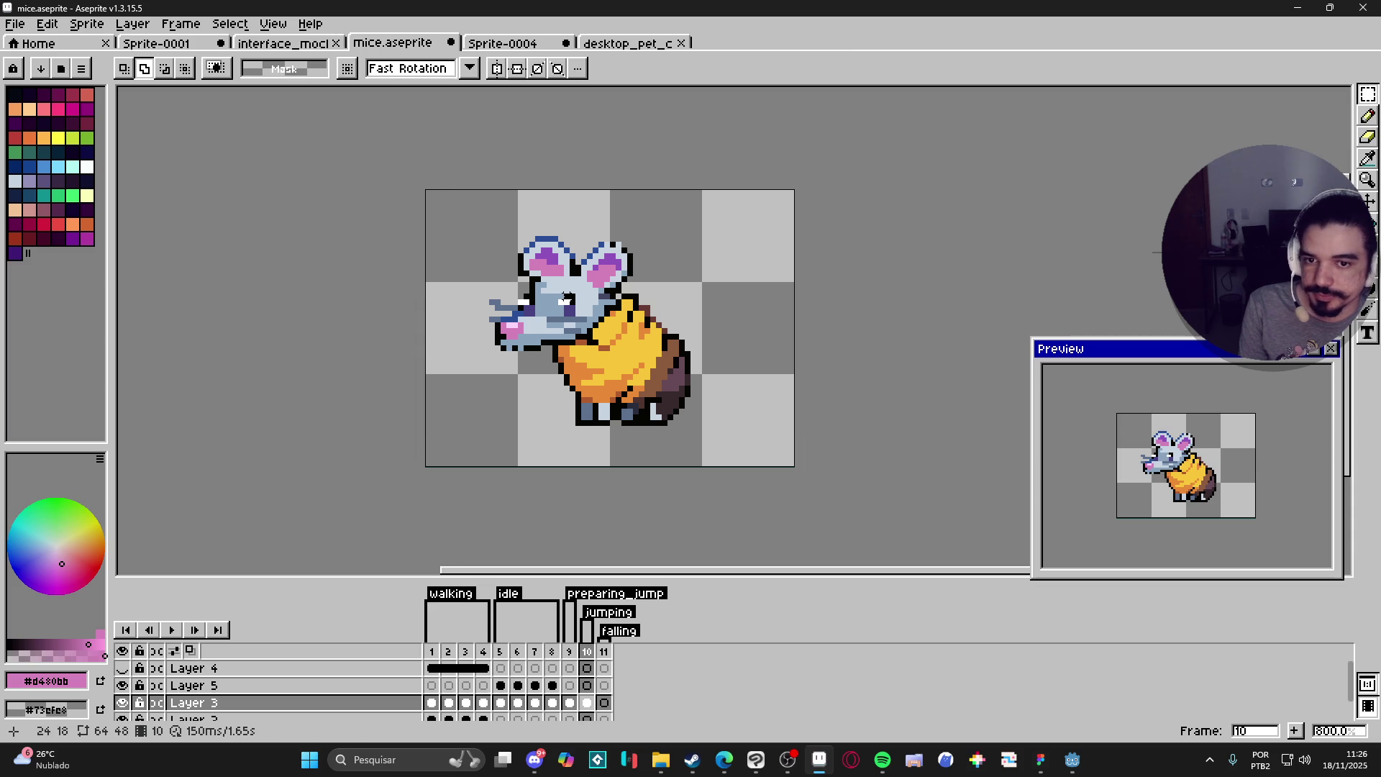
Step: Marquee the mouse's head and stretch it up and to the right
scroll(566, 268, "up", 1)
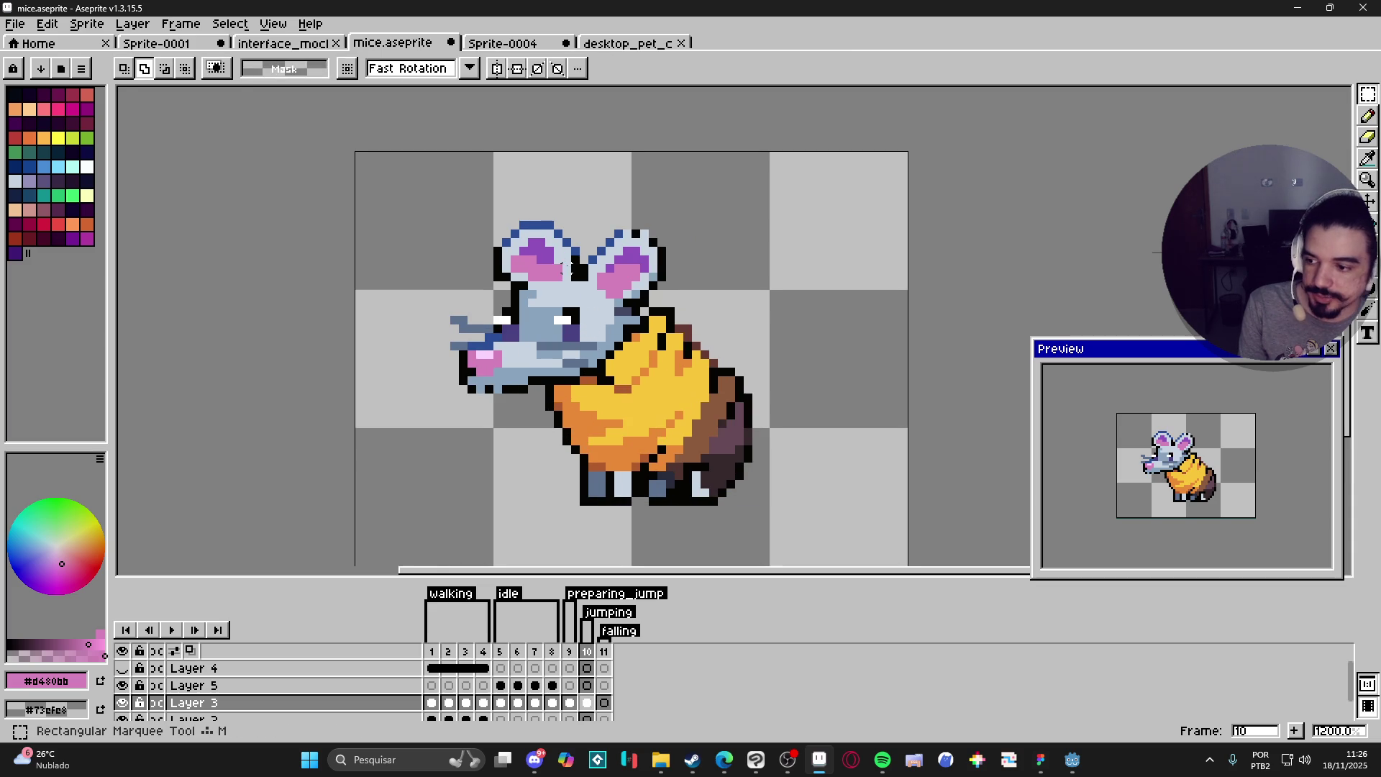
left_click_drag(566, 268, 571, 277)
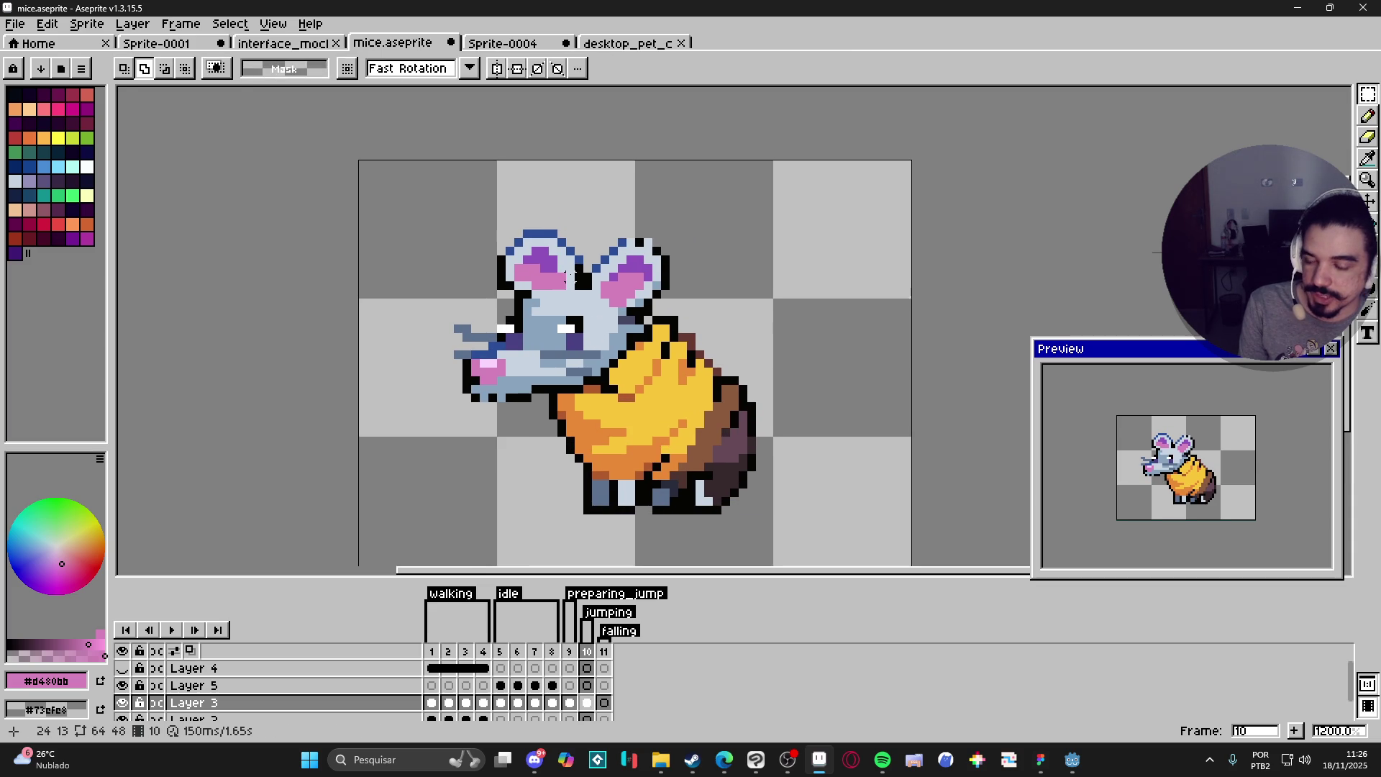
mouse_move(425, 287)
left_mouse_down()
mouse_move(500, 380)
mouse_move(552, 414)
left_mouse_up()
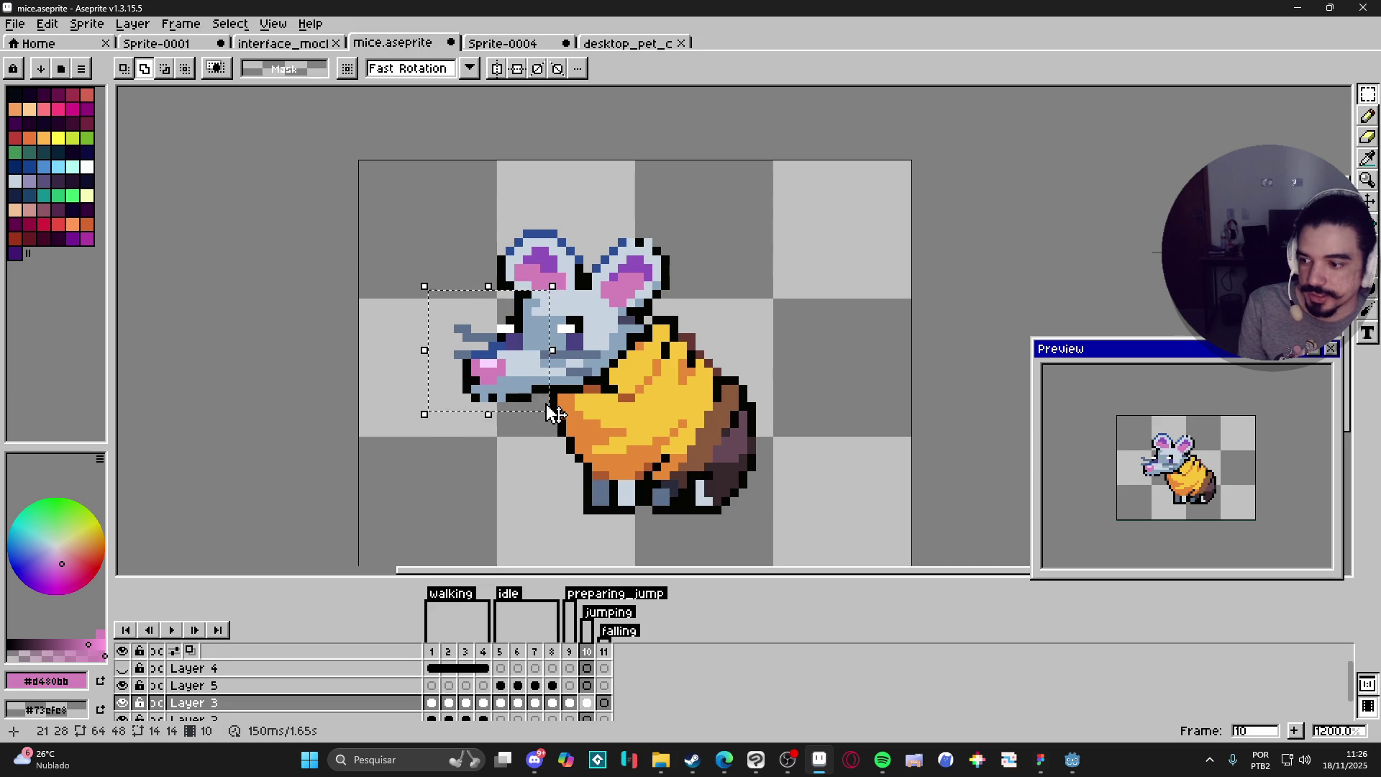
scroll(550, 392, "up", 3)
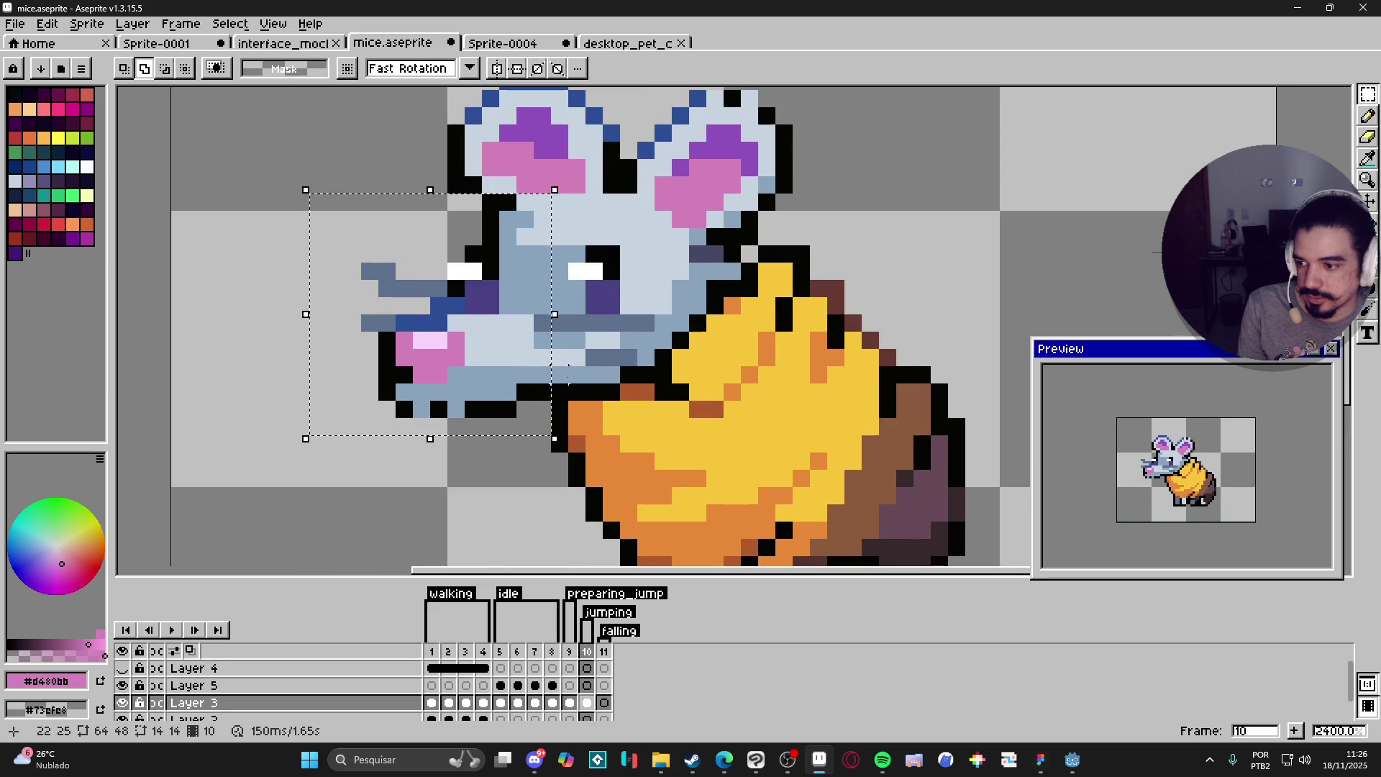
mouse_move(568, 369)
left_mouse_down()
mouse_move(563, 441)
mouse_move(615, 424)
left_mouse_up()
left_click_drag(468, 151, 826, 151)
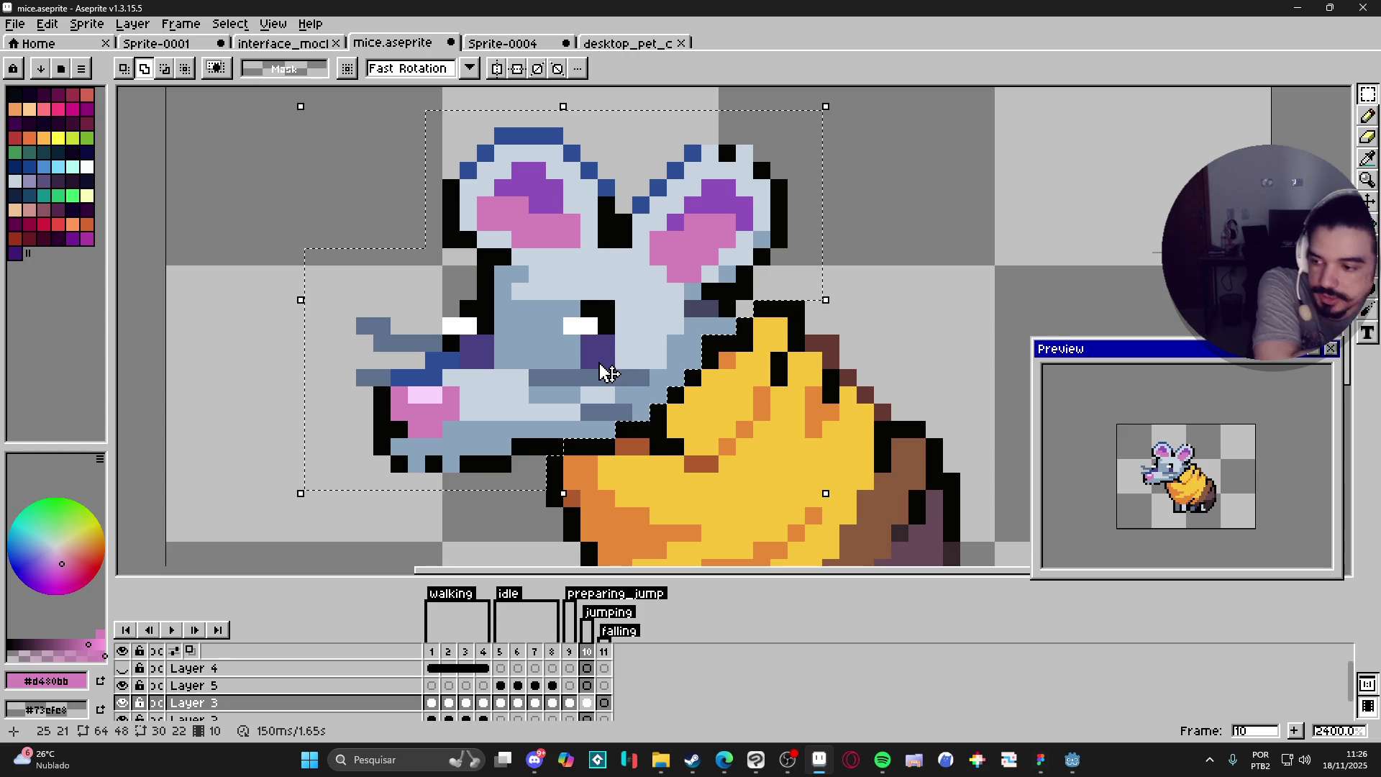
scroll(594, 352, "down", 1)
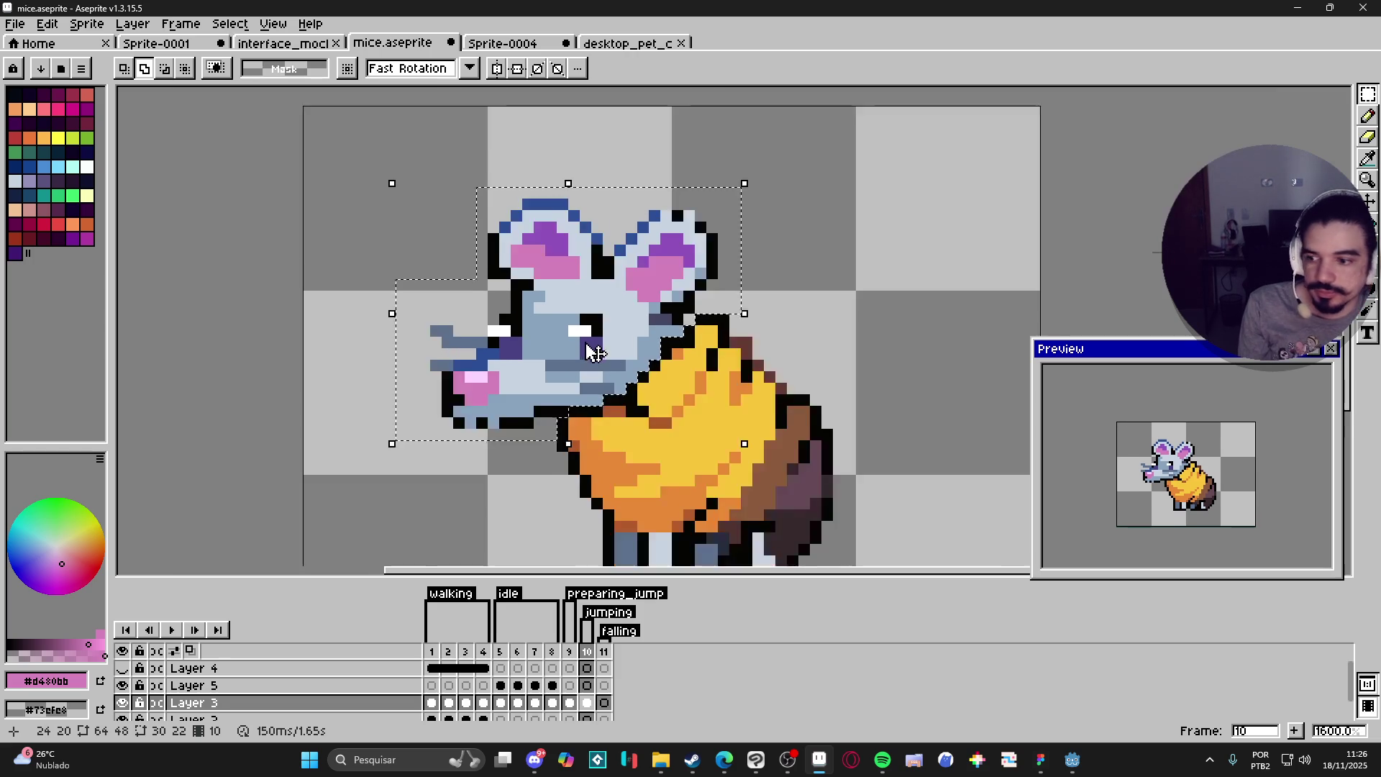
Step: Try a 45° rotation of the selected head, then undo it and move it back
scroll(594, 353, "down", 1)
left_click_drag(583, 301, 590, 351)
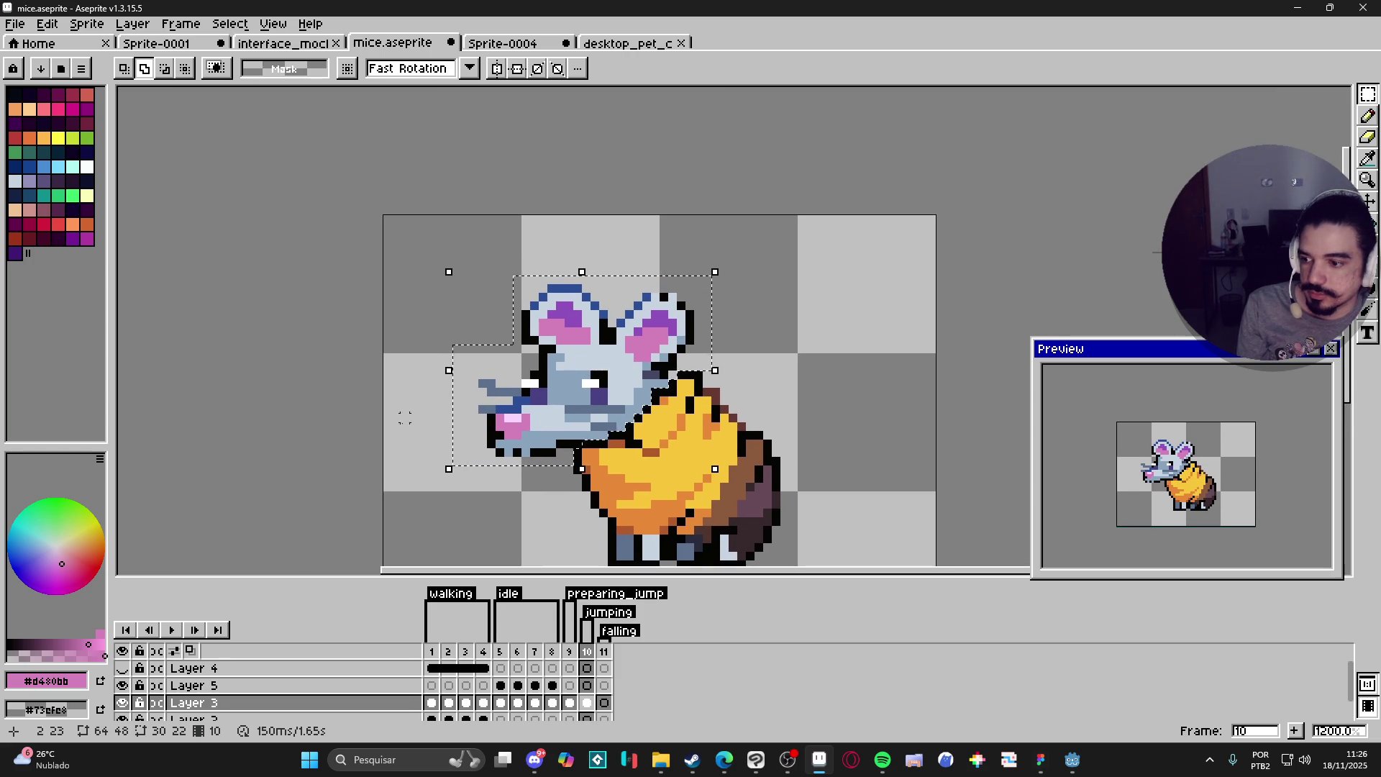
key("alt+Tab")
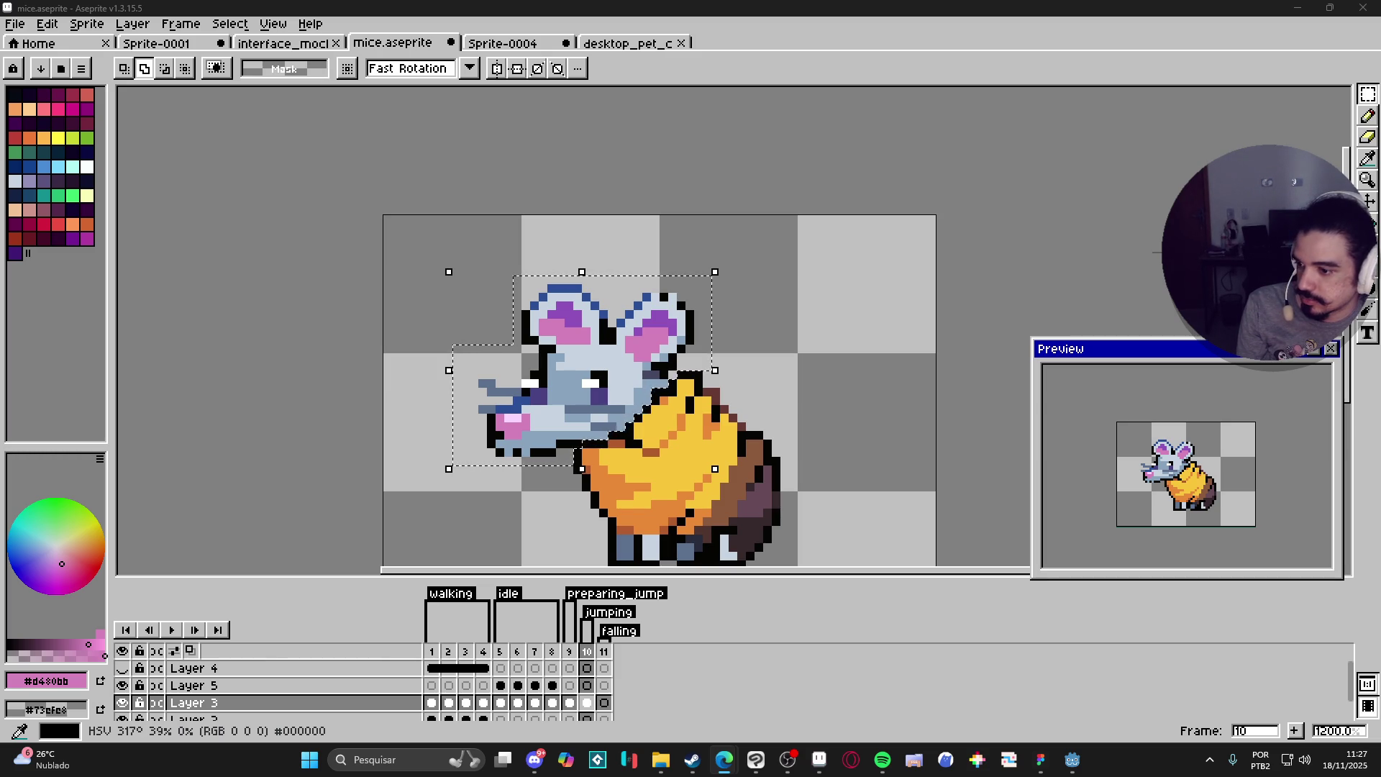
left_click(607, 413)
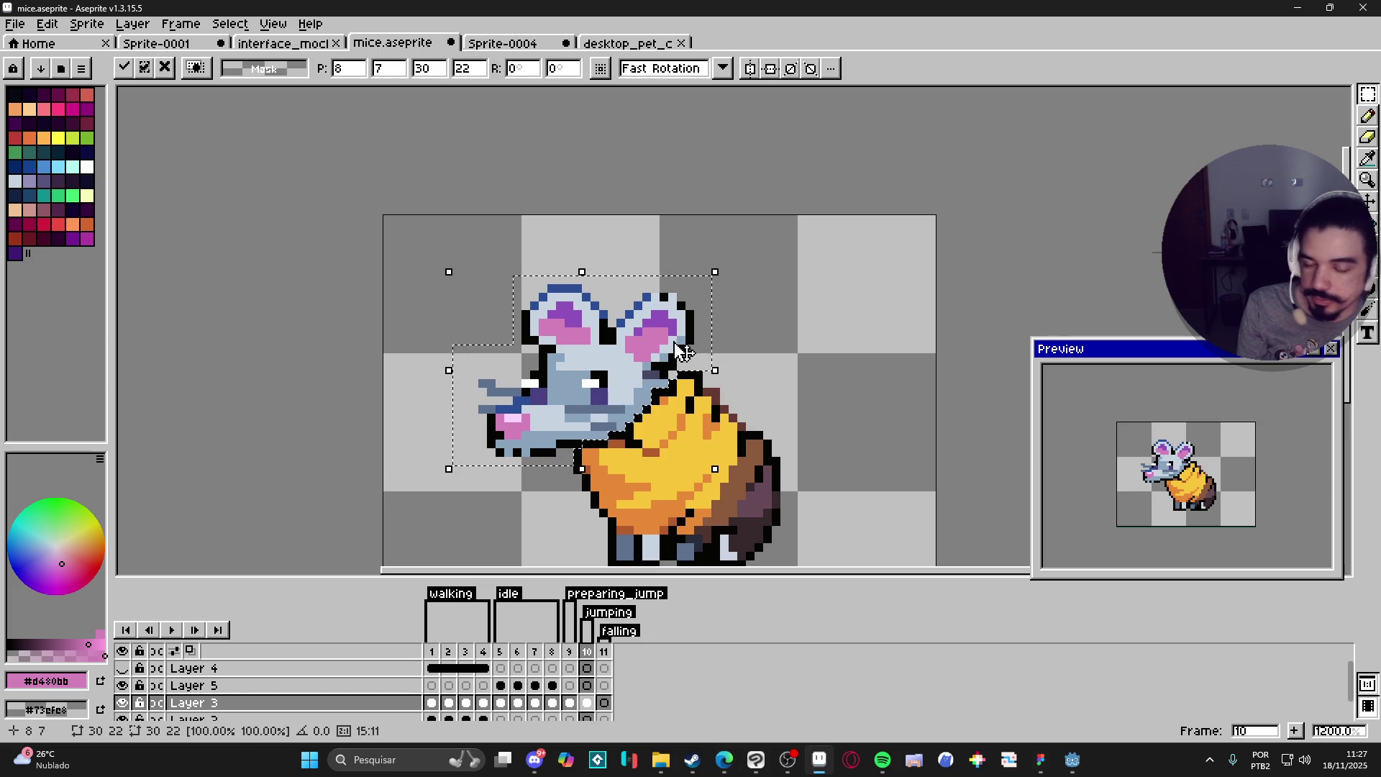
scroll(715, 272, "up", 1)
scroll(715, 271, "down", 1)
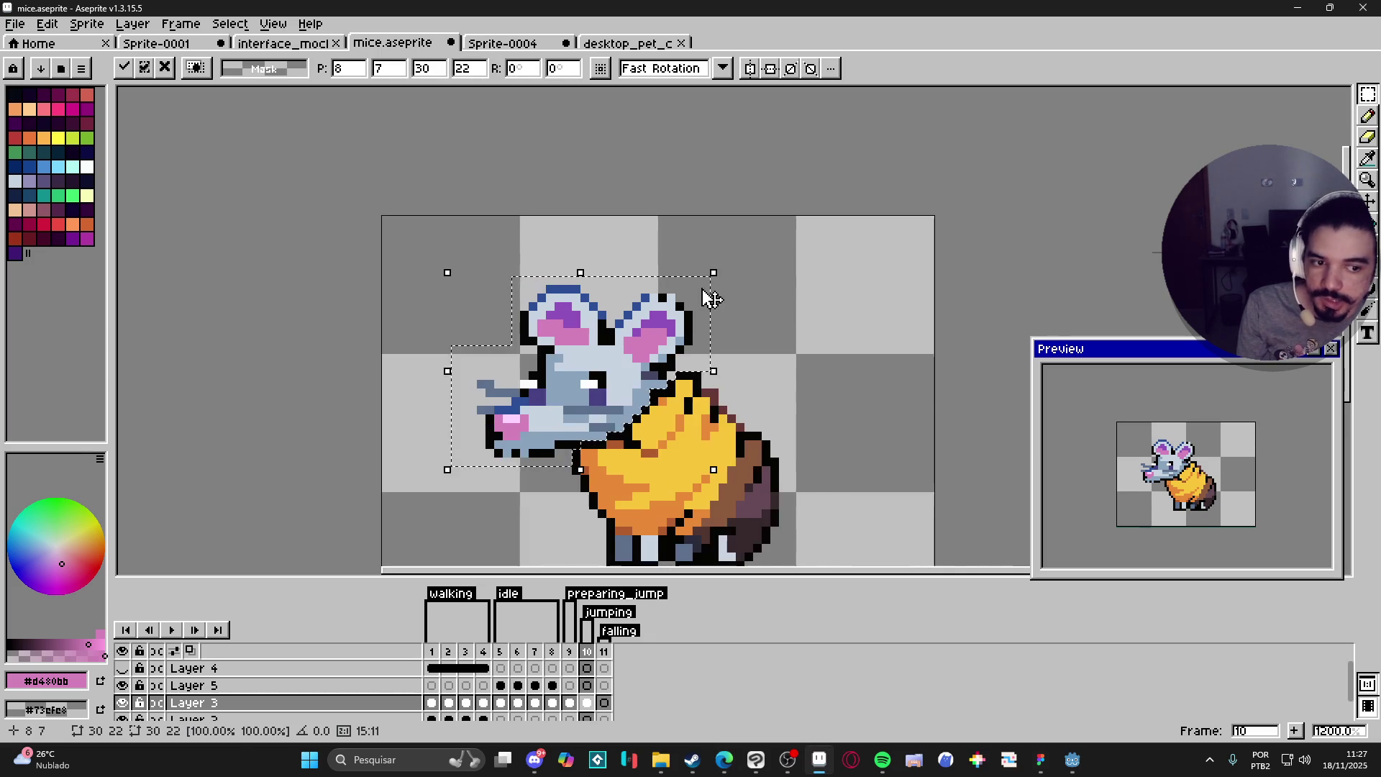
left_click_drag(711, 297, 691, 194)
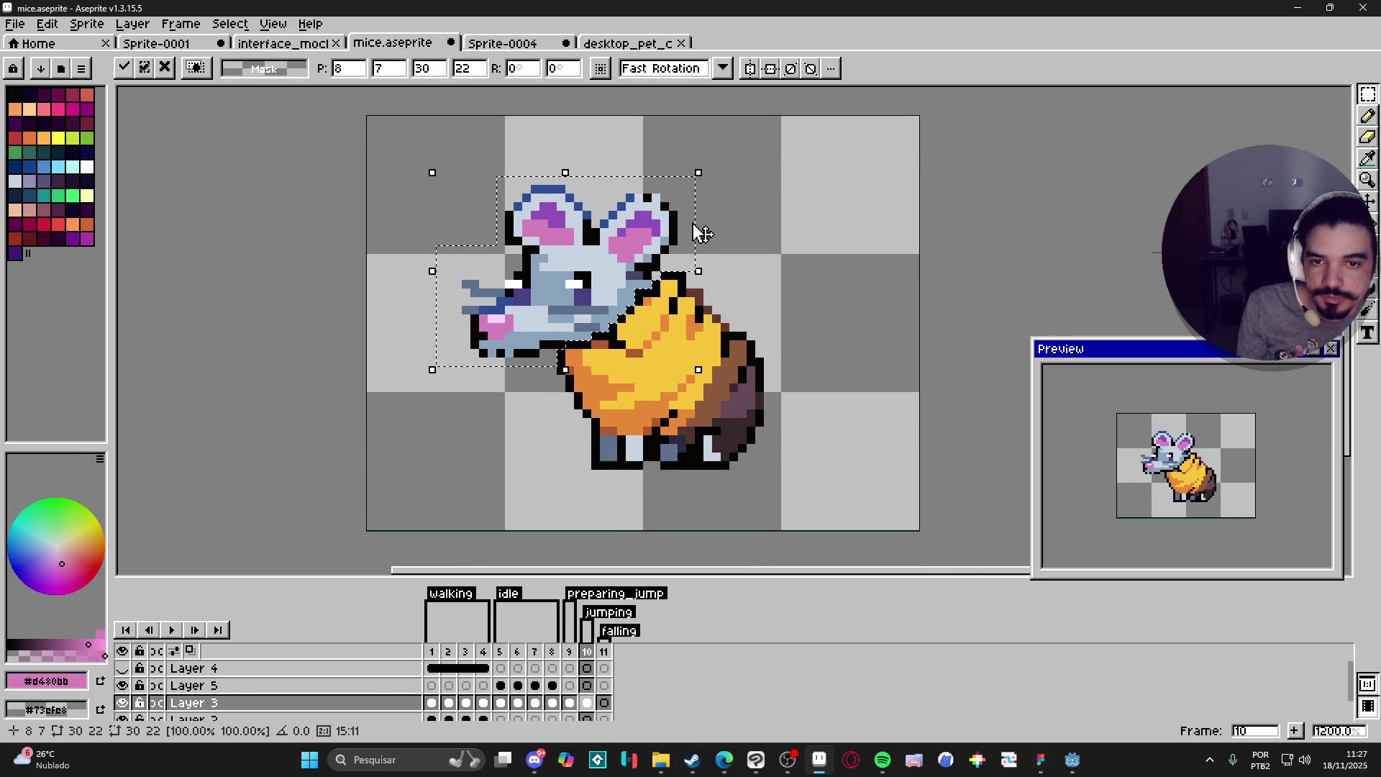
left_click_drag(703, 154, 741, 285)
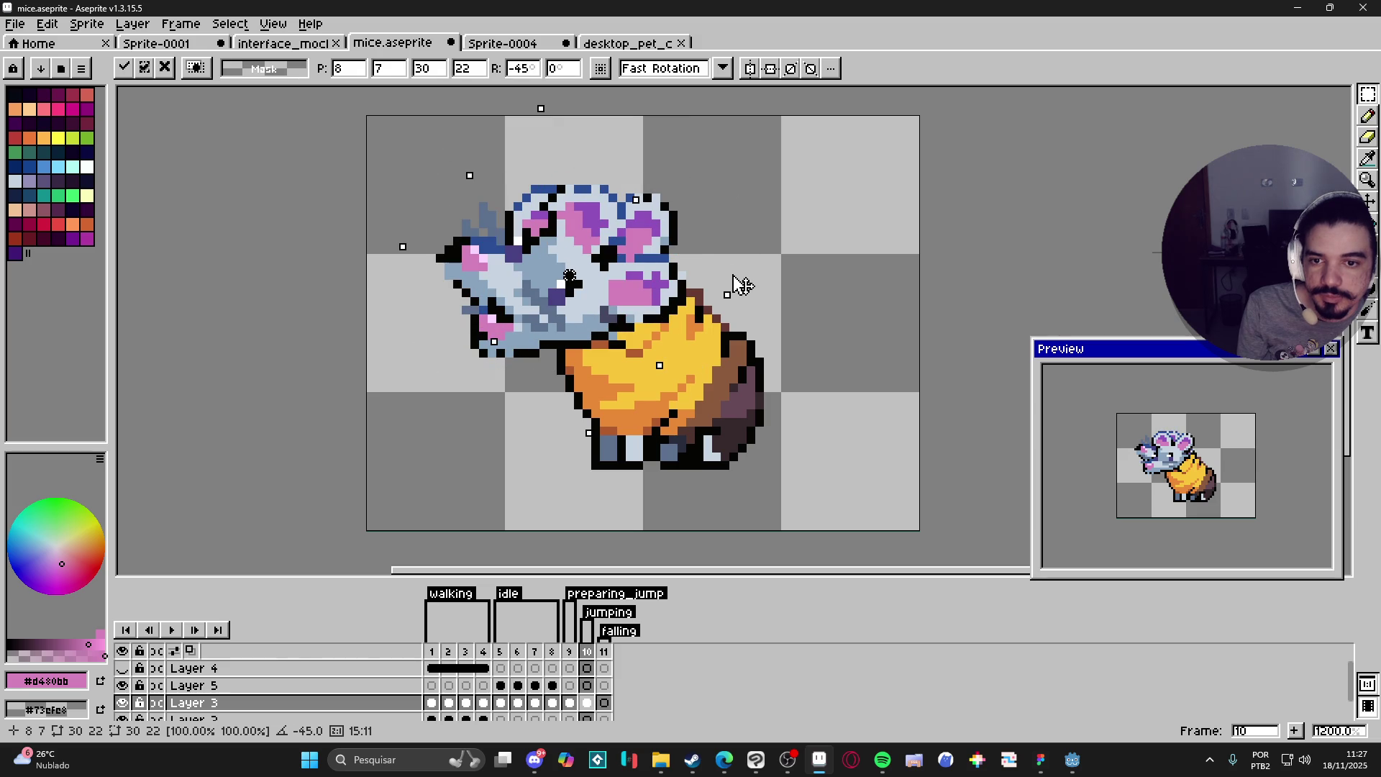
key("ctrl+z")
key("ctrl+z")
key("ctrl+z")
left_click_drag(753, 232, 597, 275)
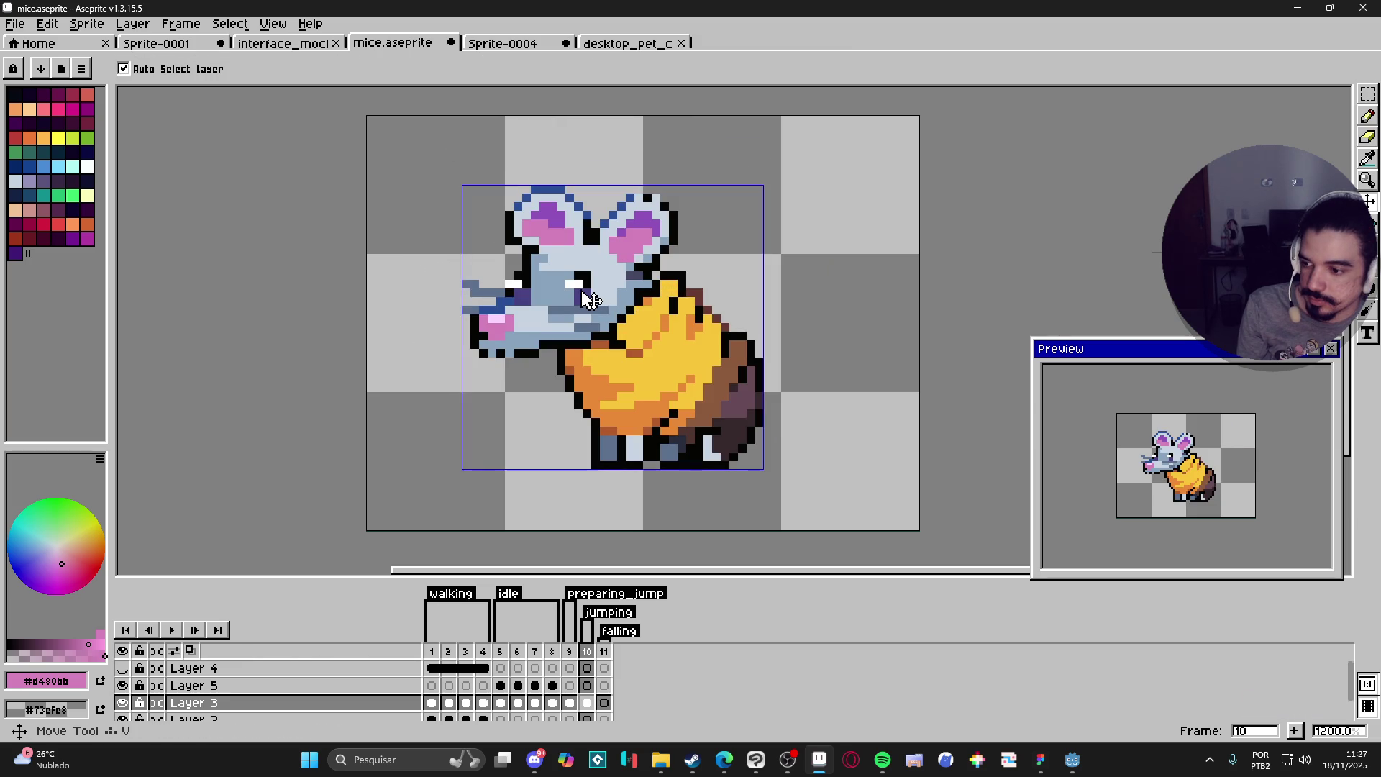
Step: Reselect the head with rectangle marquees, adjusting the notch beside the cheese
key("ctrl+d")
key("m")
mouse_move(440, 119)
left_mouse_down()
mouse_move(587, 223)
mouse_move(696, 265)
mouse_move(705, 250)
mouse_move(707, 274)
left_mouse_up()
scroll(641, 271, "up", 1)
left_click_drag(651, 193, 334, 293)
mouse_move(430, 266)
left_mouse_down()
mouse_move(350, 404)
mouse_move(430, 265)
mouse_move(528, 295)
left_mouse_up()
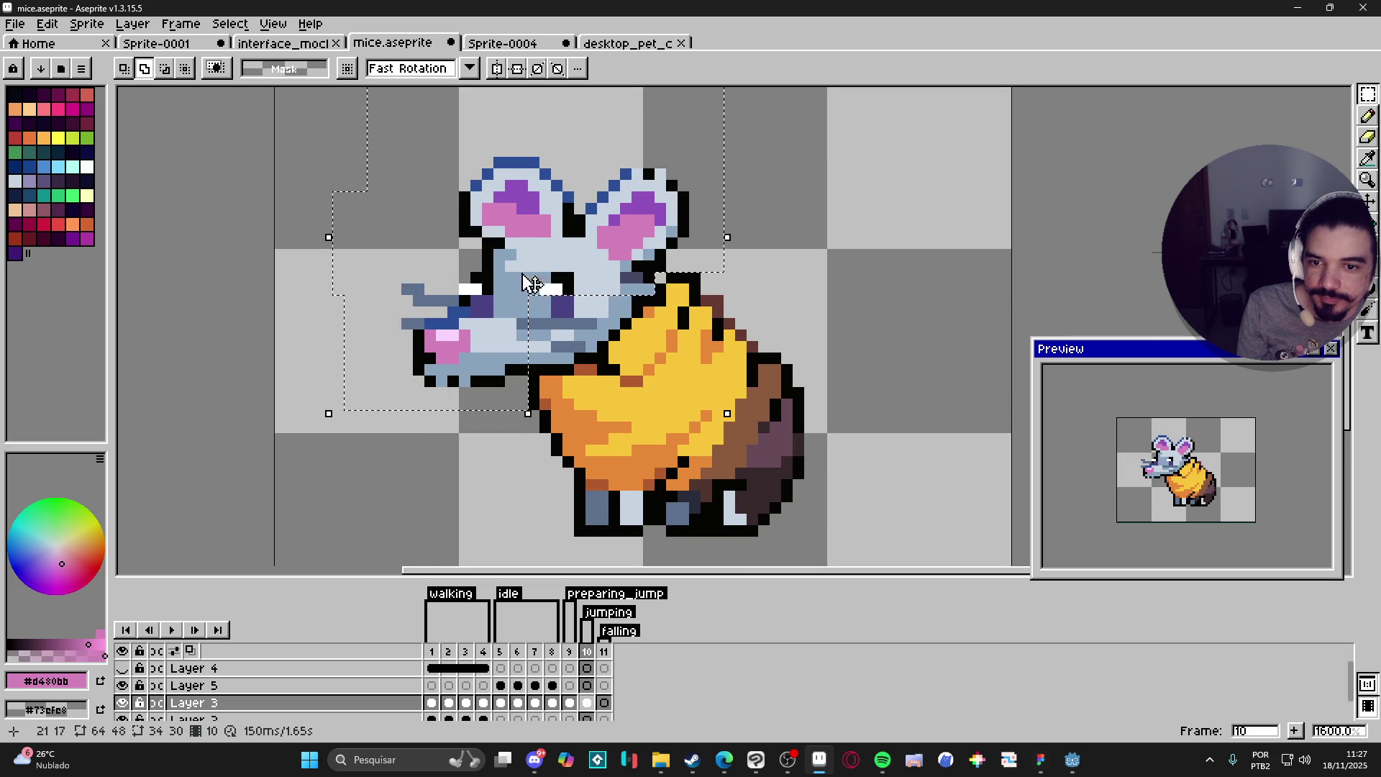
key("ctrl+z")
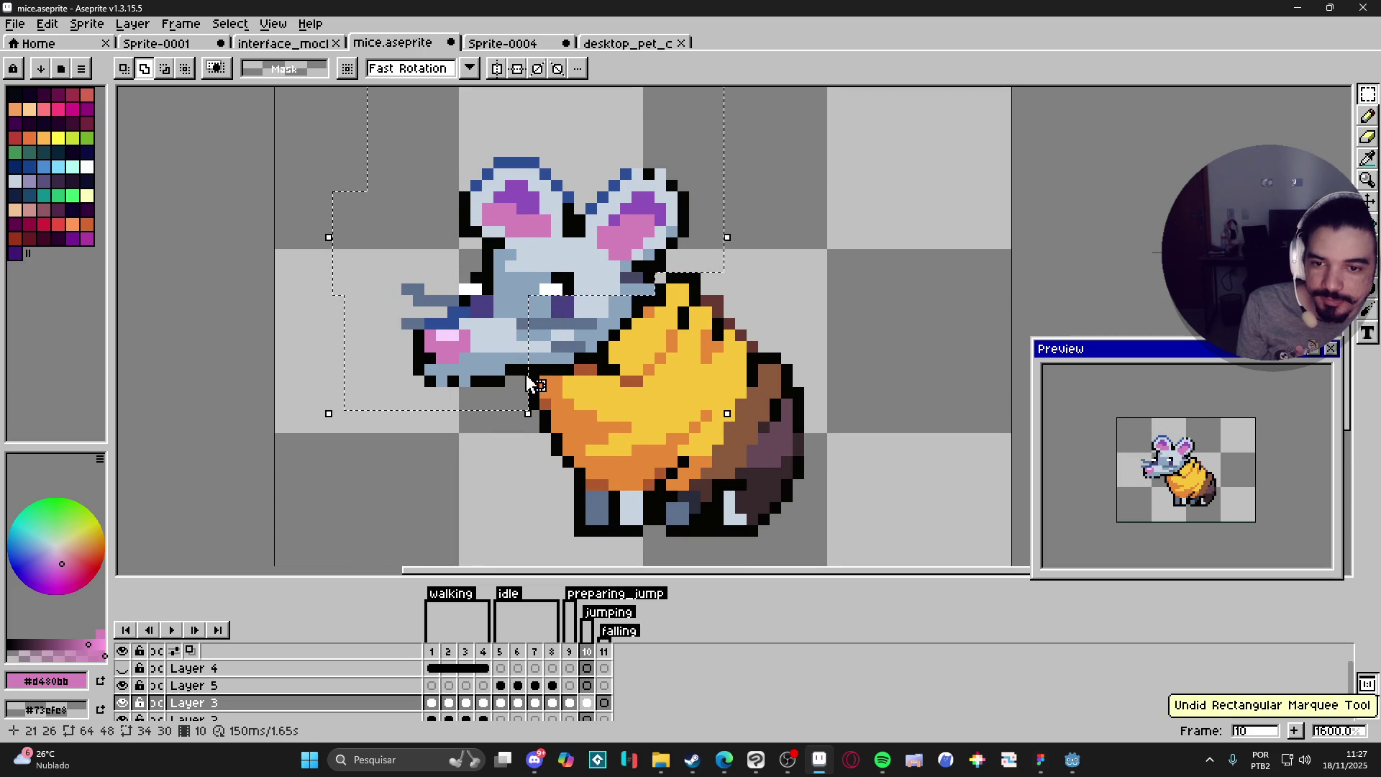
mouse_move(533, 367)
left_mouse_down()
mouse_move(541, 259)
mouse_move(536, 296)
left_mouse_up()
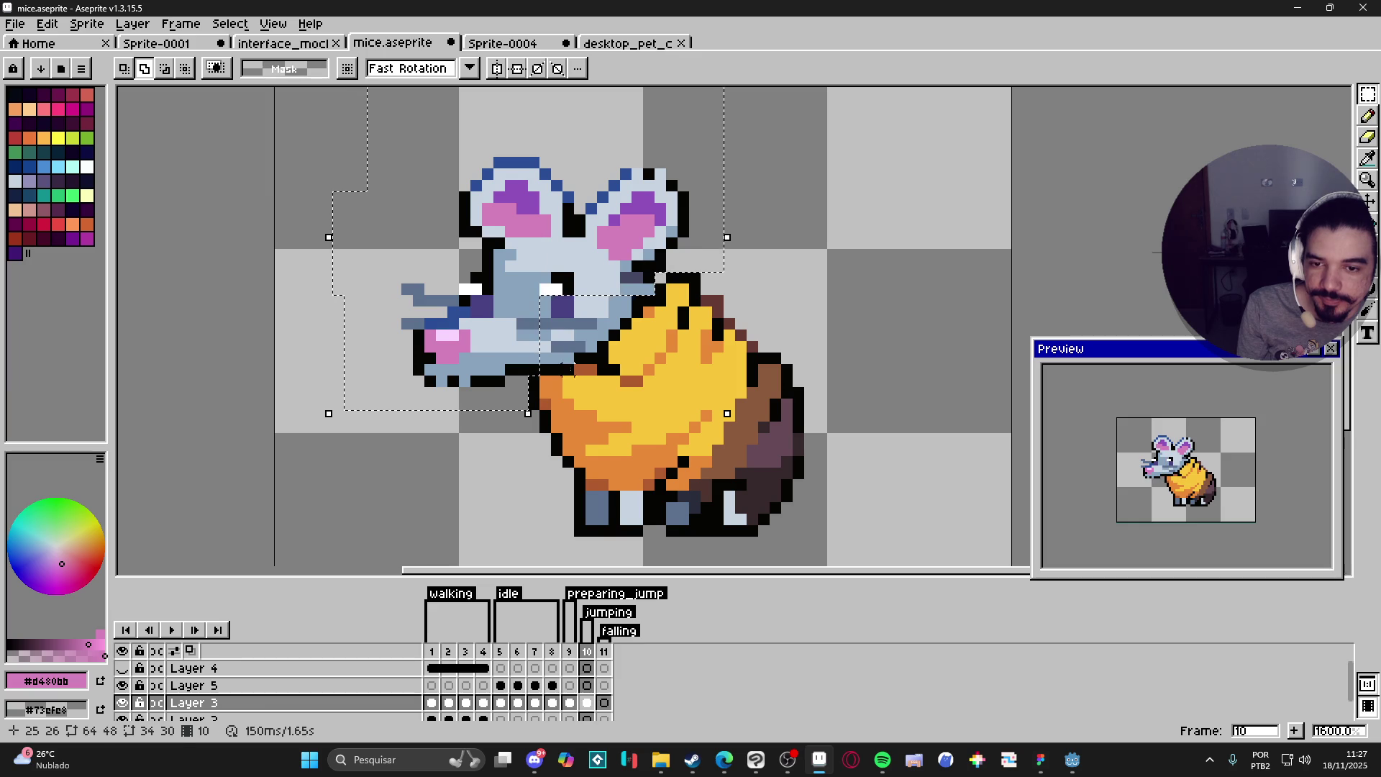
mouse_move(548, 237)
left_mouse_down()
mouse_move(602, 353)
mouse_move(626, 244)
left_mouse_up()
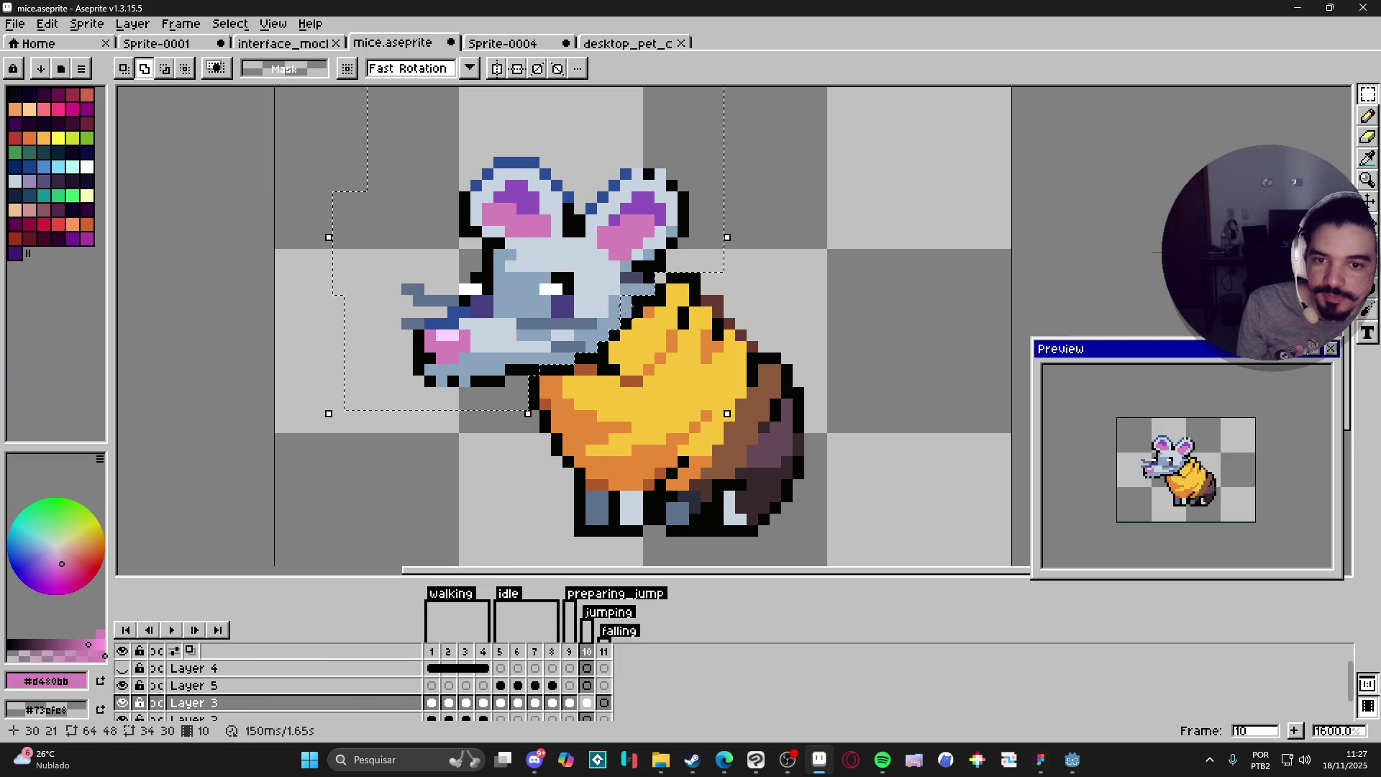
Step: Rotate the head about 26.6°, move it up and right, and commit
scroll(669, 347, "down", 2)
scroll(669, 347, "up", 1)
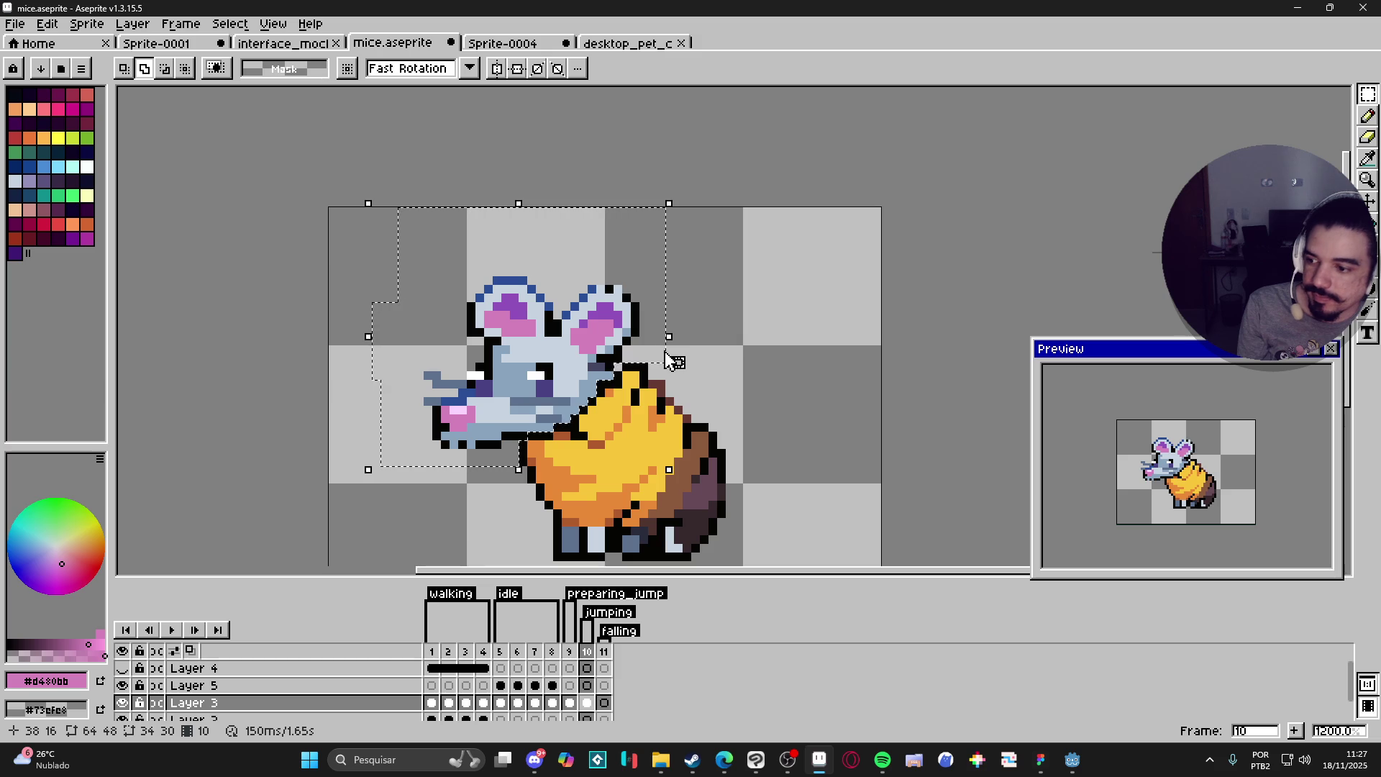
mouse_move(682, 202)
left_mouse_down()
mouse_move(720, 309)
mouse_move(712, 335)
mouse_move(705, 287)
mouse_move(684, 337)
mouse_move(641, 314)
mouse_move(625, 364)
mouse_move(615, 309)
left_mouse_up()
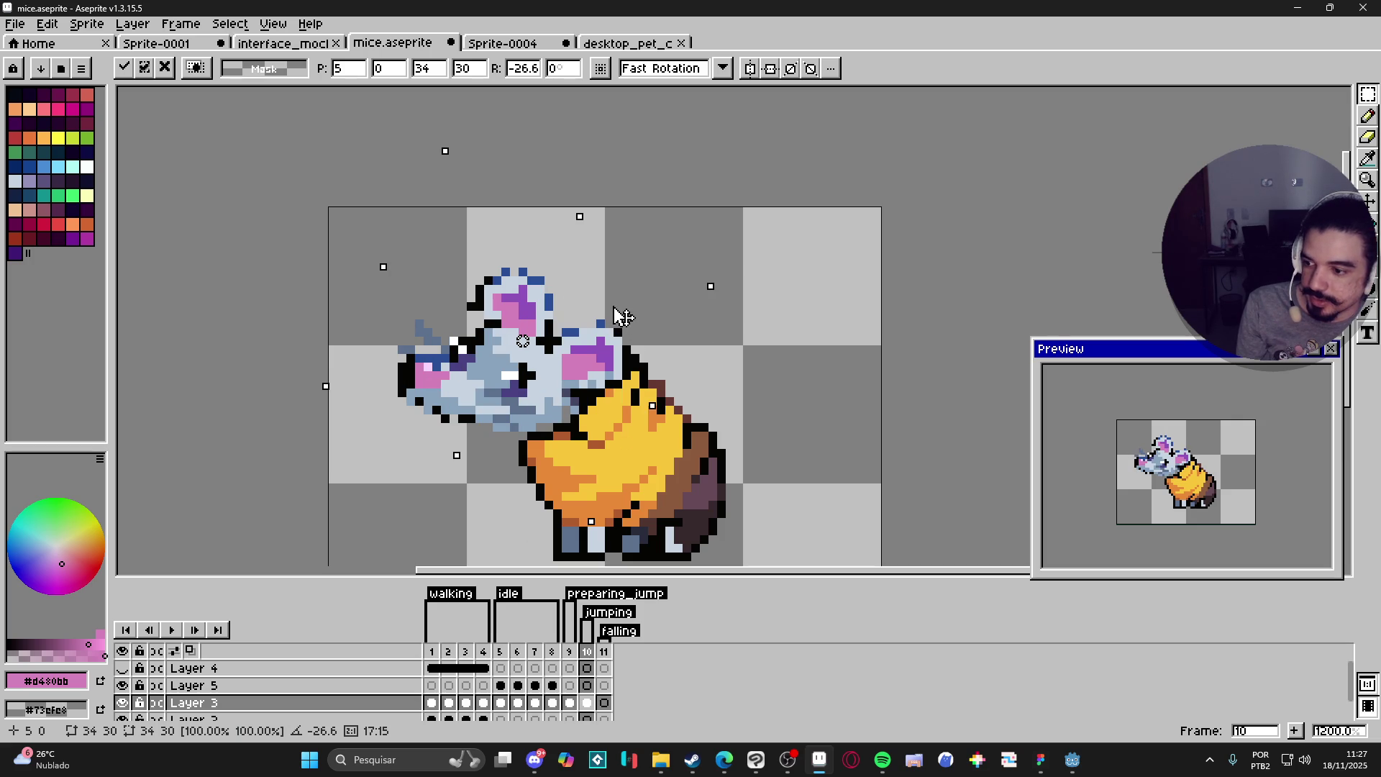
mouse_move(544, 380)
left_mouse_down()
mouse_move(595, 311)
mouse_move(570, 327)
mouse_move(594, 336)
left_mouse_up()
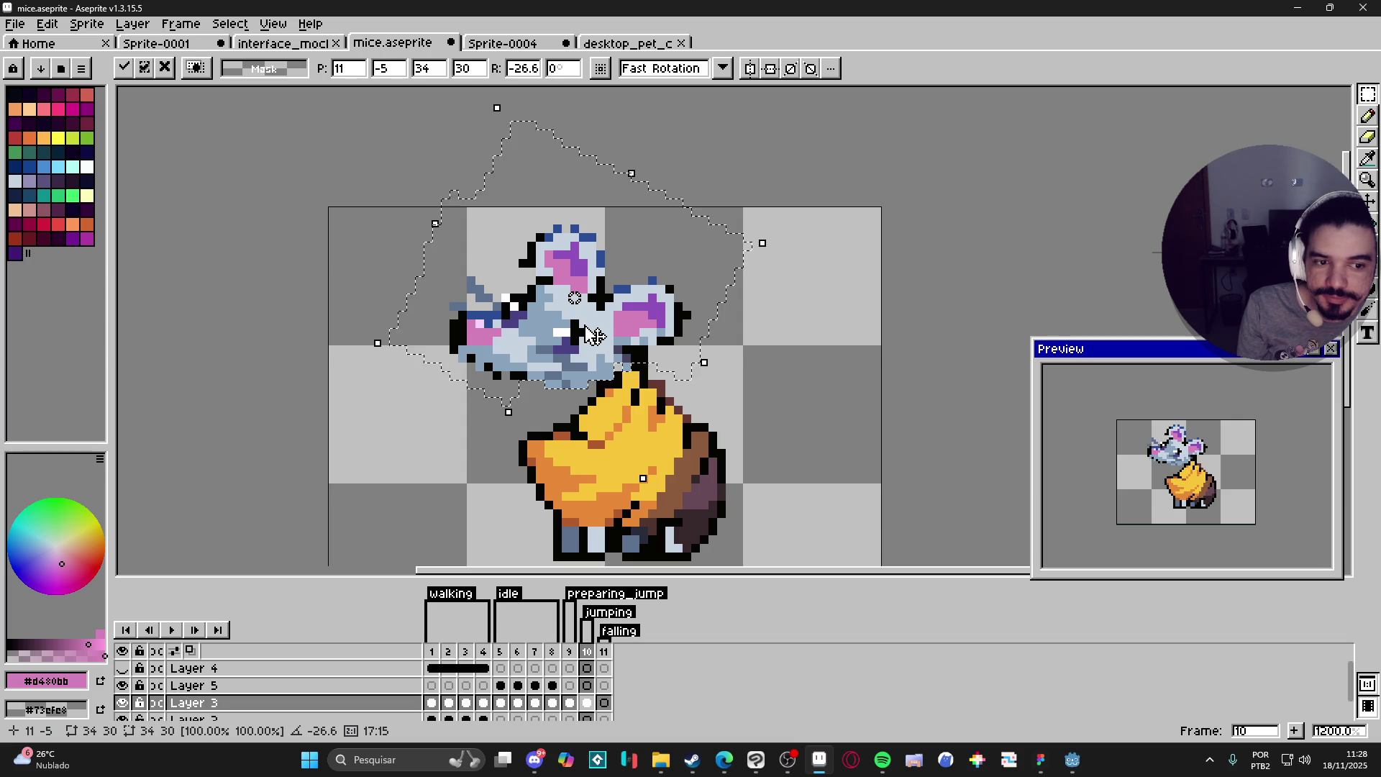
key("Return")
Step: Eyedrop the ear's dark blue and add blue pixels along the ear edge
key("i")
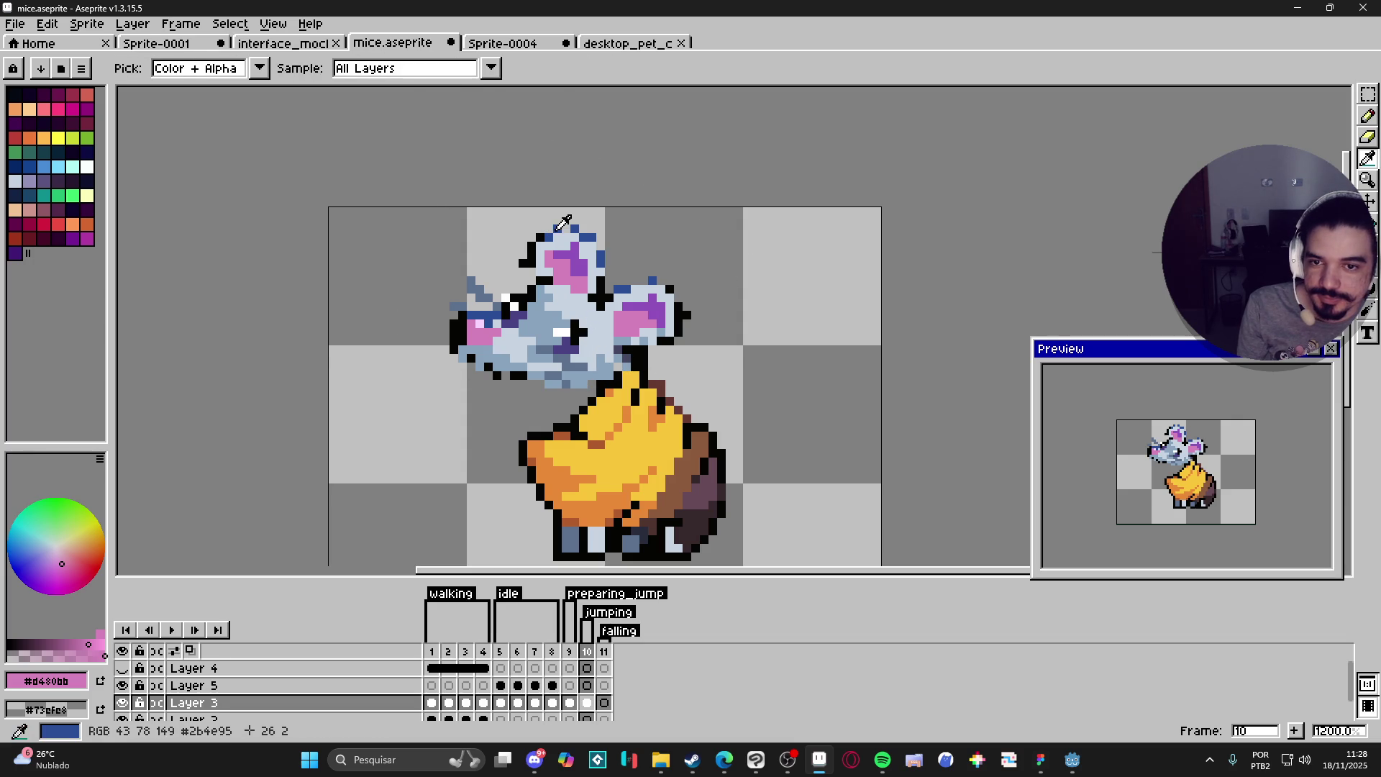
left_click(646, 280)
key("b")
left_click(635, 281)
left_click(660, 281)
key("i")
left_click(672, 286)
key("b")
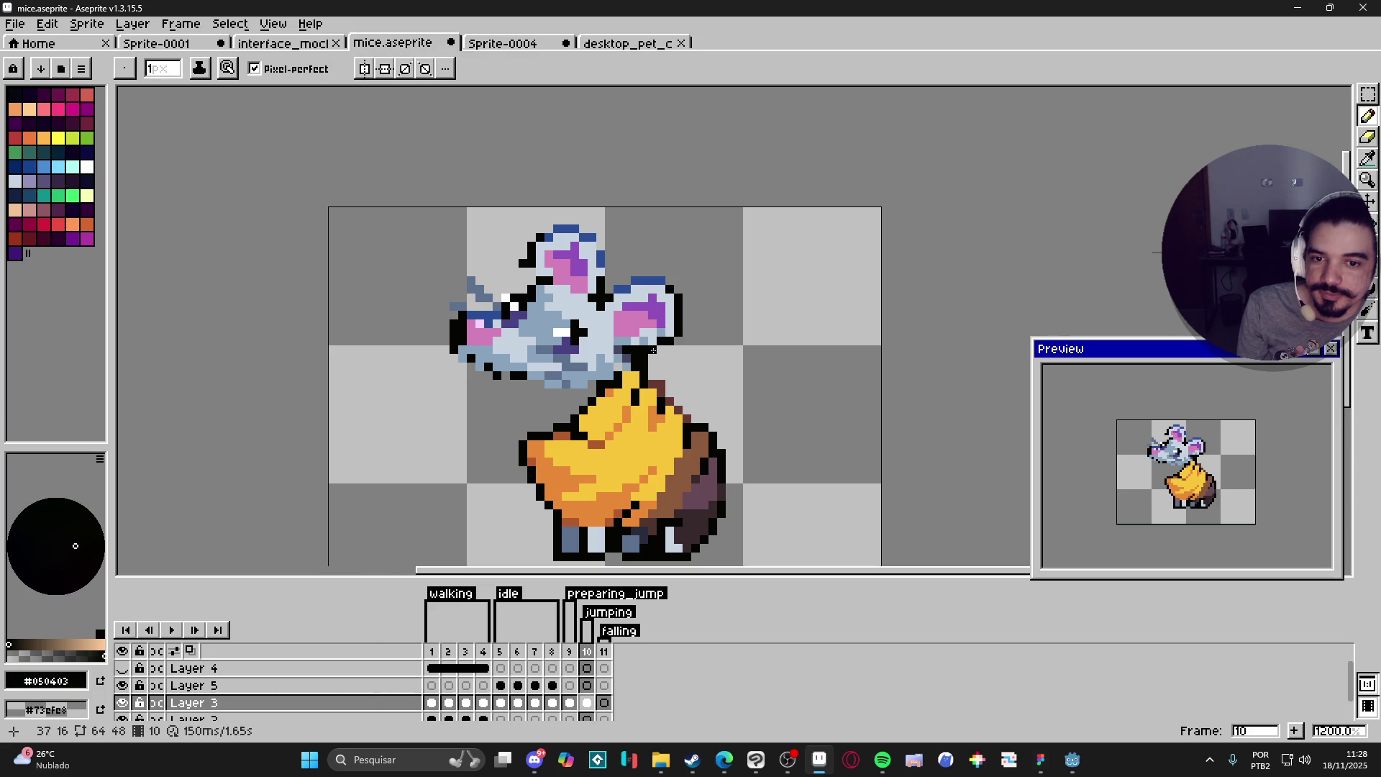
left_click(654, 329, "alt")
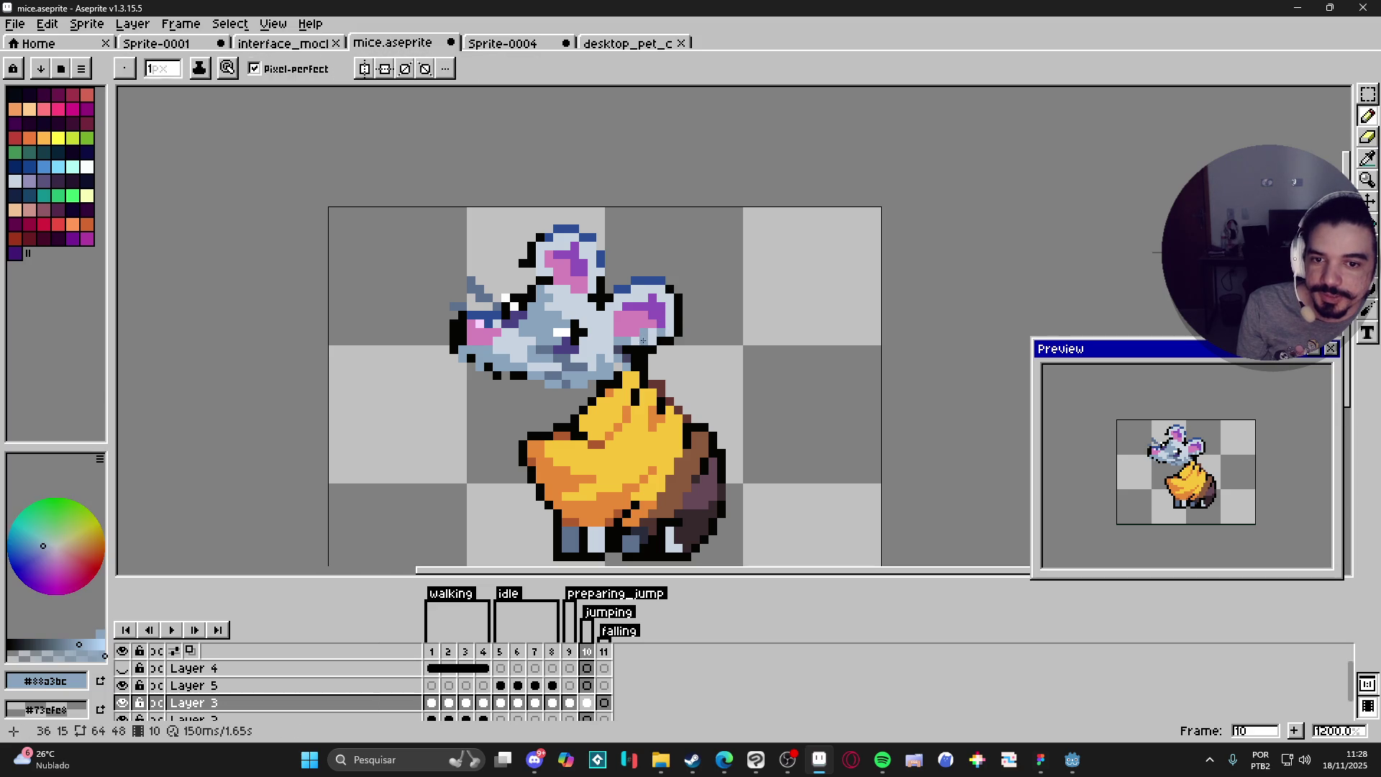
left_click(660, 325, "alt")
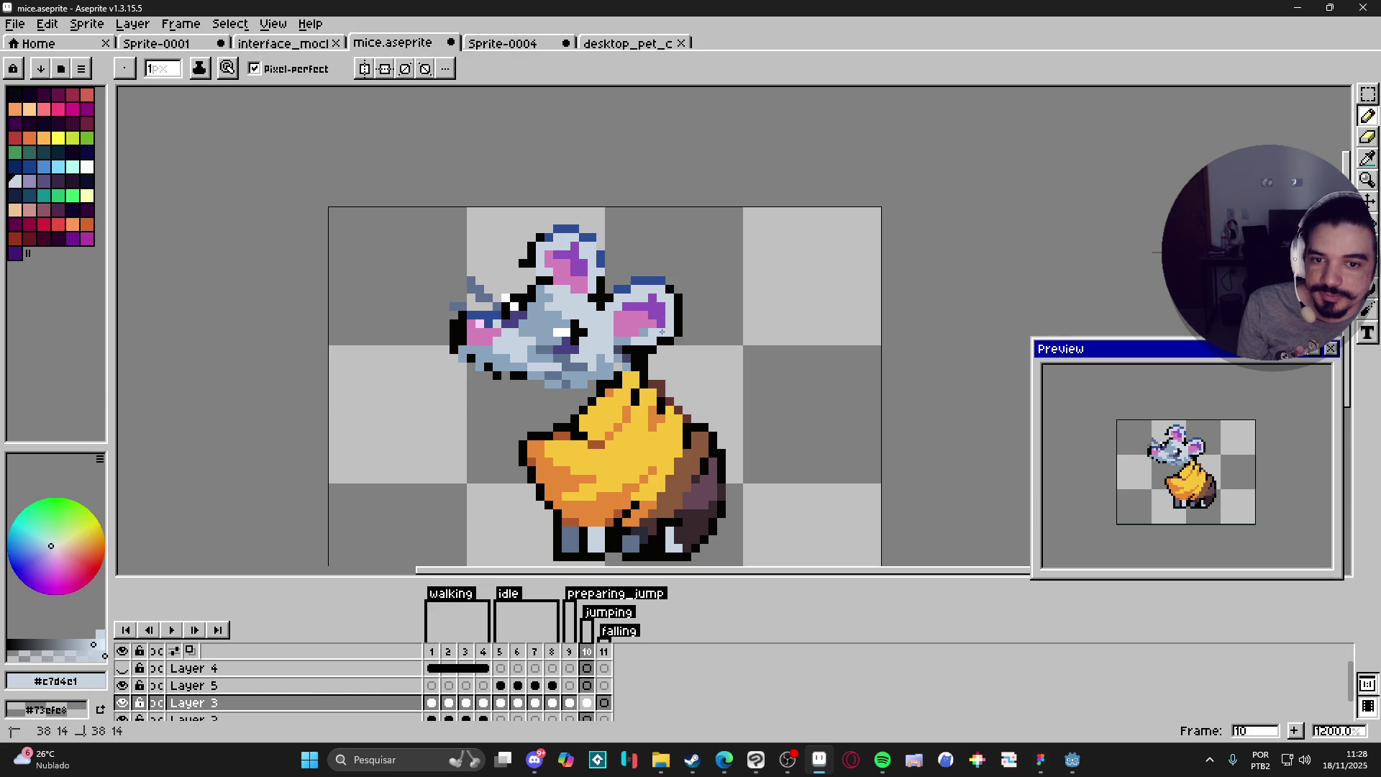
left_click(638, 332, "alt")
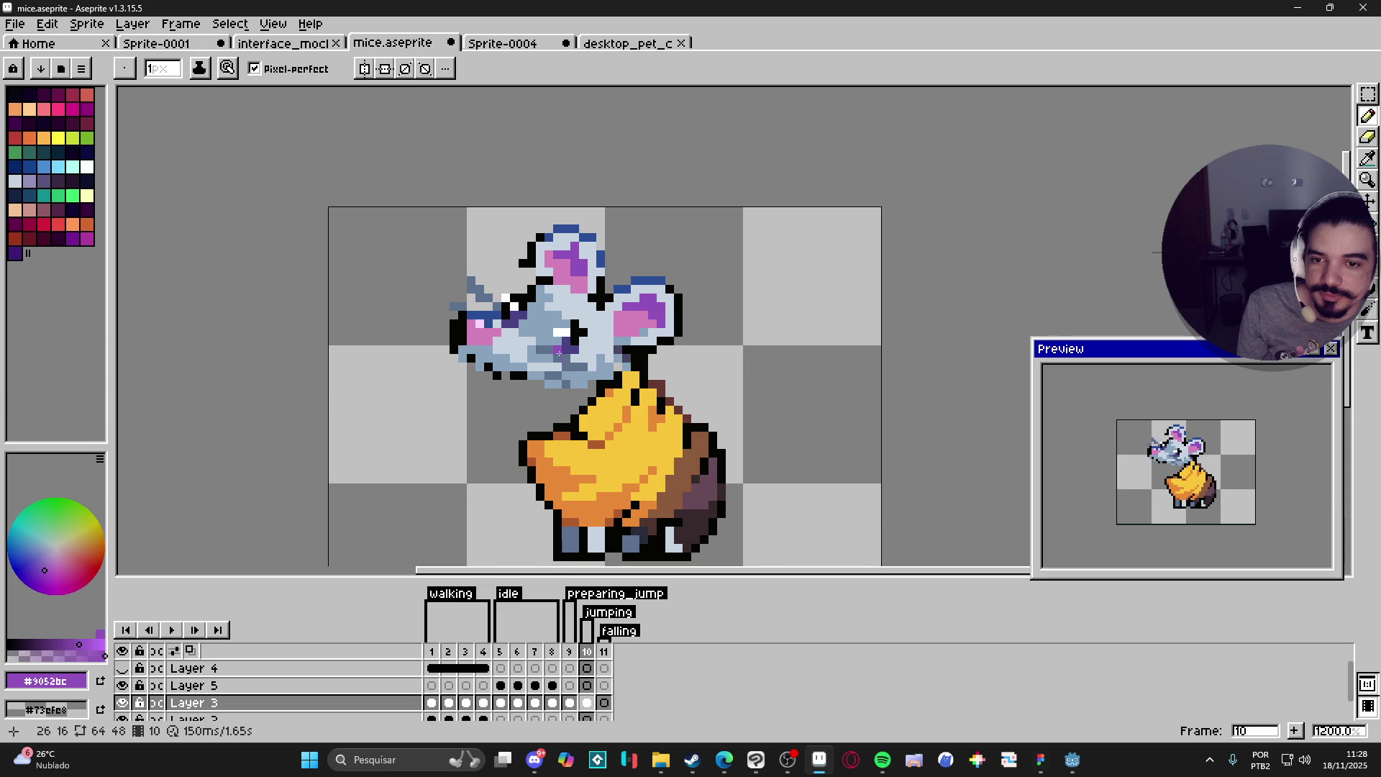
Step: Erase a stray black pixel on the tilted head
left_click_drag(550, 349, 569, 342)
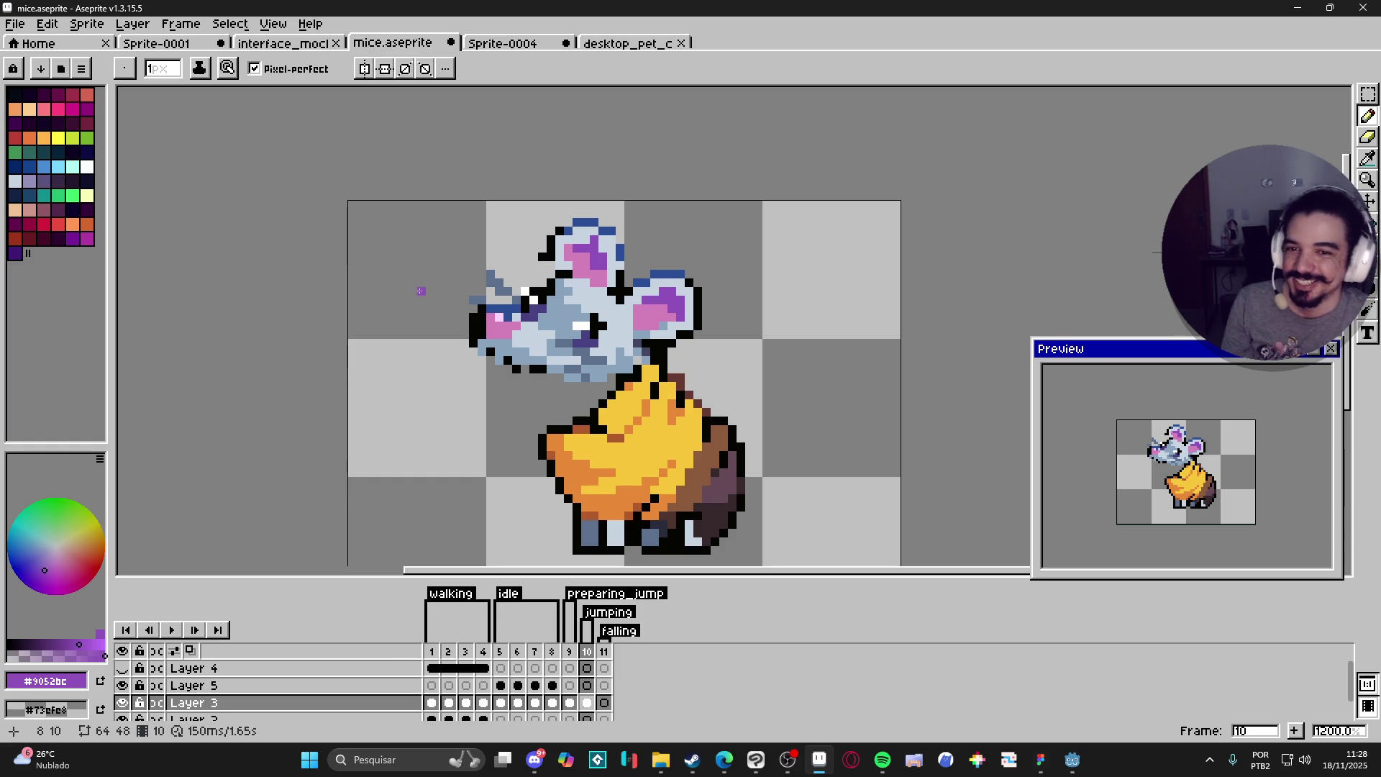
scroll(638, 205, "up", 1)
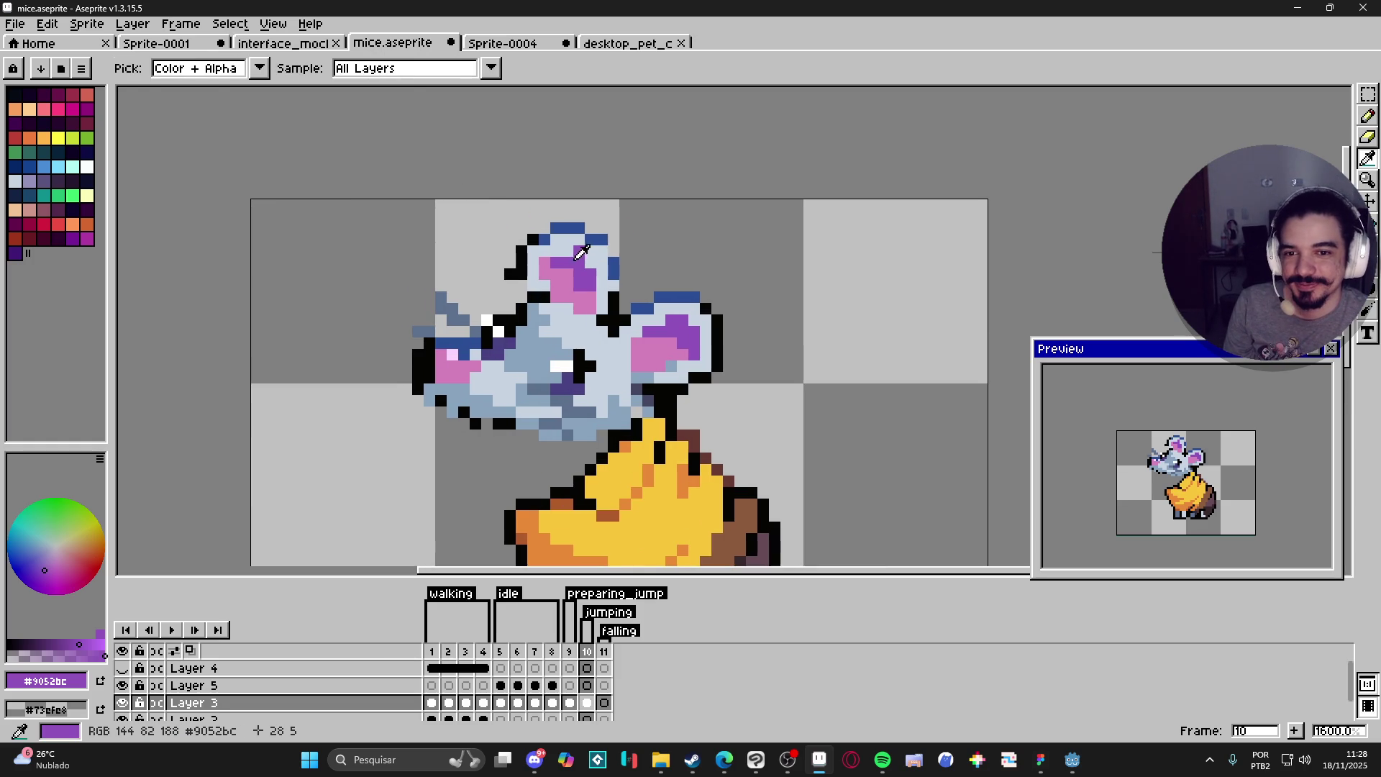
left_click(603, 238, "alt")
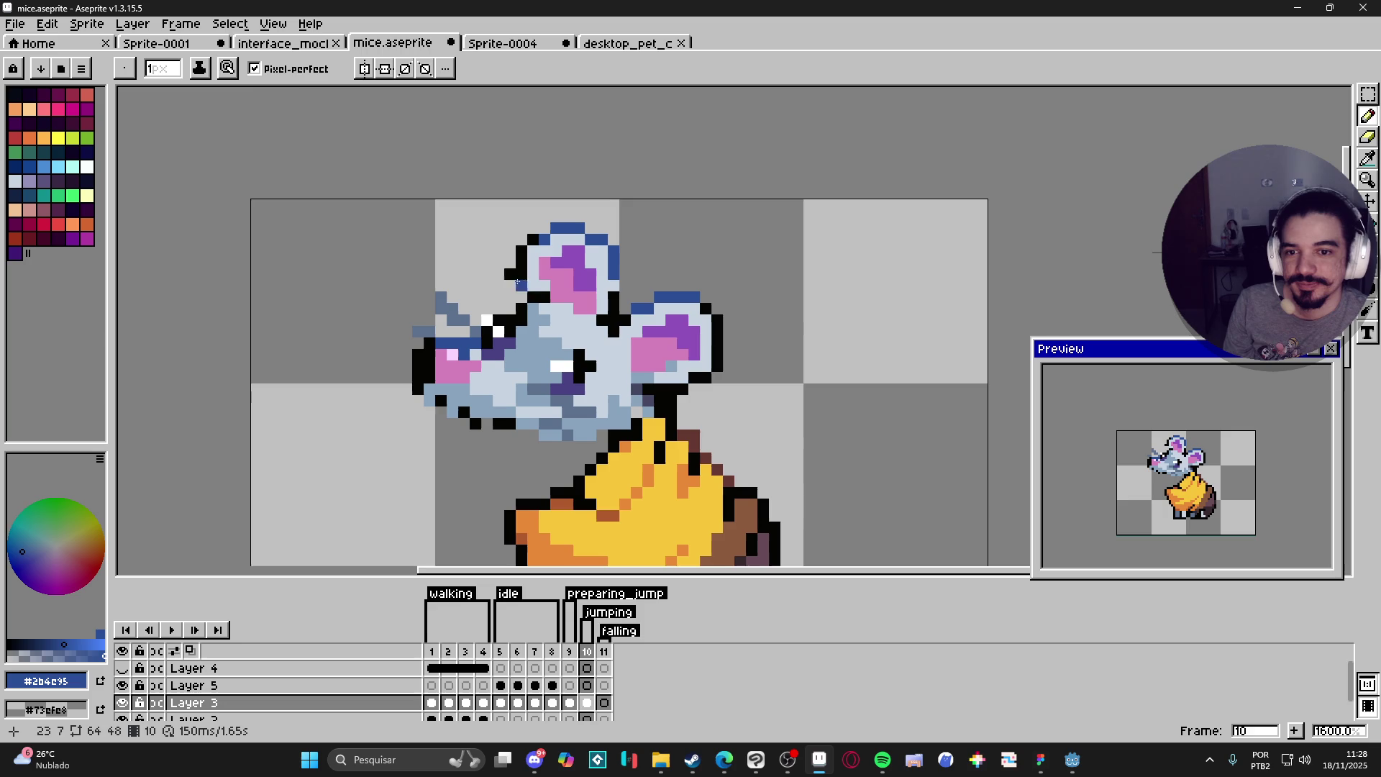
key("e")
left_click(510, 274)
key("b")
Step: Pick black and fill the gaps in the jaw's black outline
left_click(523, 280, "alt")
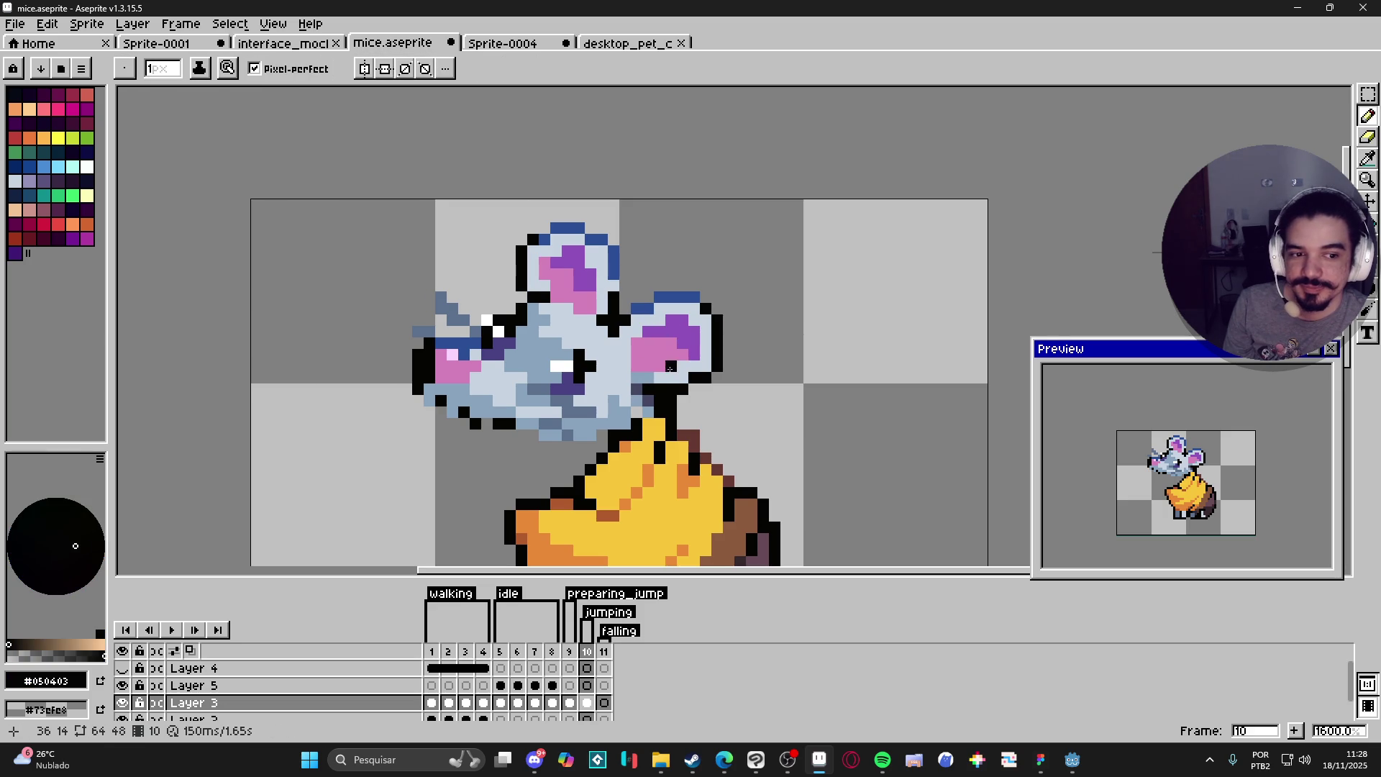
key("alt")
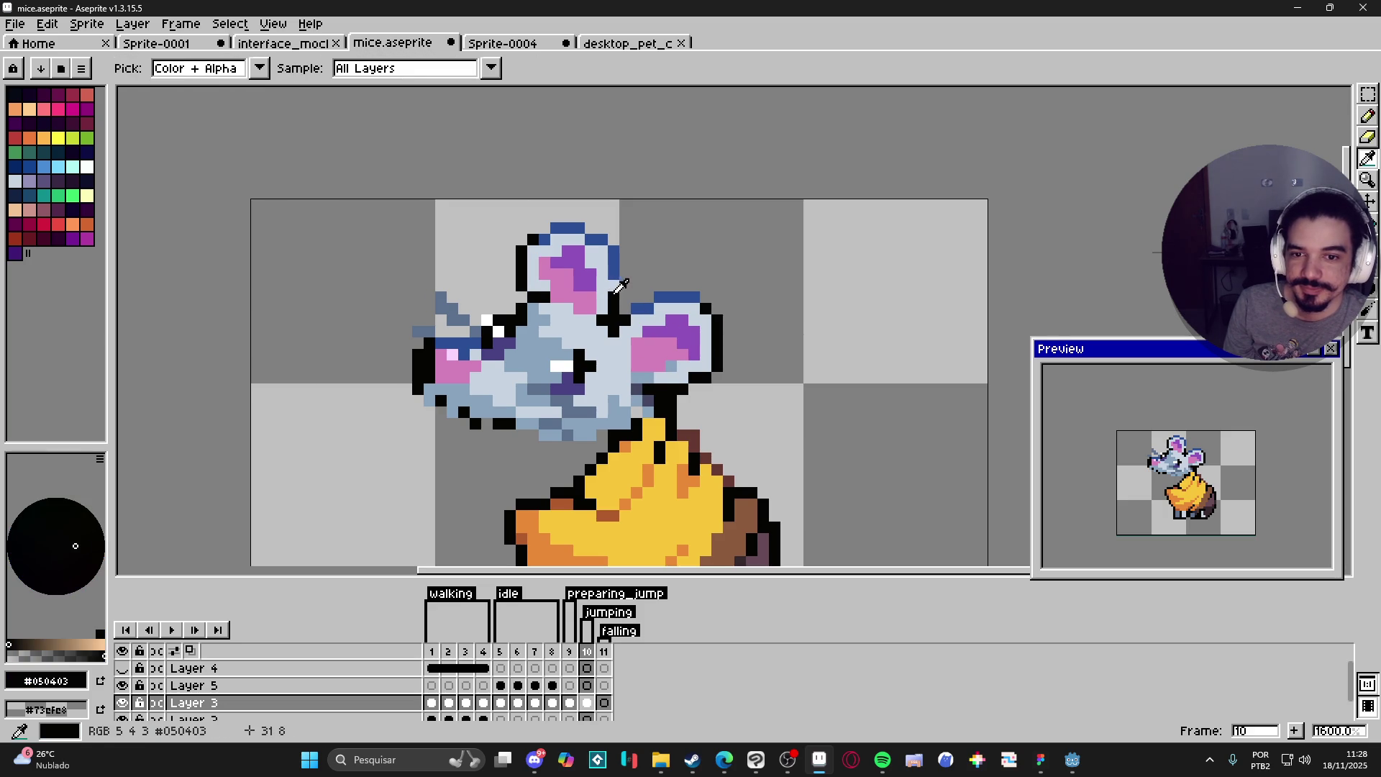
scroll(412, 339, "down", 2)
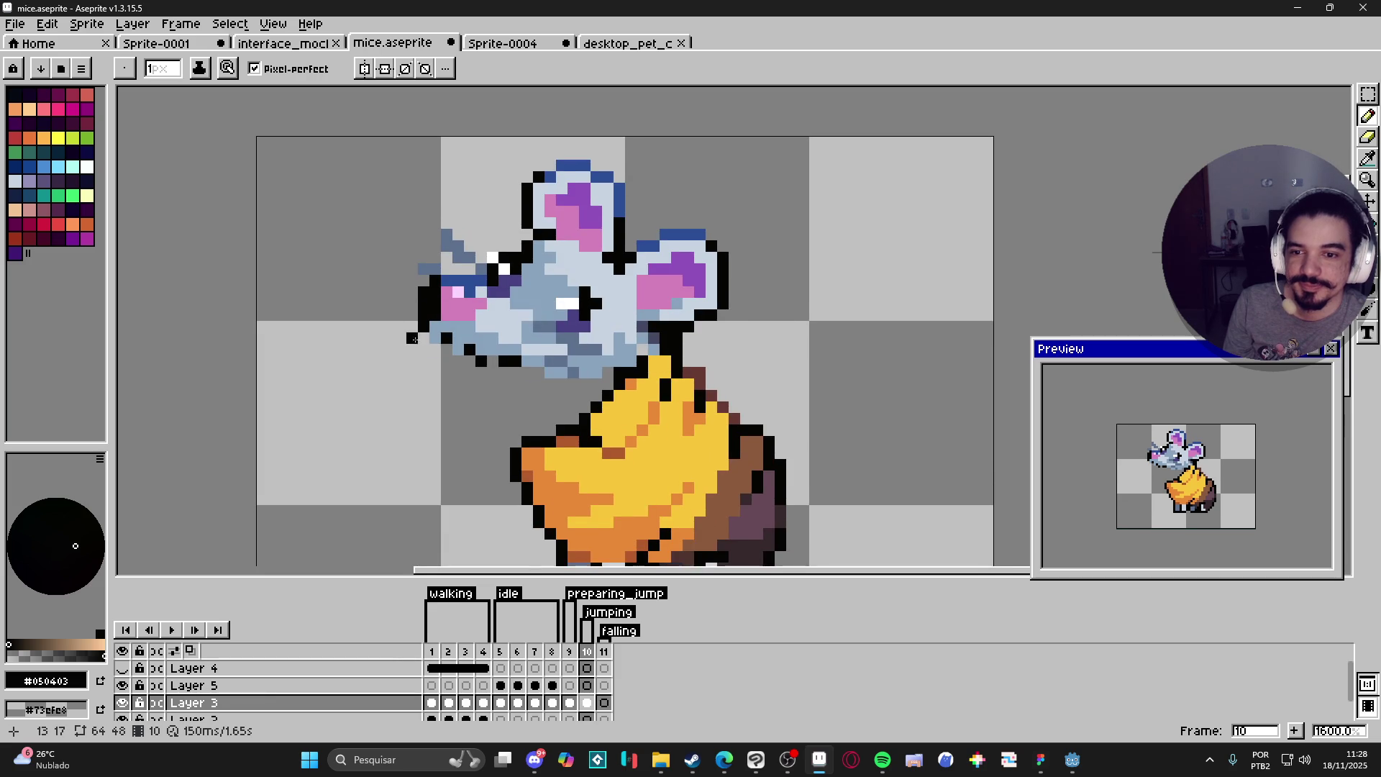
left_click_drag(435, 337, 555, 387)
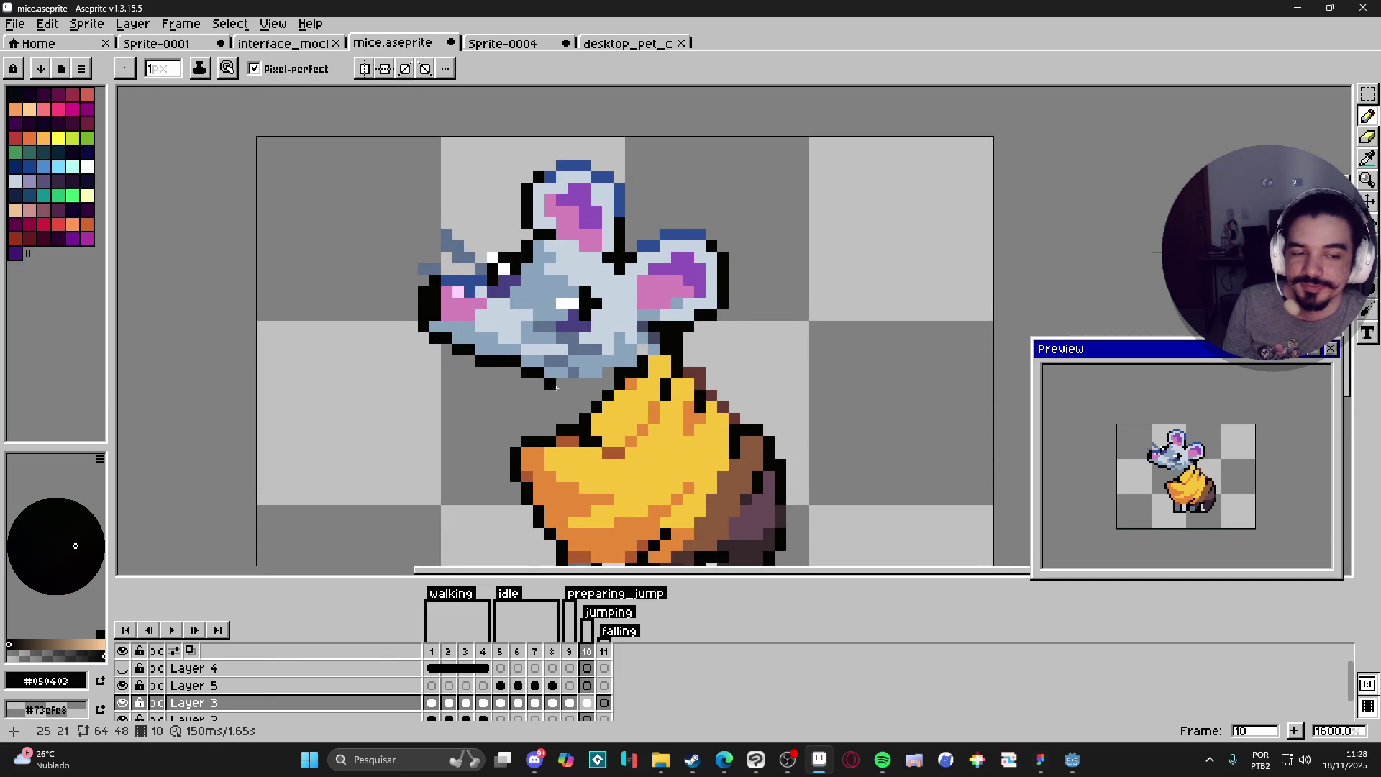
scroll(585, 407, "down", 1)
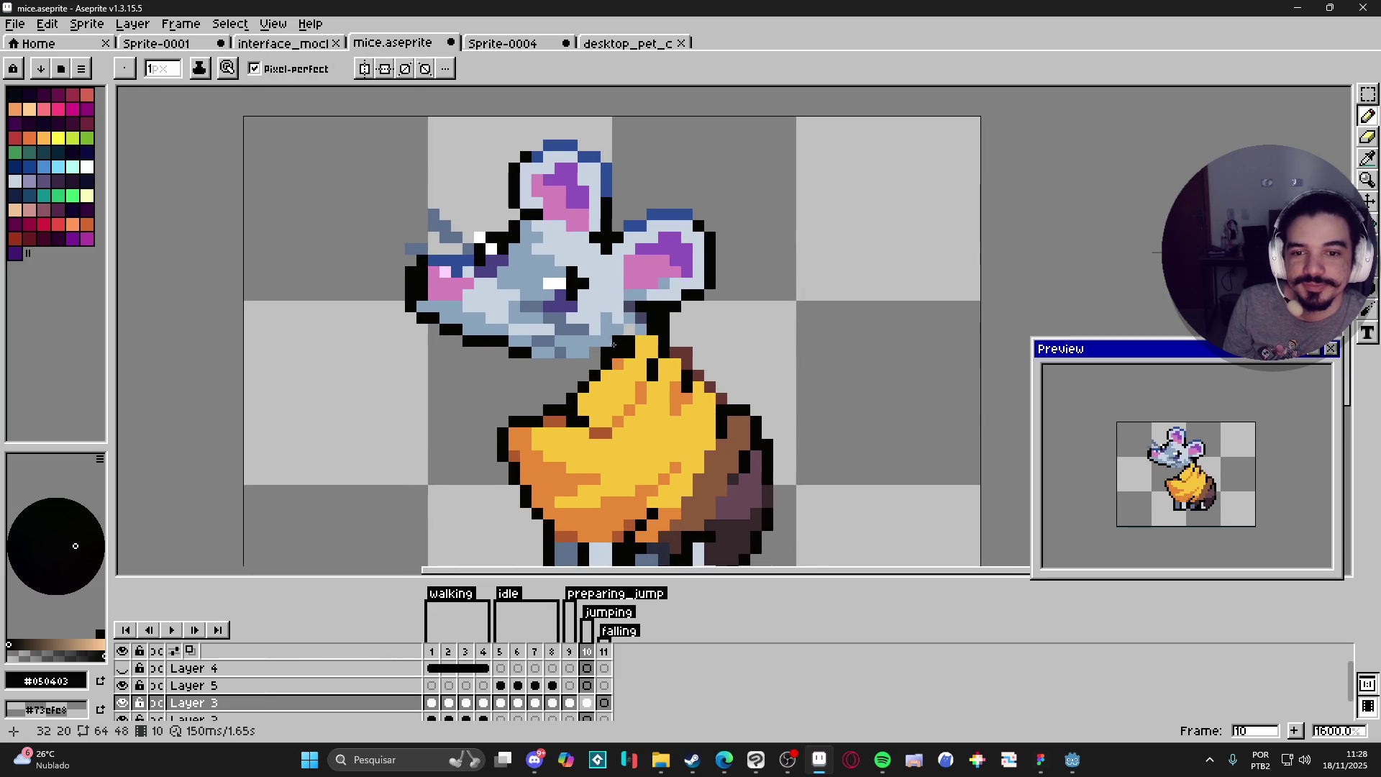
left_click(615, 342, "alt")
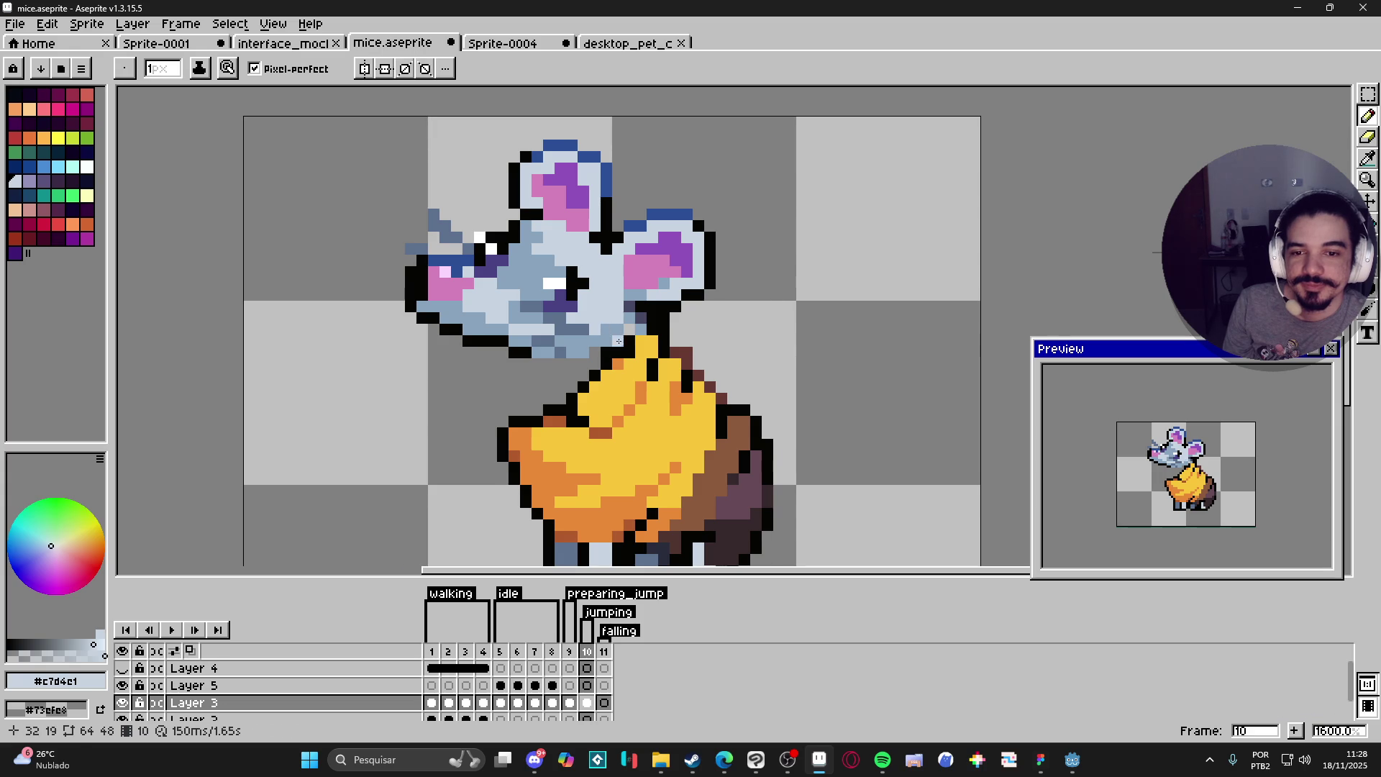
left_click(605, 358, "alt")
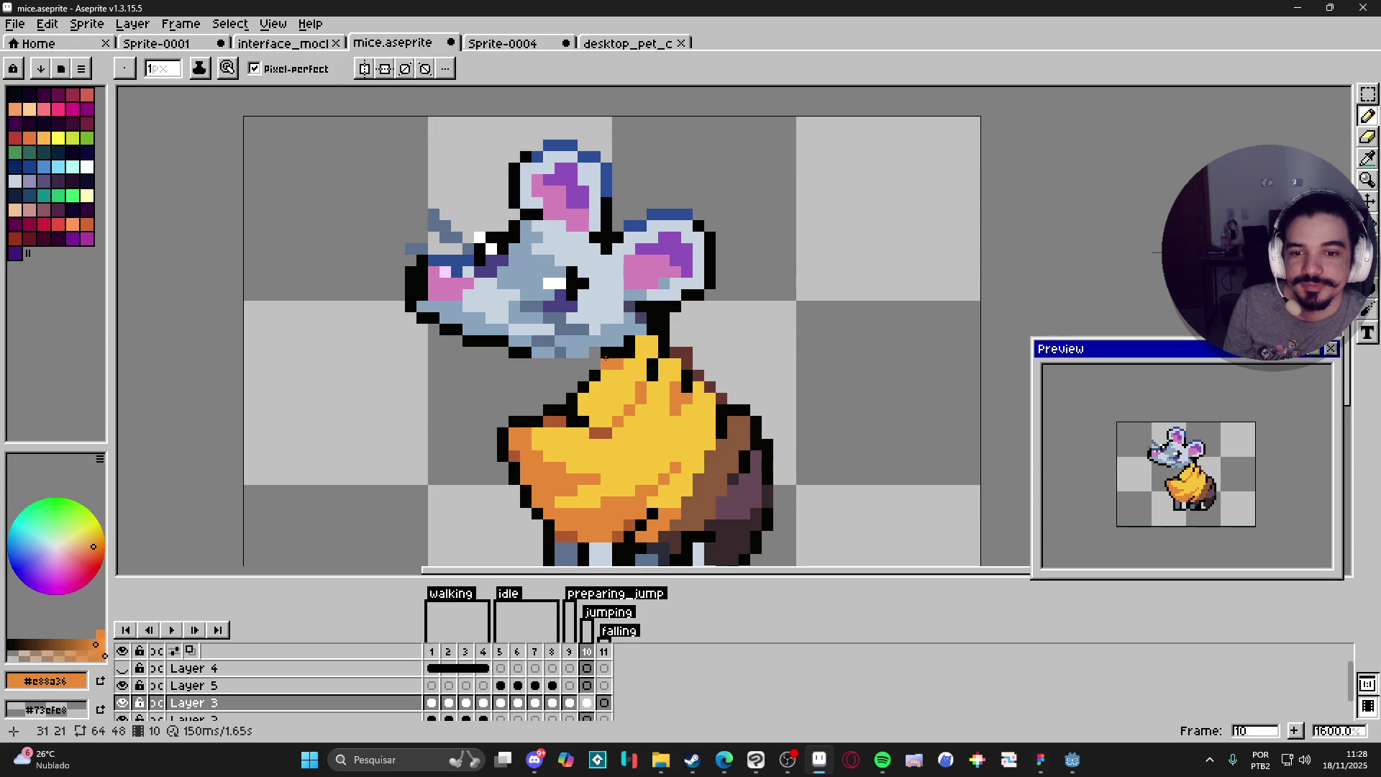
scroll(643, 379, "down", 3)
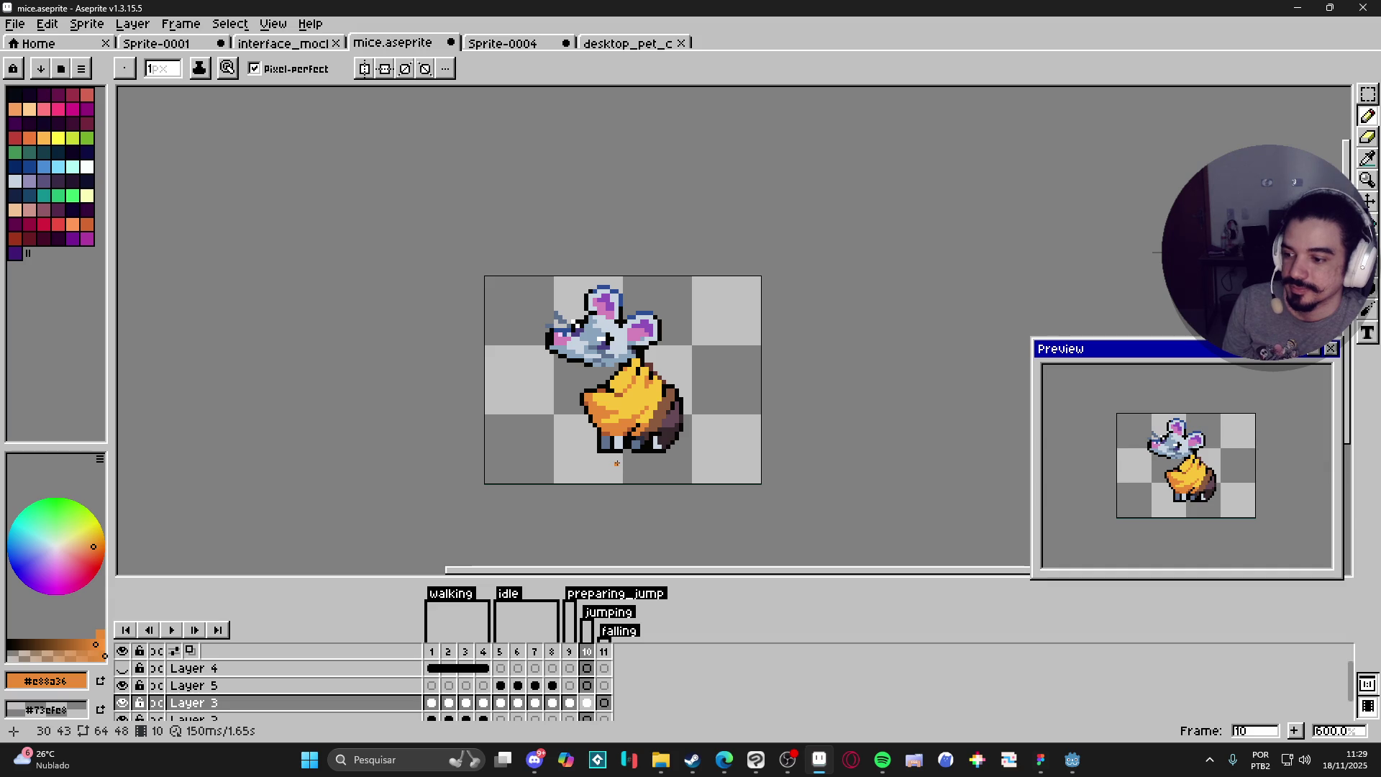
key("m")
scroll(613, 449, "up", 3)
scroll(611, 444, "up", 1)
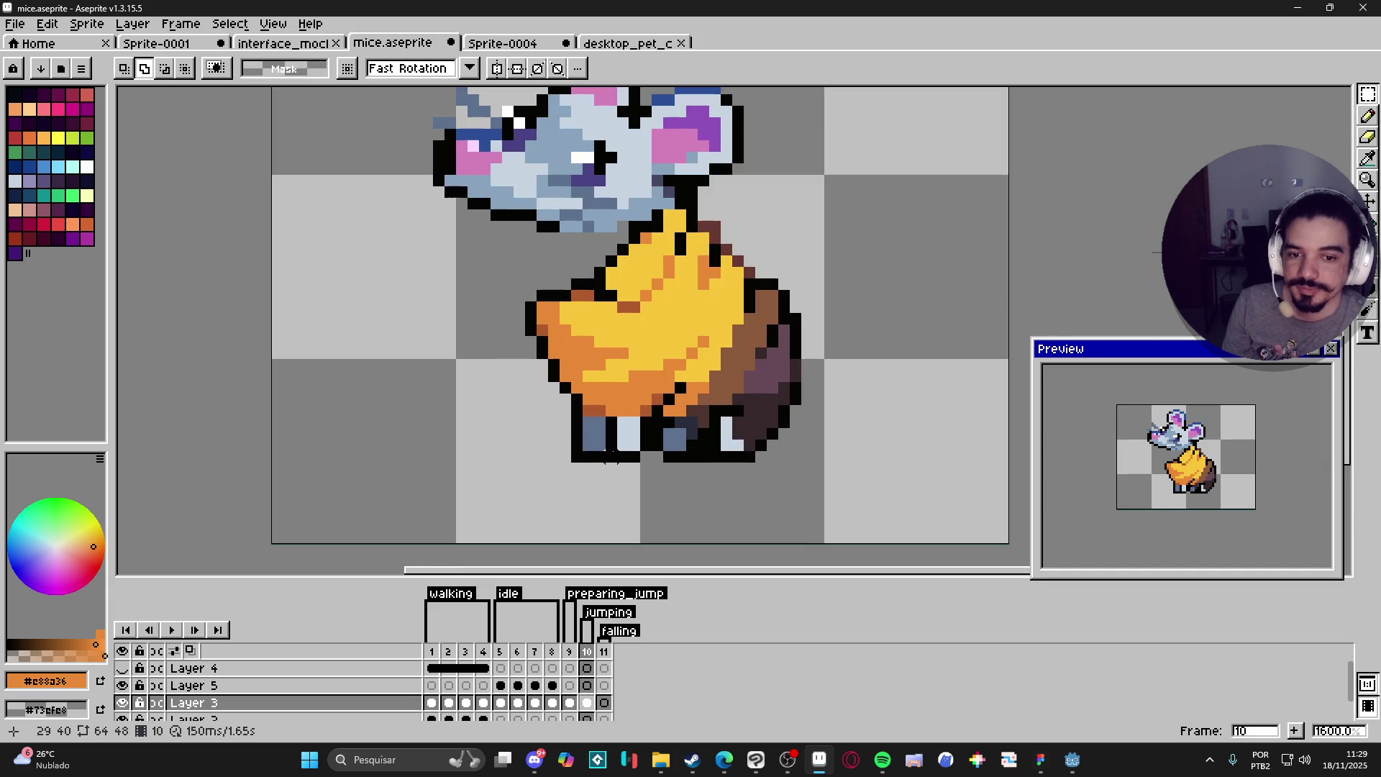
Step: Move a 4×4 piece of the left foot beside the cheese, rotated about -116°
mouse_move(604, 464)
left_mouse_down()
mouse_move(654, 414)
mouse_move(459, 420)
mouse_move(485, 388)
mouse_move(498, 432)
mouse_move(451, 484)
mouse_move(540, 345)
mouse_move(616, 317)
mouse_move(601, 329)
mouse_move(583, 278)
left_mouse_up()
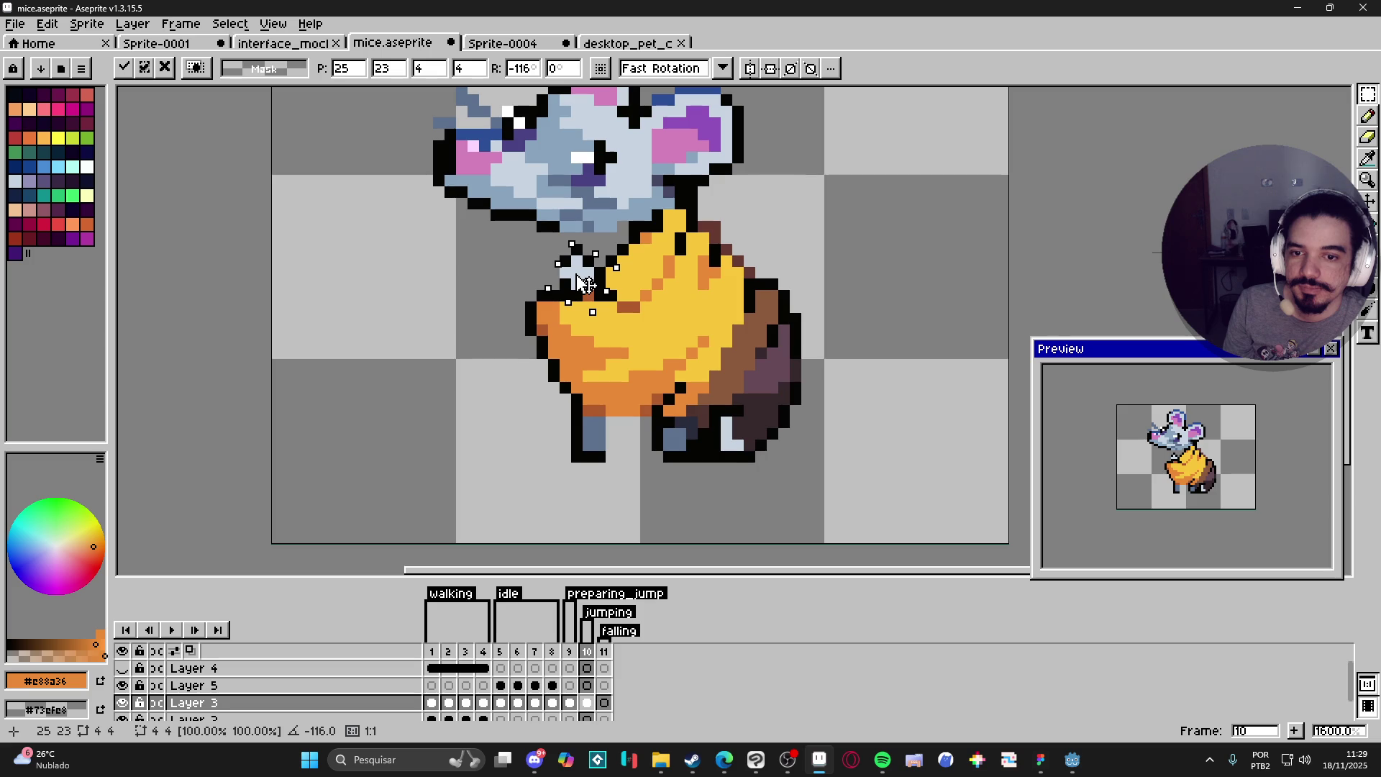
key("Return")
Step: Dot black pixels onto the raised arm
key("b")
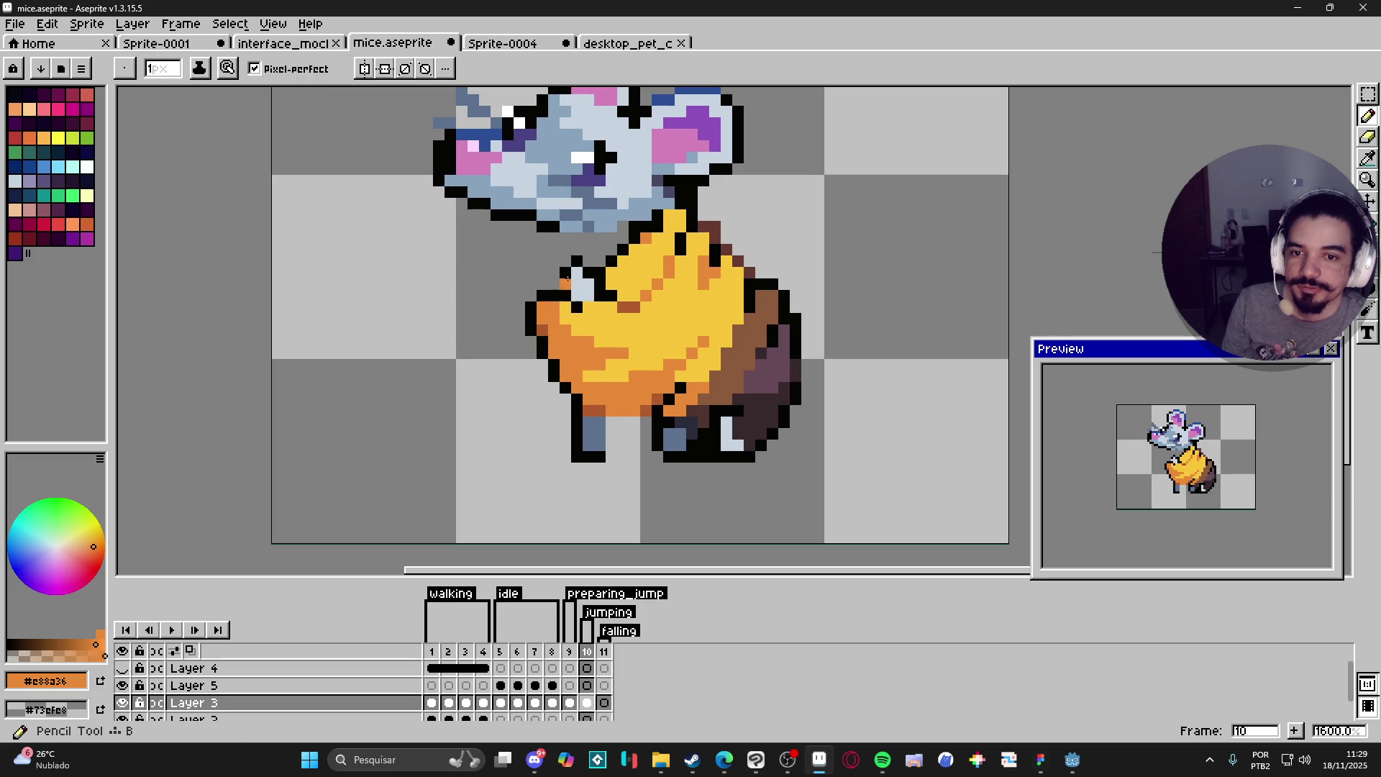
left_click(575, 269, "alt")
left_click(555, 272)
left_click(566, 262)
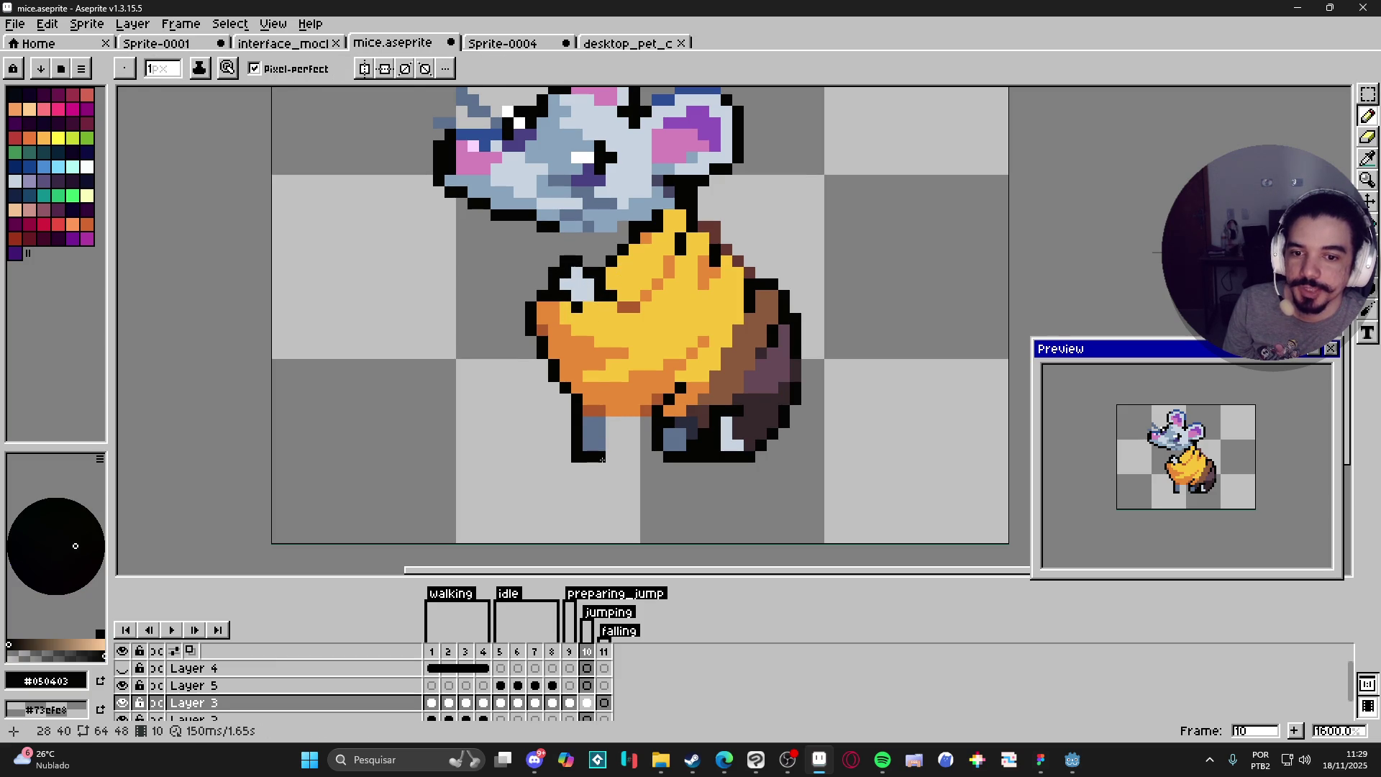
Step: Select the lower-left leg, then rotate and move it up beside the cheese
key("m")
mouse_move(608, 464)
left_mouse_down()
mouse_move(575, 405)
mouse_move(608, 524)
left_mouse_up()
mouse_move(591, 444)
left_mouse_down()
mouse_move(497, 295)
mouse_move(516, 296)
left_mouse_up()
key("ctrl+d")
key("b")
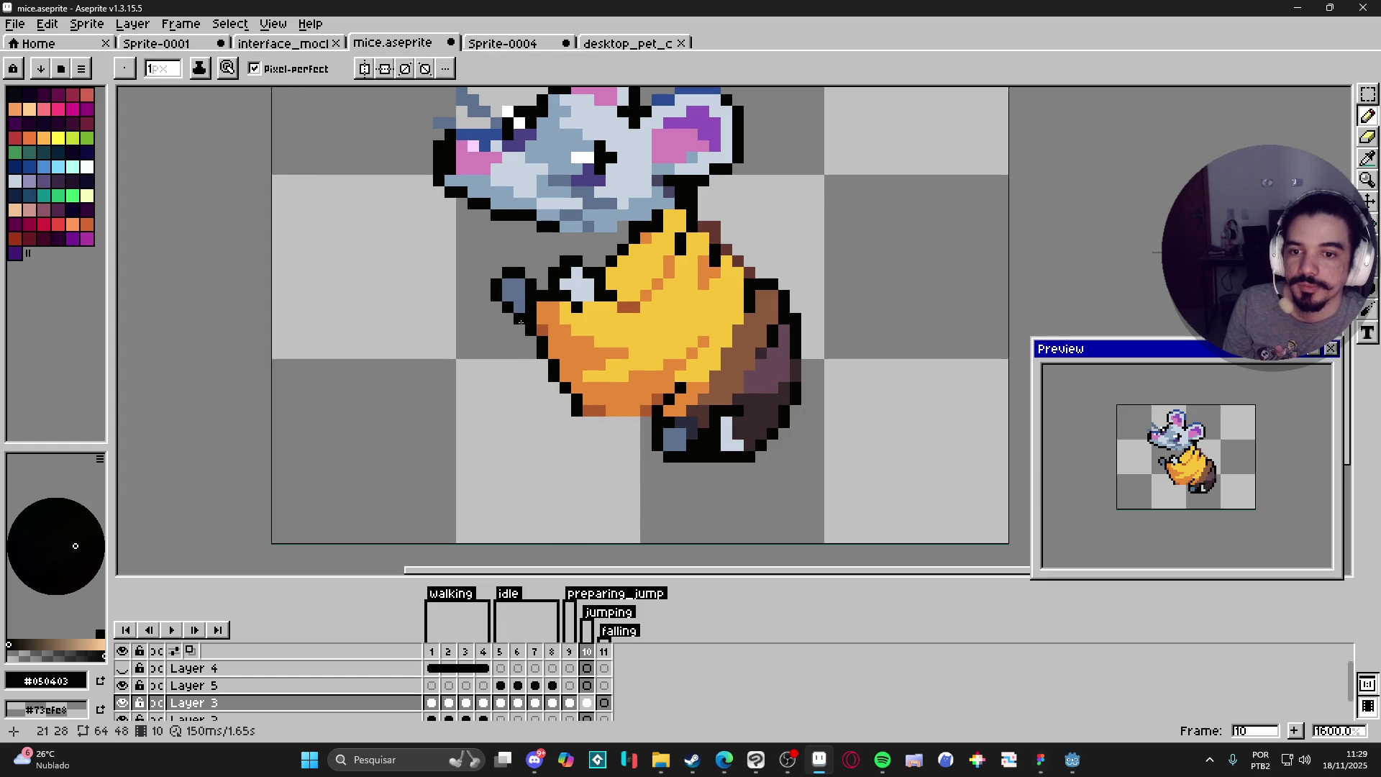
Step: Draw a straight black outline along the arm and pick the paw's blue-grey
scroll(539, 336, "down", 3)
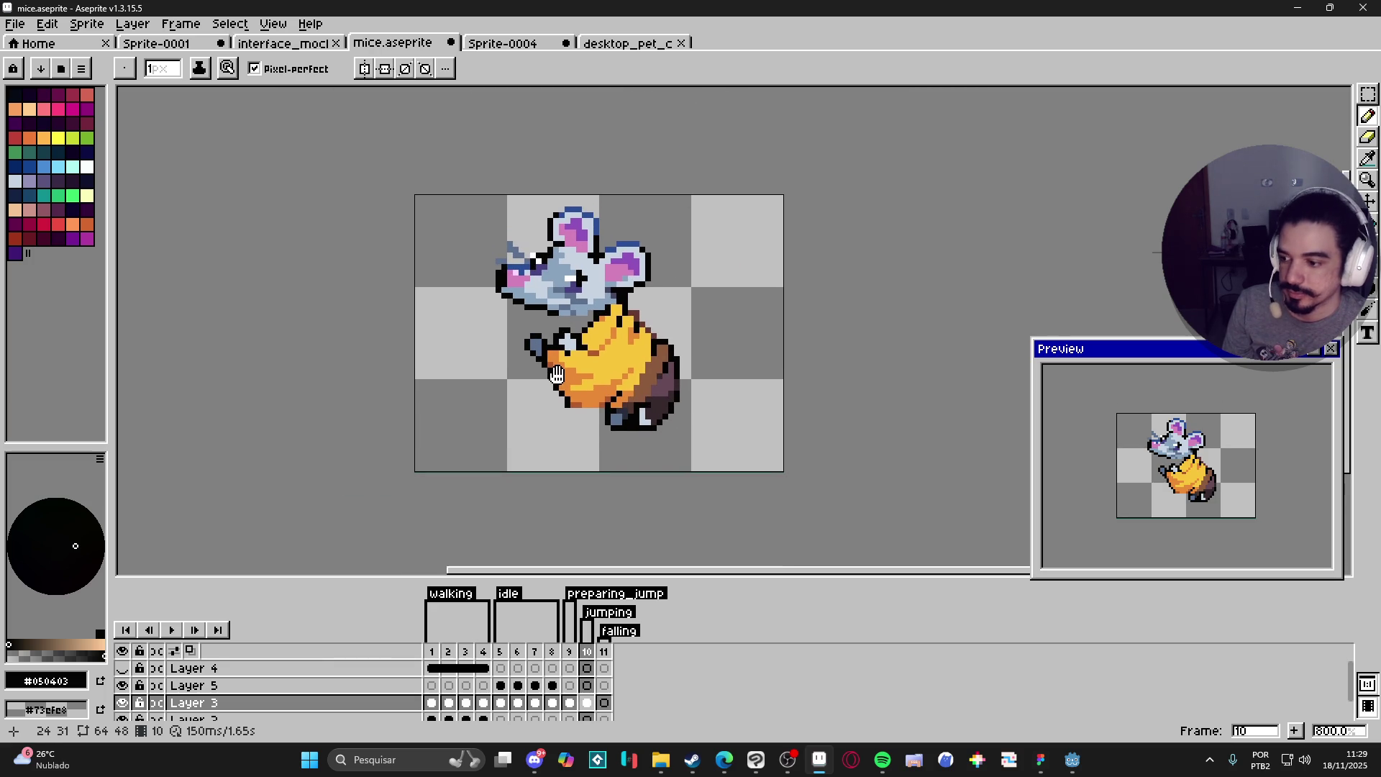
scroll(551, 328, "up", 2)
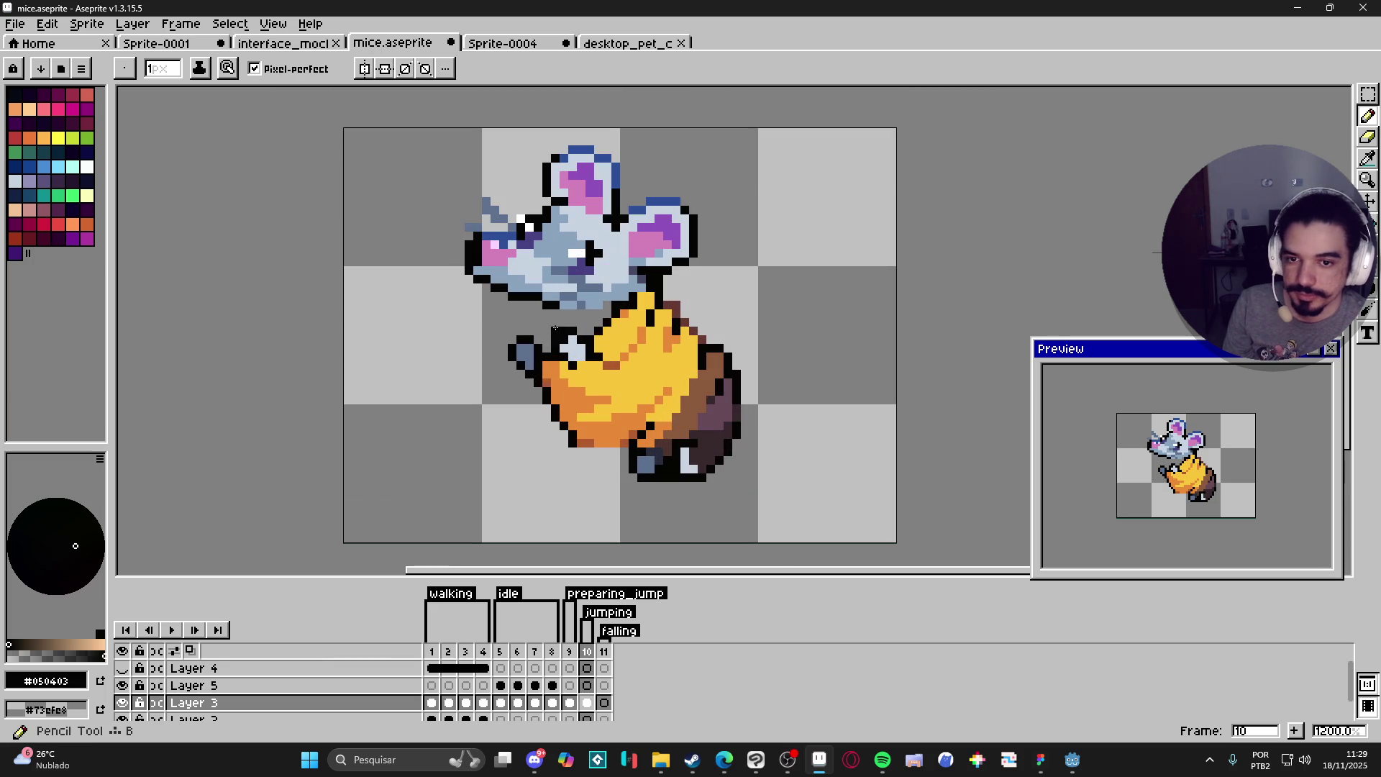
left_click(546, 397, "alt")
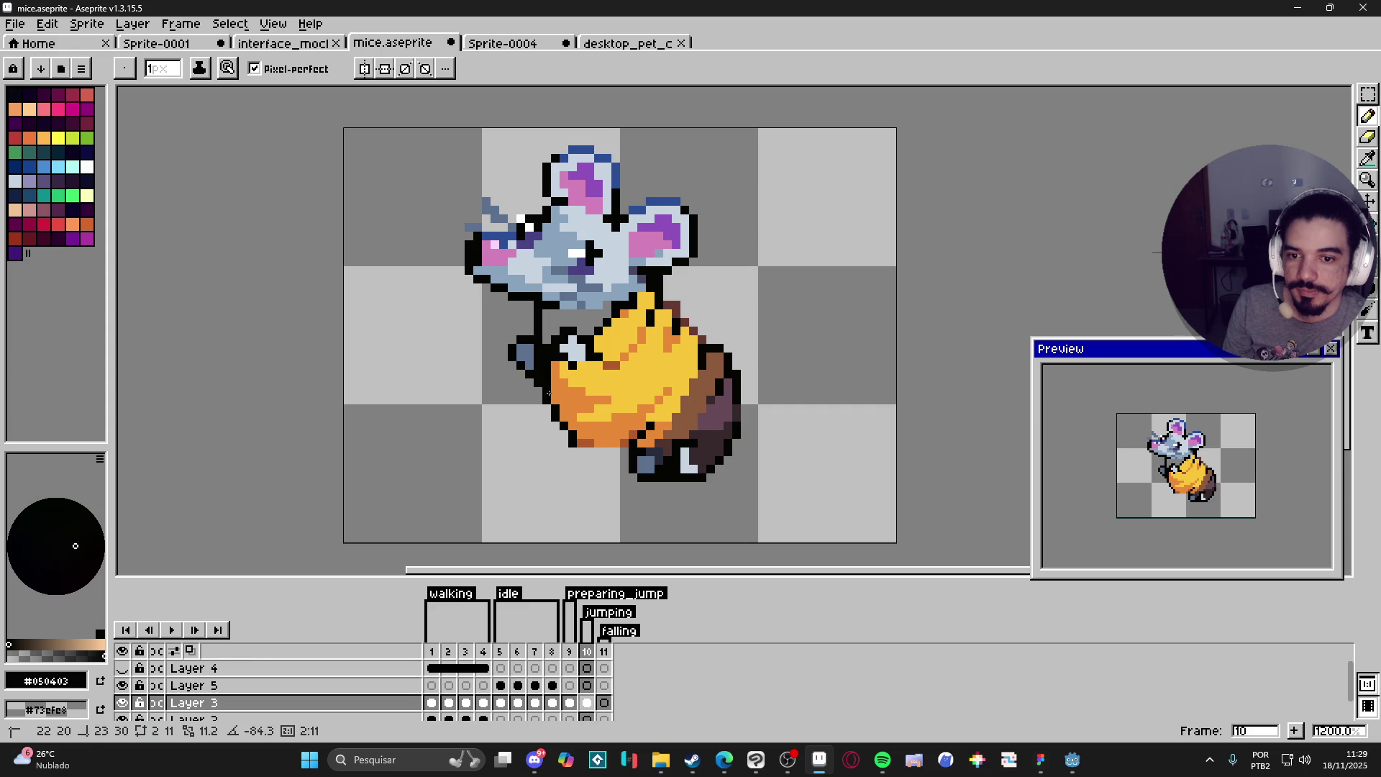
left_click(549, 395, "shift")
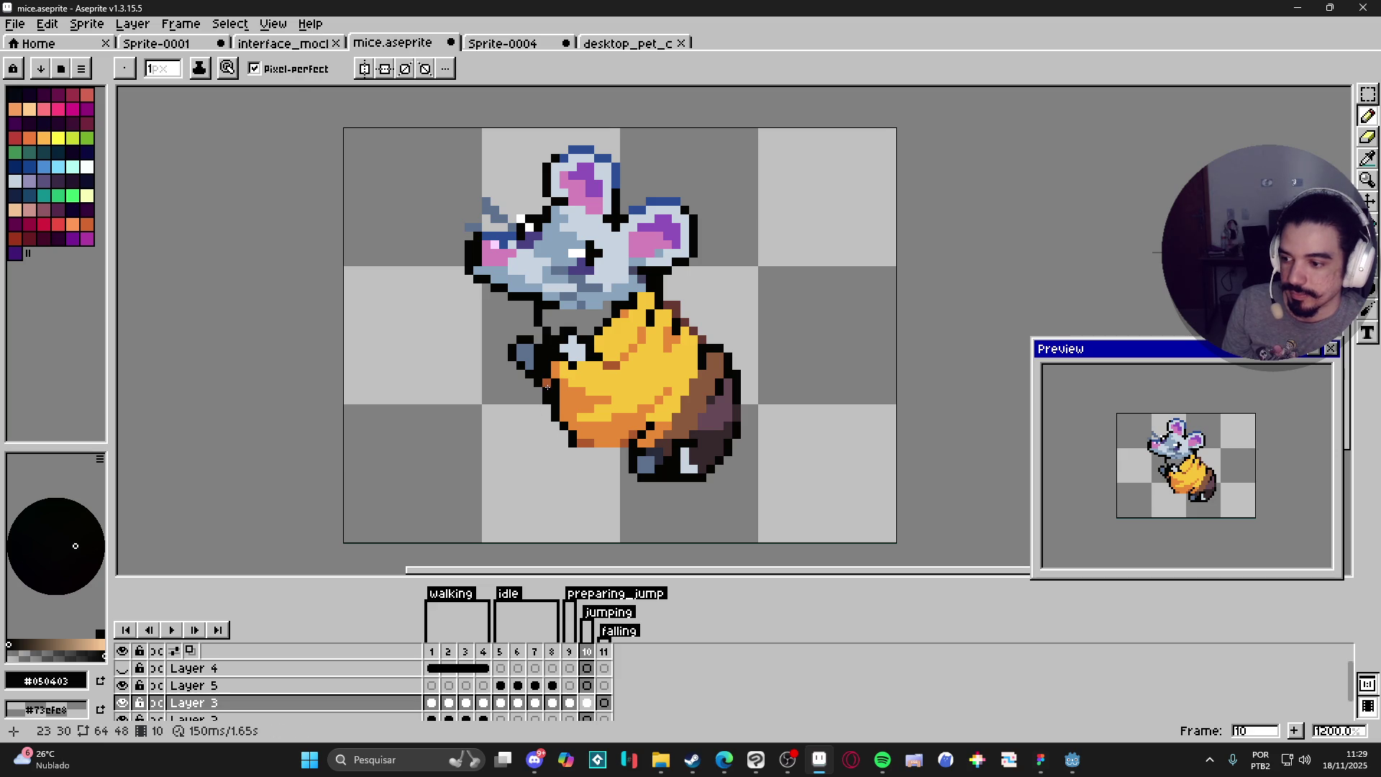
key("e")
key("b")
key("e")
key("b")
left_click(537, 362, "alt")
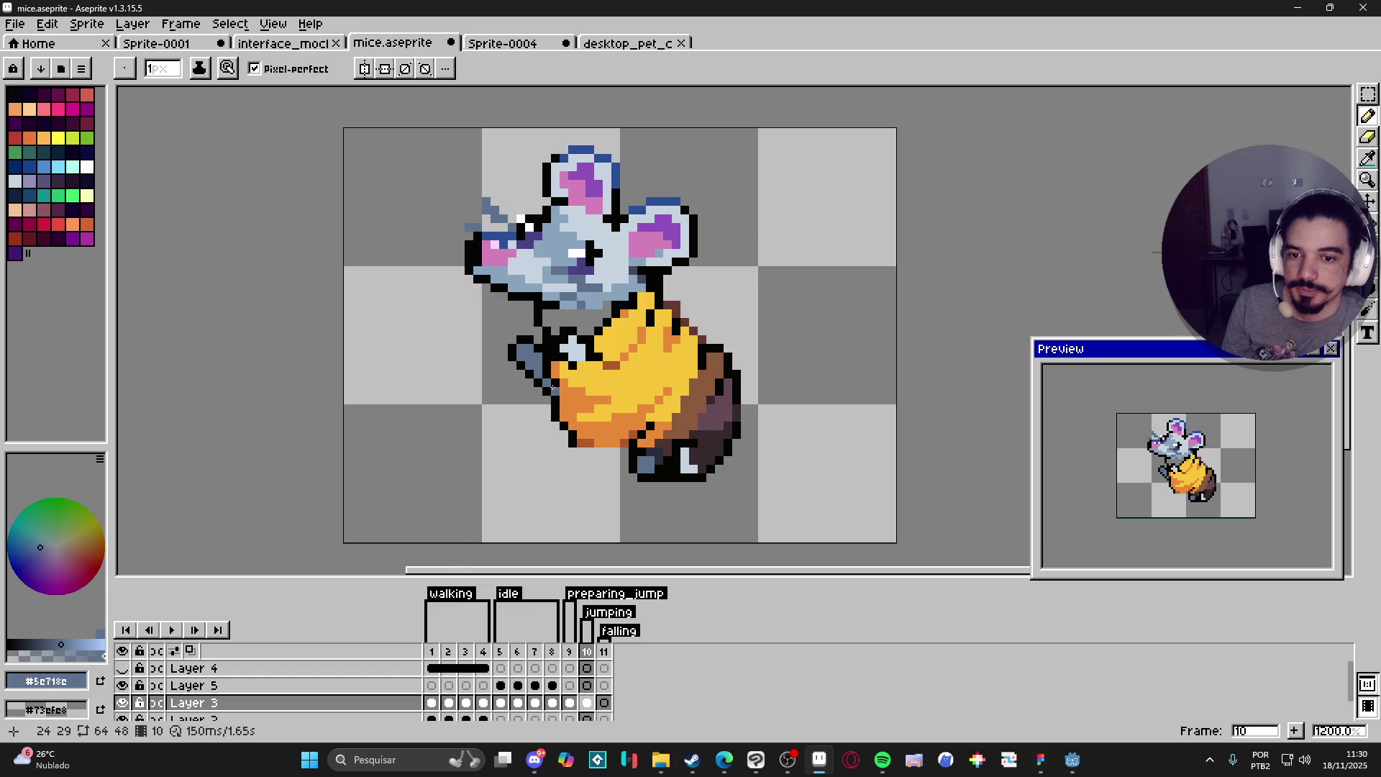
Step: Draw a black outline row across the mouse's neck above the cheese
scroll(552, 387, "down", 4)
scroll(558, 406, "up", 4)
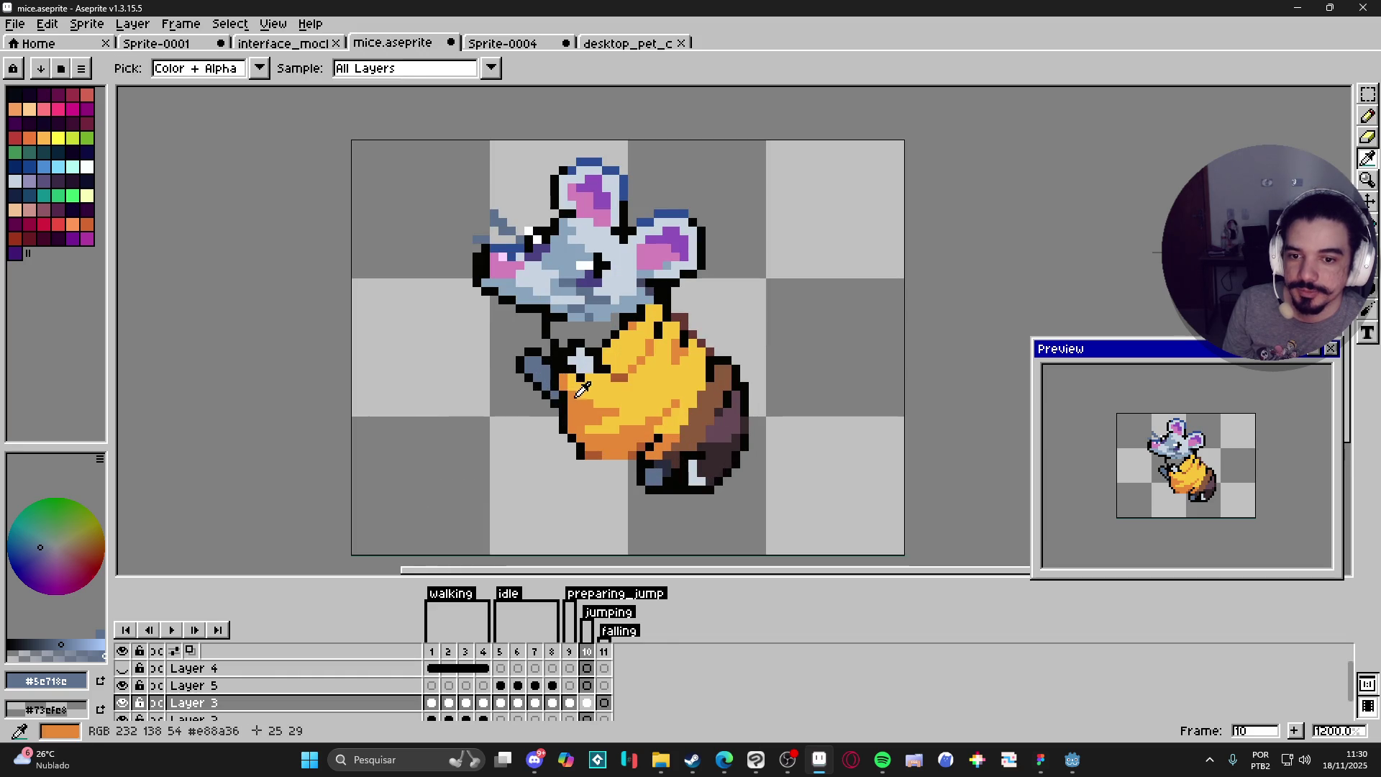
left_click(555, 394, "alt")
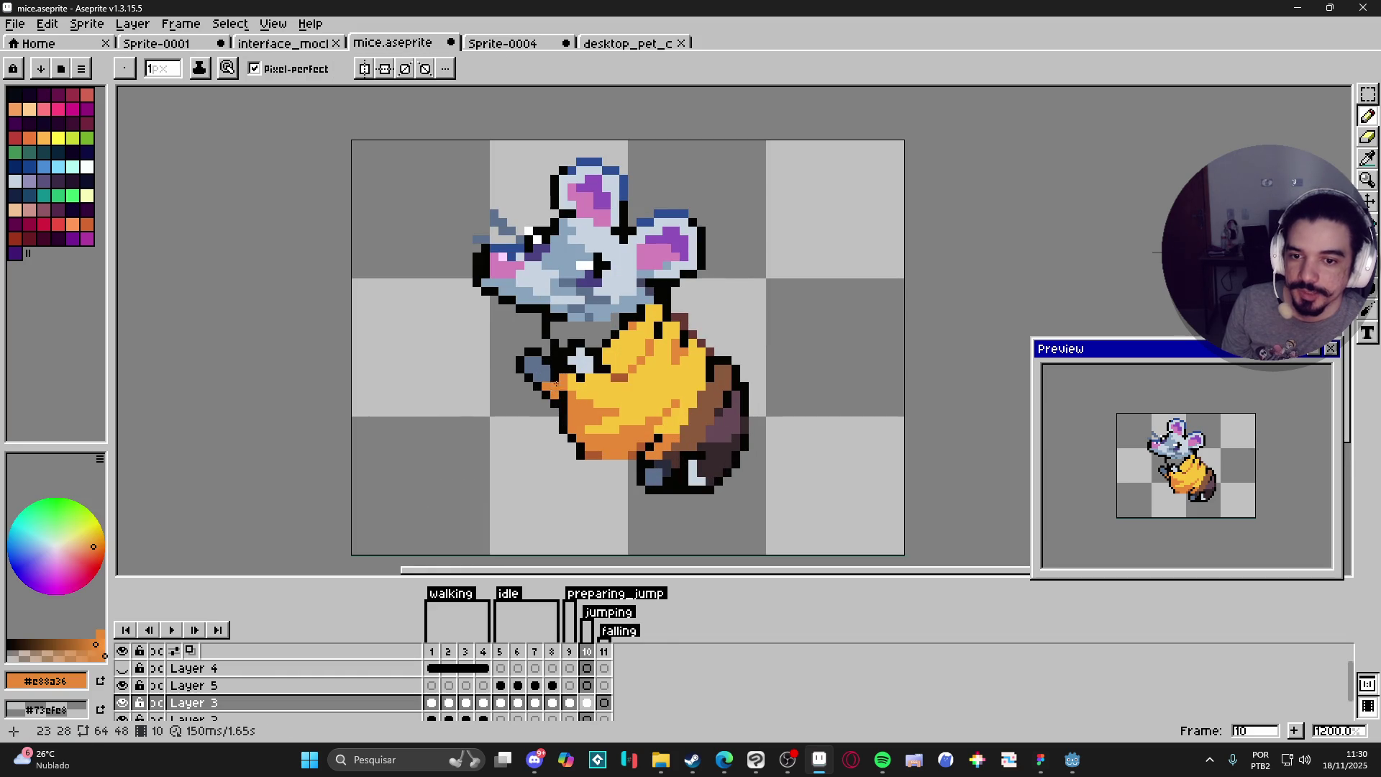
left_click(545, 375, "alt")
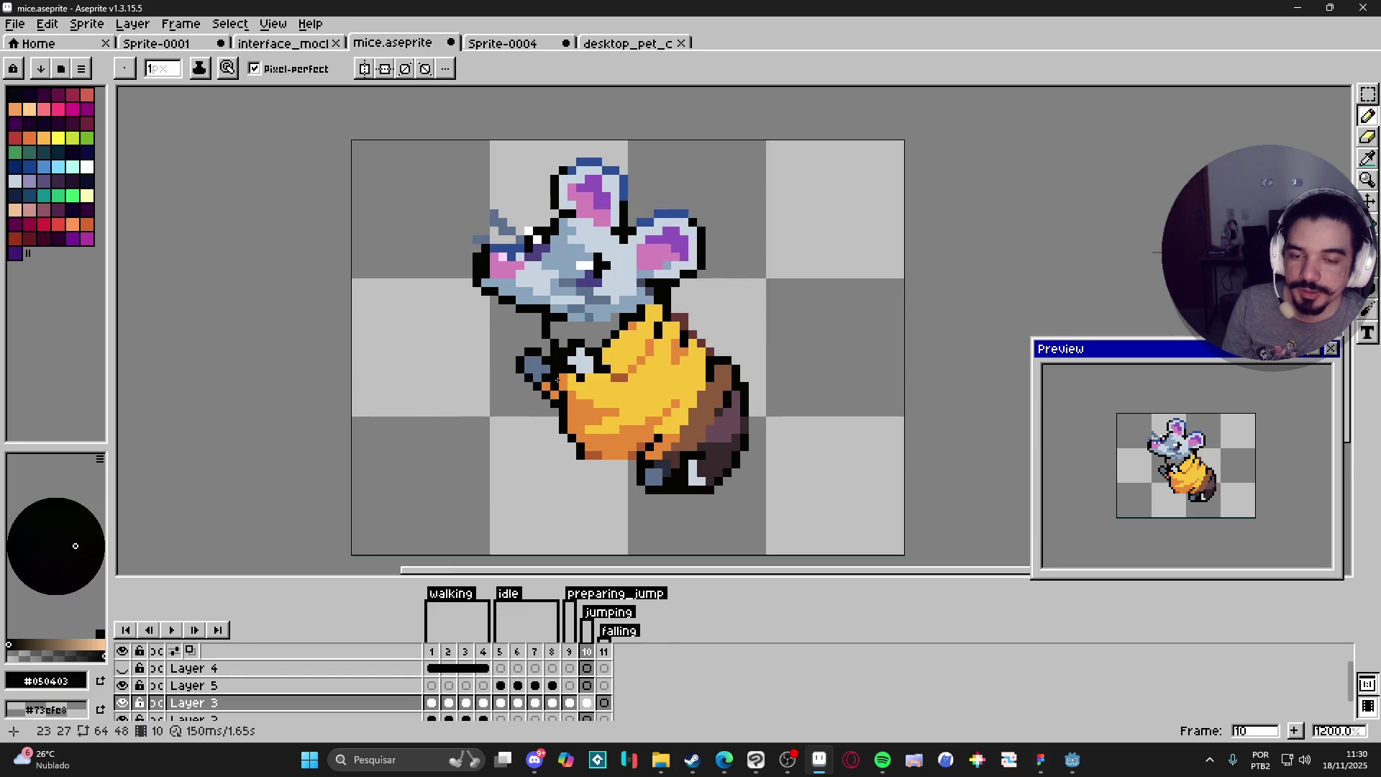
scroll(558, 379, "down", 3)
scroll(560, 397, "up", 3)
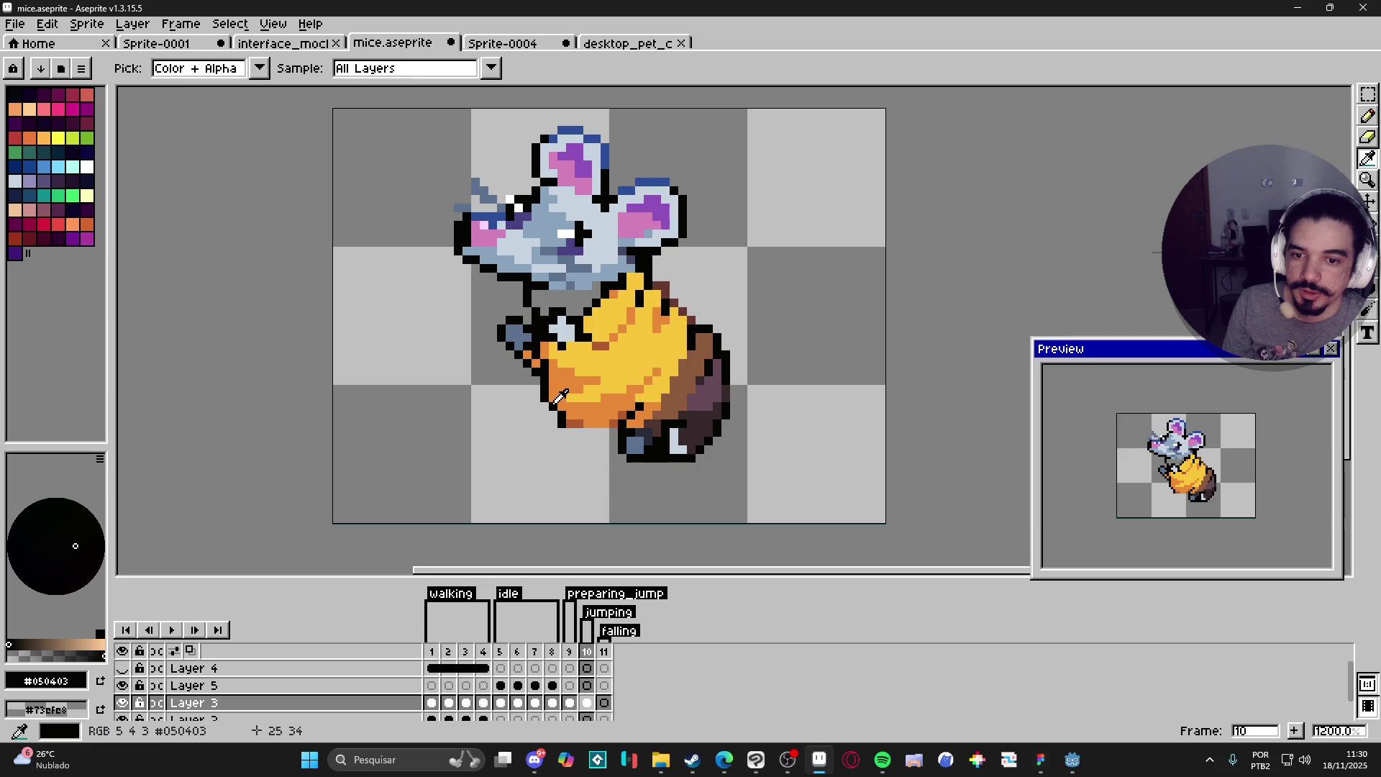
key("e")
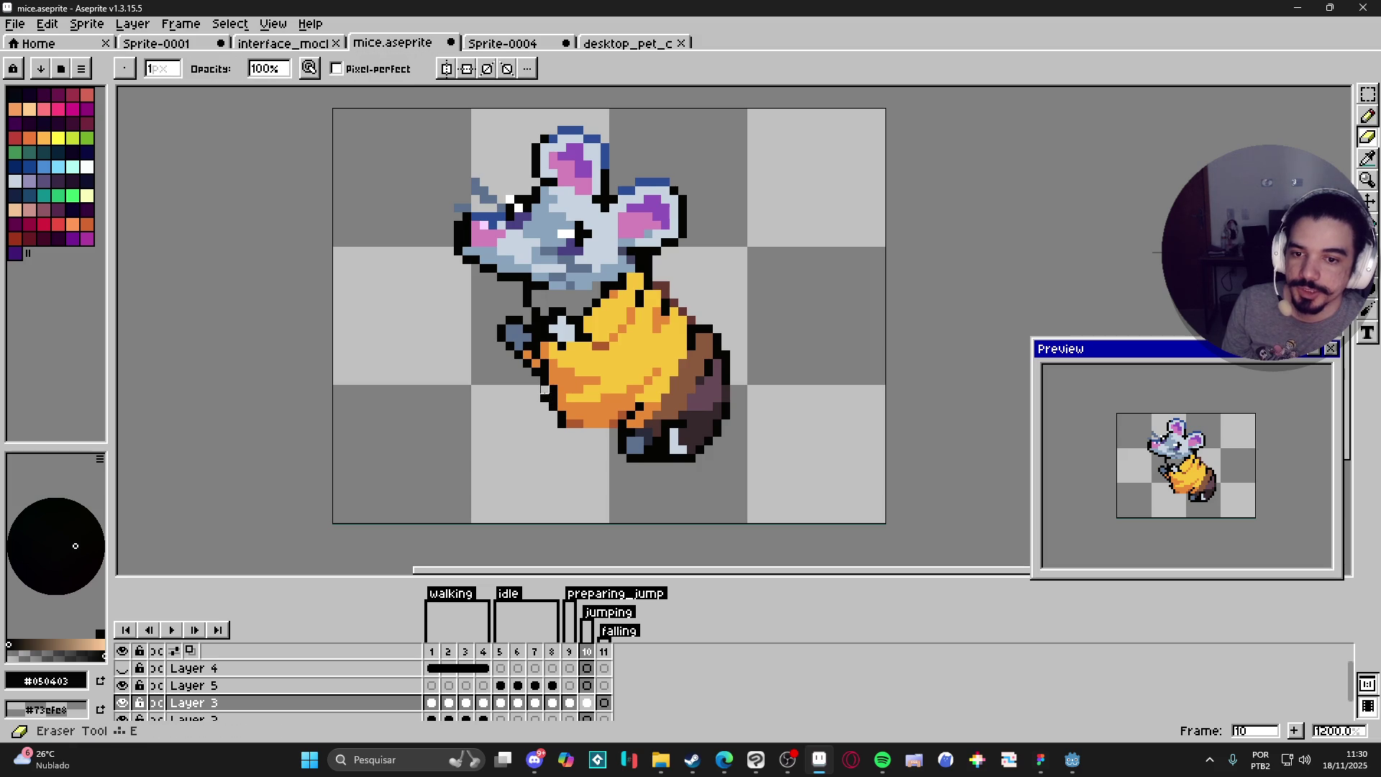
key("b")
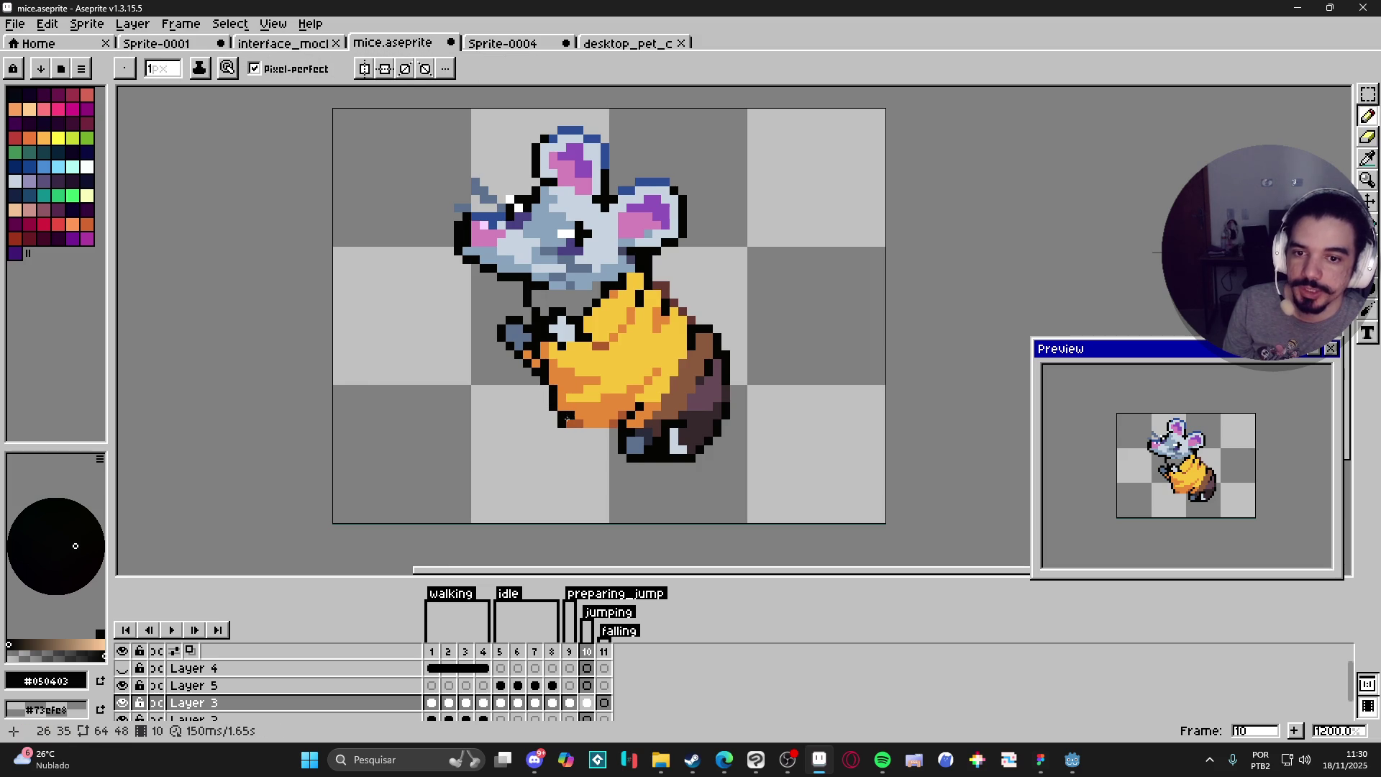
scroll(567, 419, "down", 1)
scroll(561, 324, "up", 2)
left_click(556, 316, "alt")
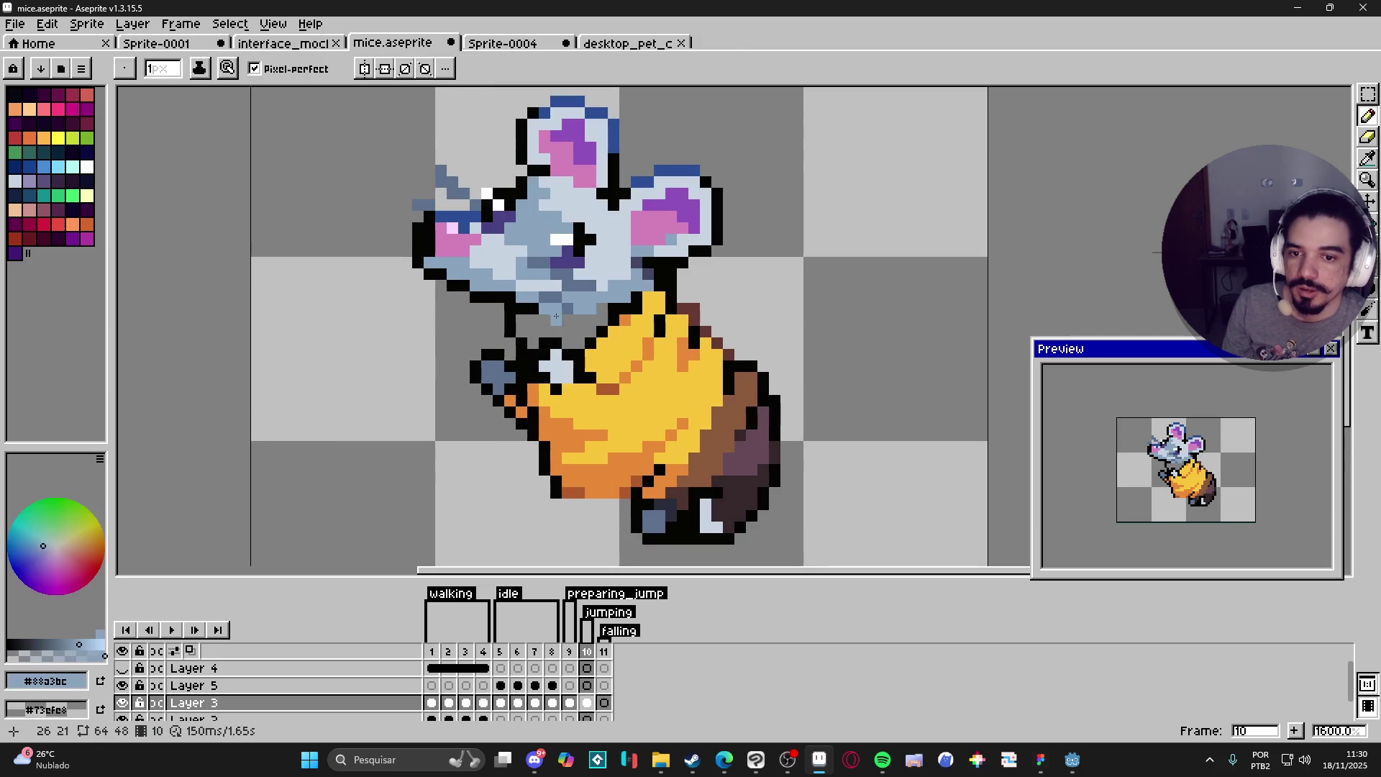
key("g")
scroll(575, 347, "down", 3)
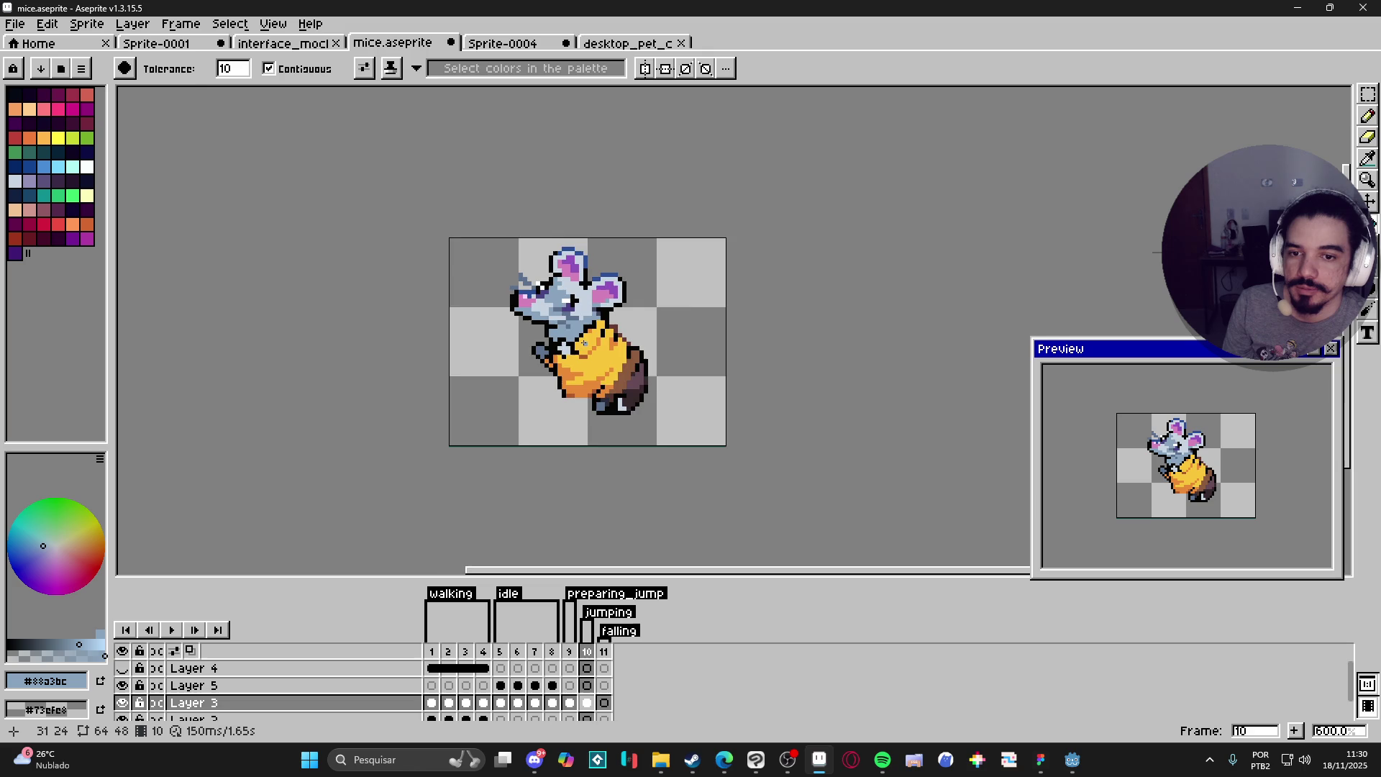
key("b")
scroll(584, 342, "up", 3)
left_click(568, 325, "alt")
left_click_drag(561, 326, 497, 326)
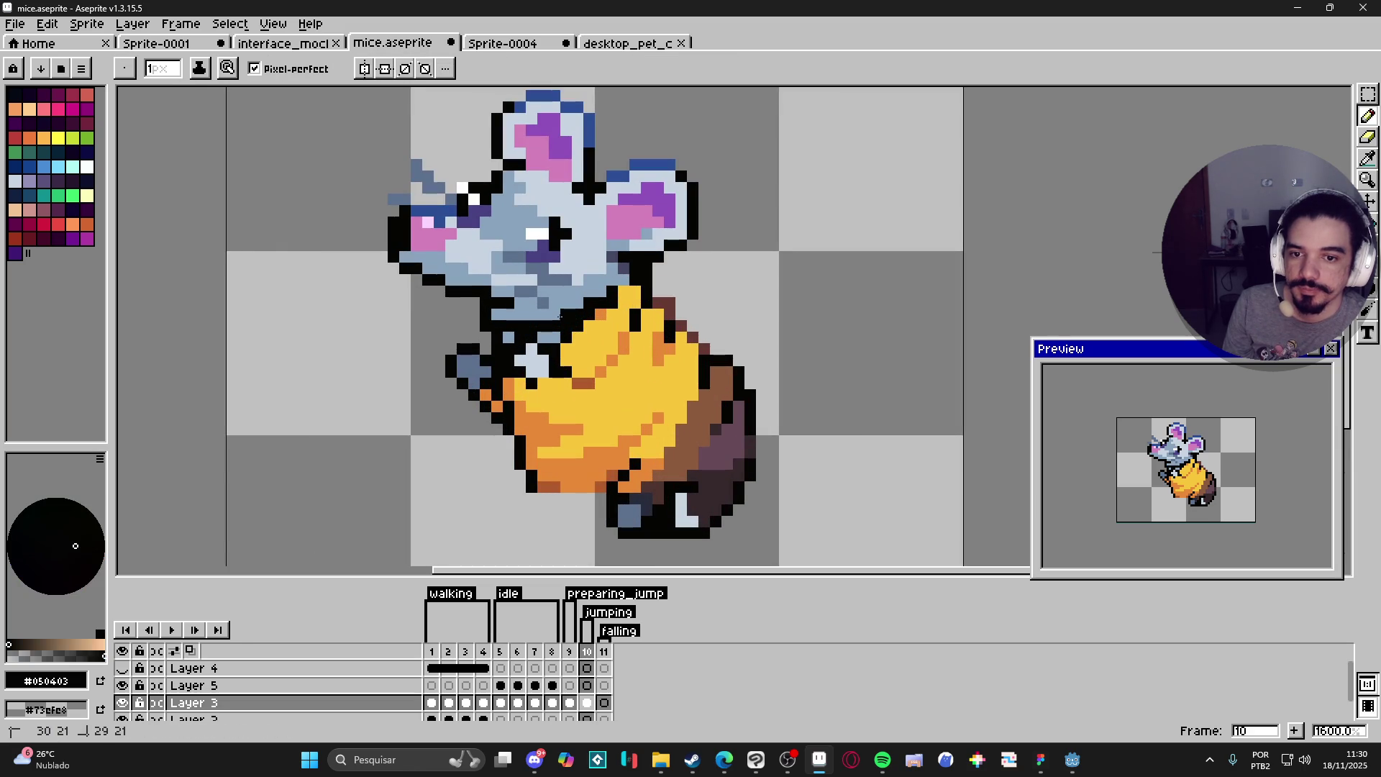
Step: Paint one neck pixel in the cheese yellow
left_click(596, 305, "alt")
left_click(606, 303, "alt")
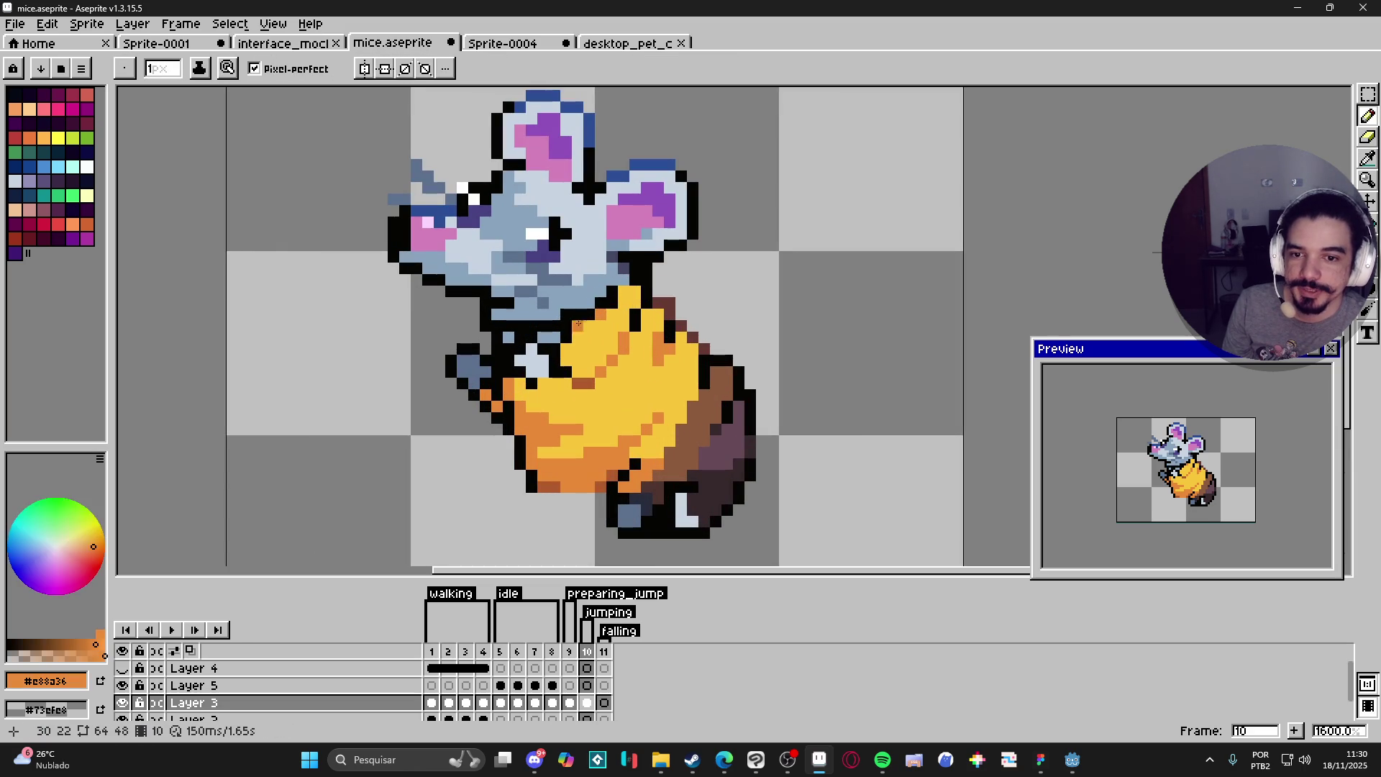
left_click(568, 325)
scroll(577, 333, "up", 2)
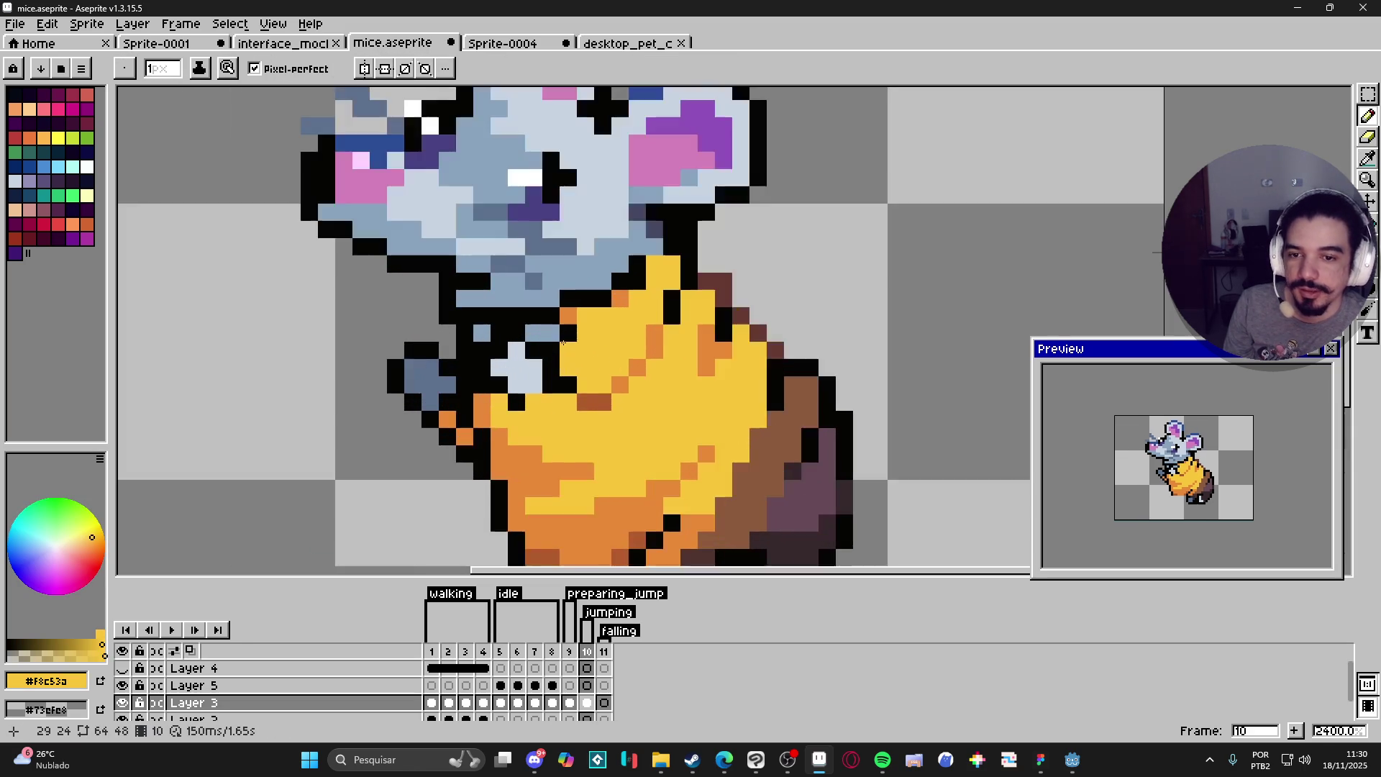
scroll(597, 345, "down", 5)
scroll(620, 365, "up", 2)
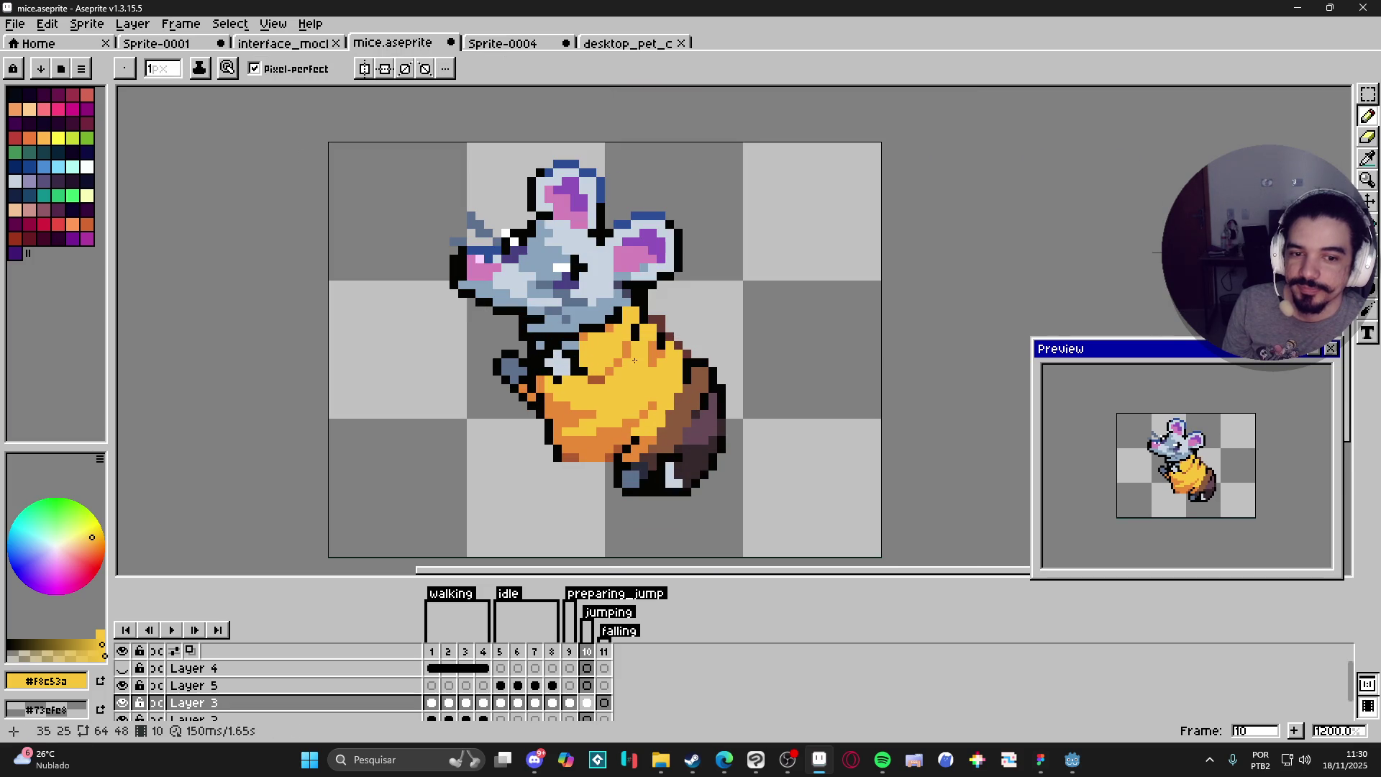
Step: Compare with frame 9, then paint the bottom foot's white pixels dark brown
left_click(569, 651)
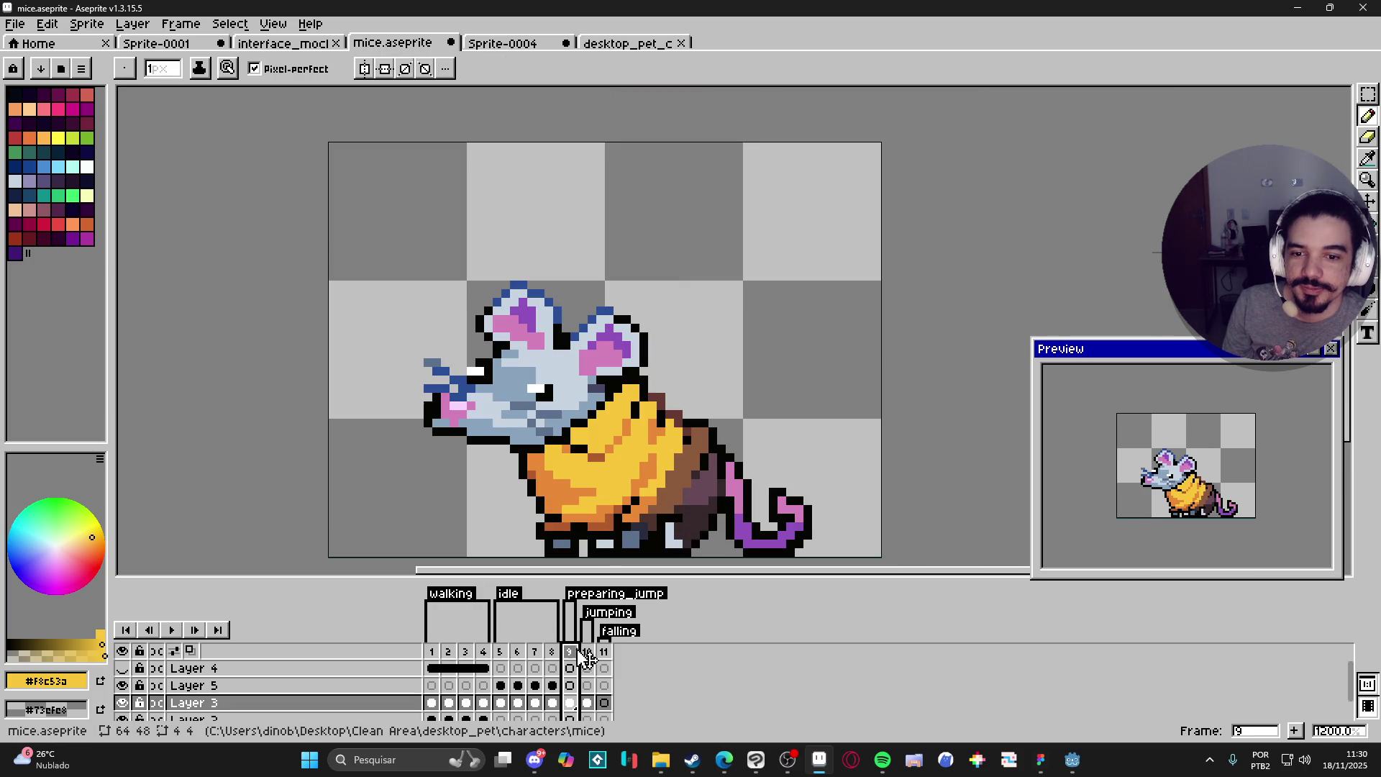
left_click(587, 651)
scroll(584, 415, "down", 2)
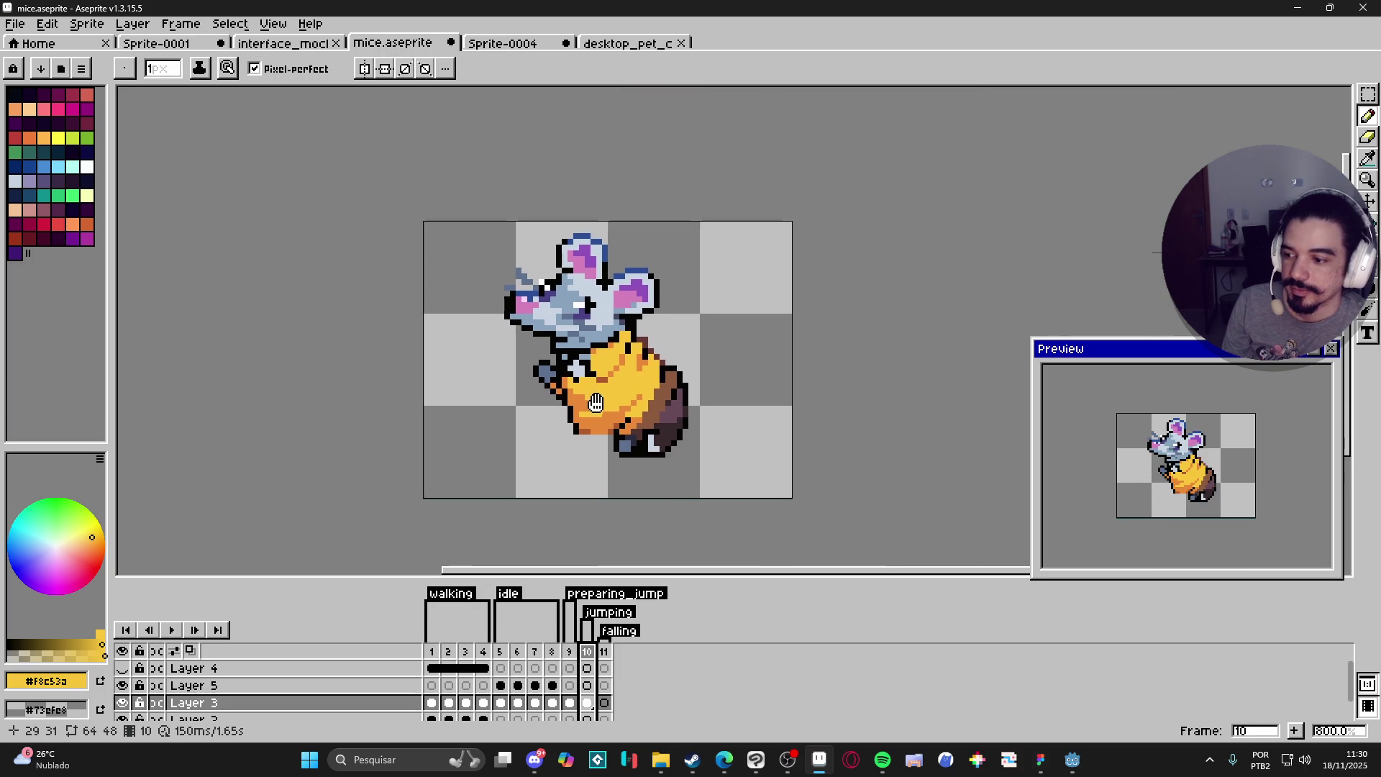
scroll(599, 392, "up", 2)
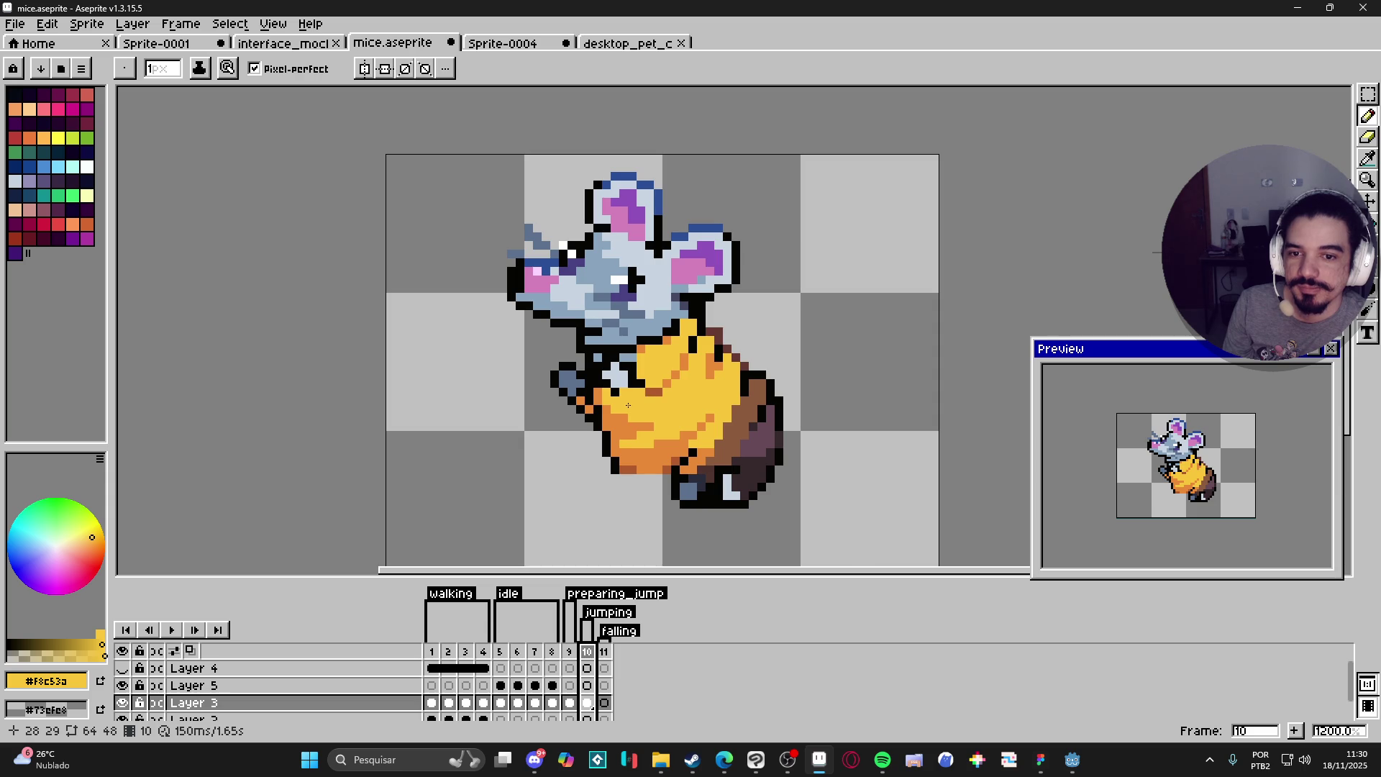
scroll(734, 495, "up", 1)
left_click(753, 467, "alt")
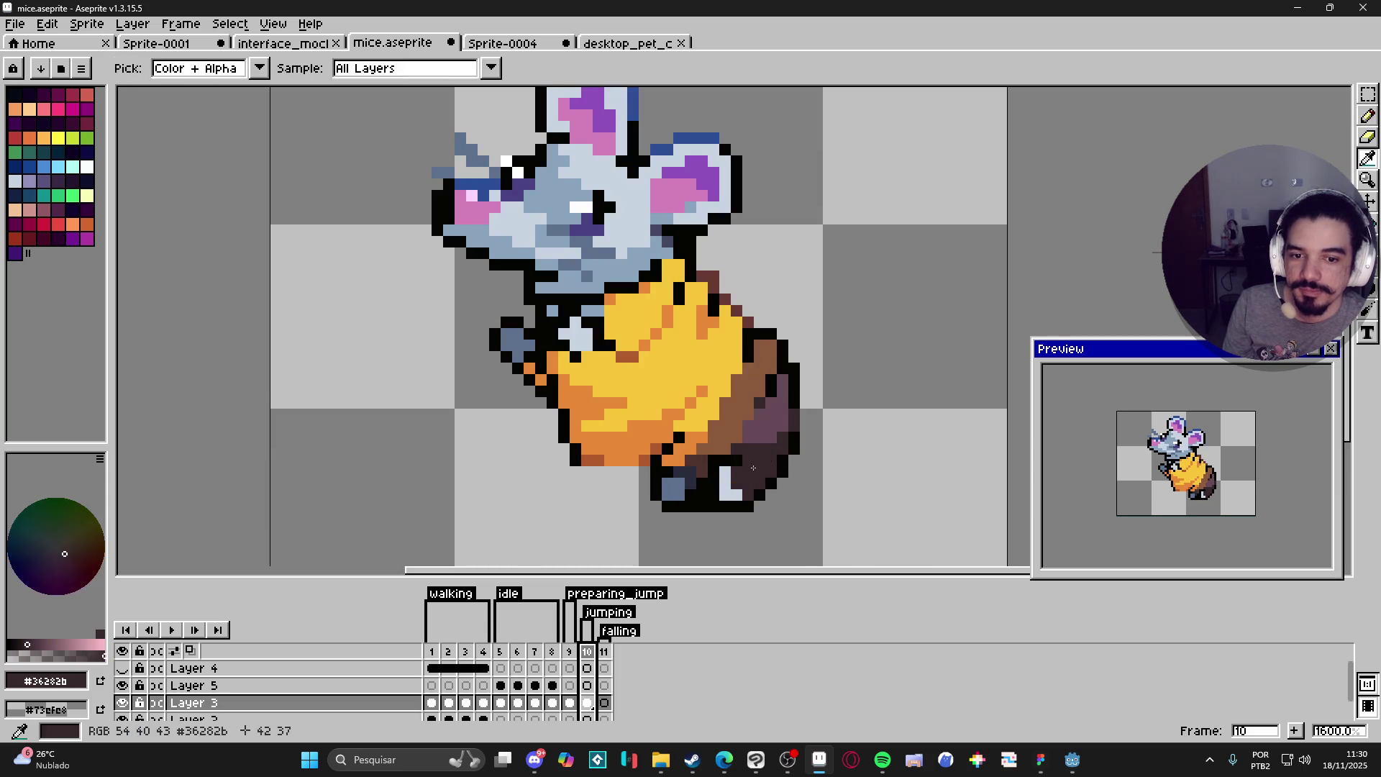
scroll(734, 475, "up", 1, "alt")
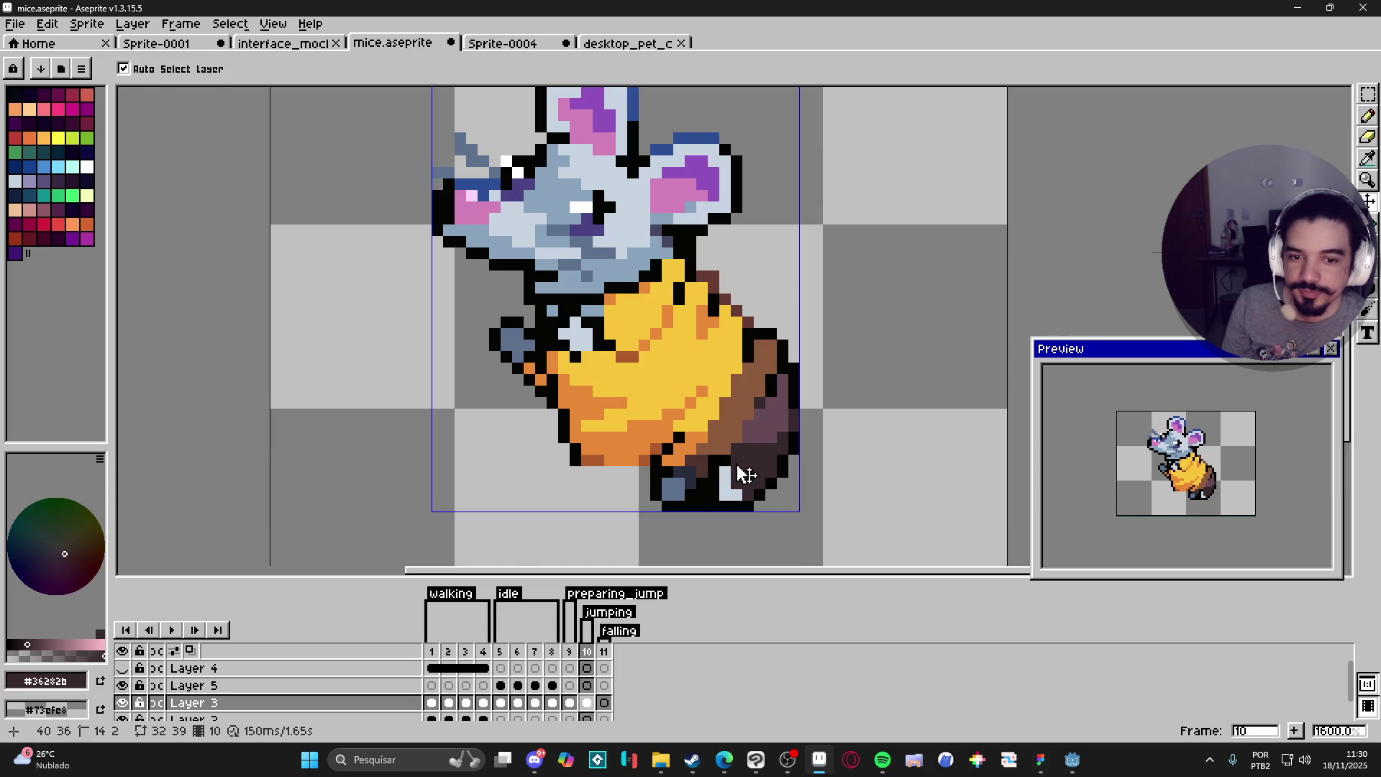
left_click(719, 484)
left_click(733, 492)
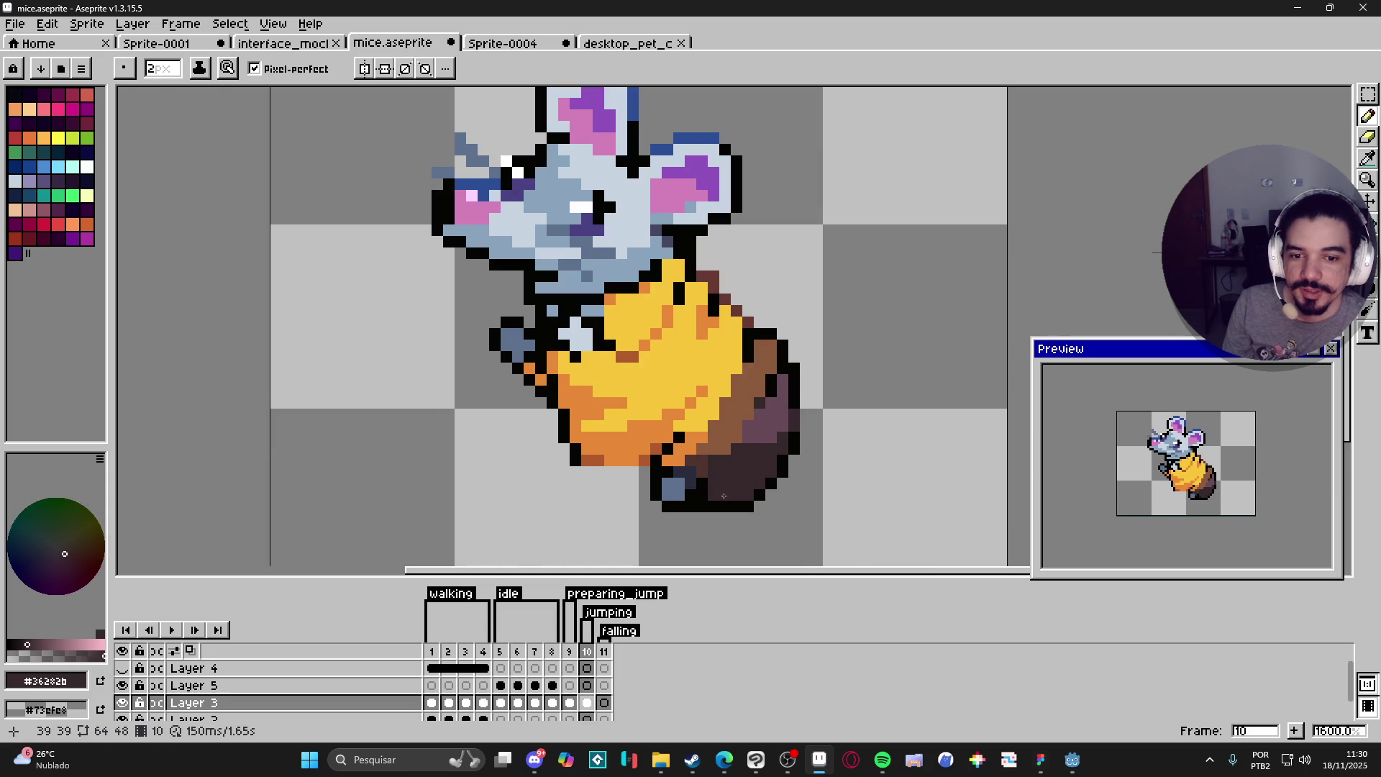
Step: Add grey-blue to the foot and outline its bottom and right edge in black at 1 px
scroll(709, 489, "down", 1)
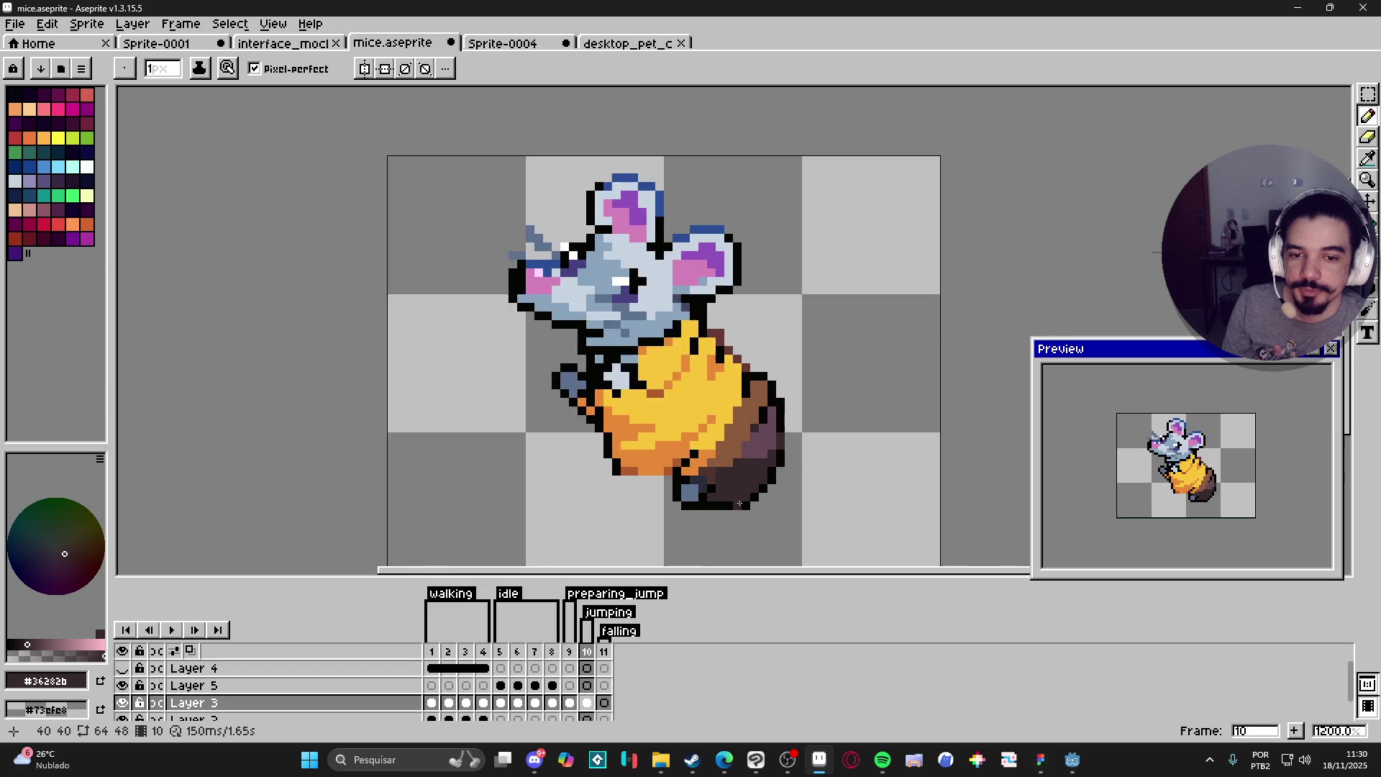
left_click(716, 464, "alt")
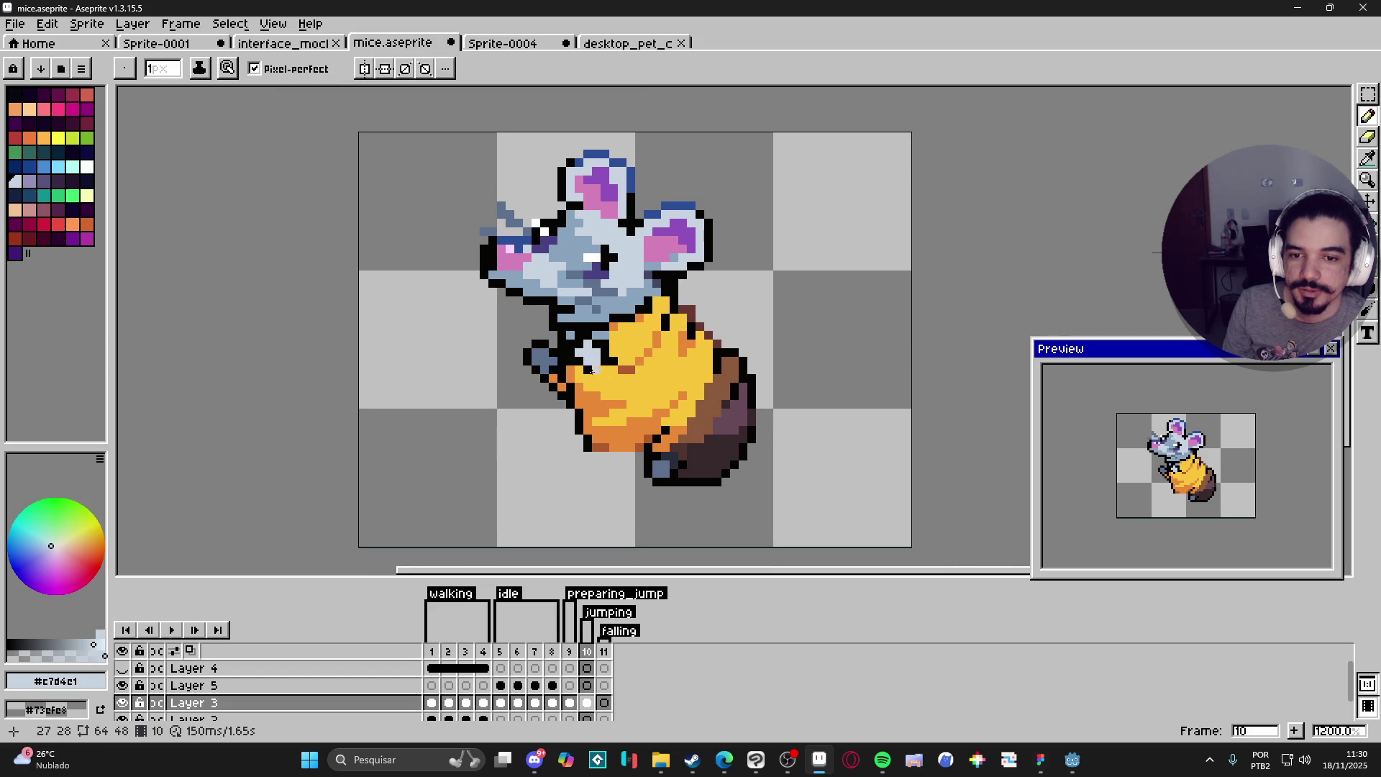
left_click(664, 455, "alt")
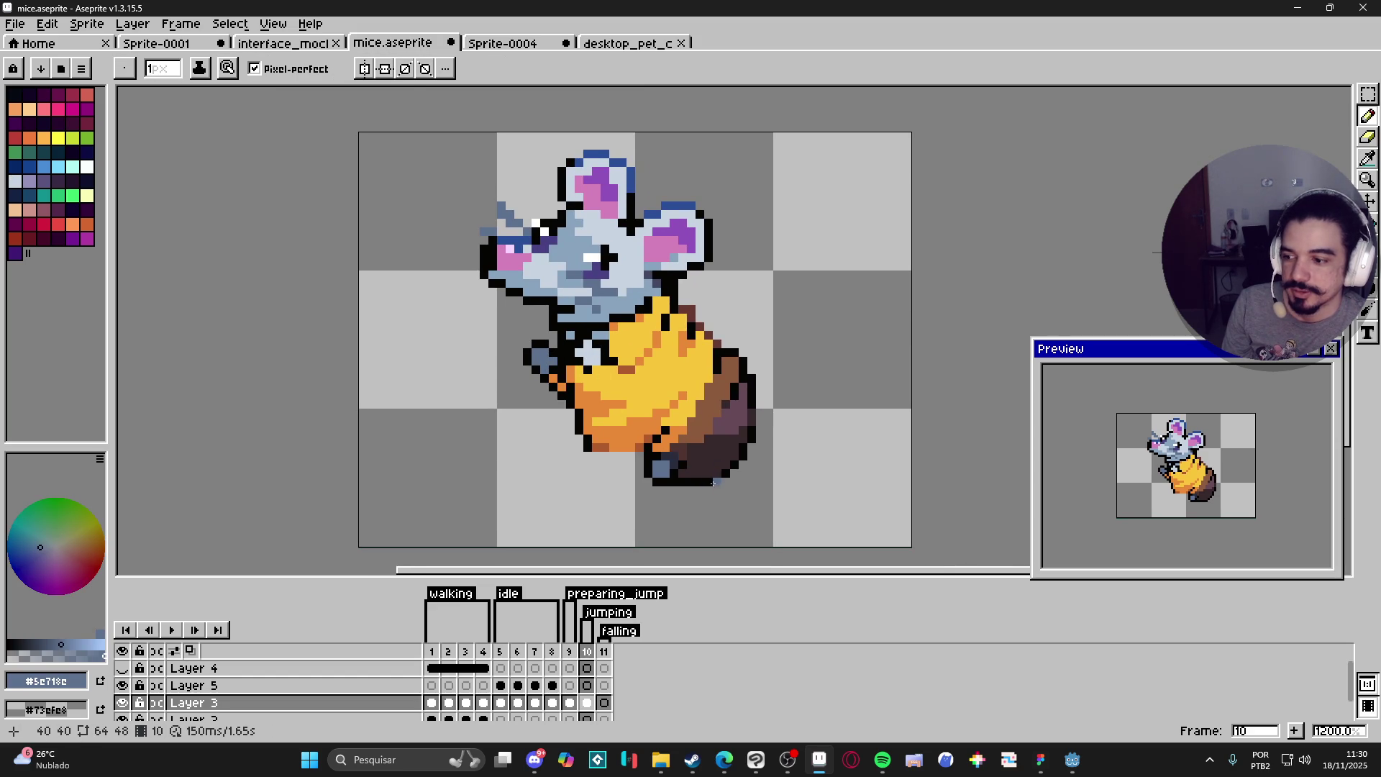
scroll(697, 490, "up", 1, "ctrl")
left_click(717, 476)
left_click(725, 483)
key("minus")
left_click(723, 485, "alt")
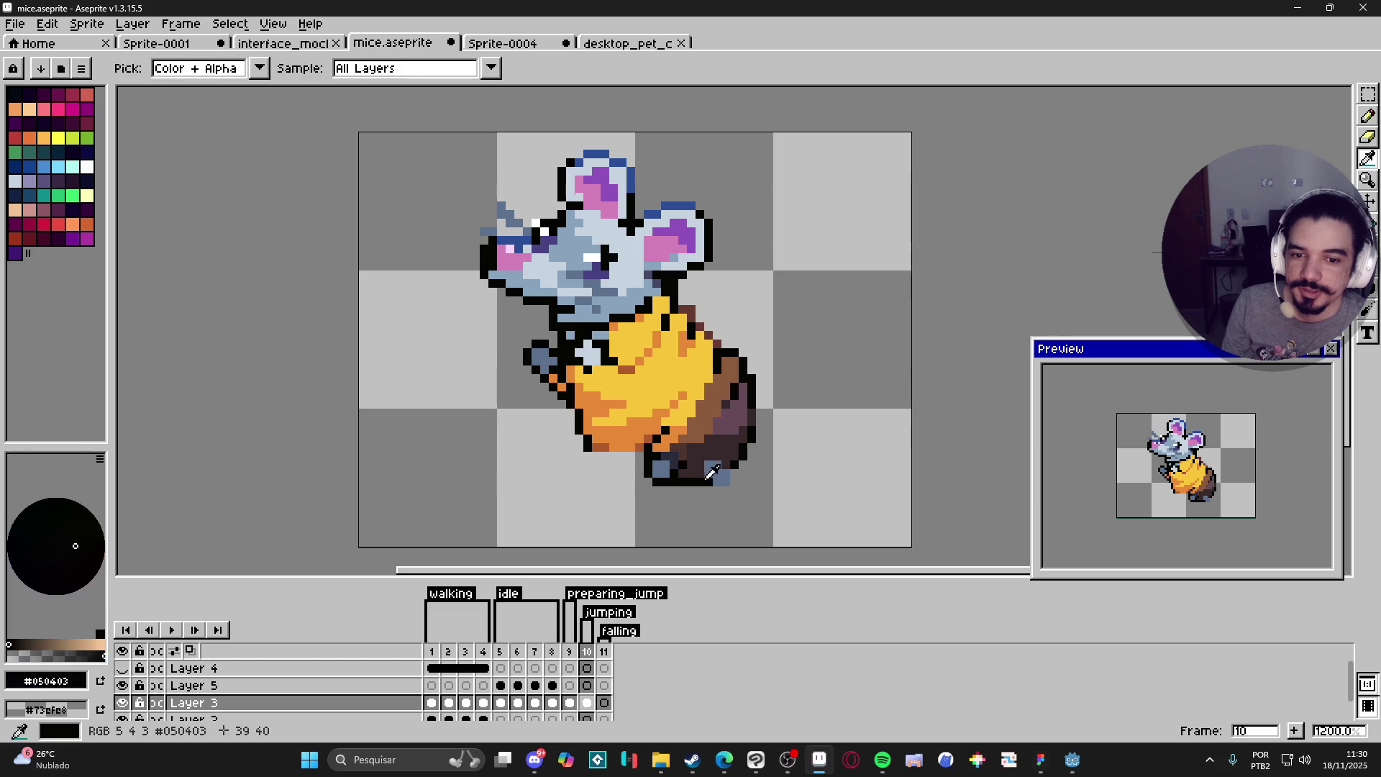
left_click(725, 489)
left_click_drag(734, 481, 734, 472)
scroll(756, 509, "down", 4)
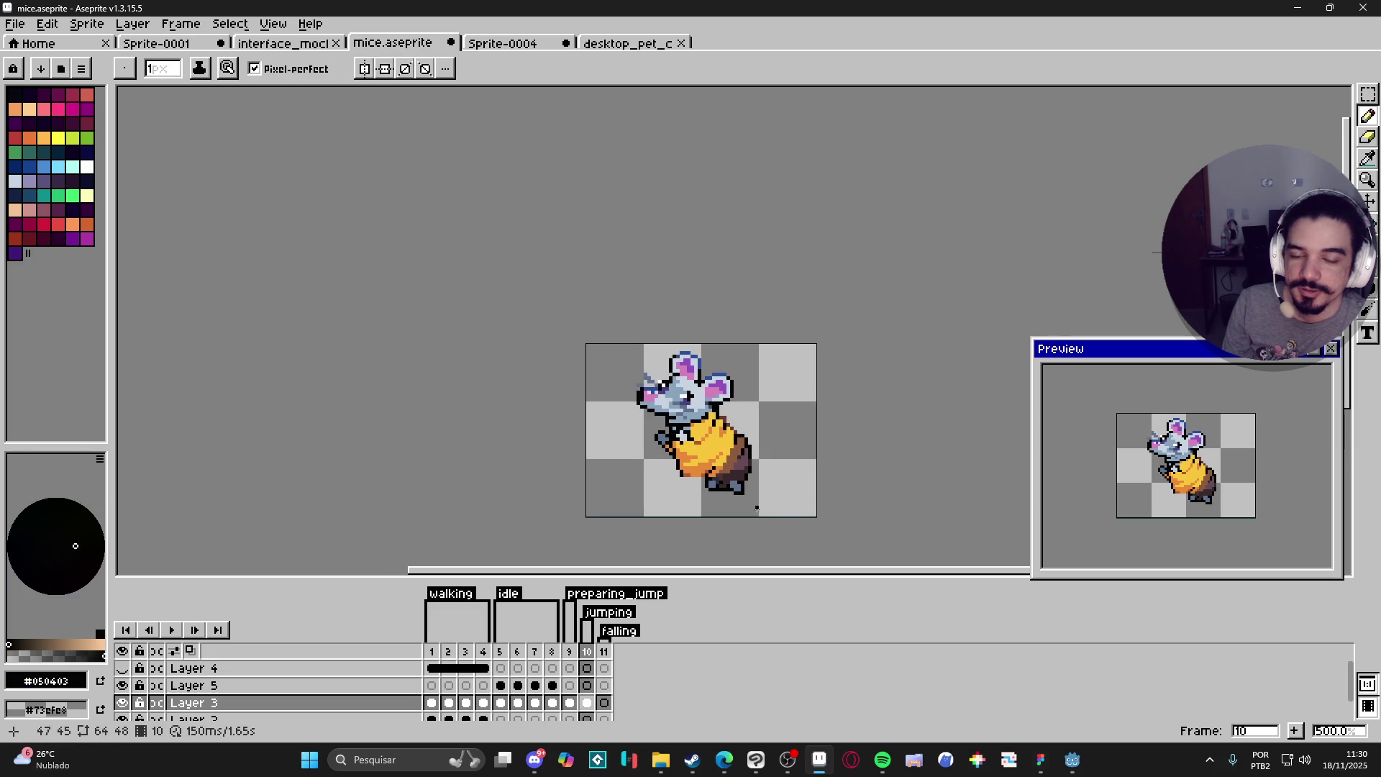
Step: Bring the feet into view and save the sprite
scroll(747, 511, "up", 4)
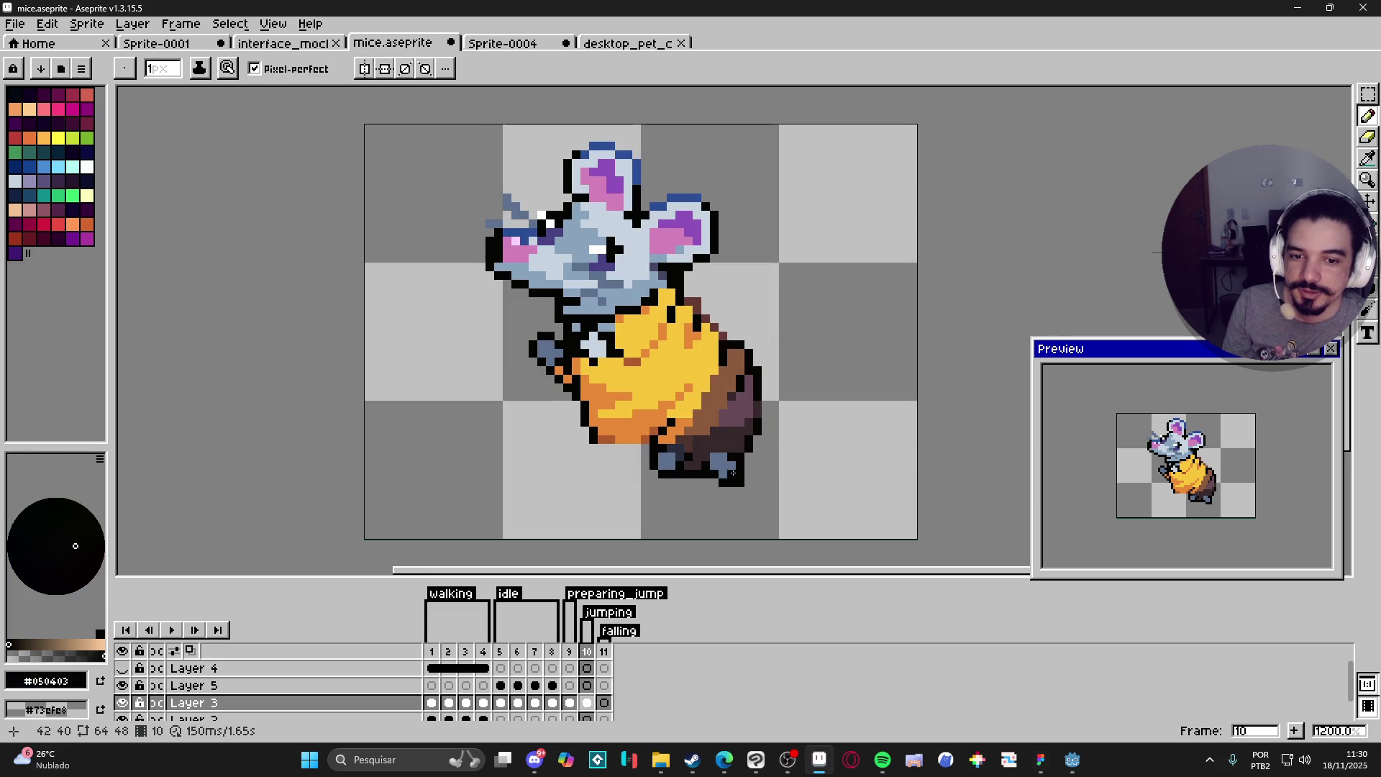
left_click(732, 478, "alt")
left_click(741, 478, "alt")
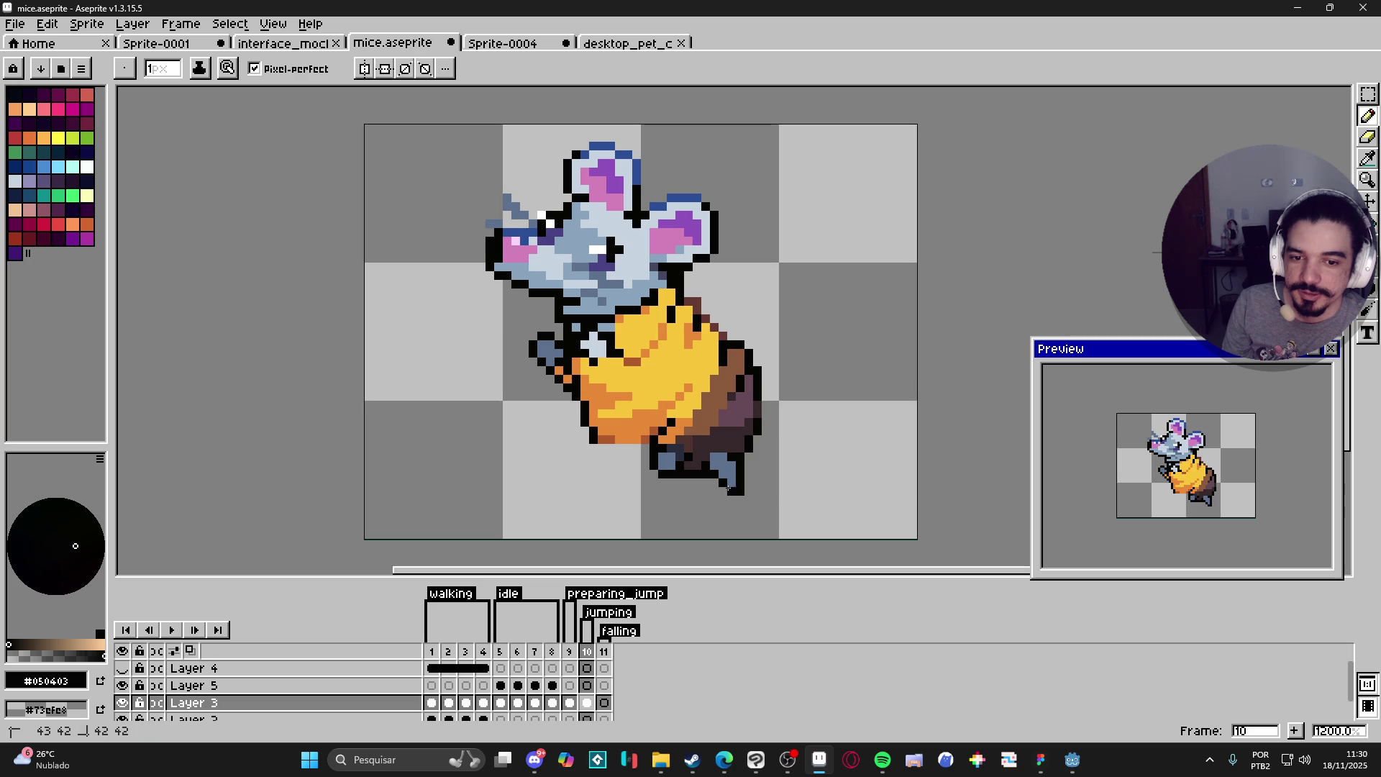
scroll(748, 504, "down", 4)
scroll(748, 504, "up", 4)
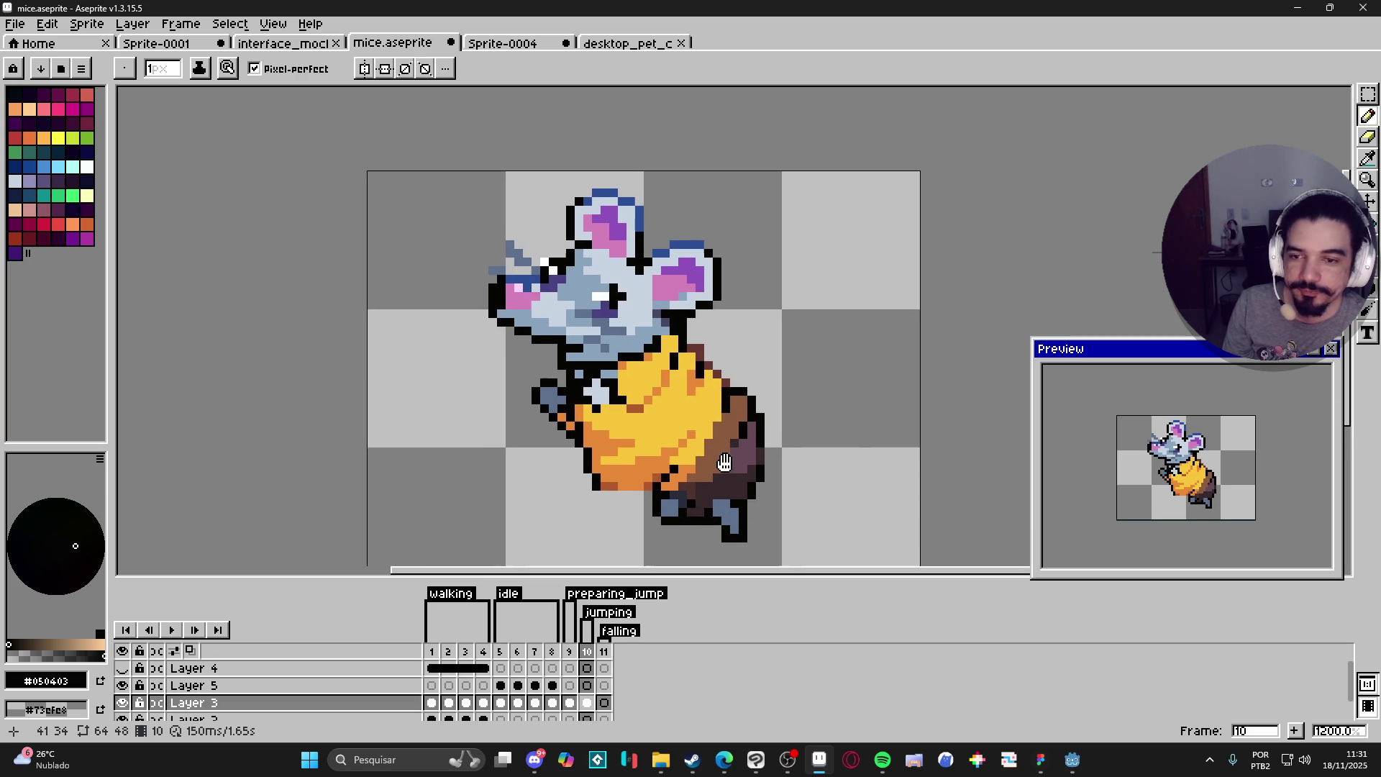
left_click_drag(733, 473, 733, 452)
key("ctrl+s")
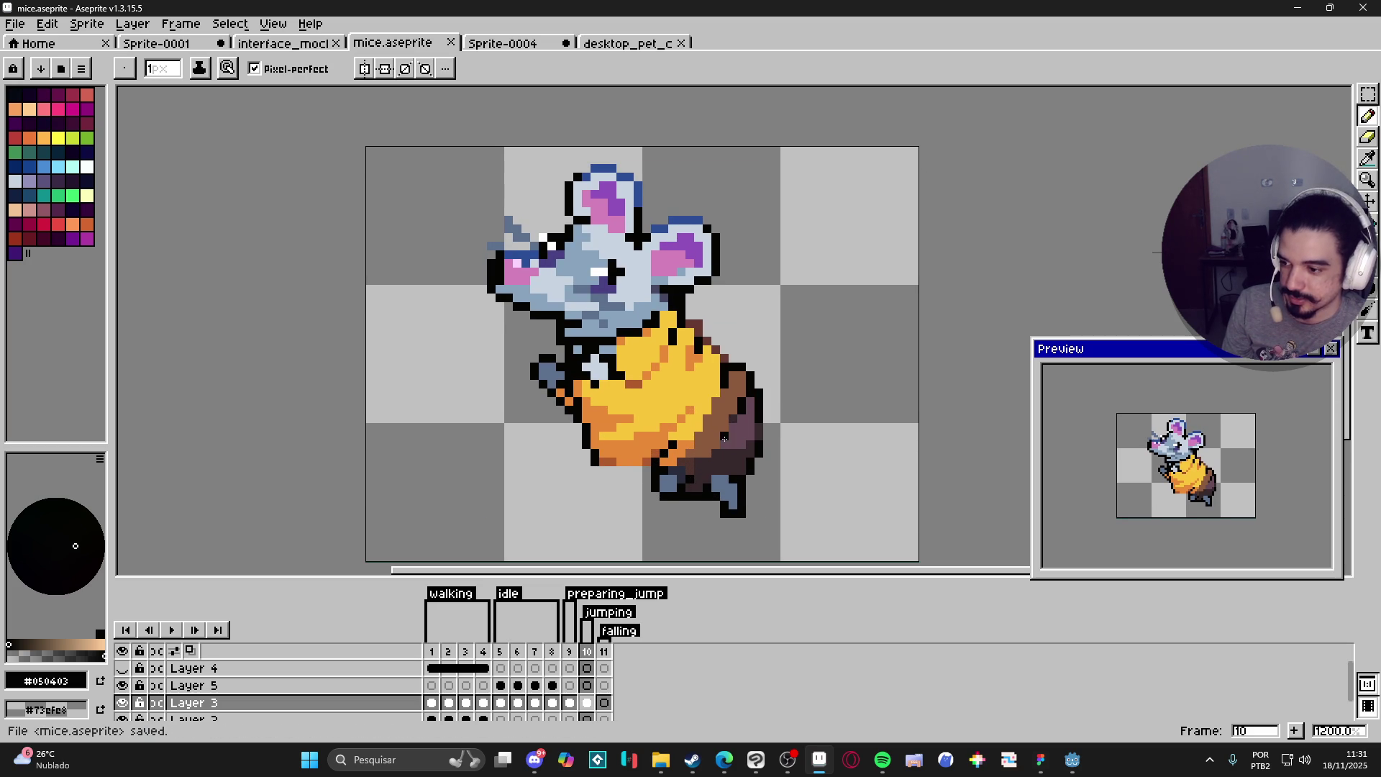
Step: Pencil a blue-grey foot below the body and outline it in black, undoing one bad stroke
left_click(714, 498, "alt")
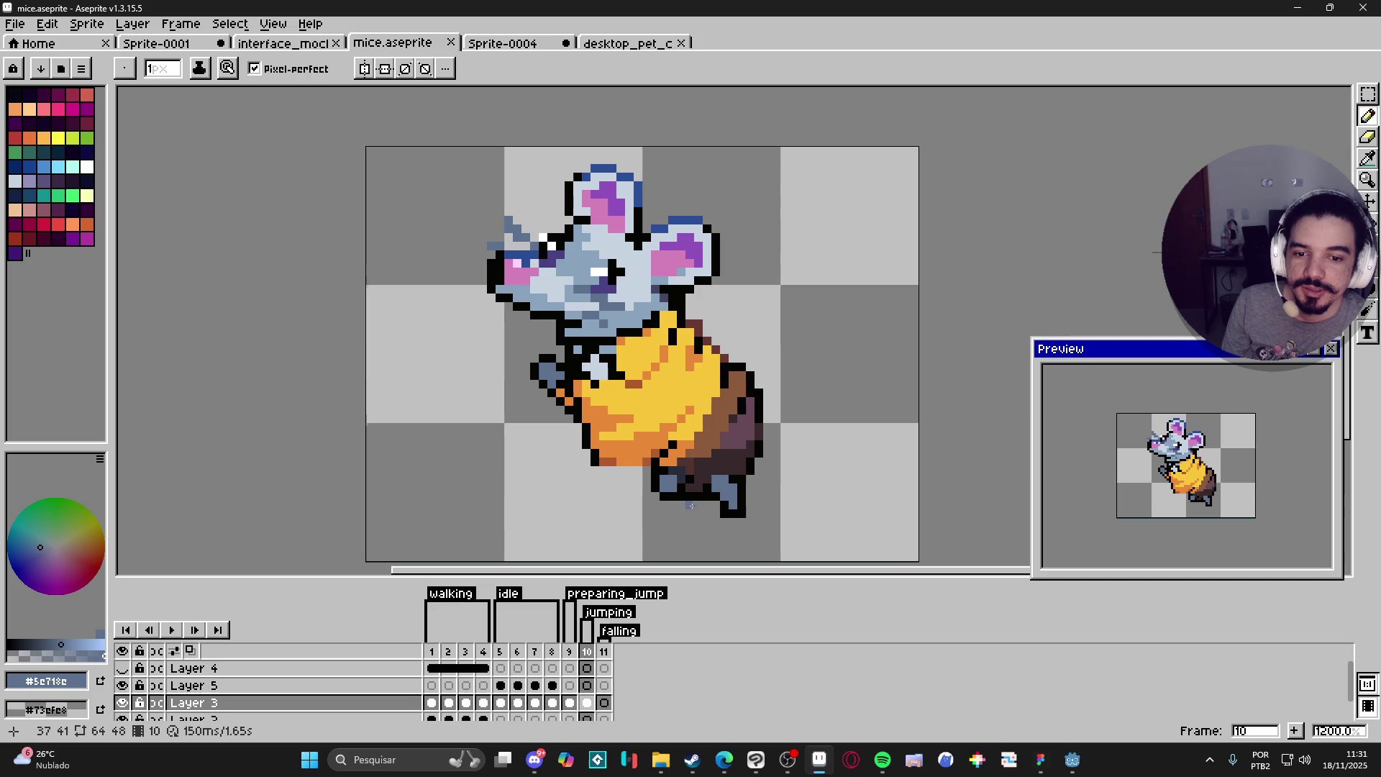
left_click(681, 505)
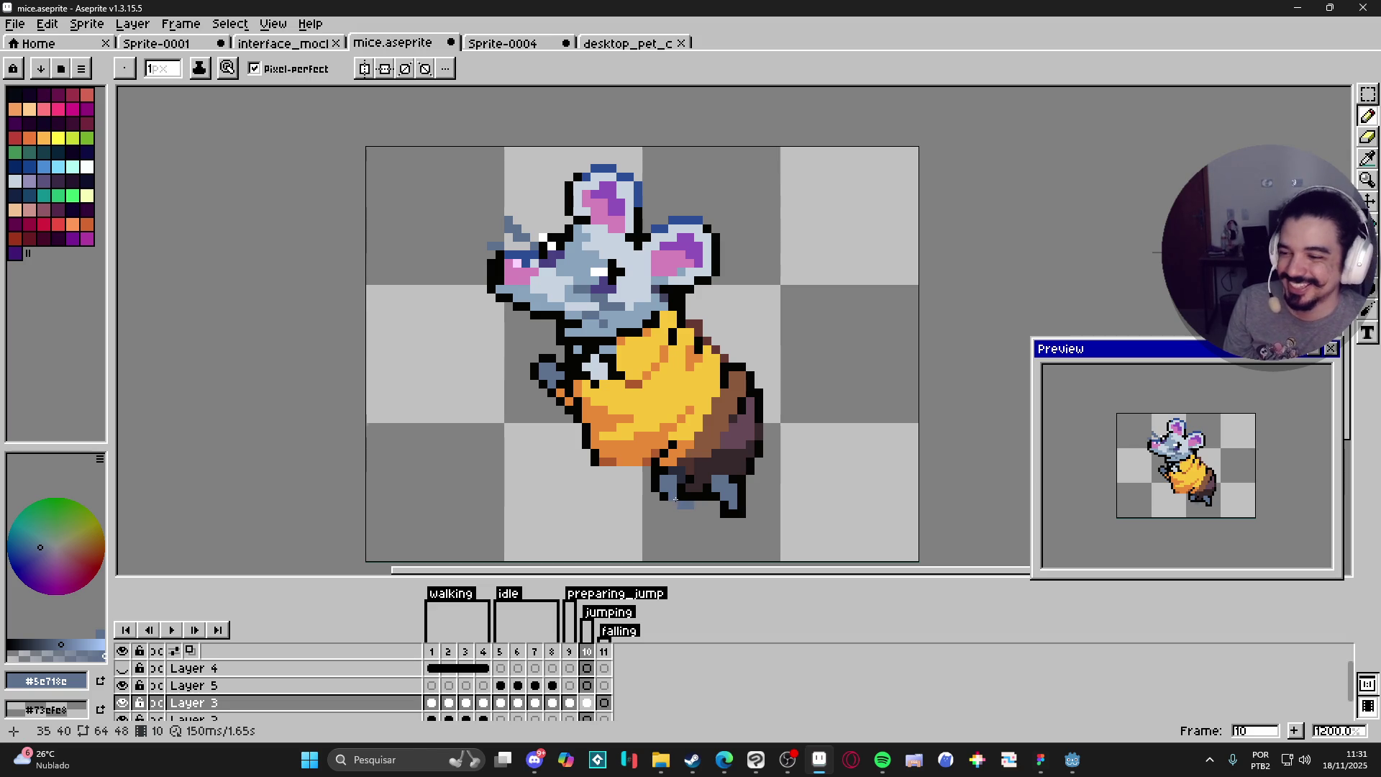
left_click_drag(687, 512, 683, 525)
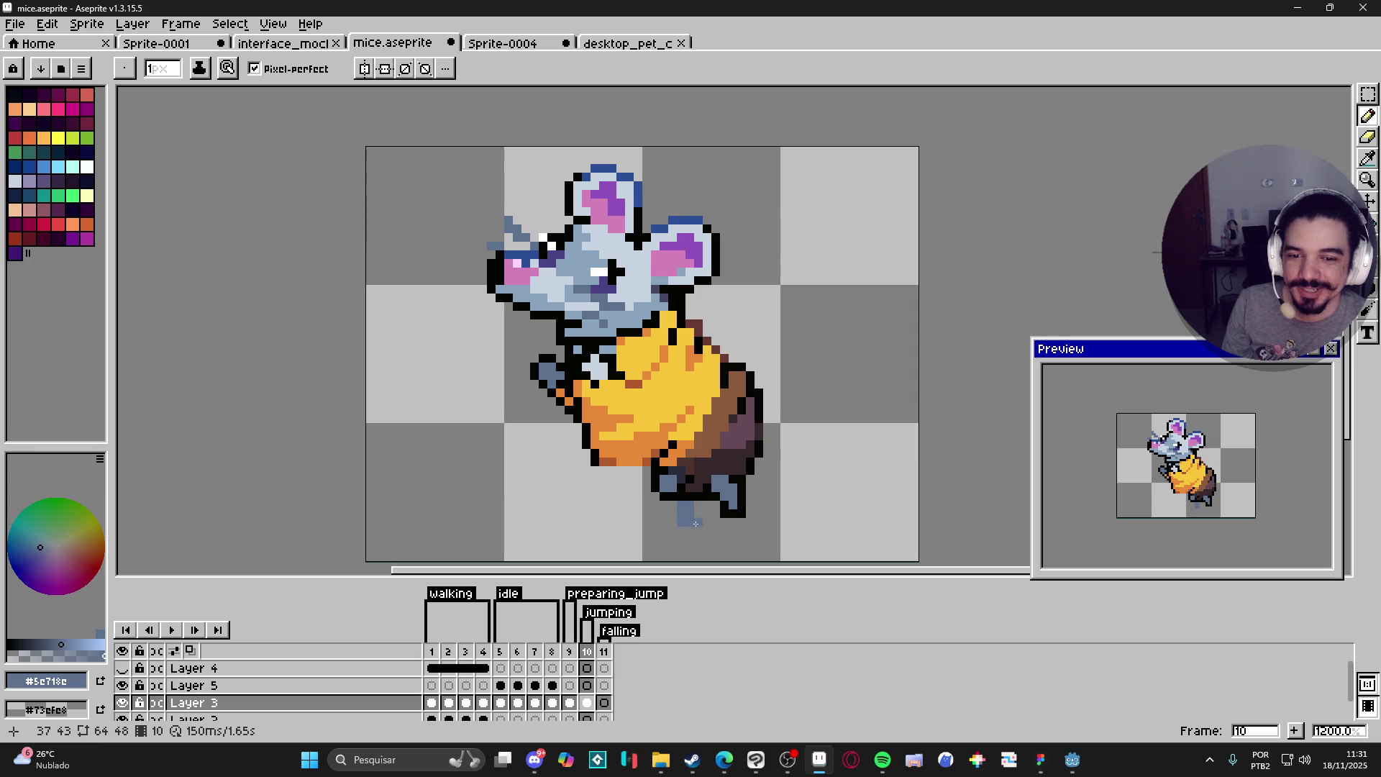
left_click(699, 506, "alt")
mouse_move(699, 505)
left_mouse_down()
mouse_move(674, 533)
mouse_move(669, 507)
left_mouse_up()
key("ctrl+z")
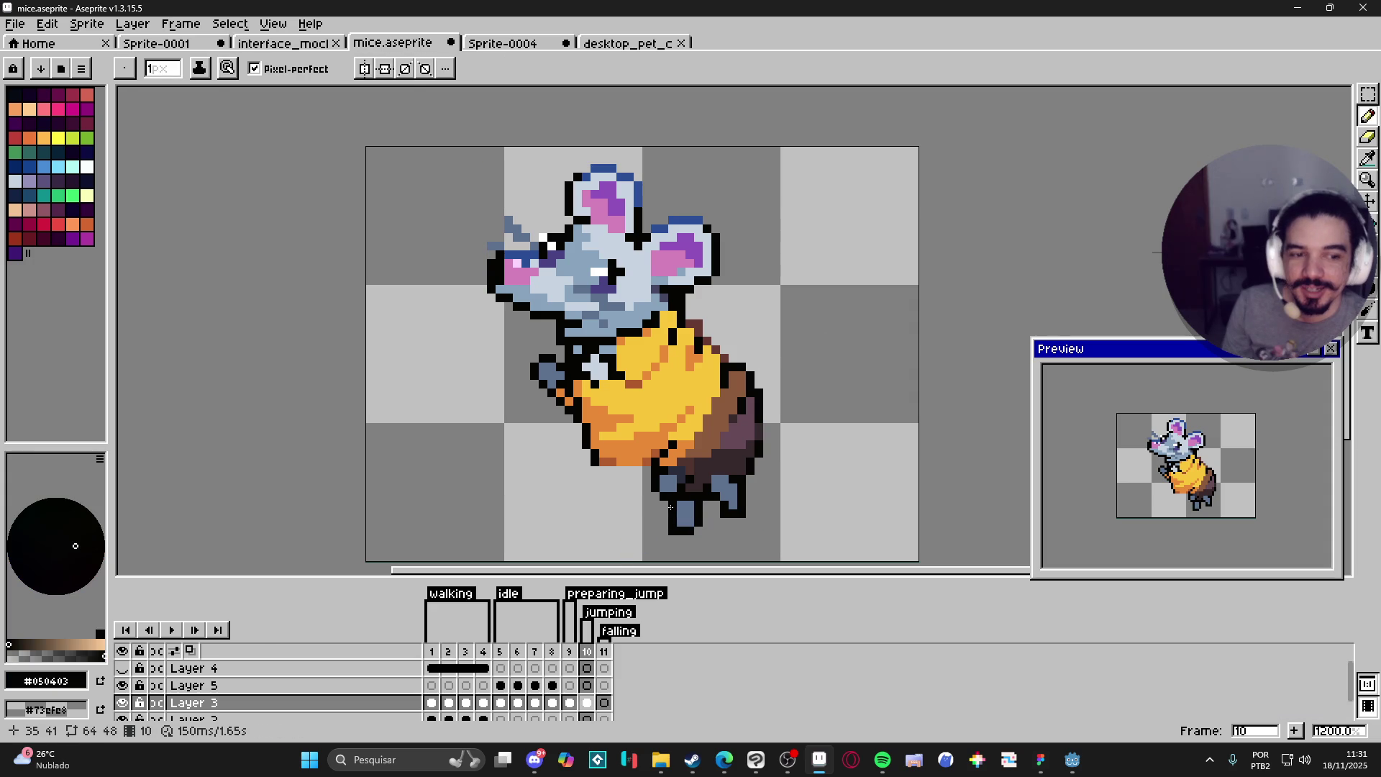
scroll(592, 393, "up", 2)
left_click(593, 392, "alt")
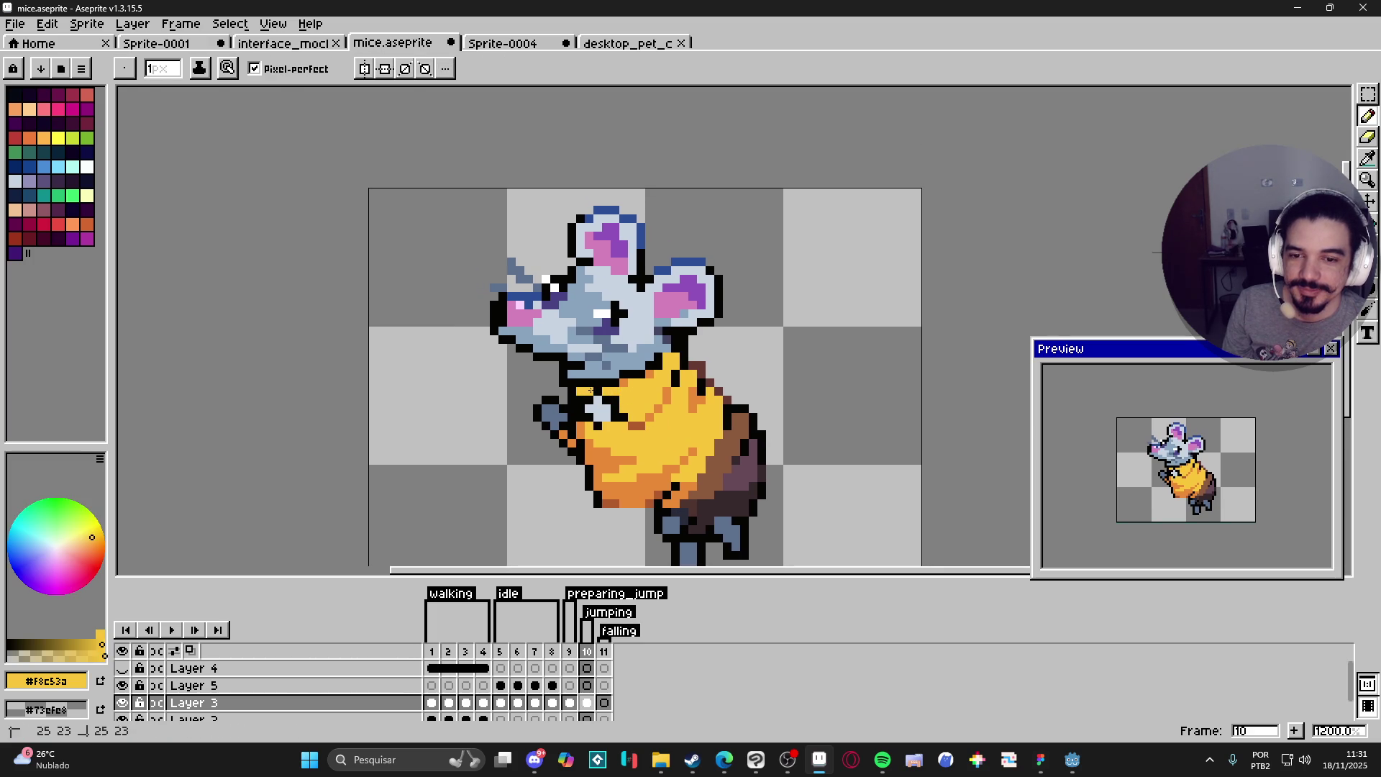
Step: Sample black, light grey and orange from the sprite, then save the file
left_click(595, 392, "alt")
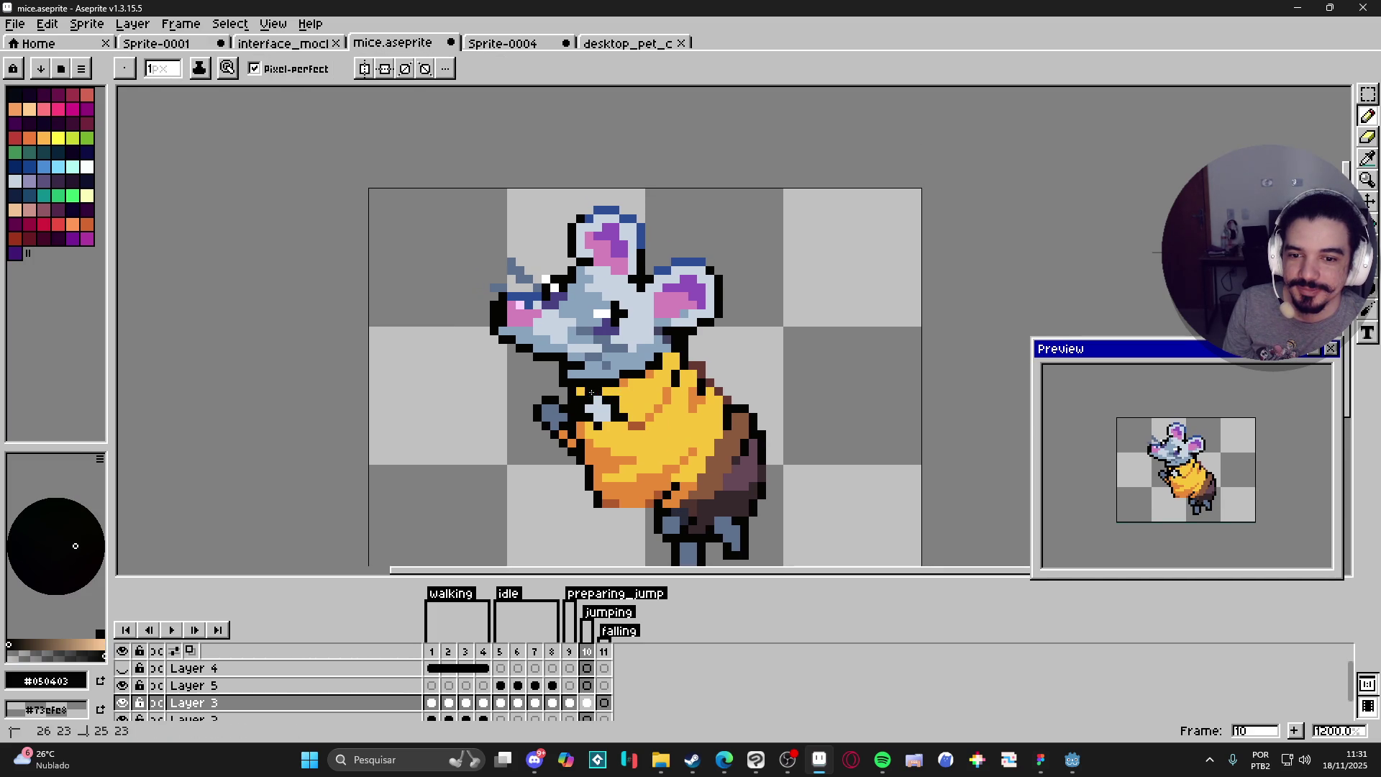
left_click(610, 410, "alt")
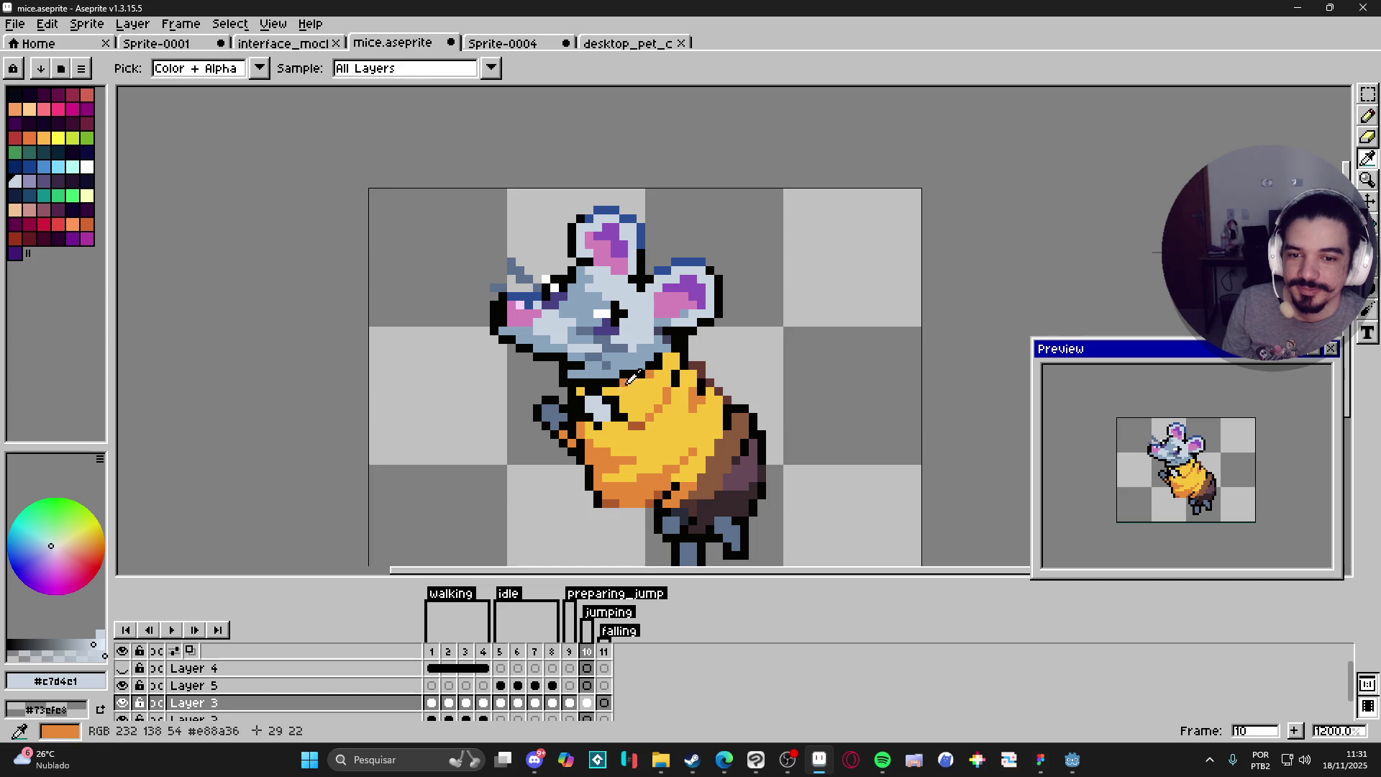
left_click(584, 389, "alt")
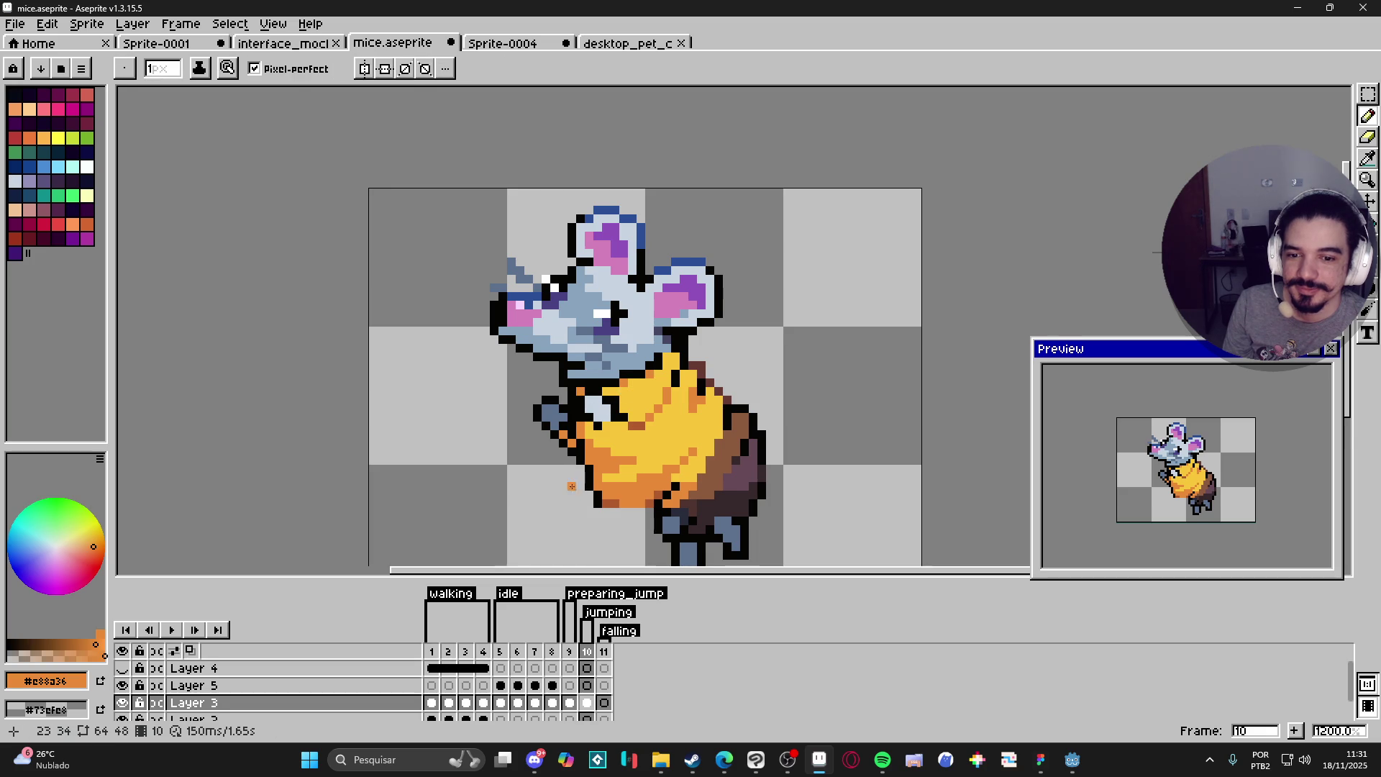
scroll(568, 450, "down", 1)
left_click(580, 403, "alt")
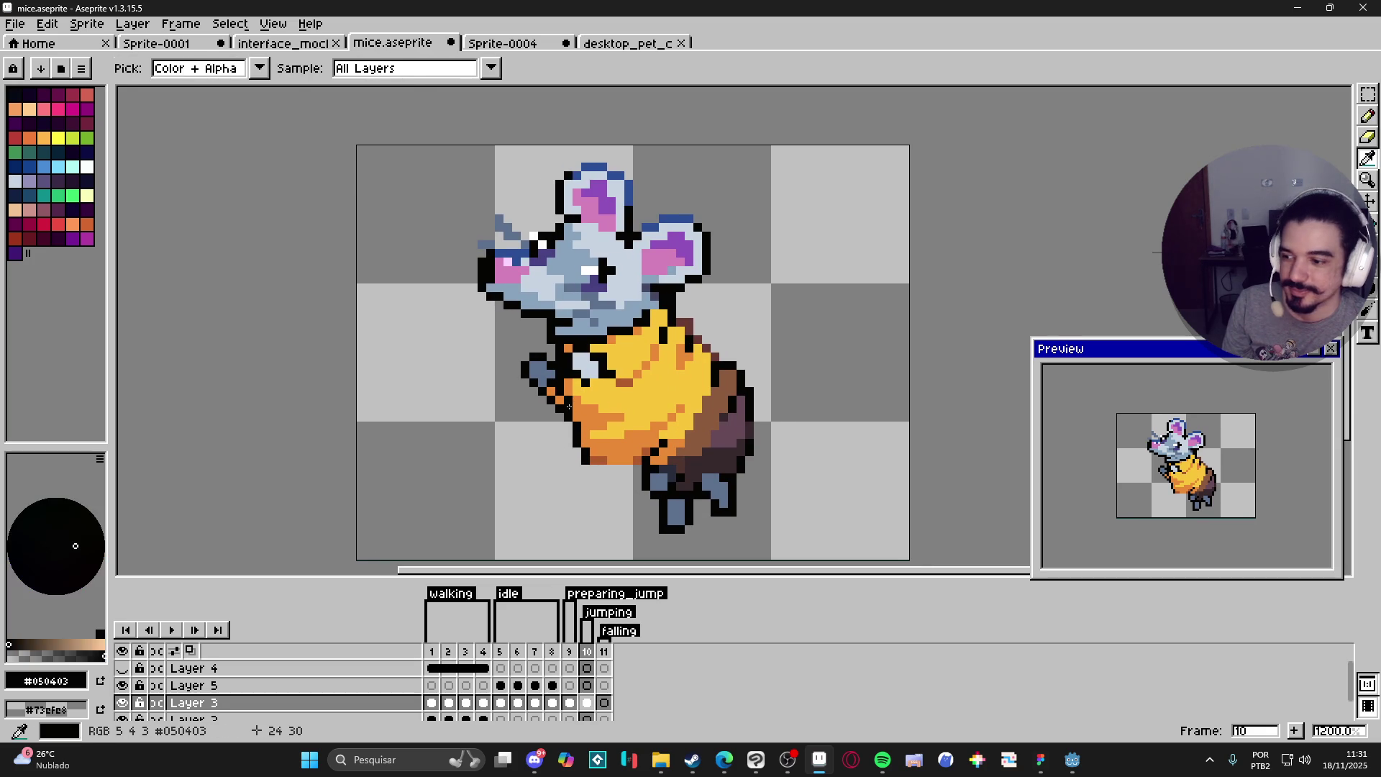
key("ctrl+s")
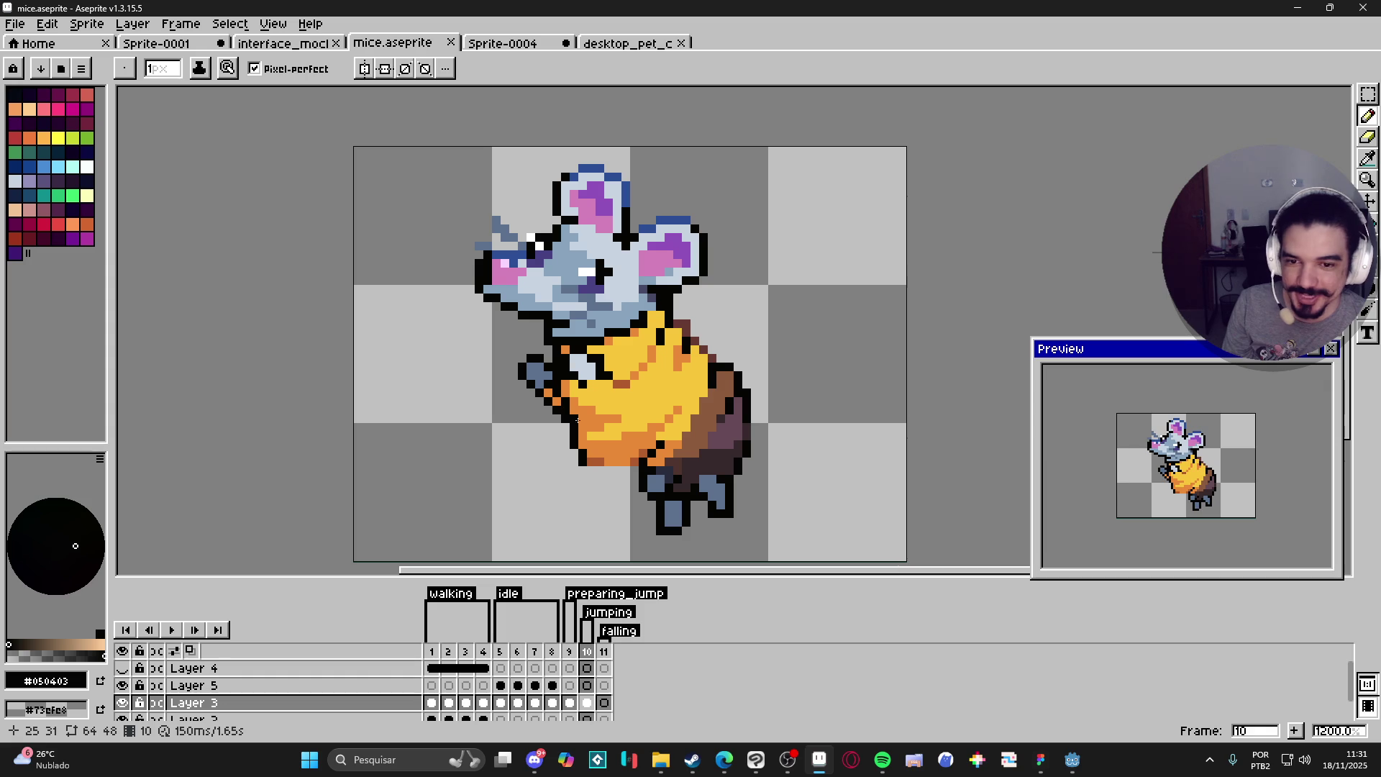
Step: Draw a black outline line along the lower belly and cheese edge, checking against frame 9
left_click(564, 402)
left_click(591, 443, "shift")
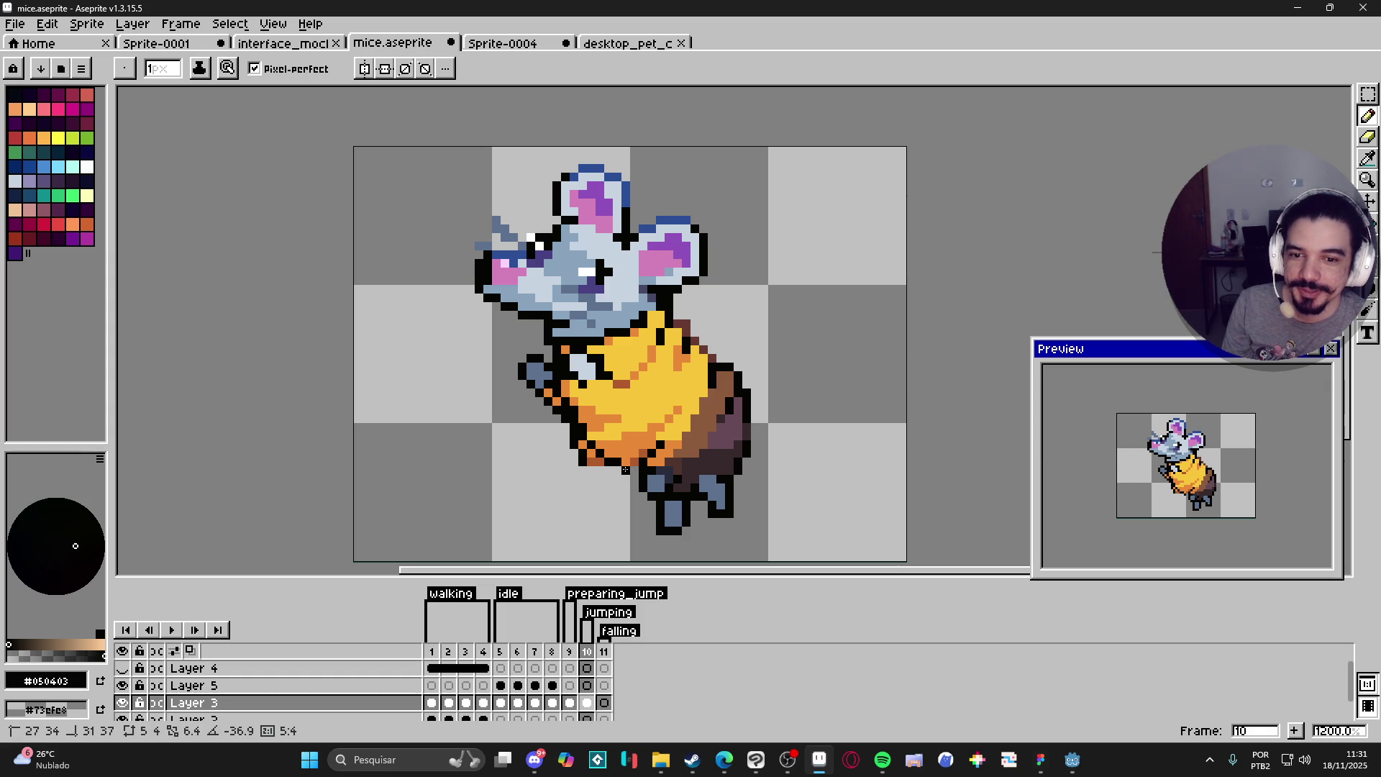
left_click(625, 469, "shift")
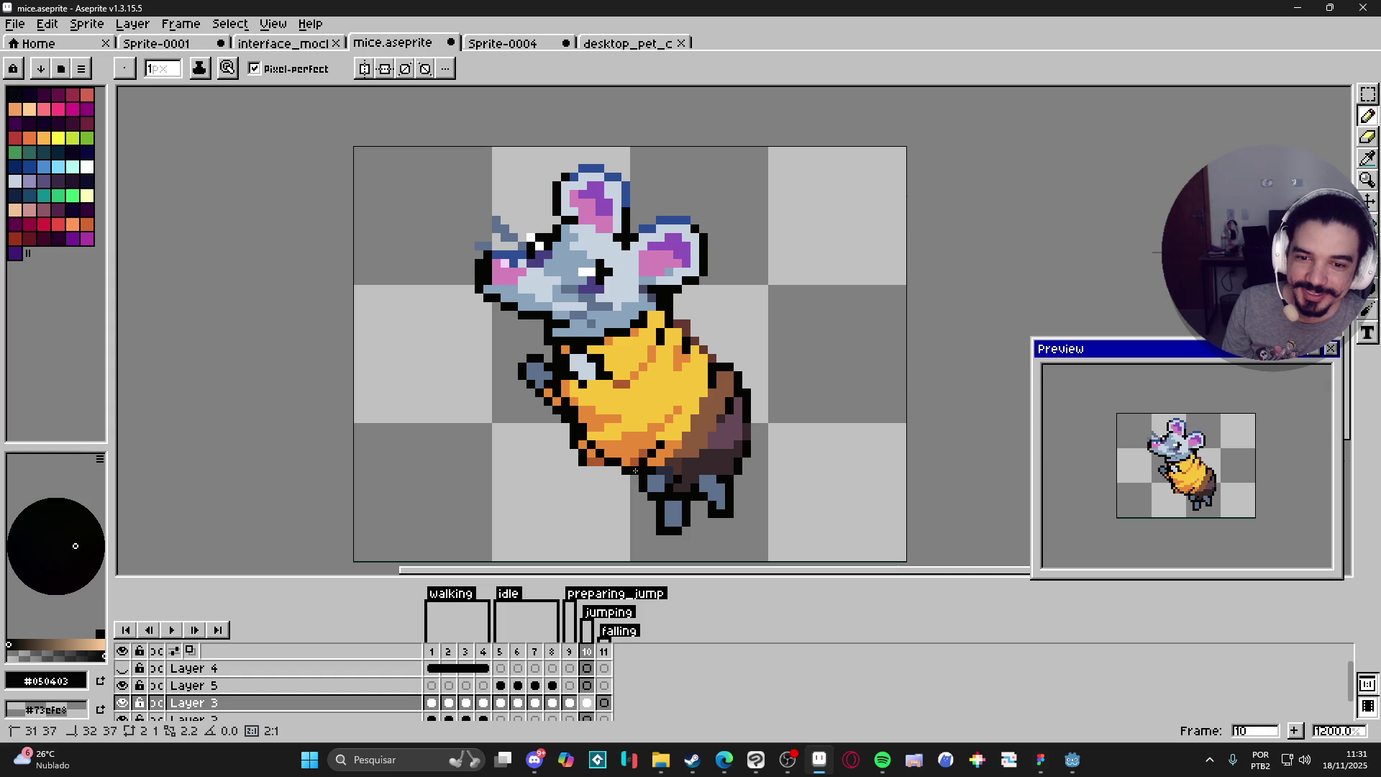
left_click(570, 651)
left_click(587, 651)
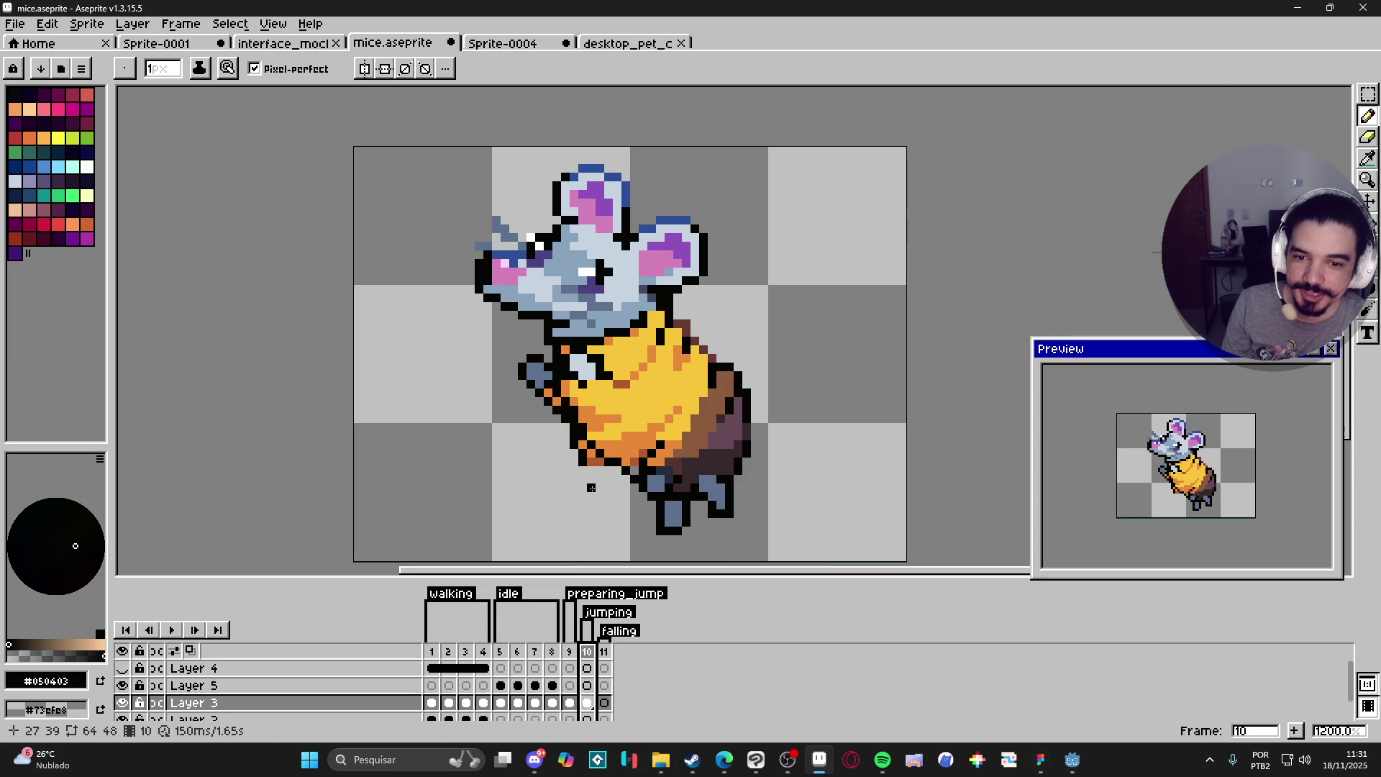
Step: Erase the stray outline pixels at the cheese's lower-left edge with a 2px eraser
scroll(607, 468, "up", 3)
key("e")
key("plus")
mouse_move(607, 468)
left_mouse_down()
mouse_move(576, 463)
mouse_move(564, 427)
left_mouse_up()
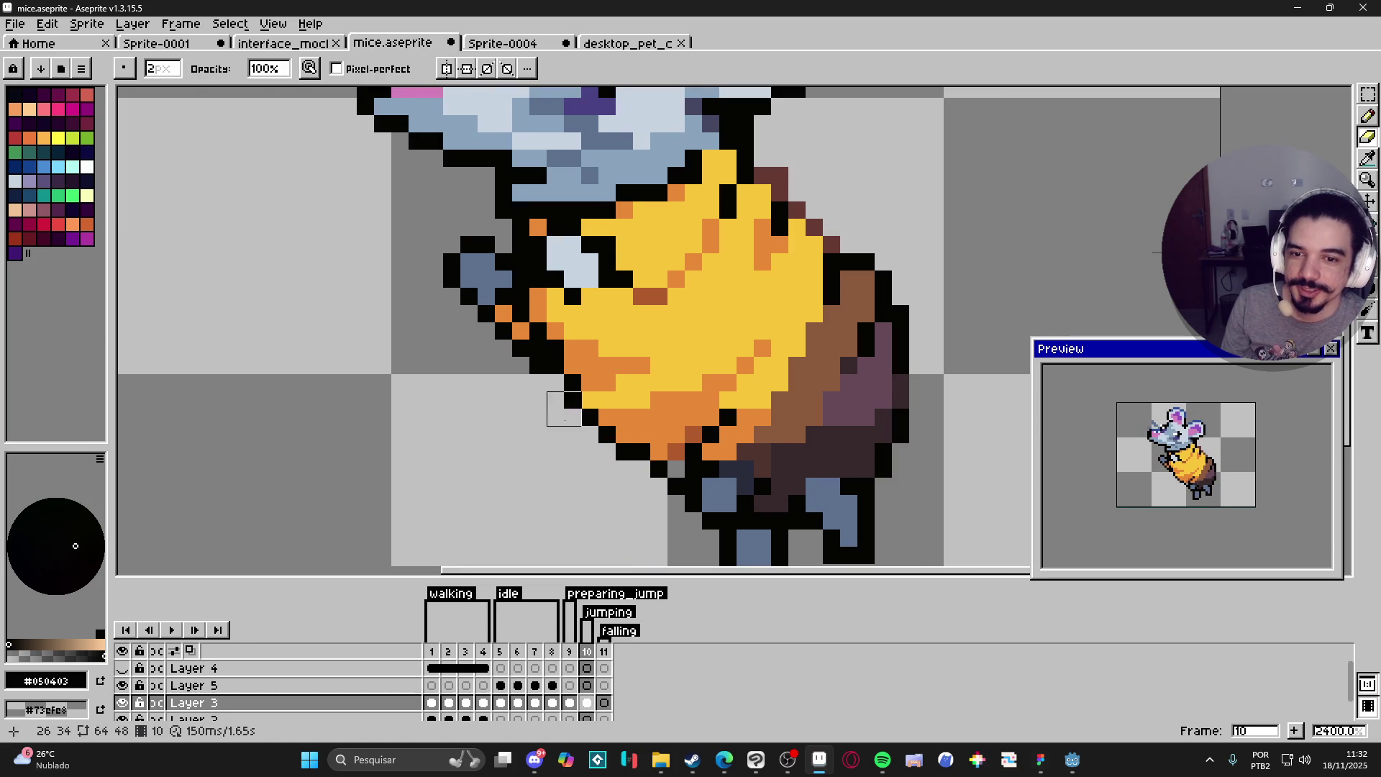
scroll(583, 454, "down", 3)
scroll(584, 454, "up", 3)
key("b")
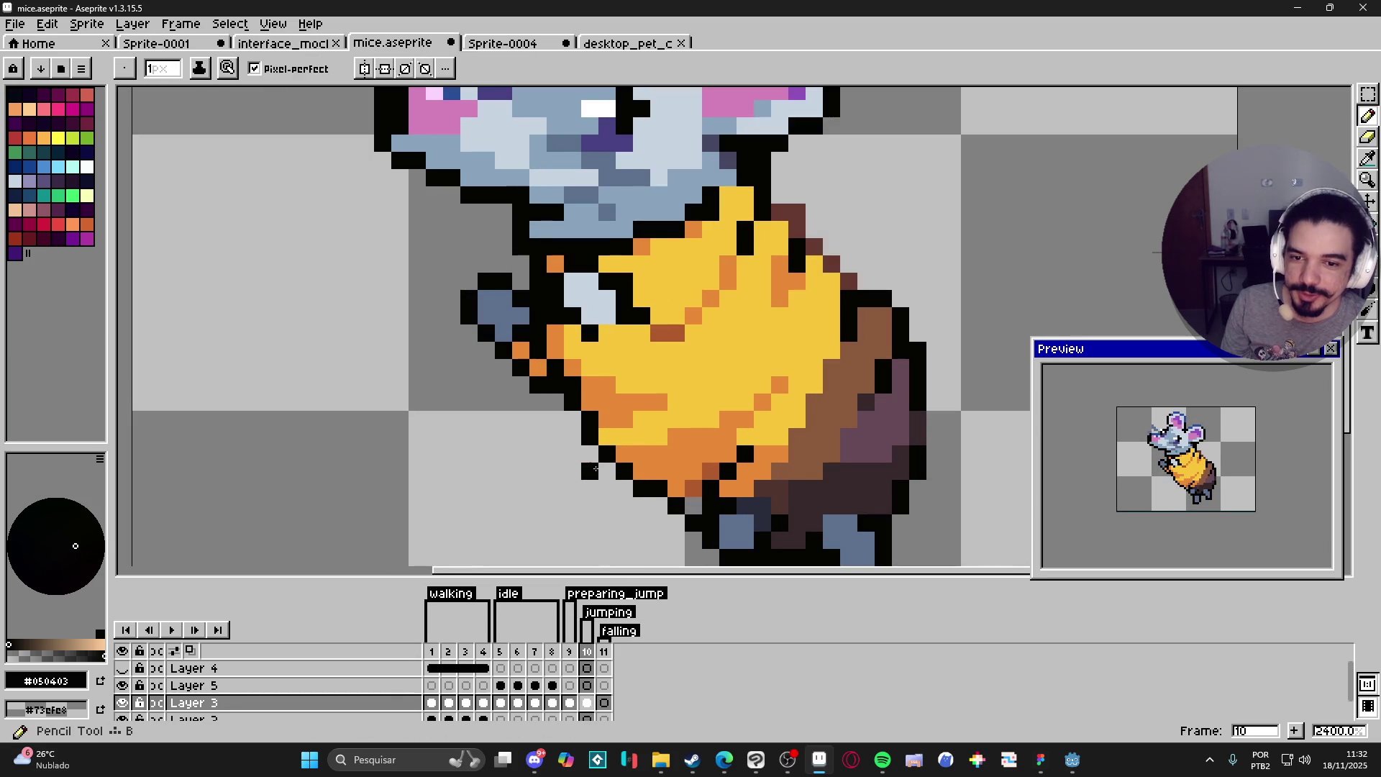
scroll(604, 468, "down", 4)
scroll(604, 468, "up", 3)
Step: Recolour a black edge pixel on the lower-left of the cheese orange
left_click(637, 468, "alt")
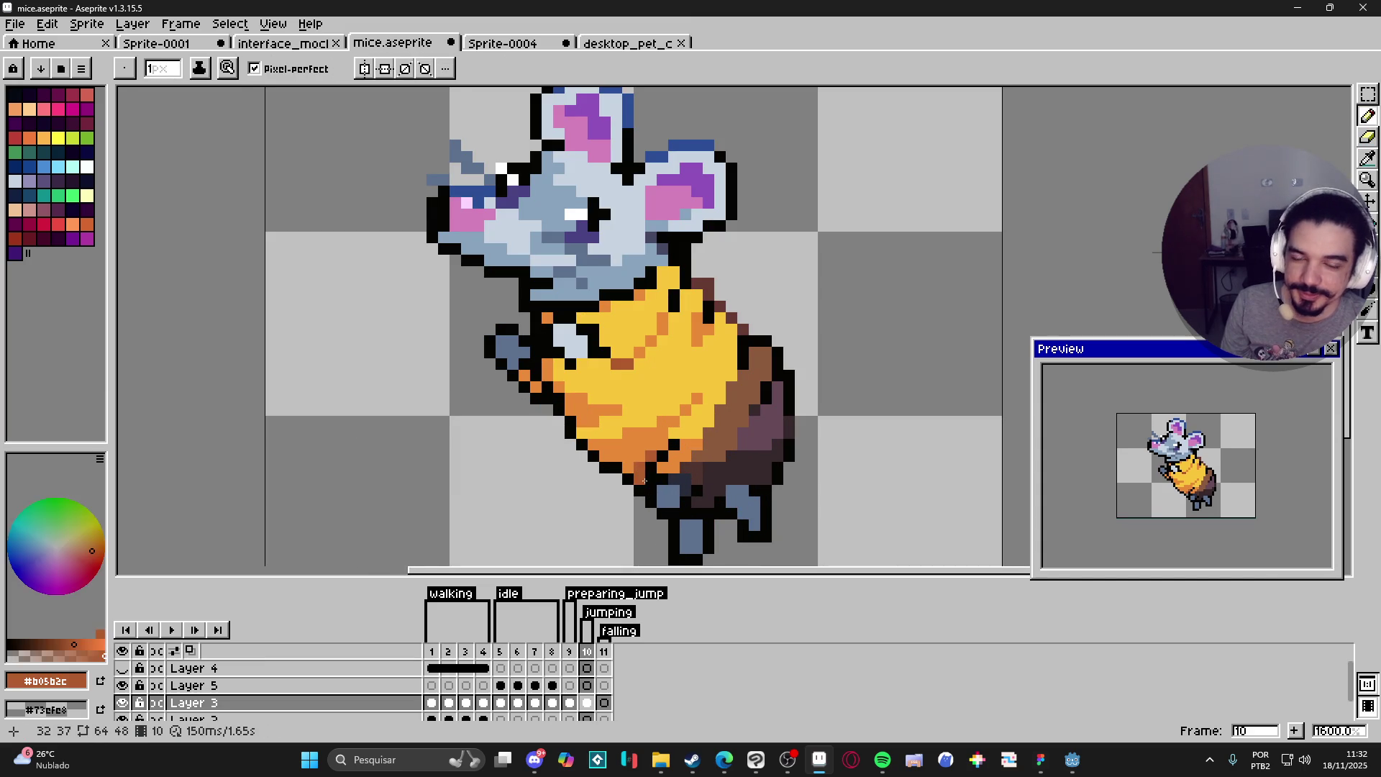
left_click(635, 453, "alt")
scroll(635, 454, "down", 2)
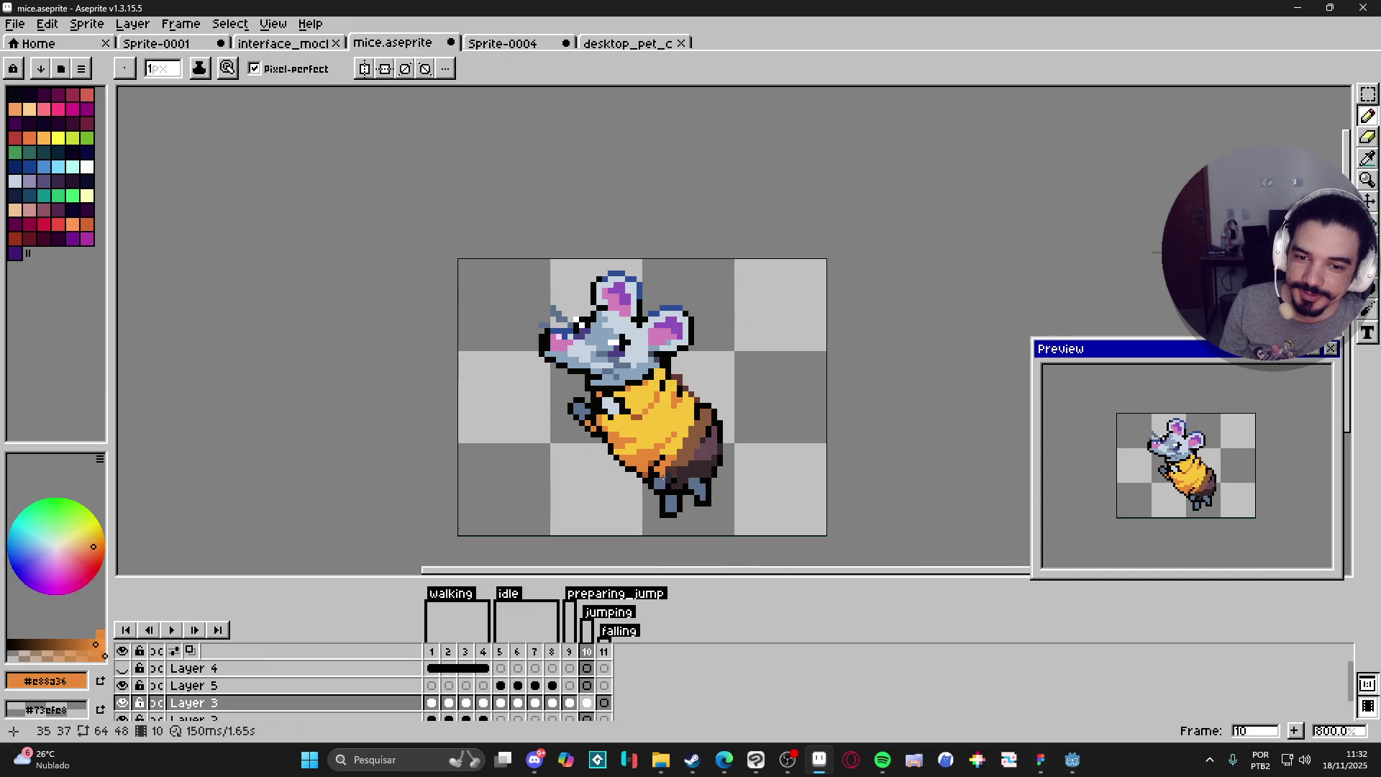
scroll(686, 499, "up", 1)
scroll(659, 480, "up", 1)
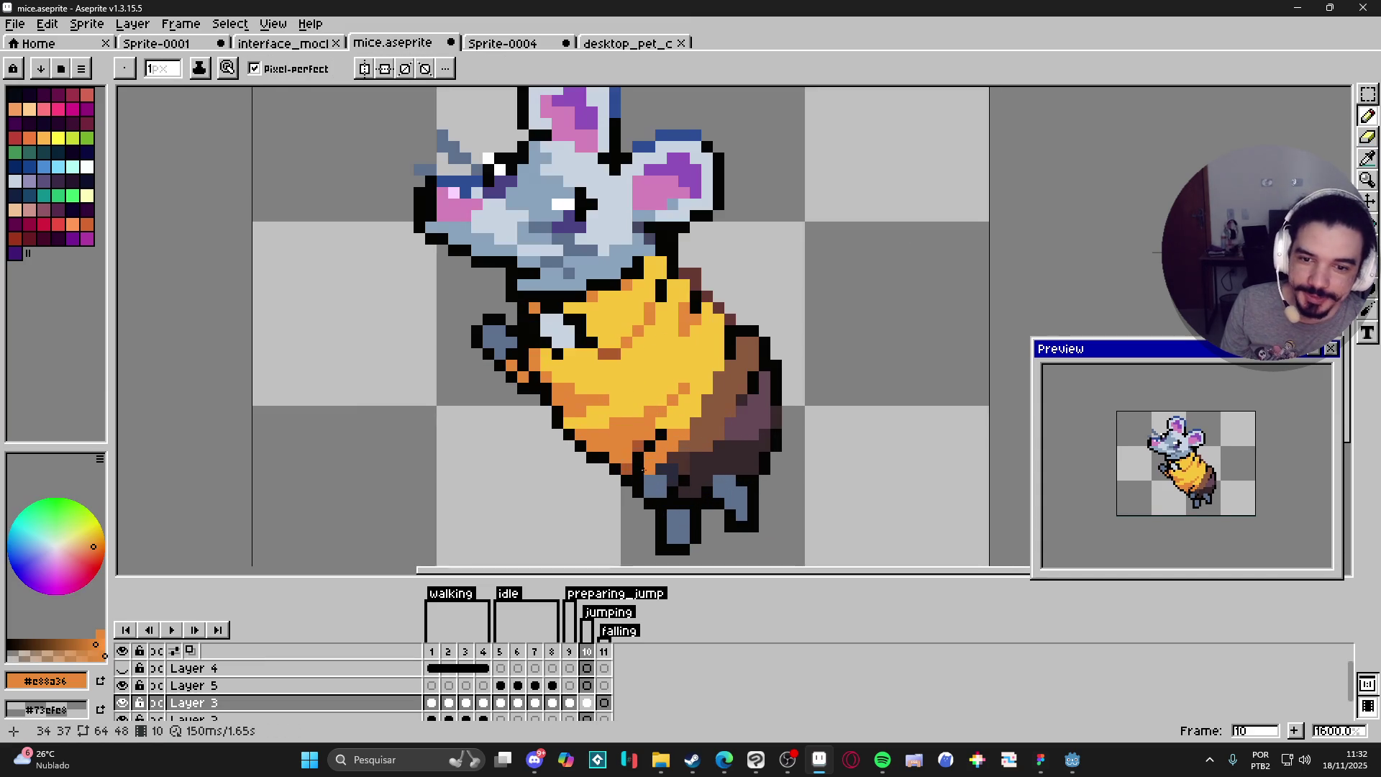
left_click(631, 467, "alt")
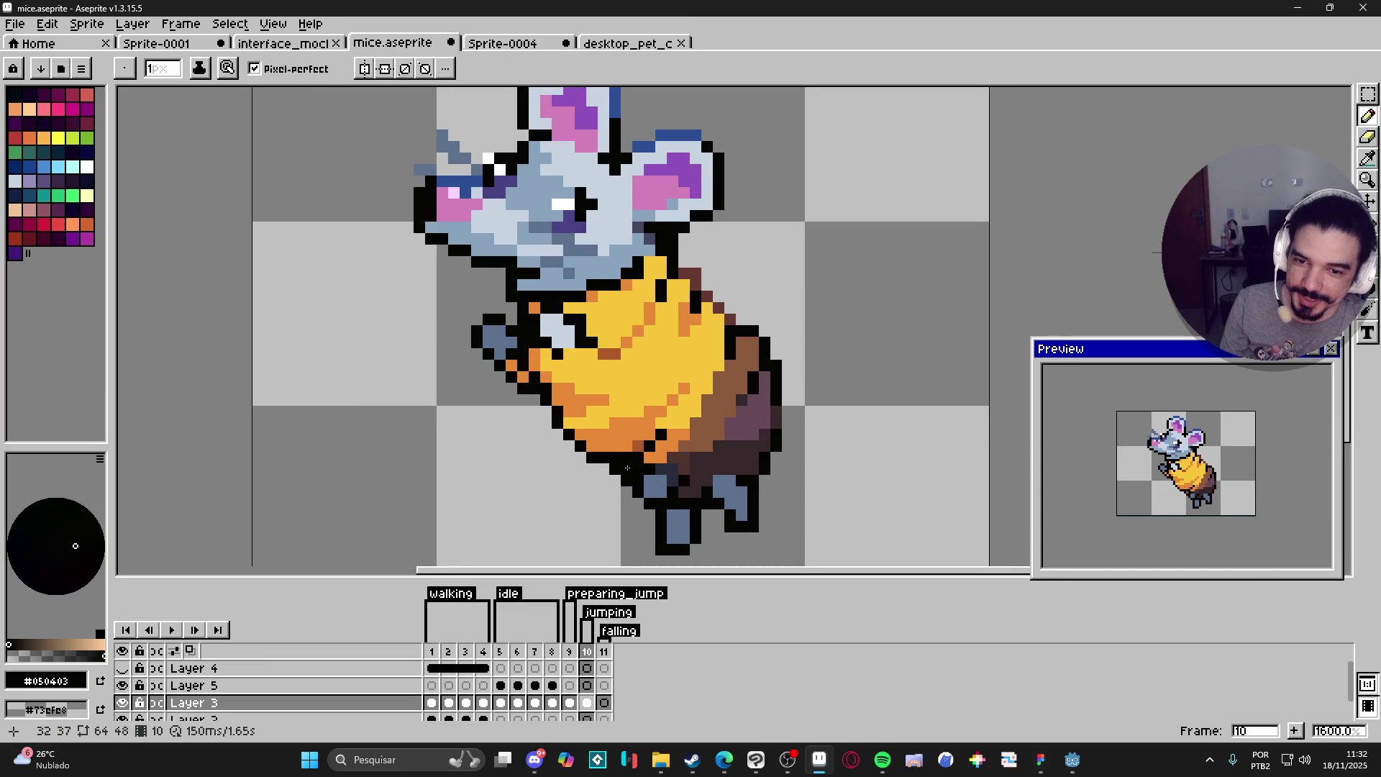
left_click(631, 455, "alt")
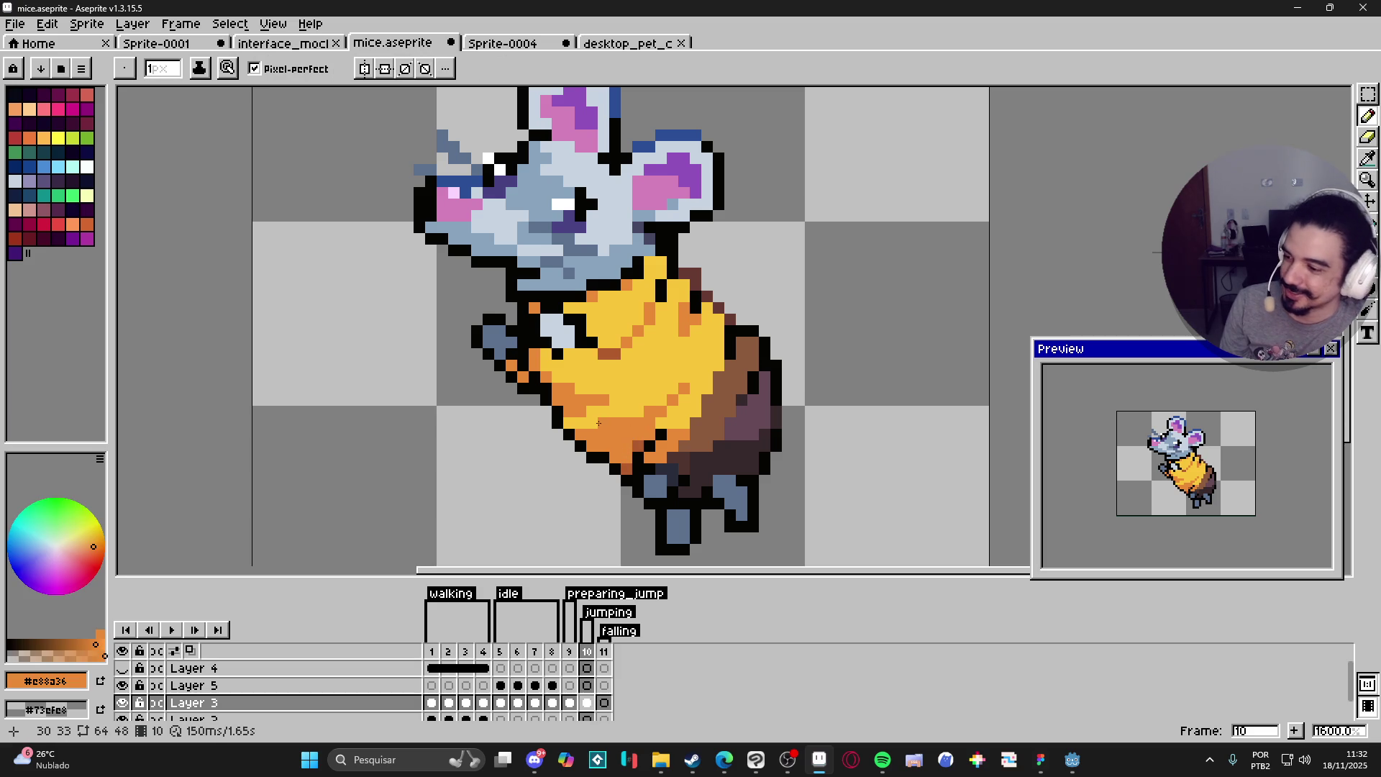
left_click(569, 430)
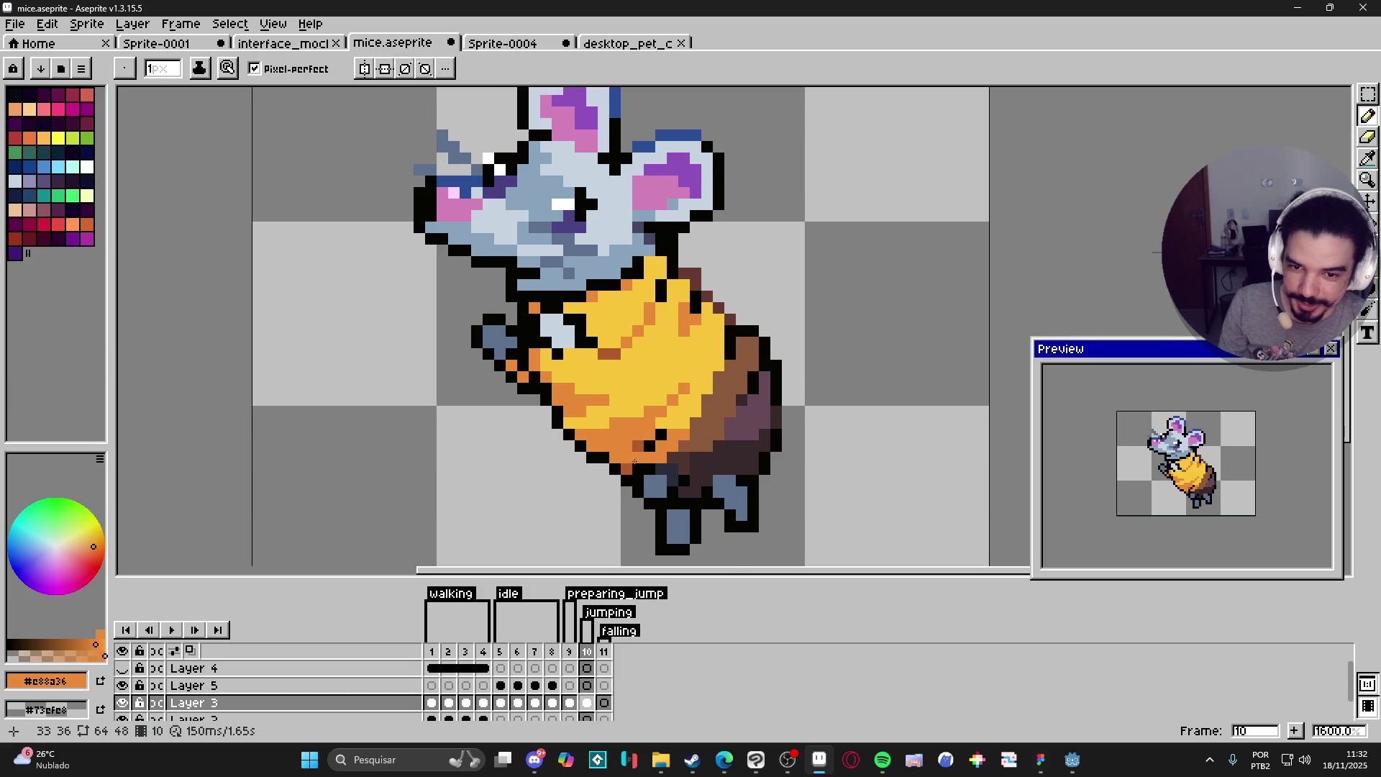
Step: Shade a lower cheese pixel with the darker orange
scroll(635, 460, "up", 2)
left_click(624, 470, "alt")
key("e")
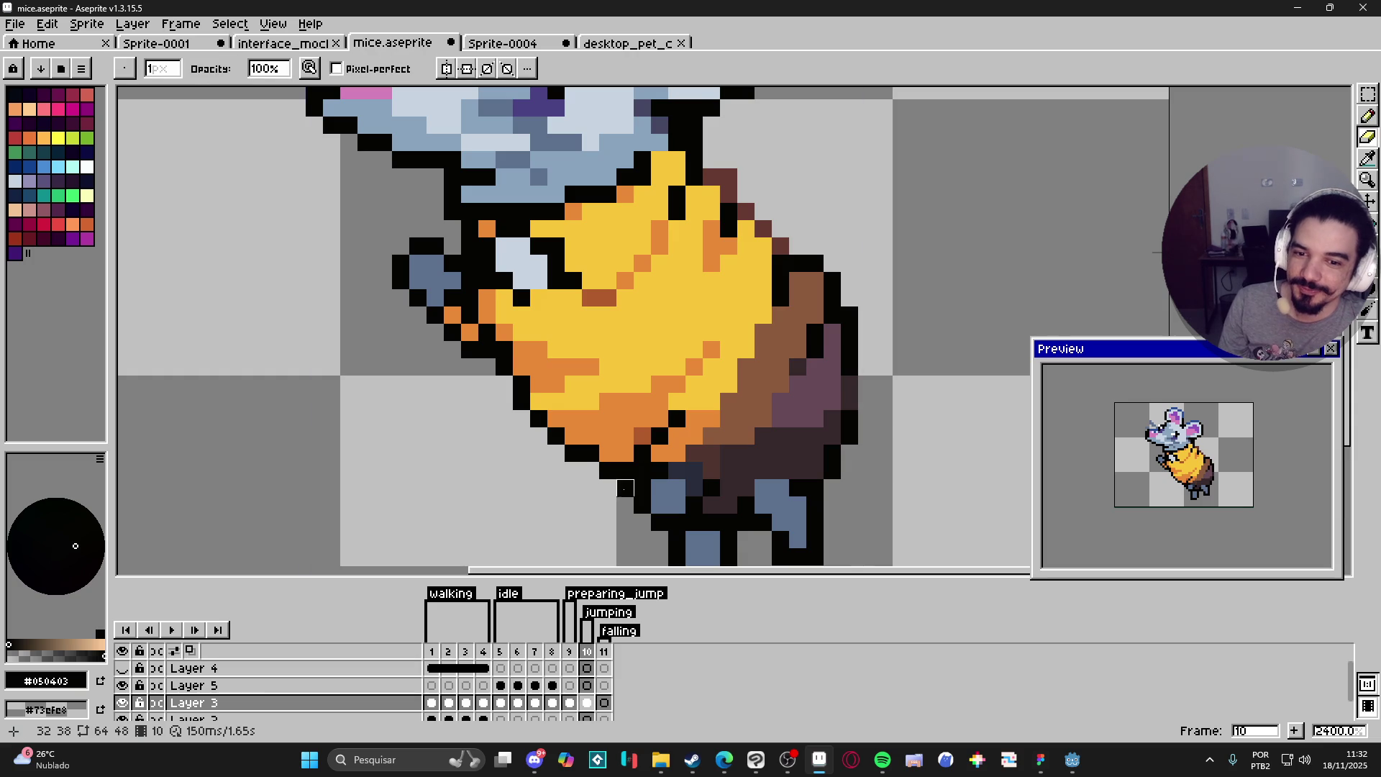
scroll(625, 488, "down", 3)
key("b")
scroll(629, 480, "up", 1)
left_click(631, 476, "alt")
left_click(612, 484)
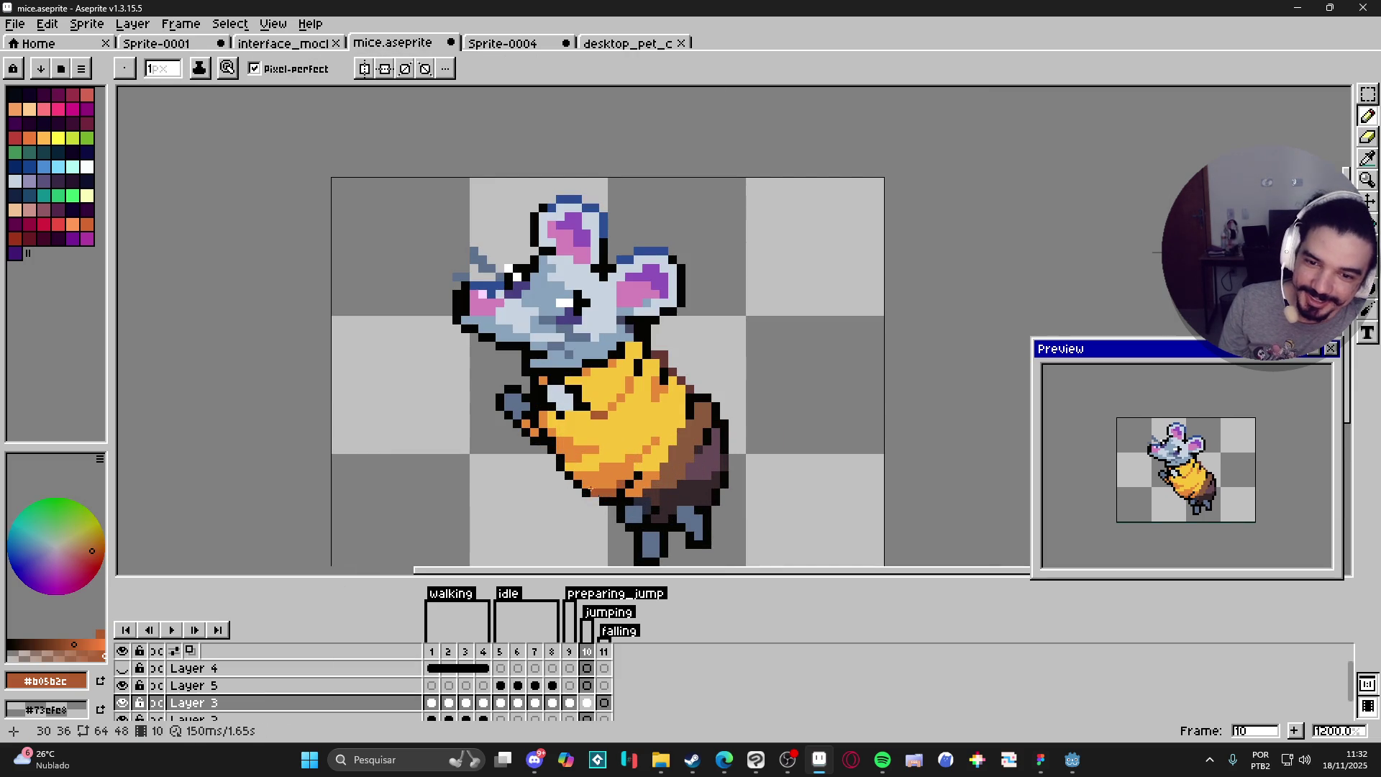
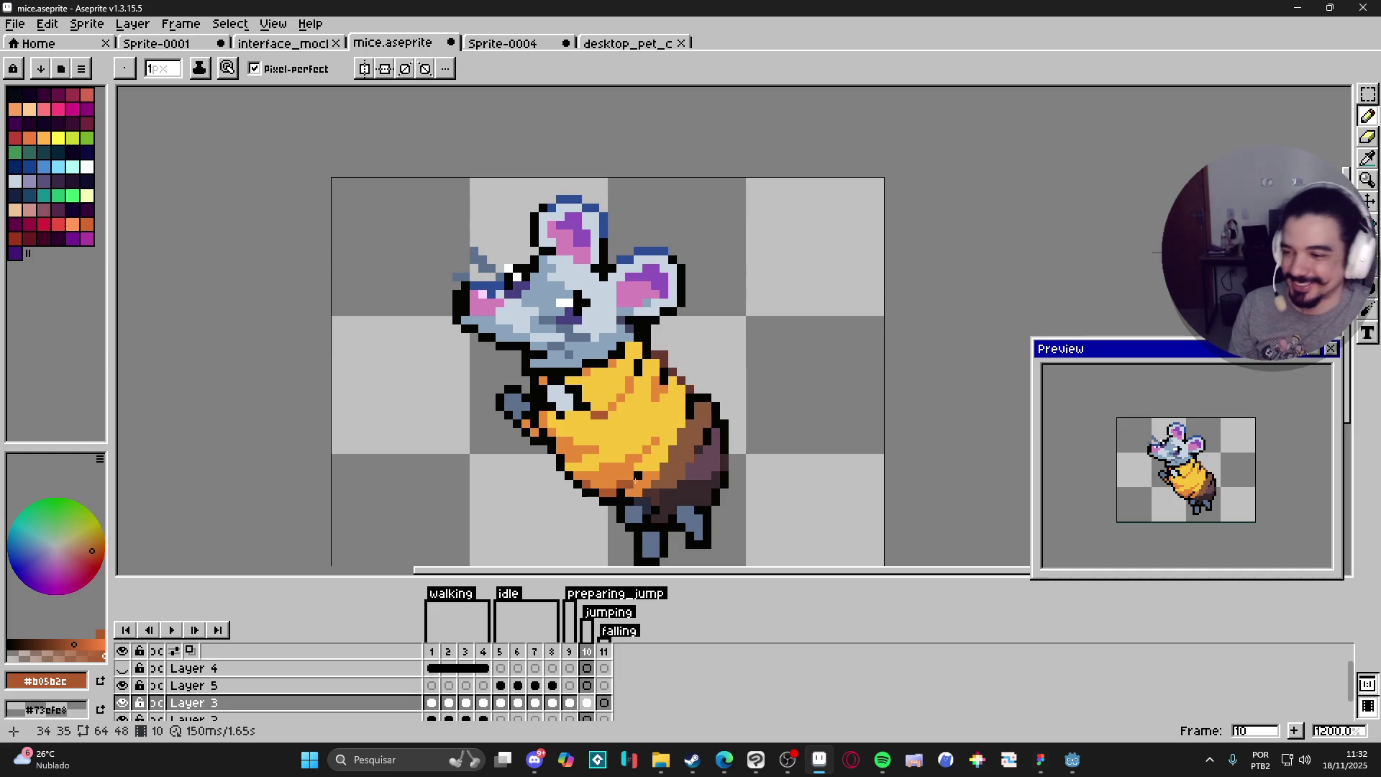
Step: Flip between crouching frame 9 and jumping frame 10 to compare the two poses
mouse_move(671, 438)
left_mouse_down()
mouse_move(644, 392)
mouse_move(673, 406)
left_mouse_up()
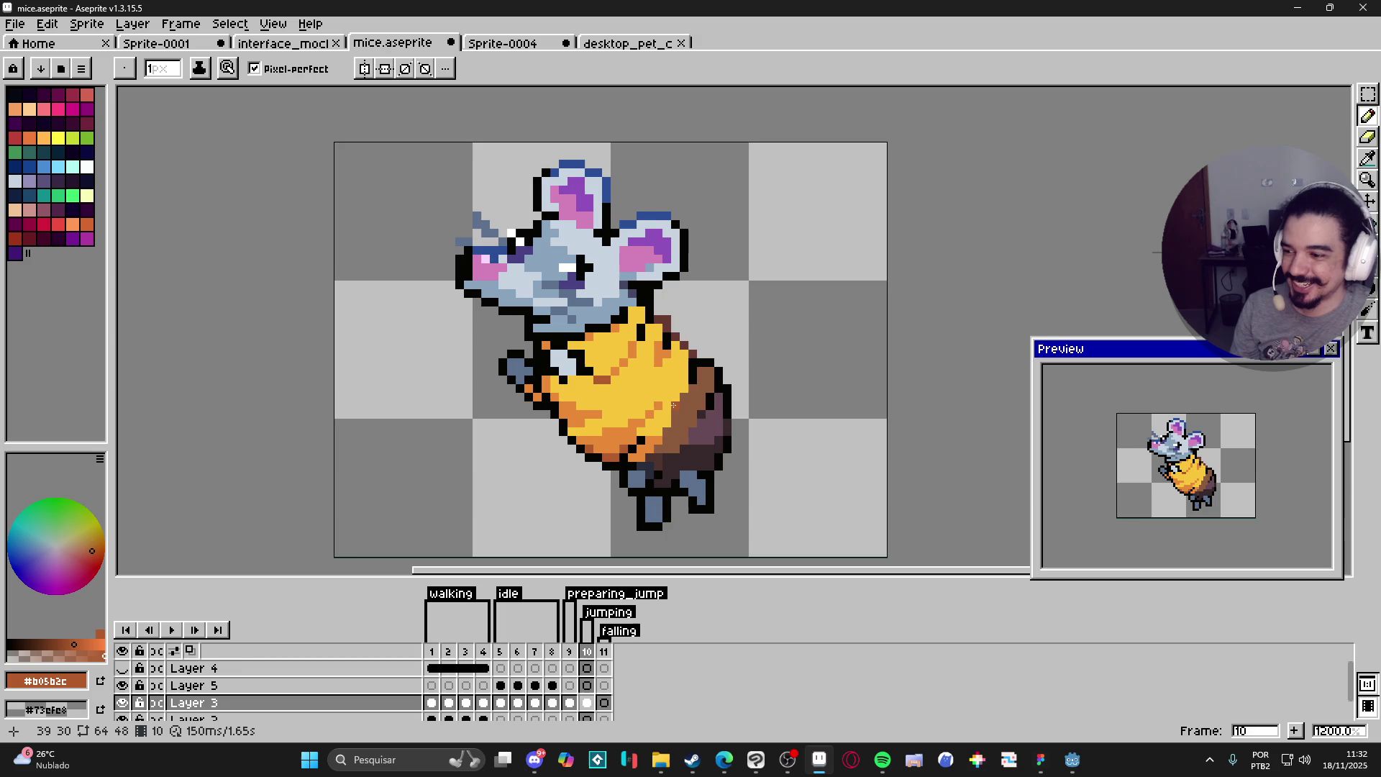
left_click_drag(673, 406, 681, 463)
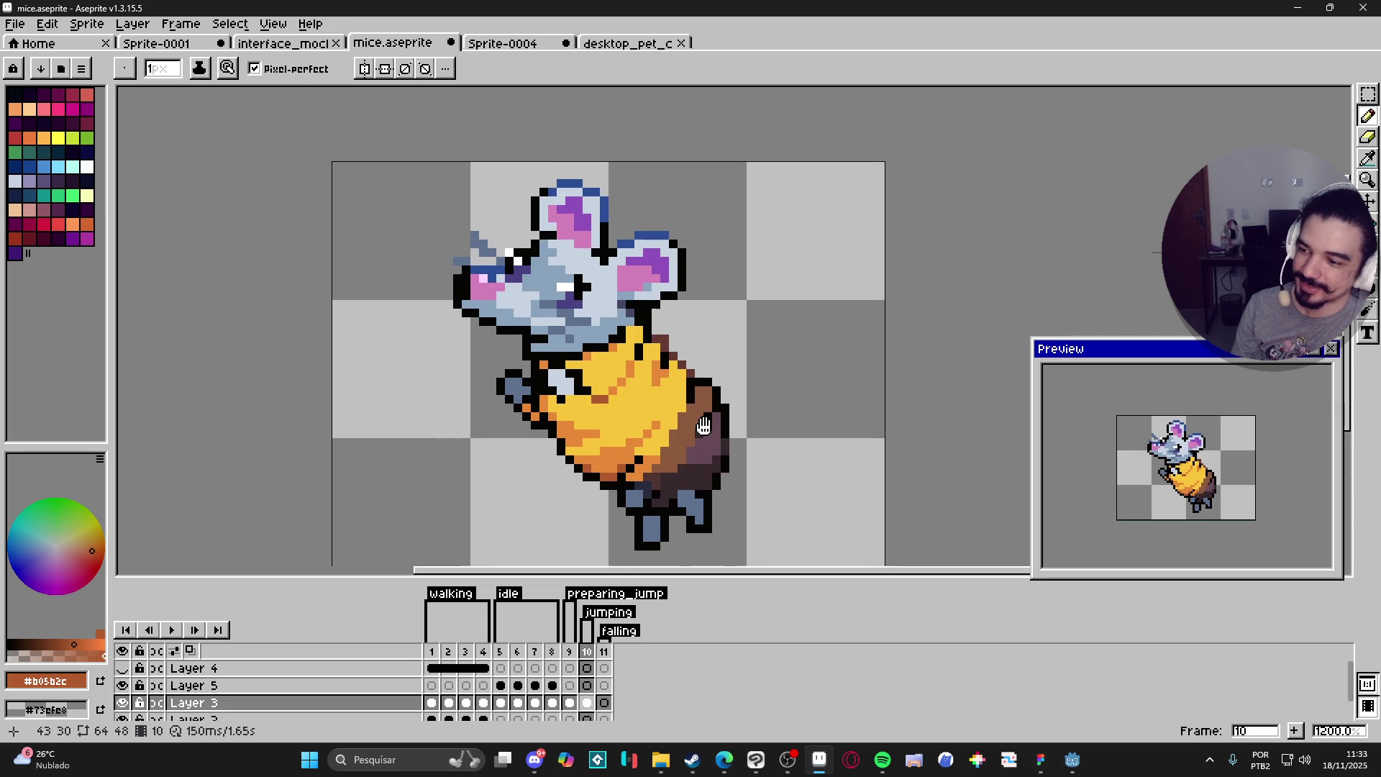
scroll(640, 467, "down", 2)
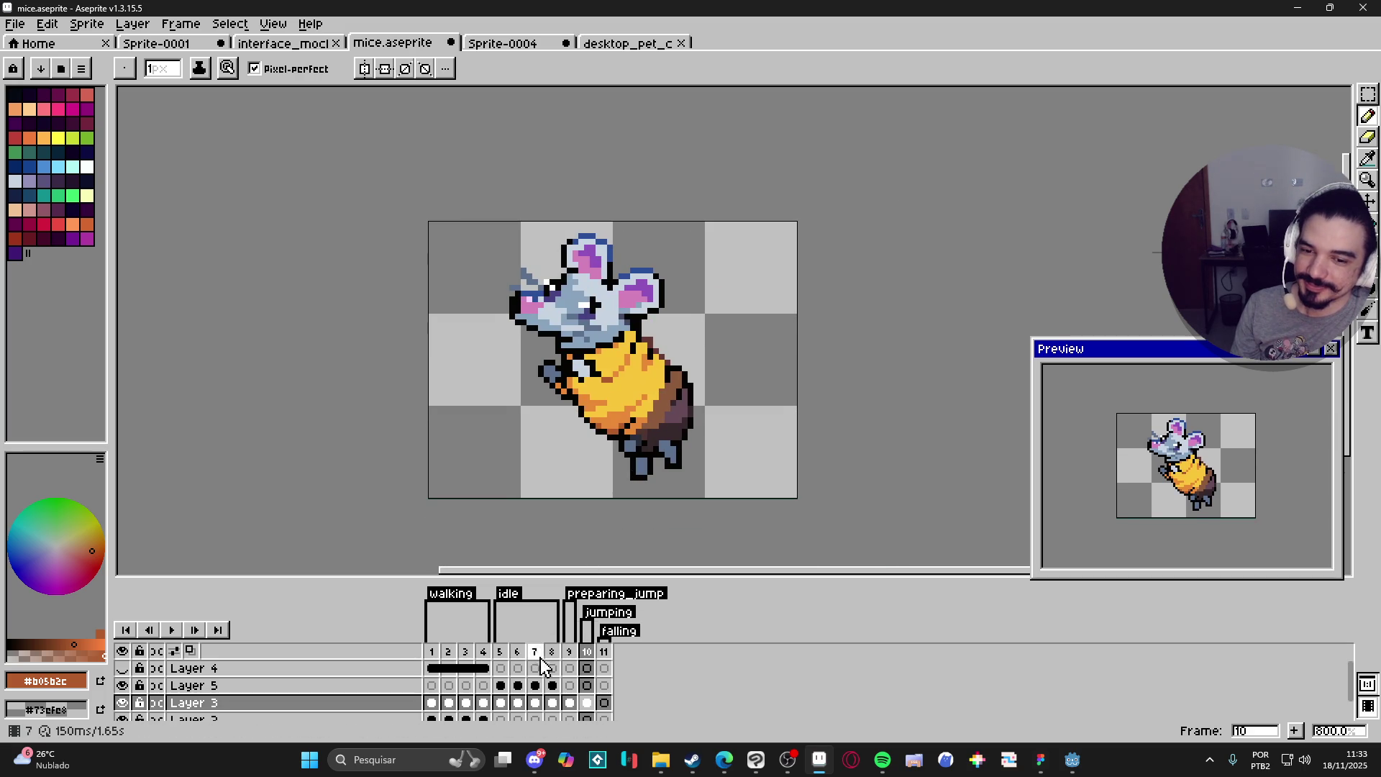
left_click(570, 652)
left_click(588, 652)
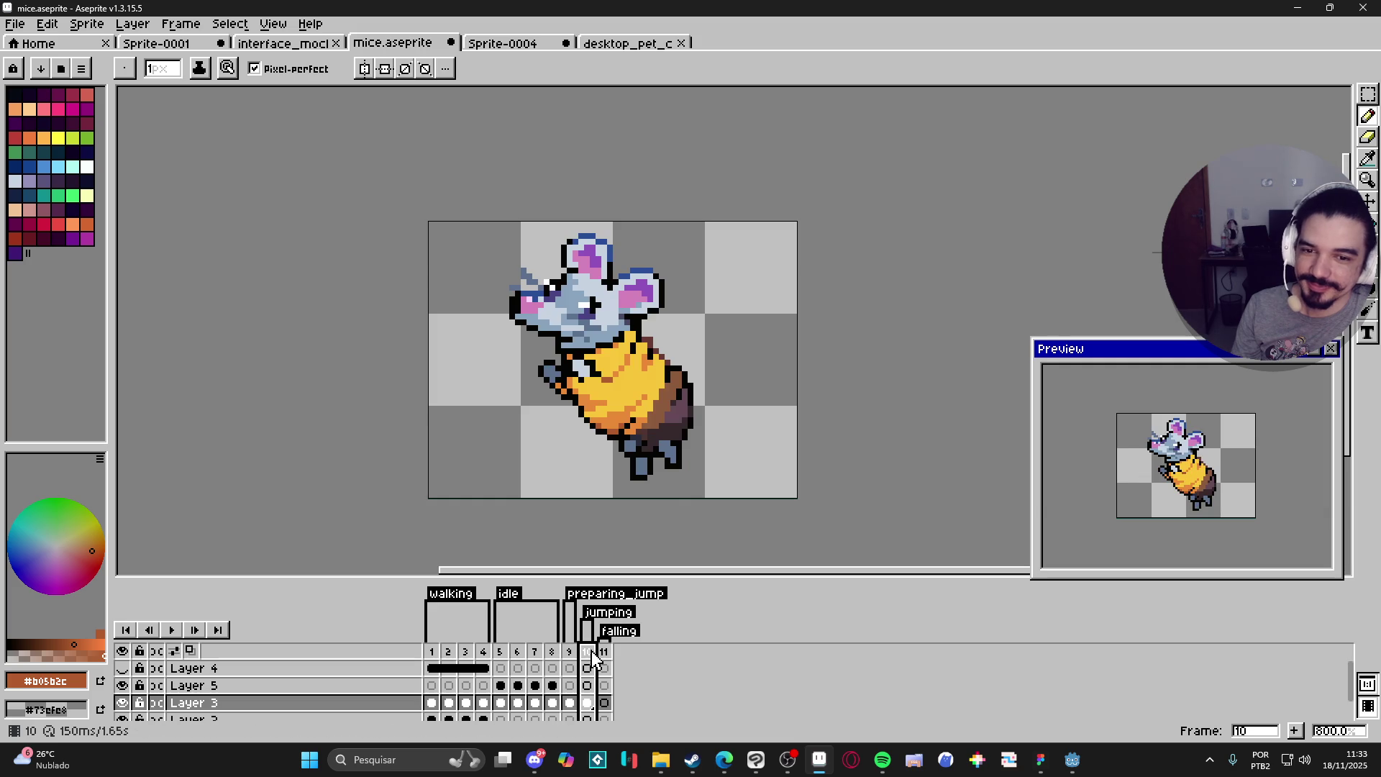
left_click(569, 652)
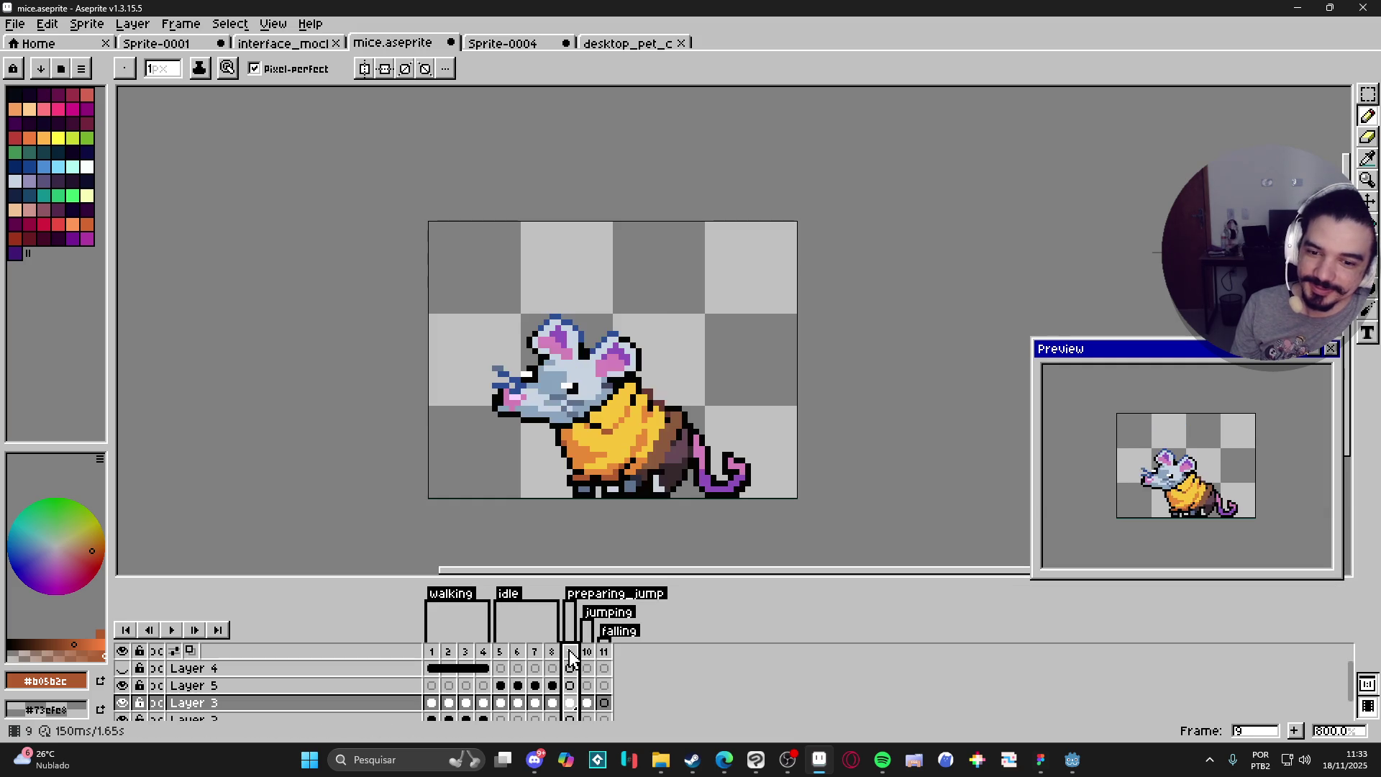
left_click(587, 652)
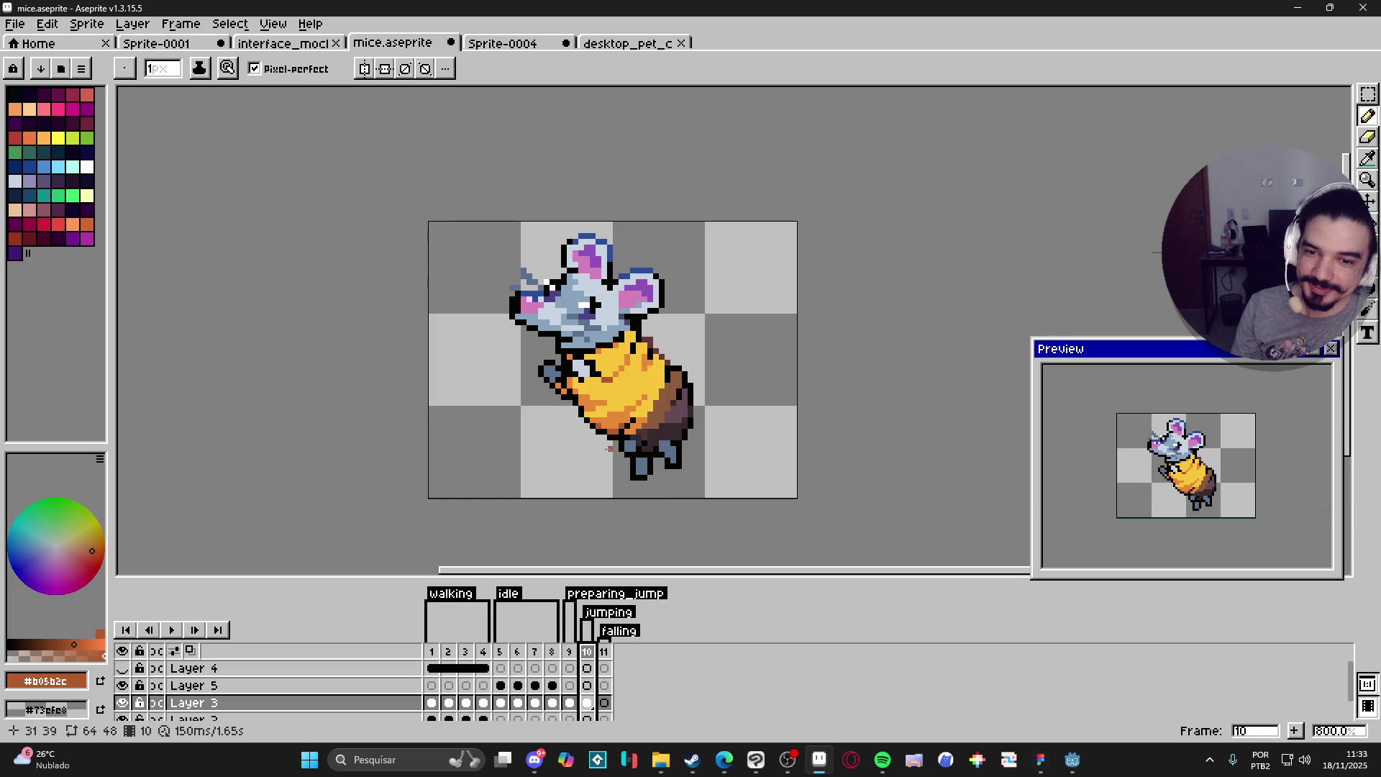
Step: Eyedrop the pale grey from the sprite and save mice.aseprite
left_click(593, 374, "alt")
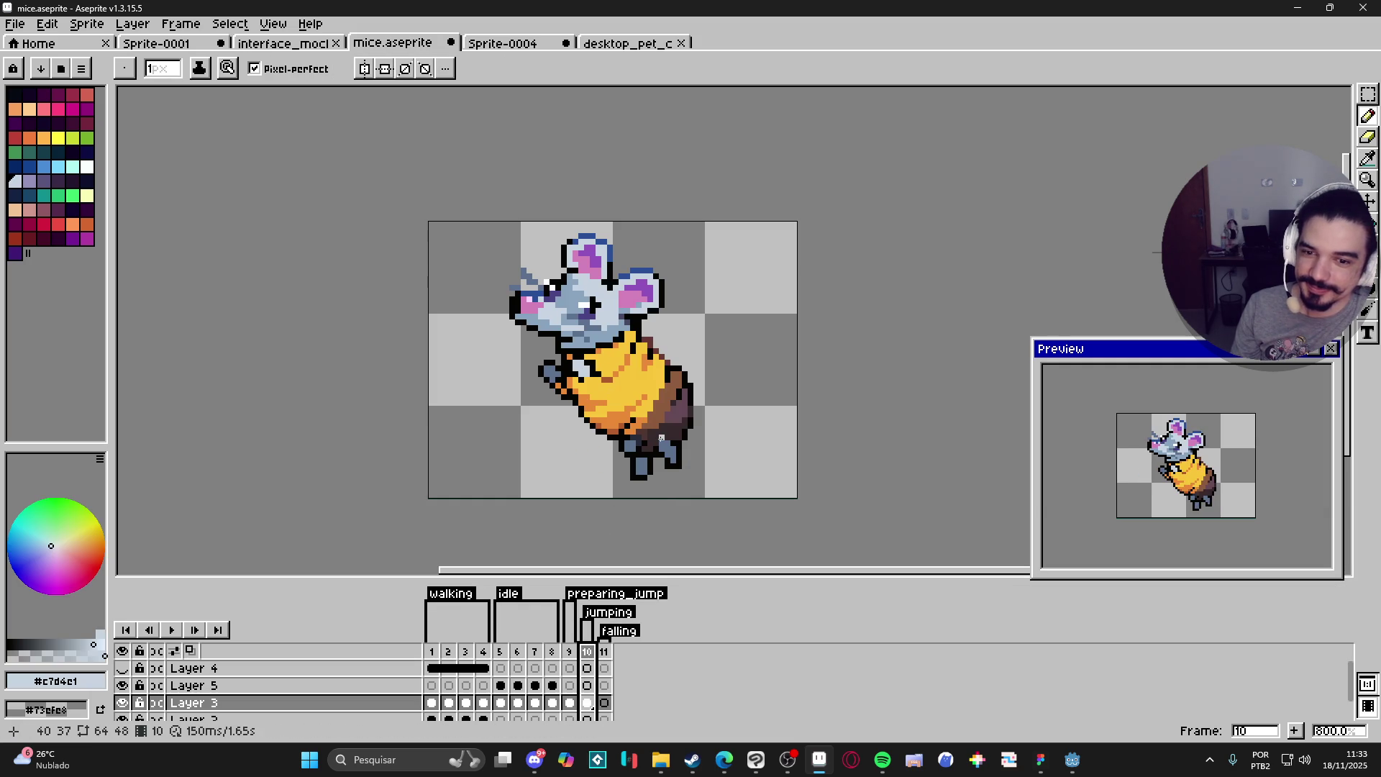
key("ctrl+s")
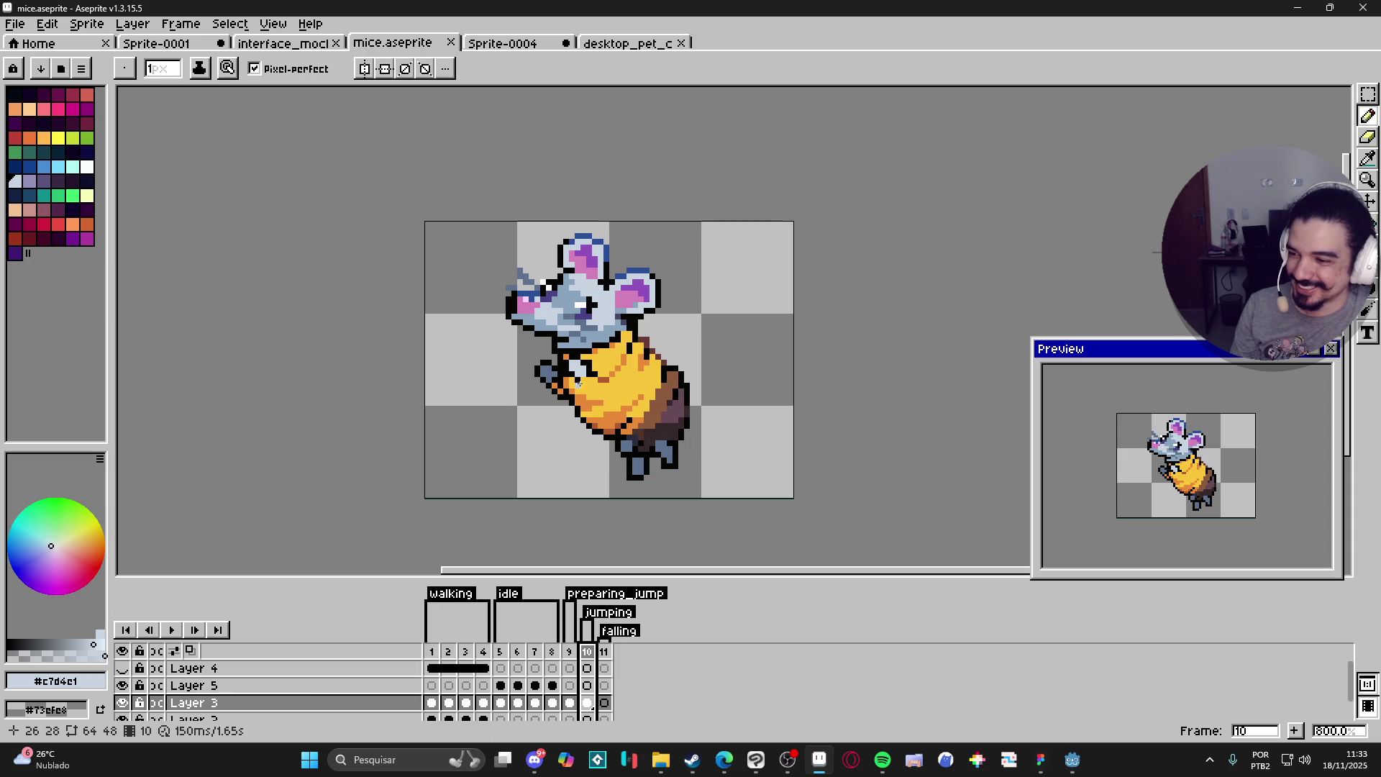
scroll(607, 392, "up", 2)
Step: Paint light-grey #c7d4c1 highlight pixels on the jumping mouse's right foot
left_click_drag(690, 465, 693, 486)
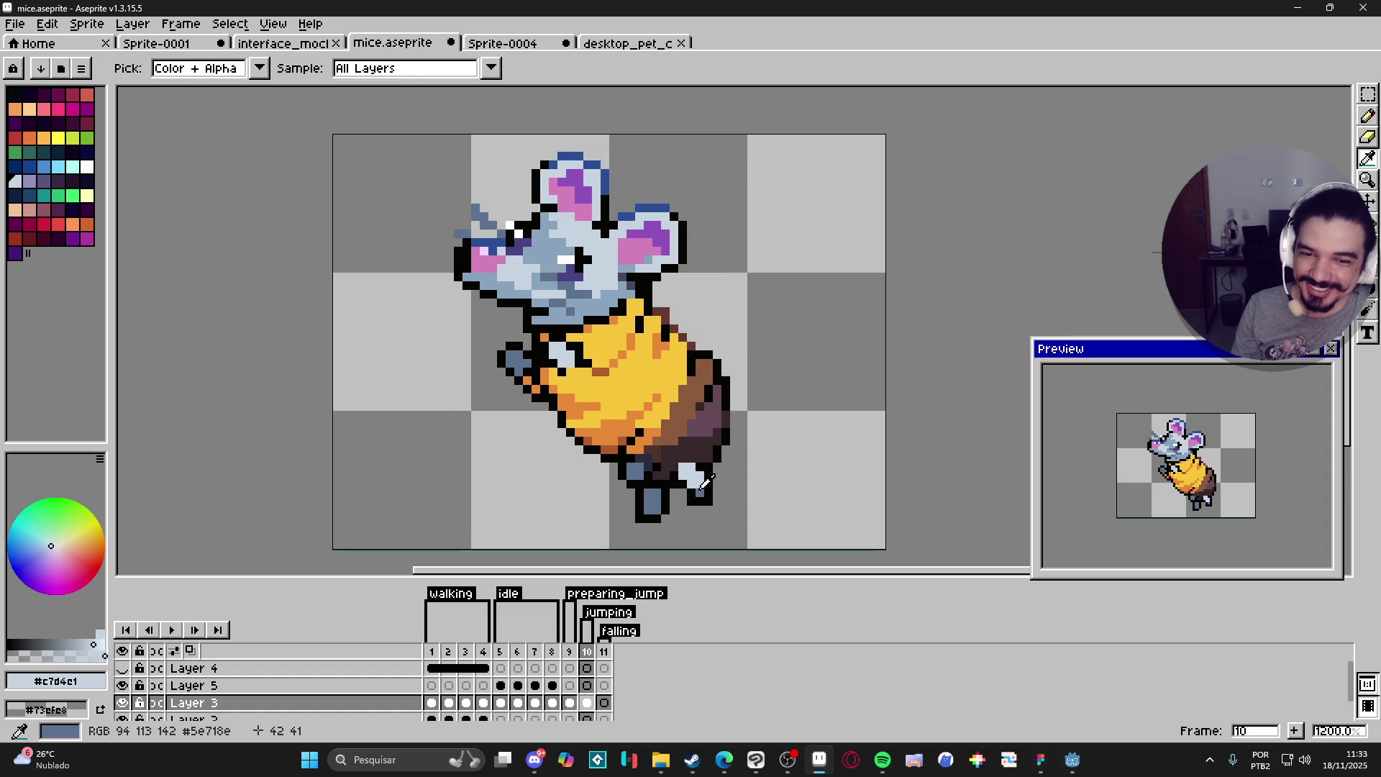
left_click(699, 487, "alt")
scroll(699, 487, "down", 2)
scroll(702, 489, "up", 2)
left_click(706, 492, "alt")
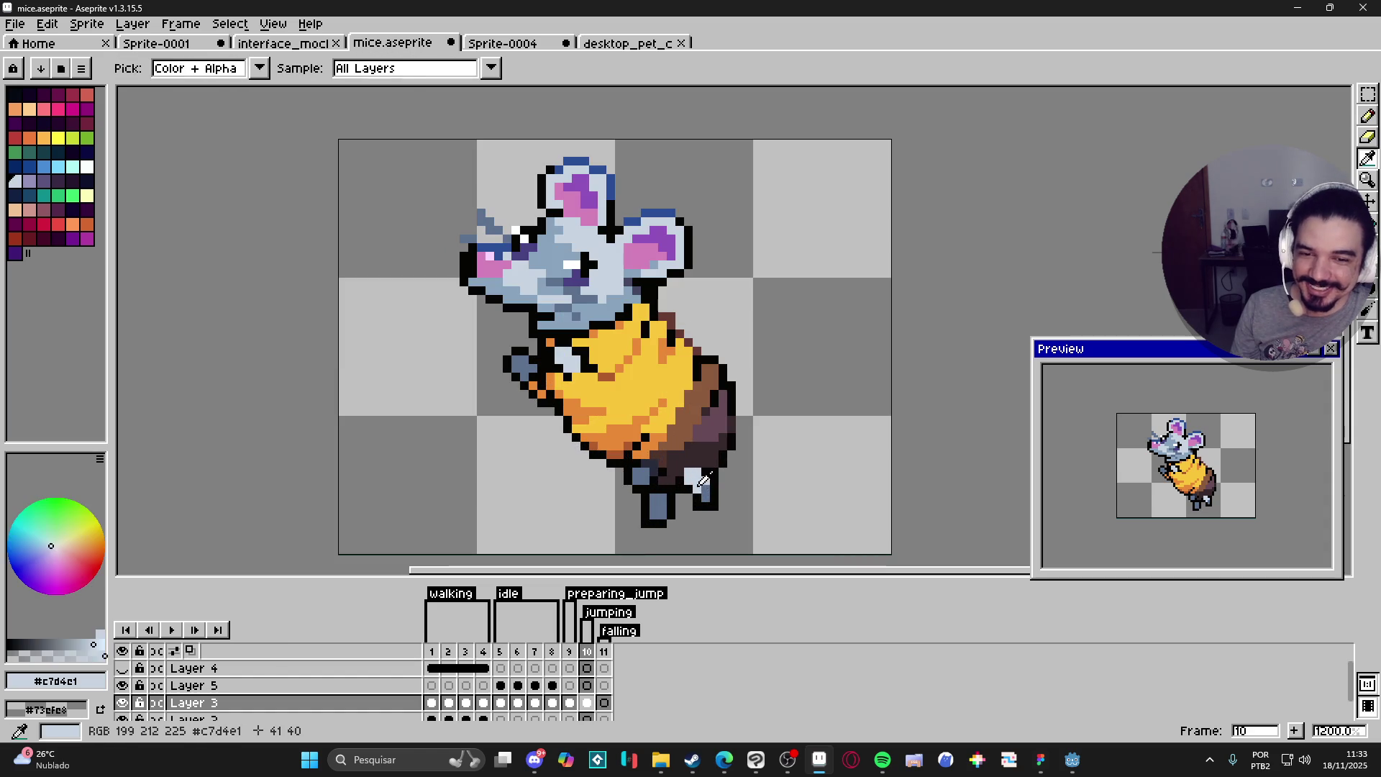
scroll(701, 495, "down", 2)
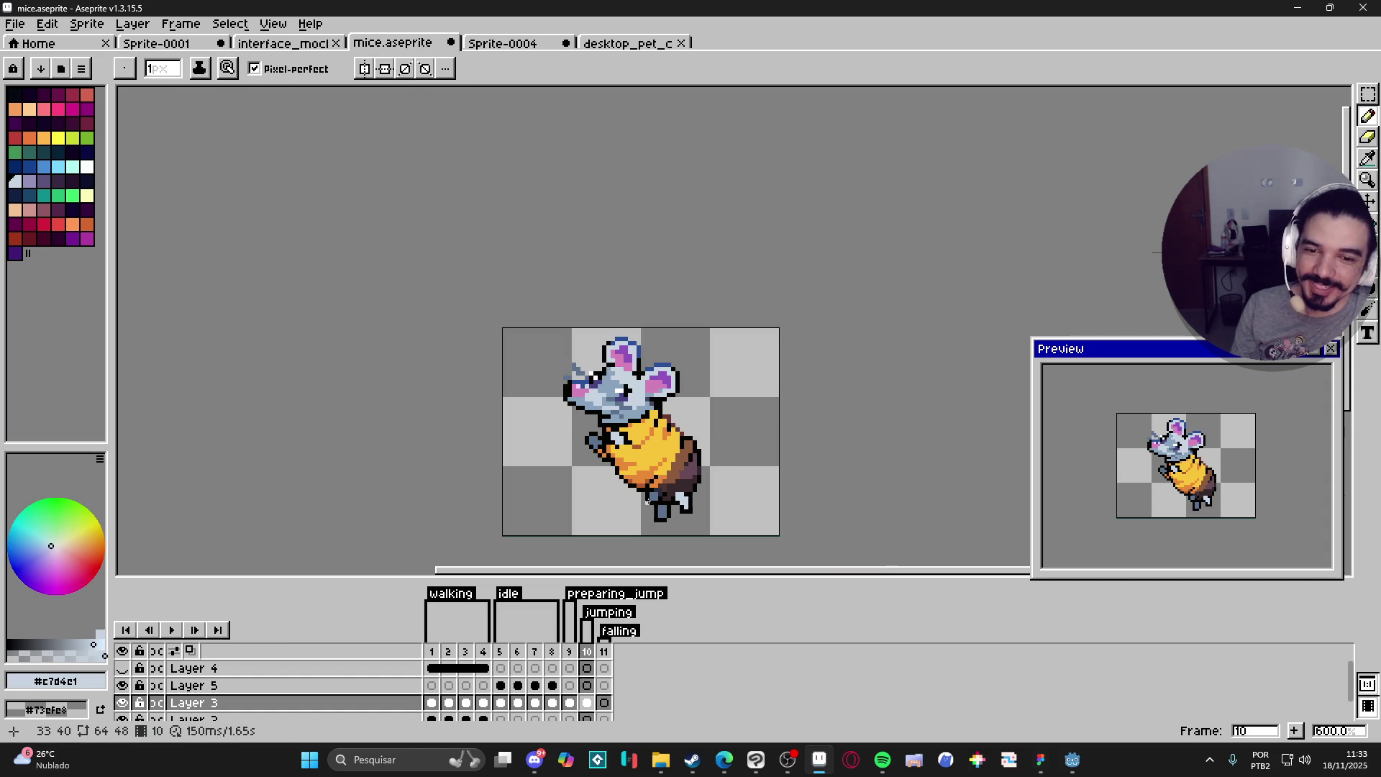
scroll(673, 509, "up", 2)
Step: Retouch the foot pixels in blue-grey #5c718c alongside the pale grey
left_click(674, 509, "alt")
scroll(704, 491, "down", 3)
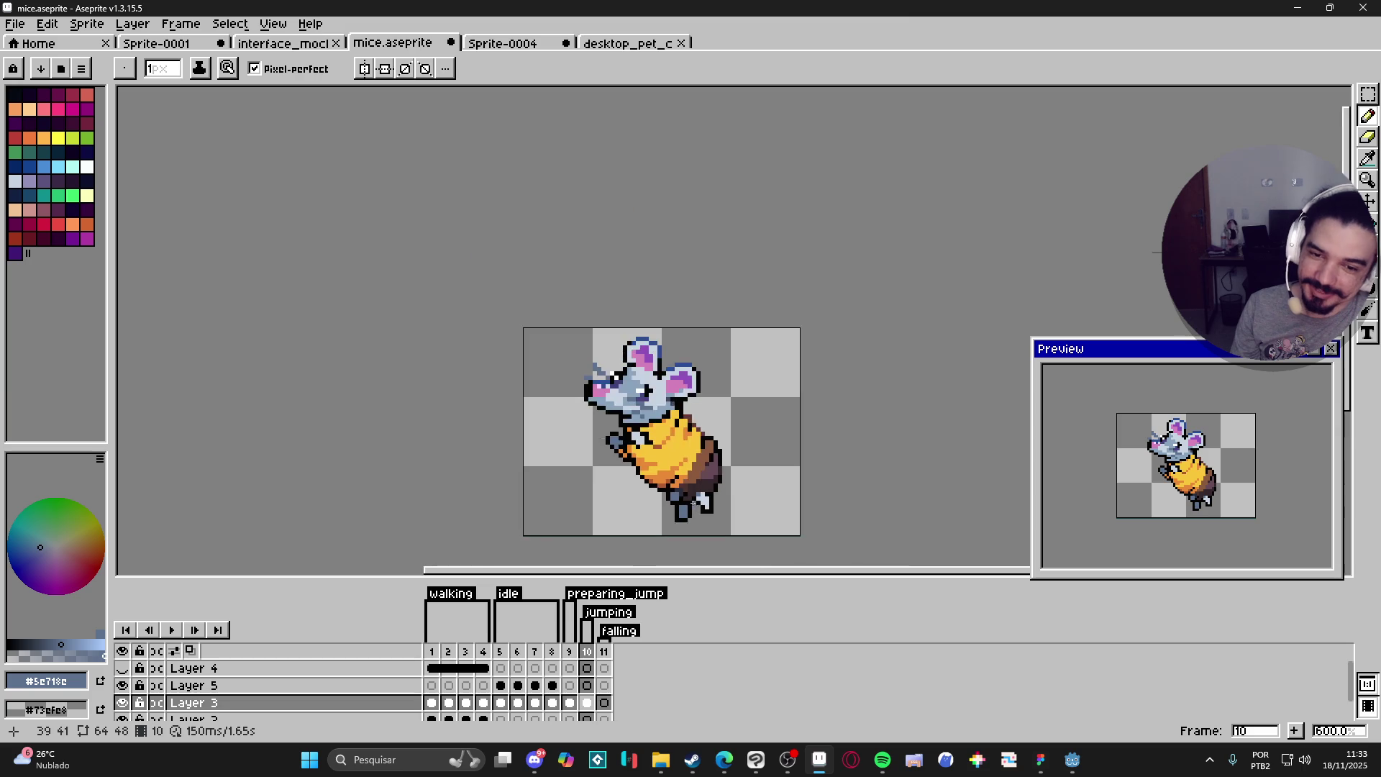
scroll(703, 491, "up", 4)
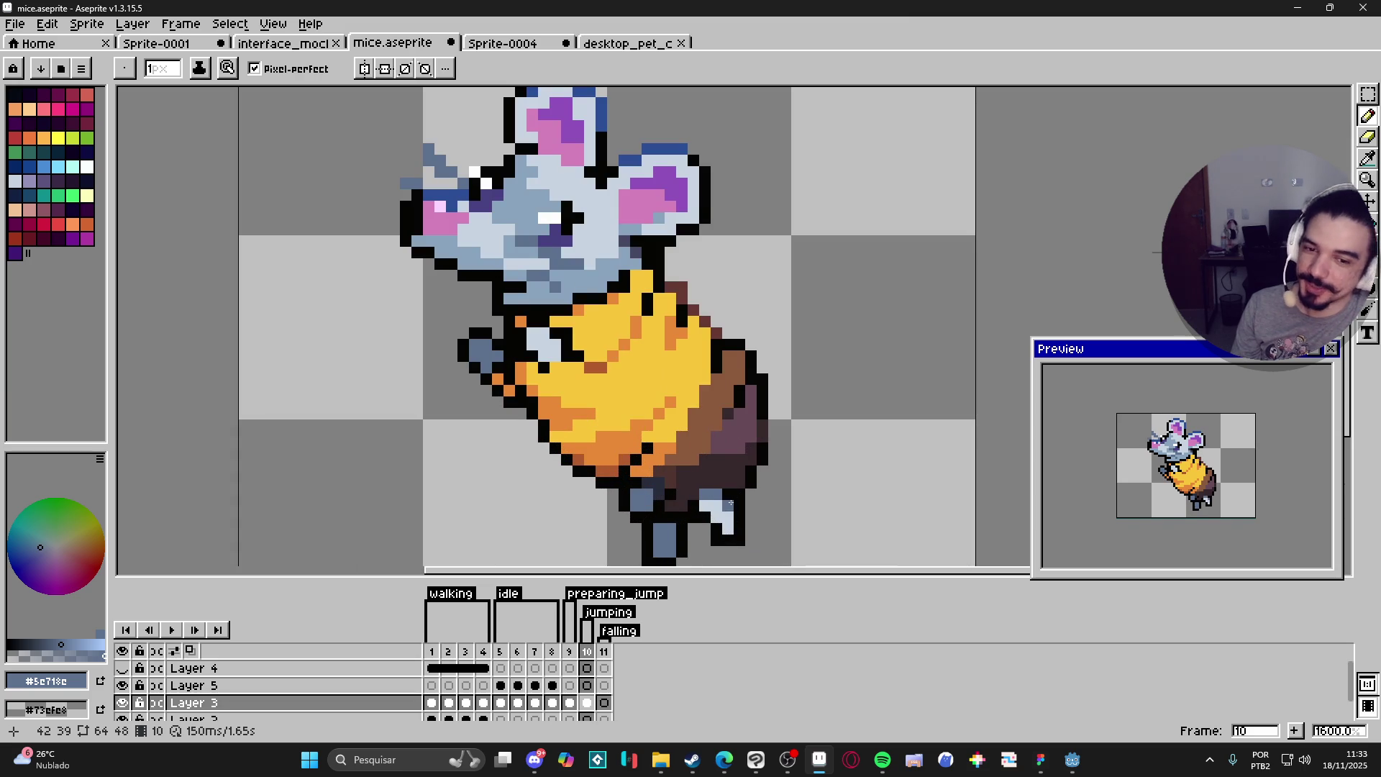
scroll(730, 502, "down", 2)
scroll(730, 500, "up", 2)
left_click(731, 495, "alt")
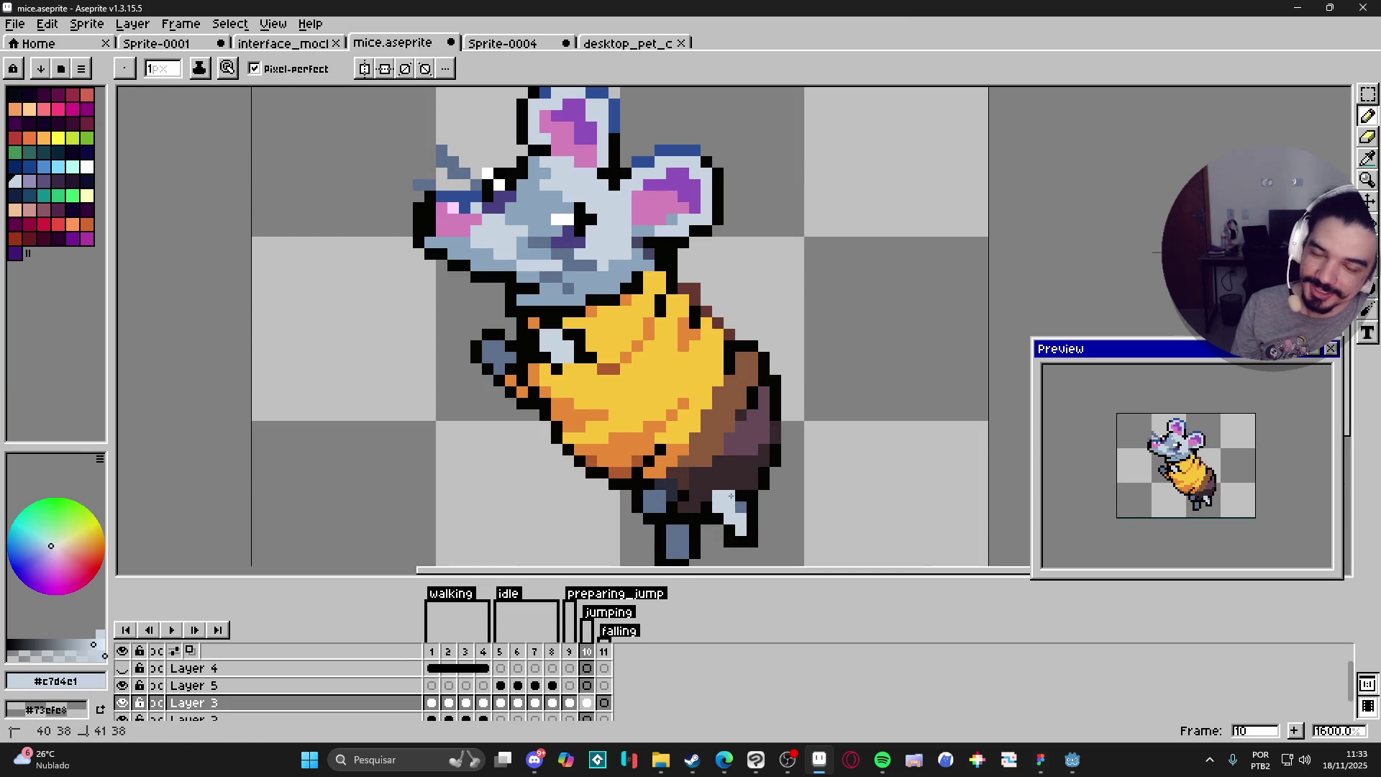
left_click(731, 500, "alt")
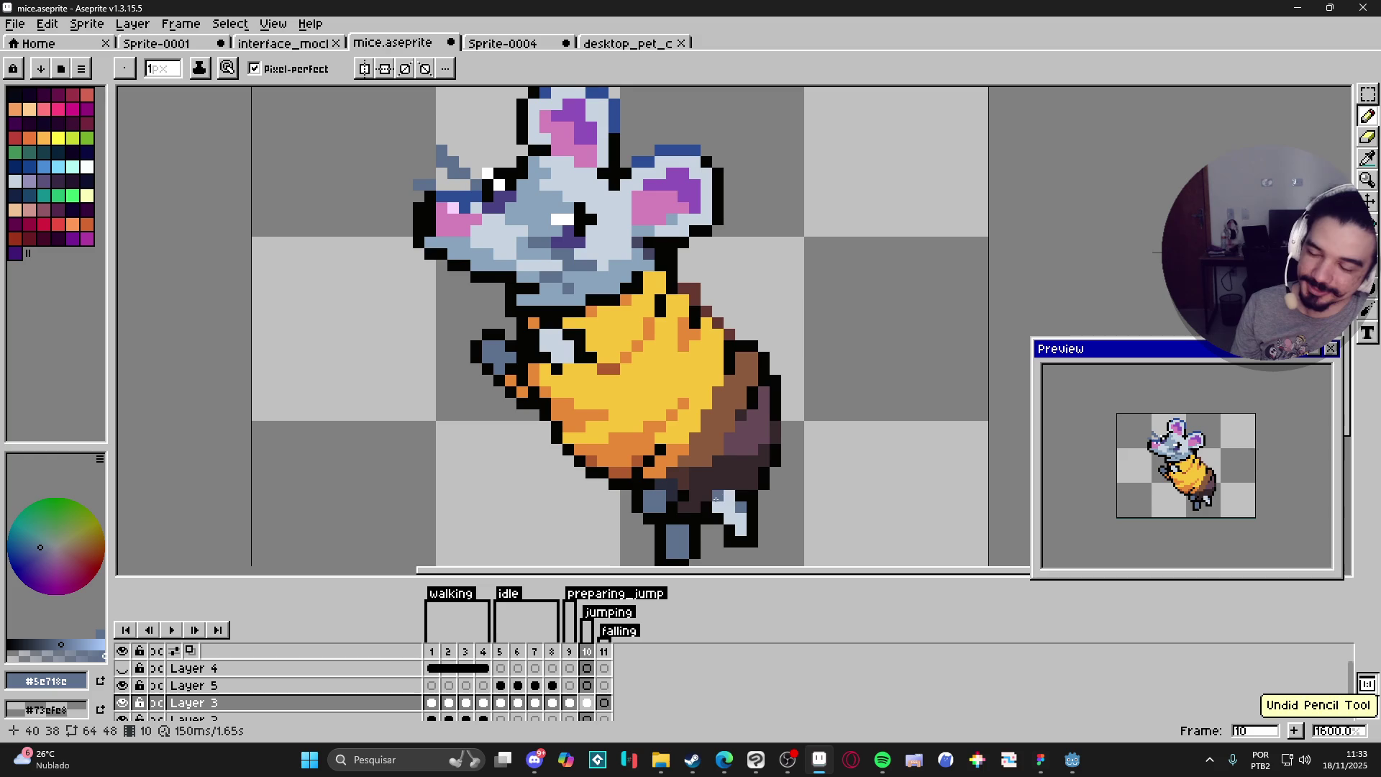
left_click(730, 528)
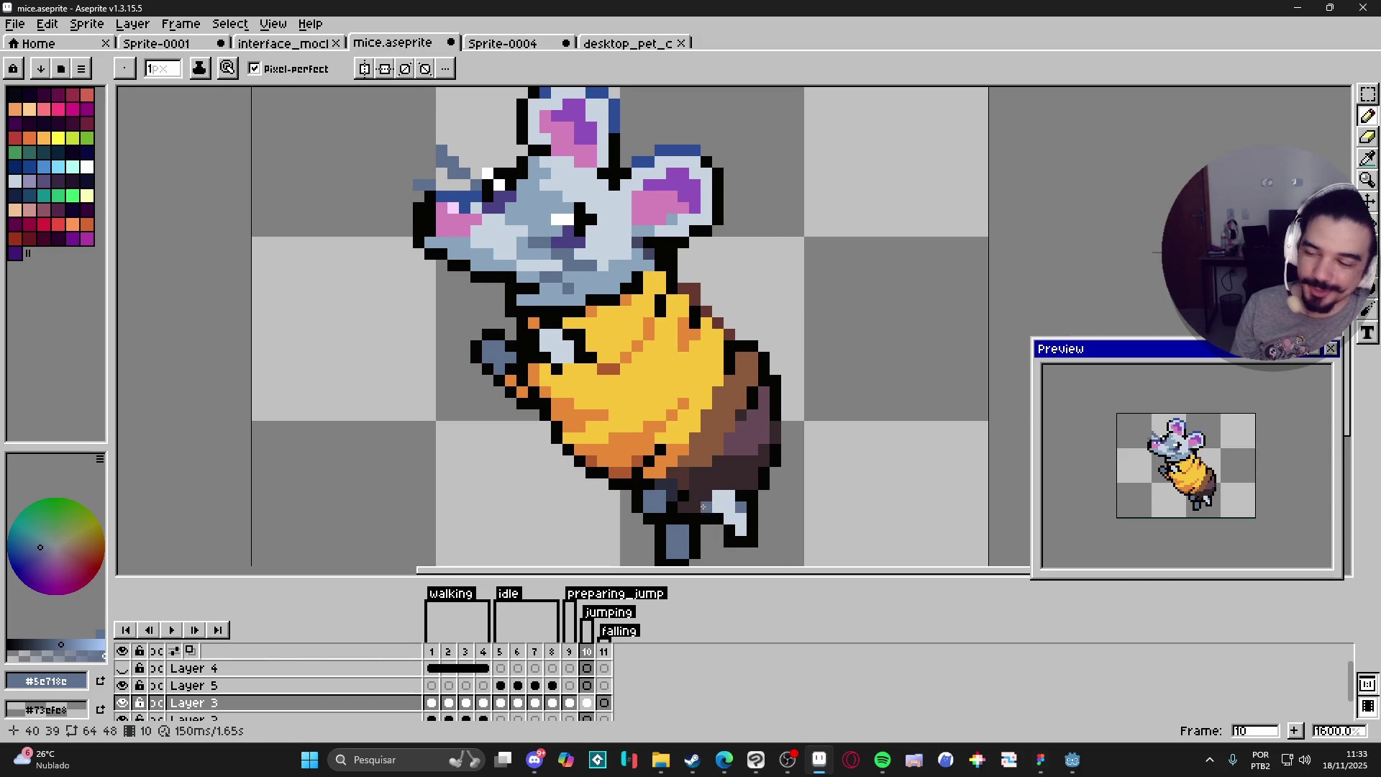
scroll(655, 502, "down", 3)
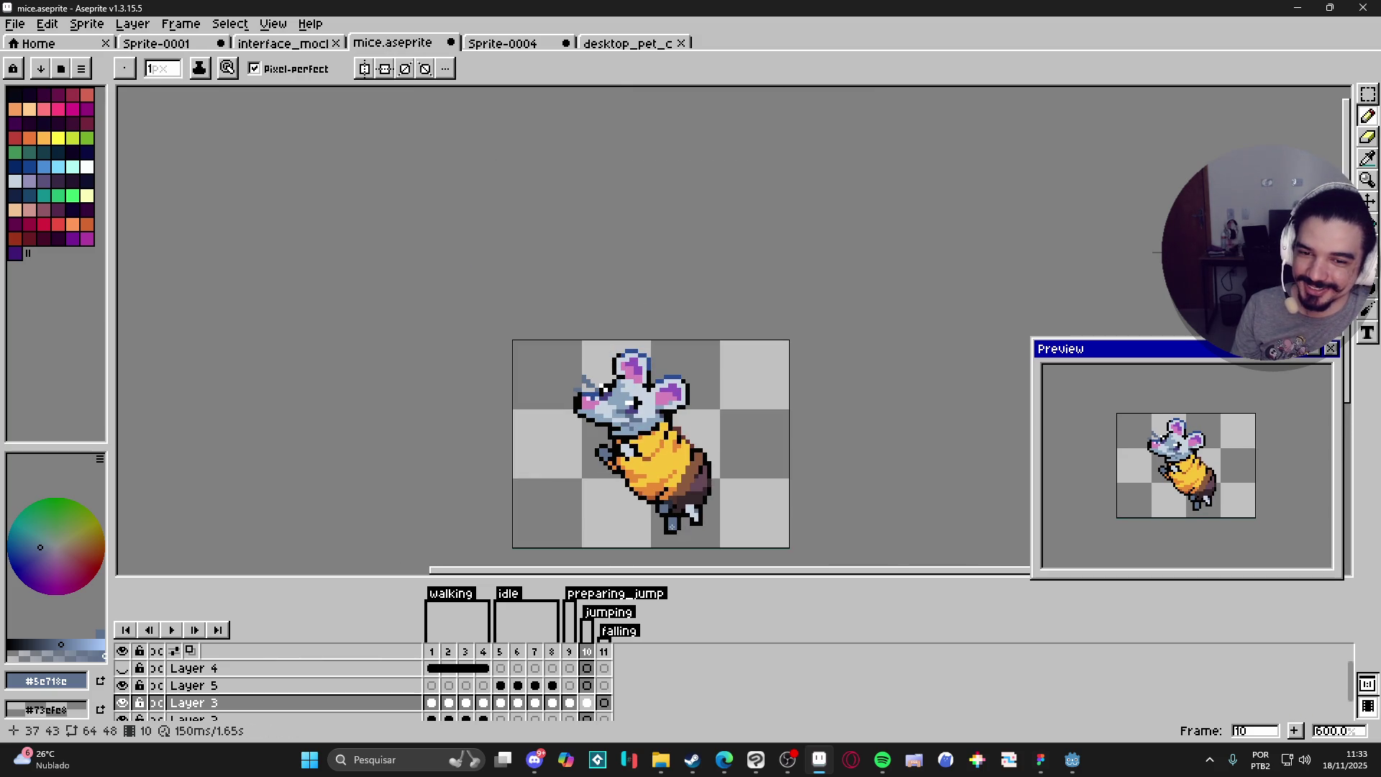
scroll(669, 509, "up", 2)
Step: Draw brown #8c5b3c shading along the sweater's lower edge, then nudge a small patch near the foot right
left_click(691, 439, "alt")
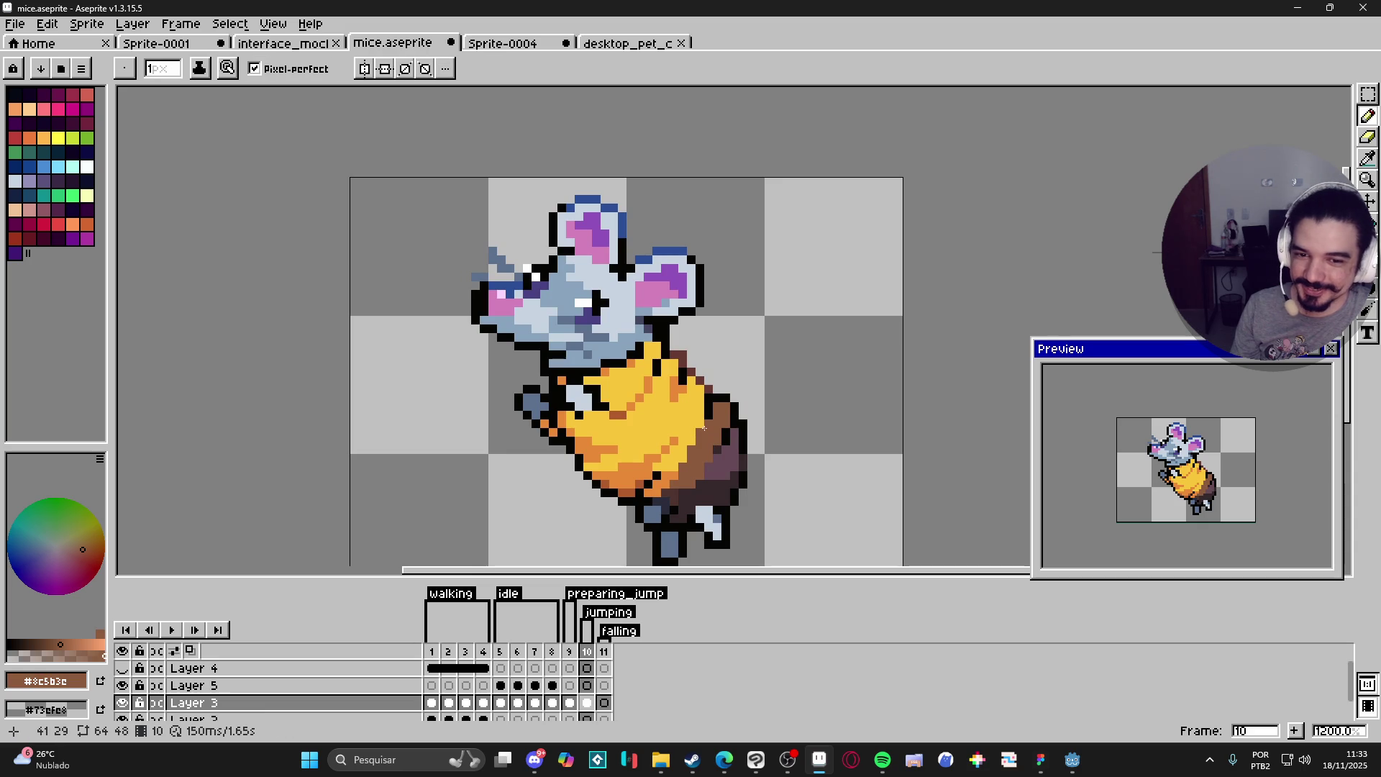
left_click_drag(692, 438, 670, 468)
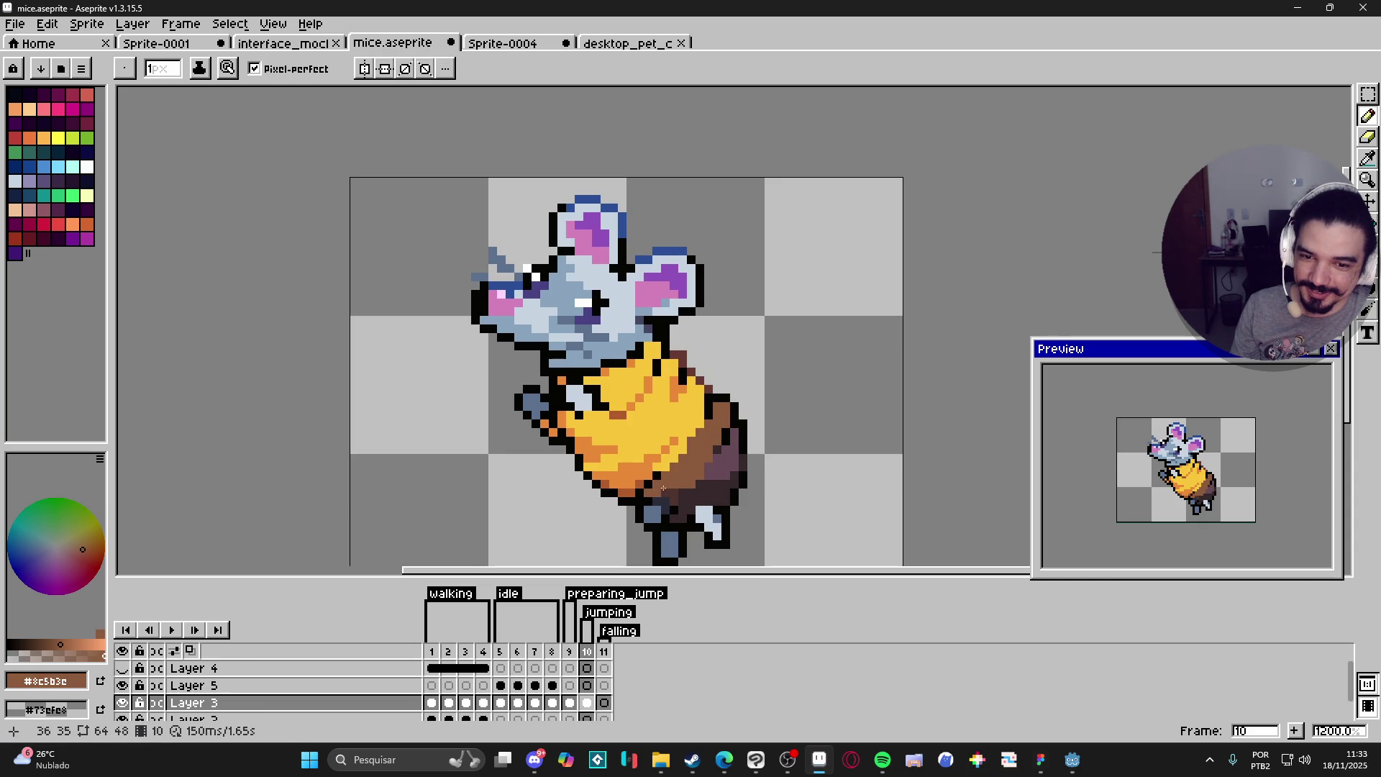
key("m")
scroll(639, 517, "up", 1)
mouse_move(637, 511)
left_mouse_down()
mouse_move(669, 535)
mouse_move(658, 520)
left_mouse_up()
key("Return")
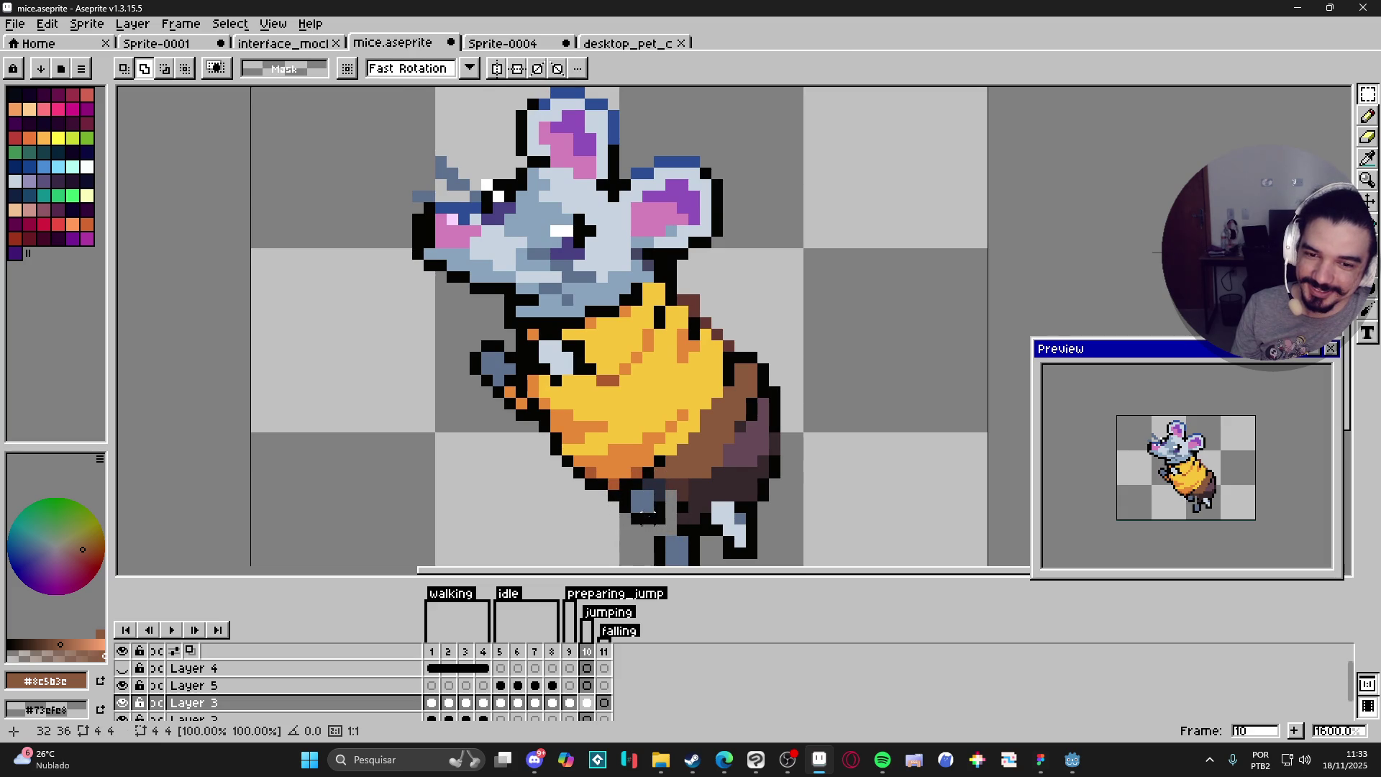
Step: Finish a black diagonal outline near the leg, sampling dark brown #36282B and near-black
key("b")
left_click(658, 507, "alt")
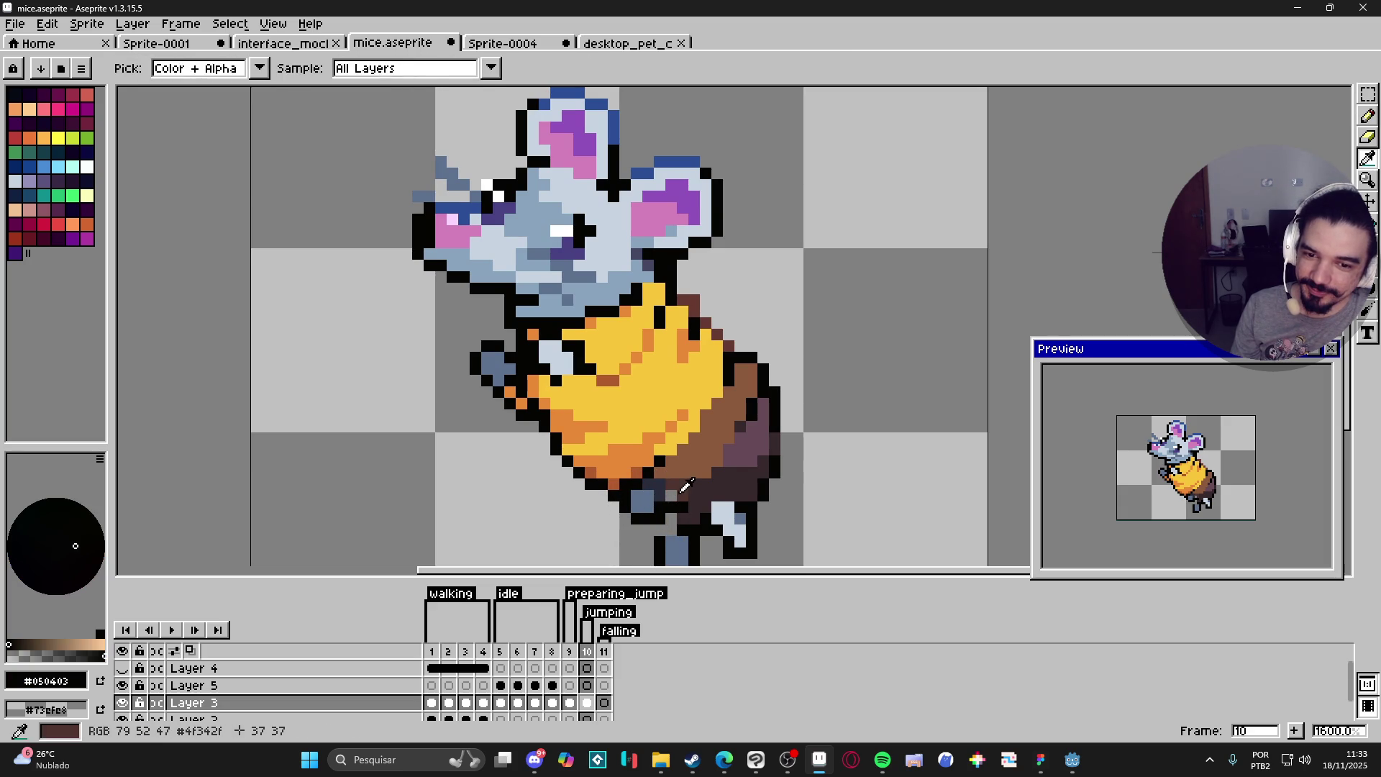
left_click(688, 488, "alt")
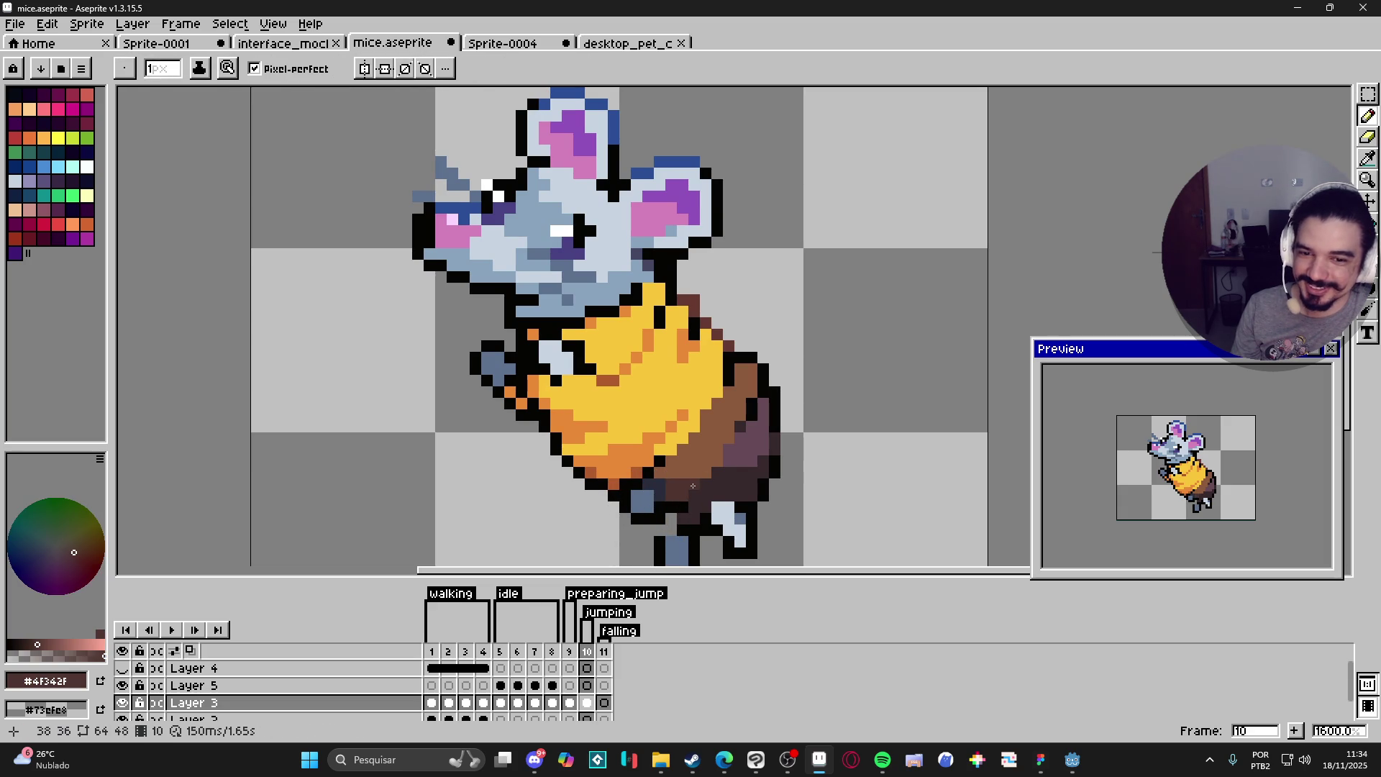
left_click(680, 503, "alt")
left_click(687, 495, "alt")
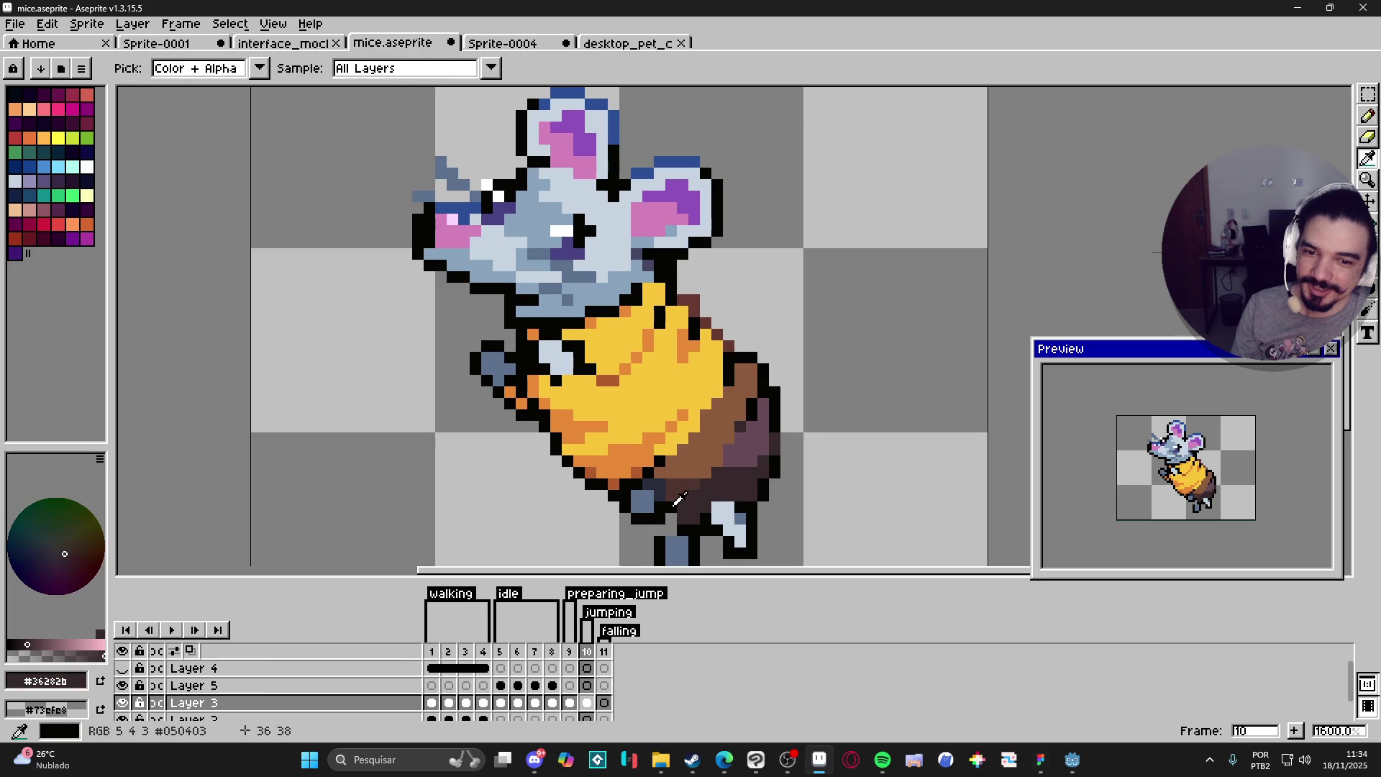
left_click(679, 500, "alt")
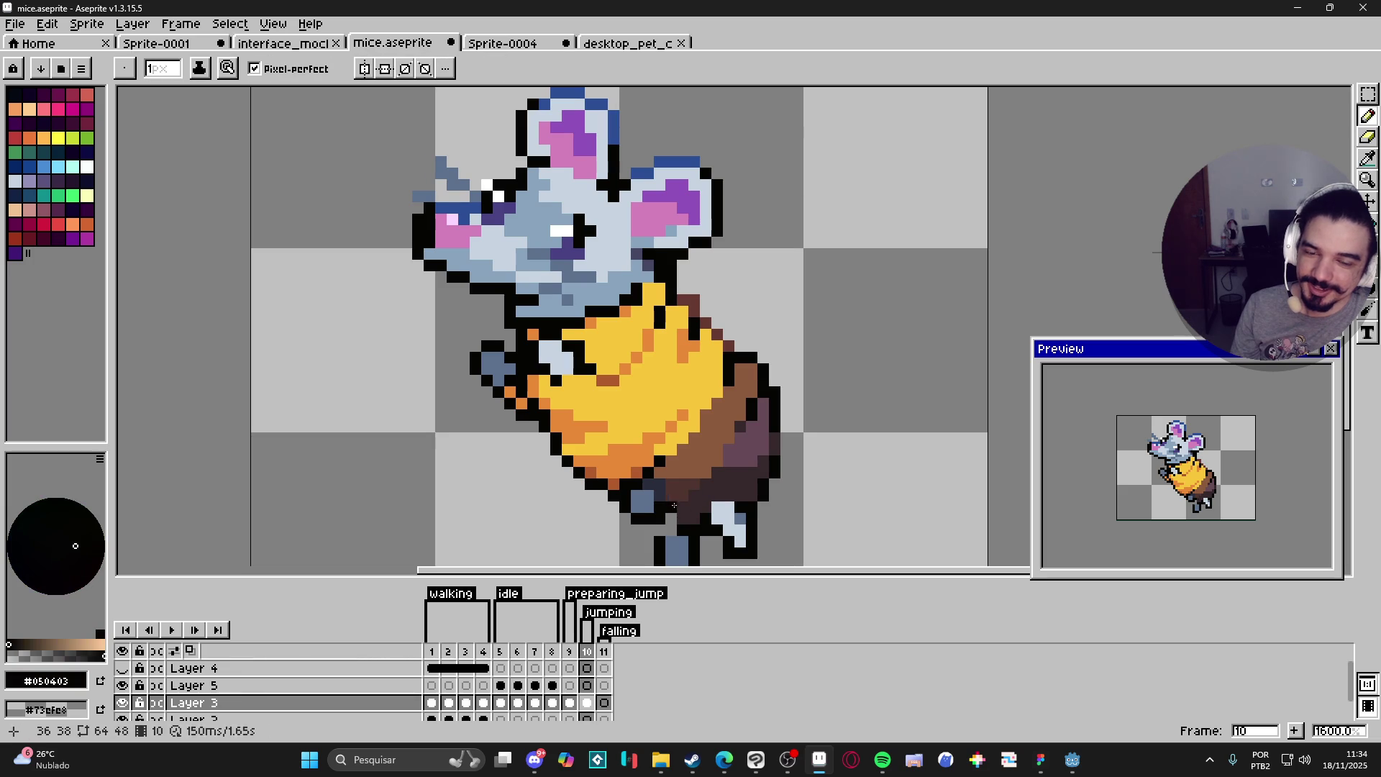
left_click(703, 474, "shift")
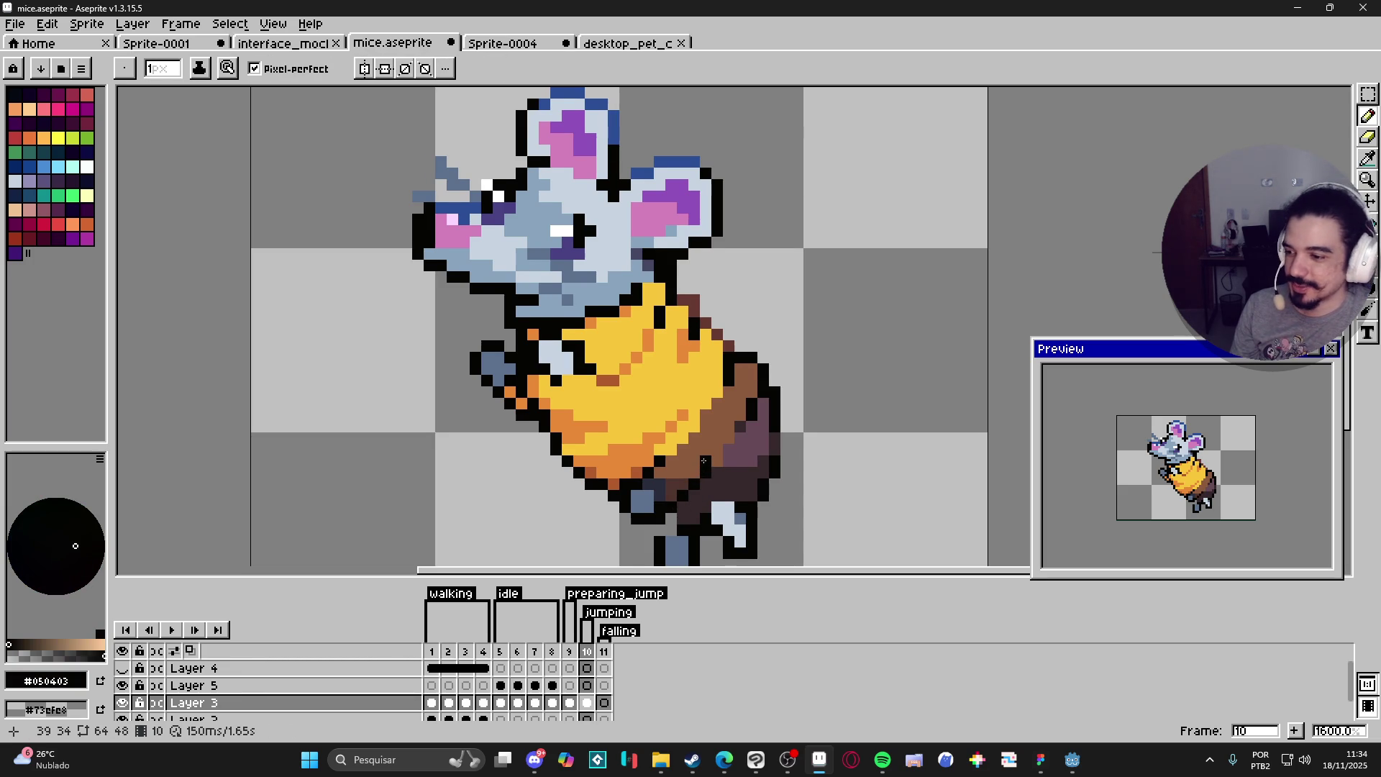
scroll(703, 460, "down", 1)
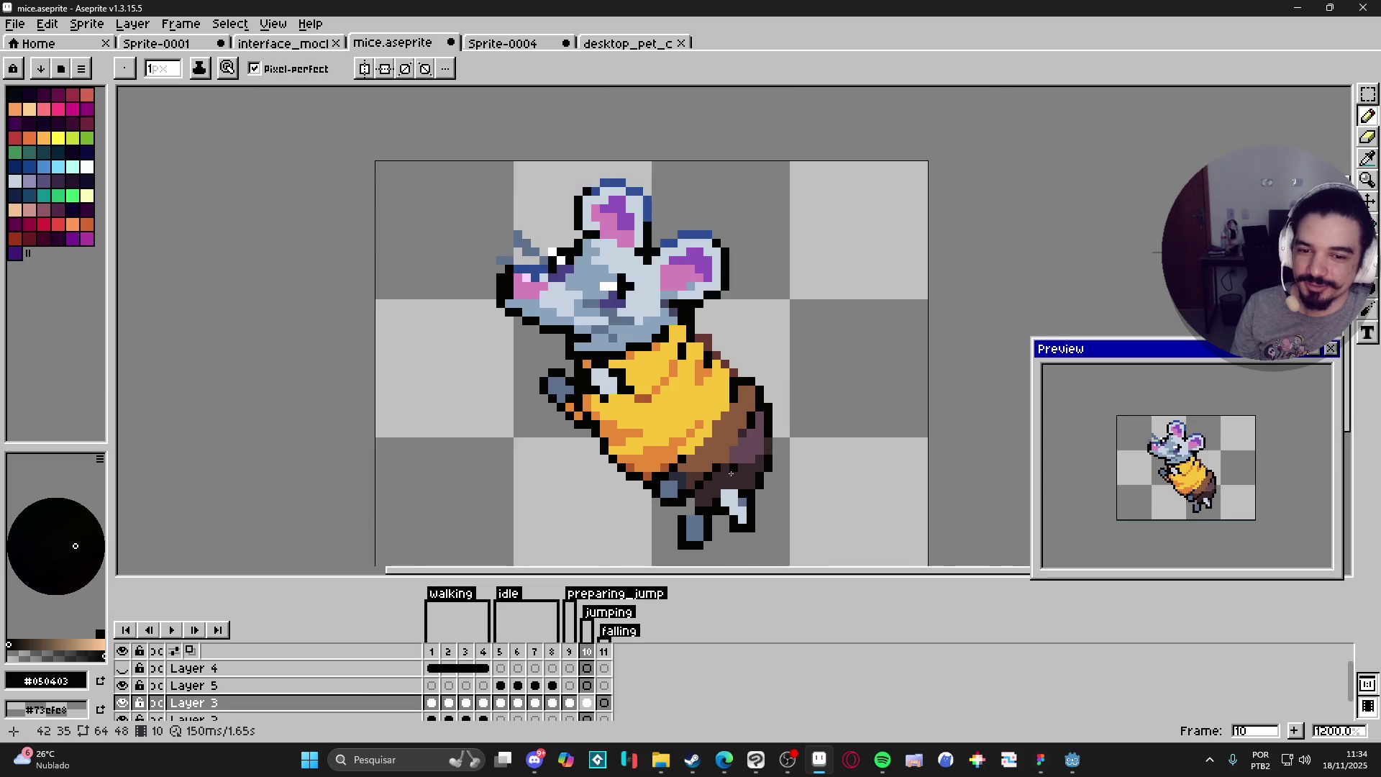
scroll(731, 472, "up", 1)
left_click(683, 516, "alt")
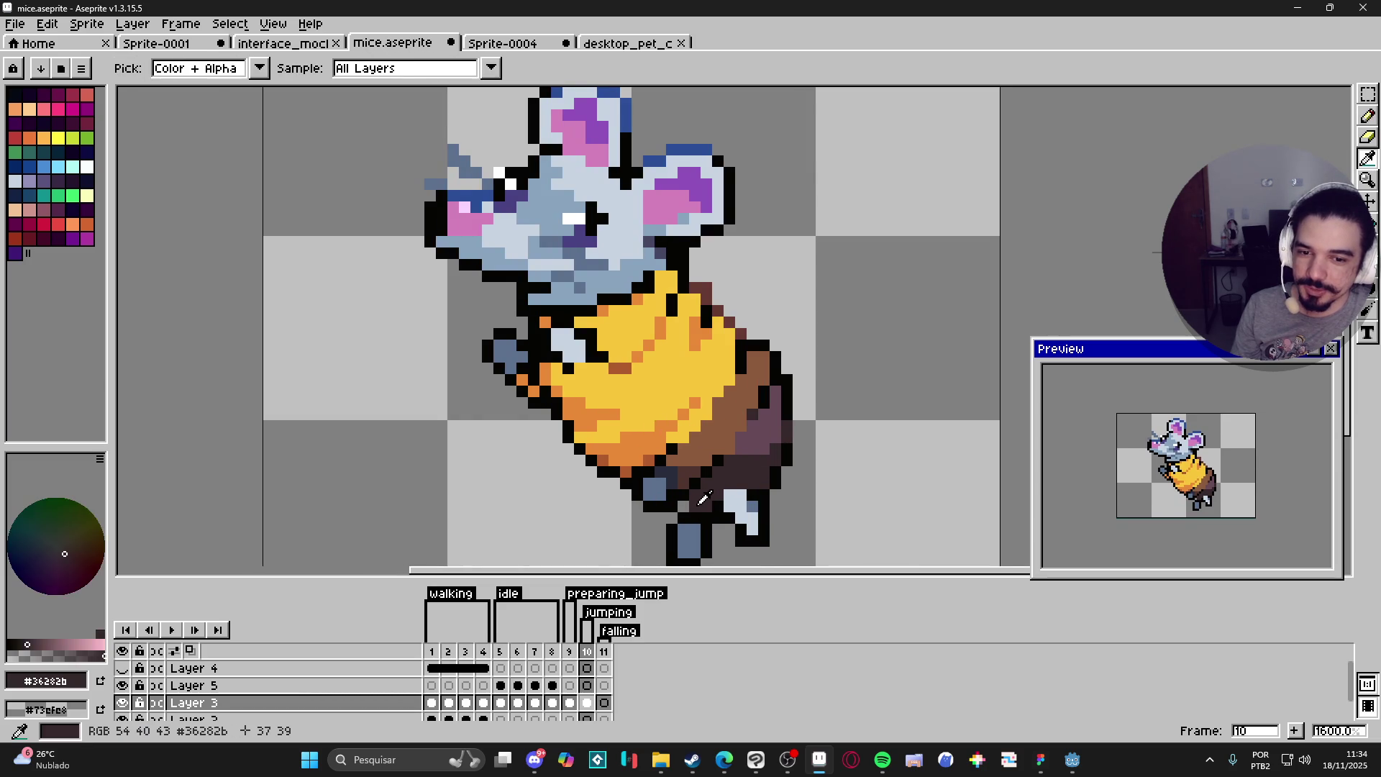
left_click(674, 512, "alt")
Step: Zoom in and out to inspect frame 10, then show crouching frame 9 with its purple tail
scroll(675, 512, "down", 1)
scroll(666, 510, "up", 1)
scroll(664, 510, "down", 3)
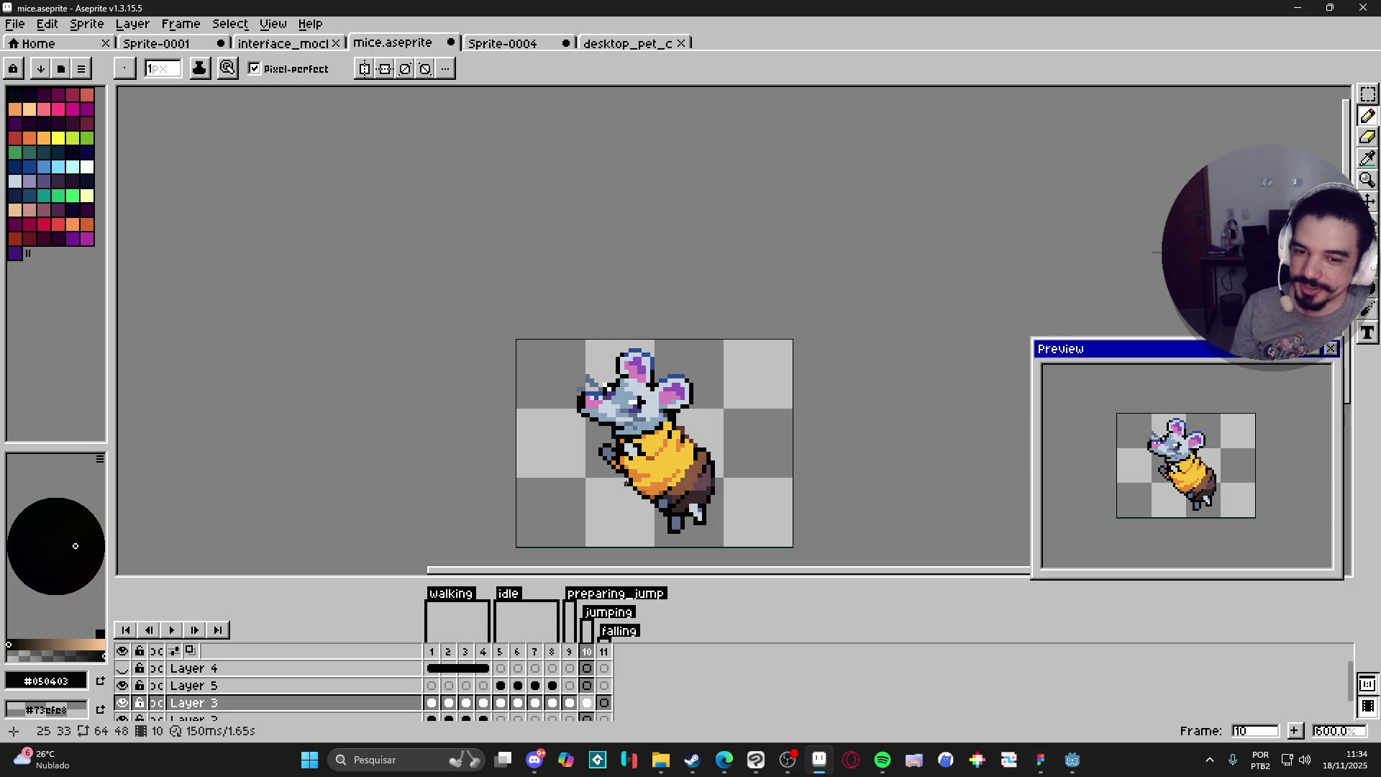
scroll(626, 482, "up", 2)
scroll(630, 481, "up", 2)
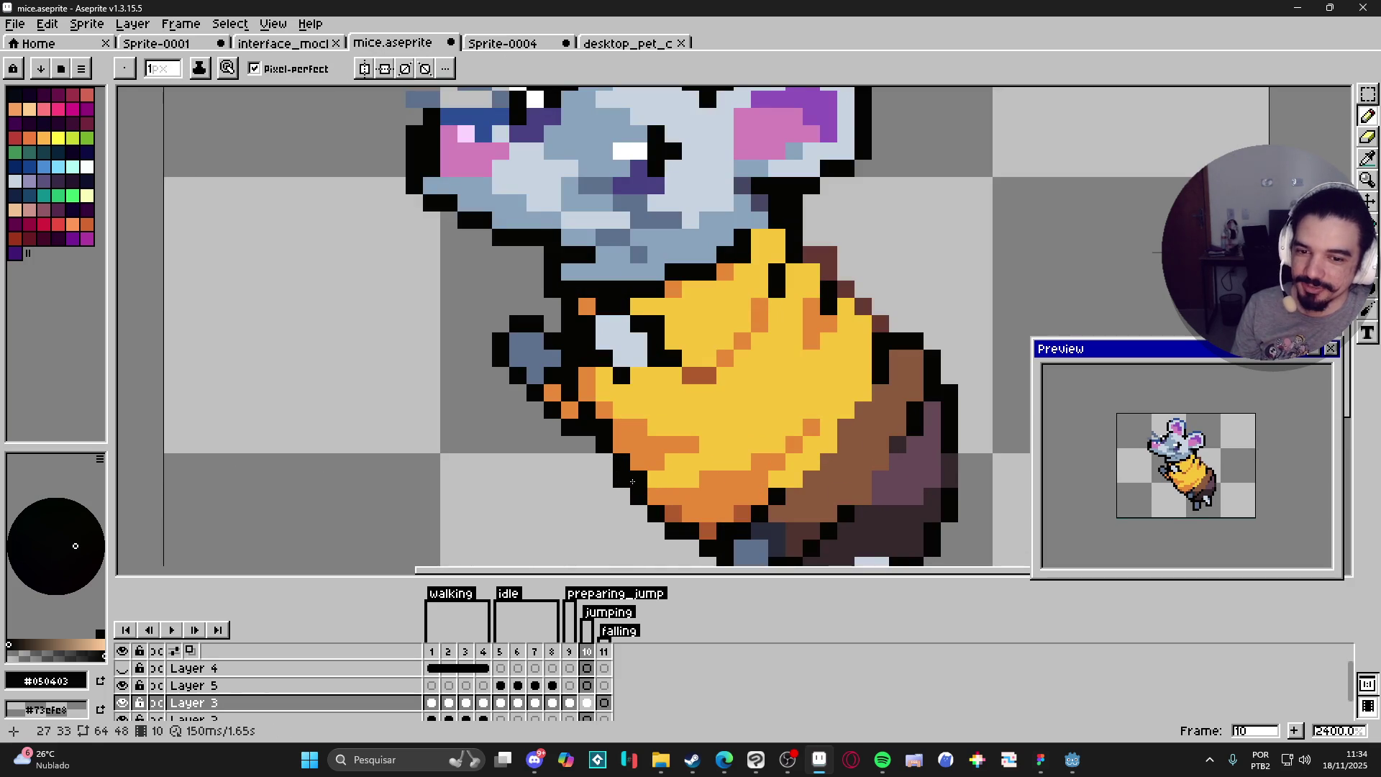
scroll(623, 463, "down", 2)
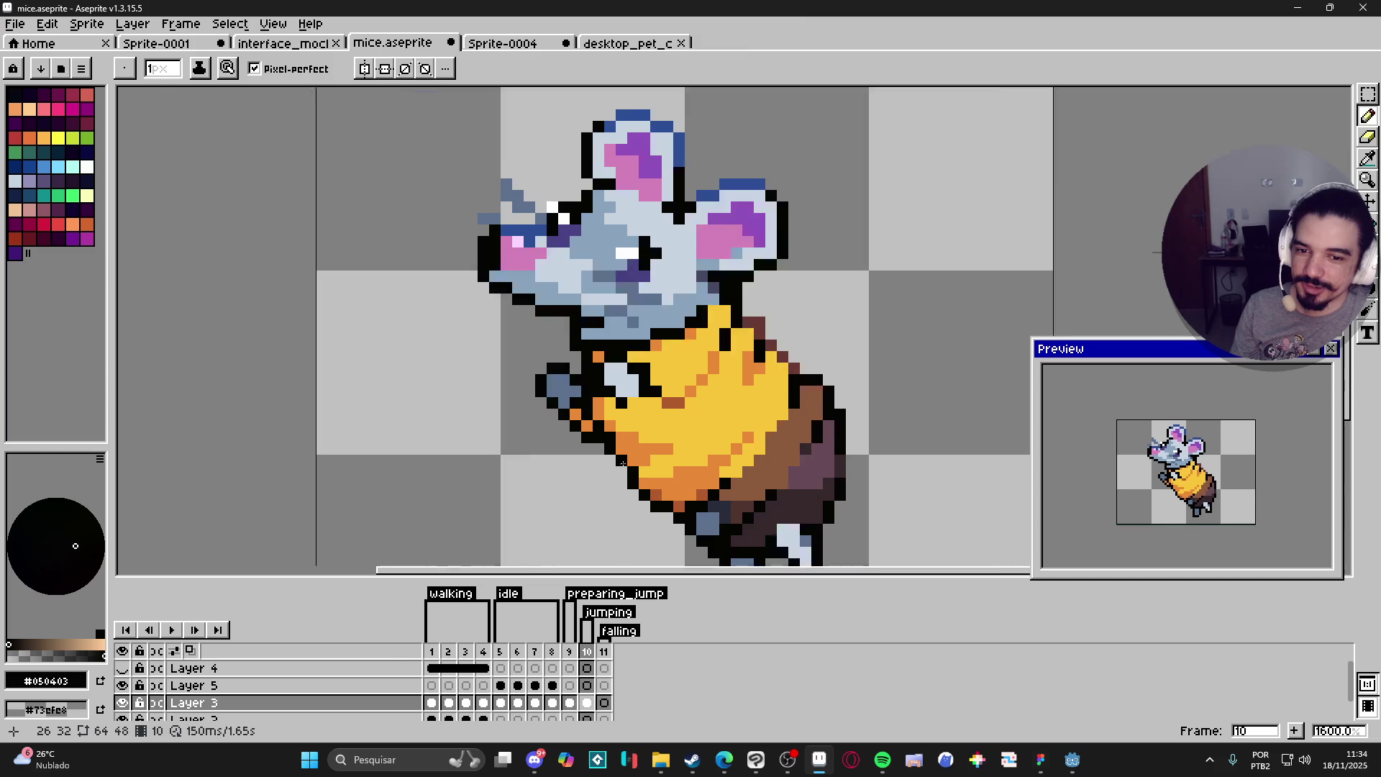
scroll(622, 463, "down", 1)
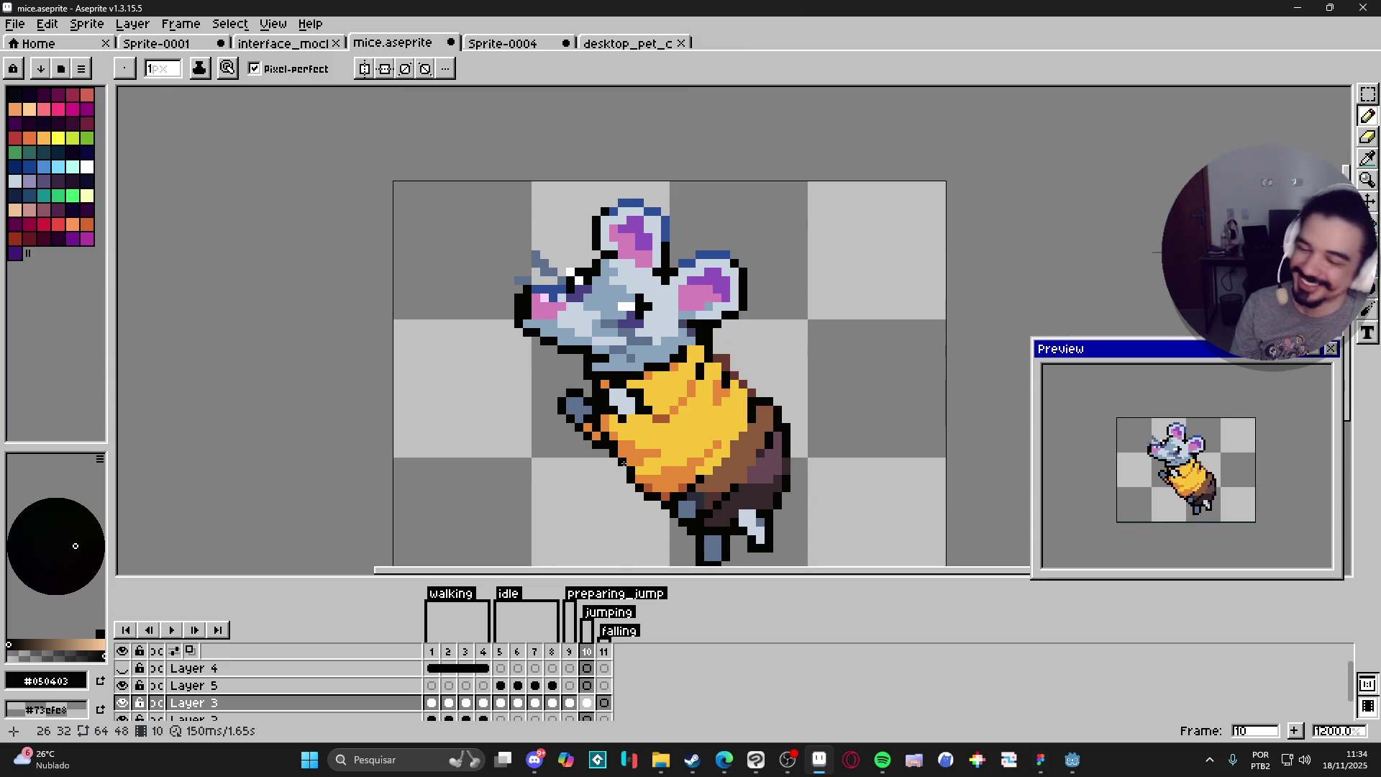
scroll(612, 470, "down", 4)
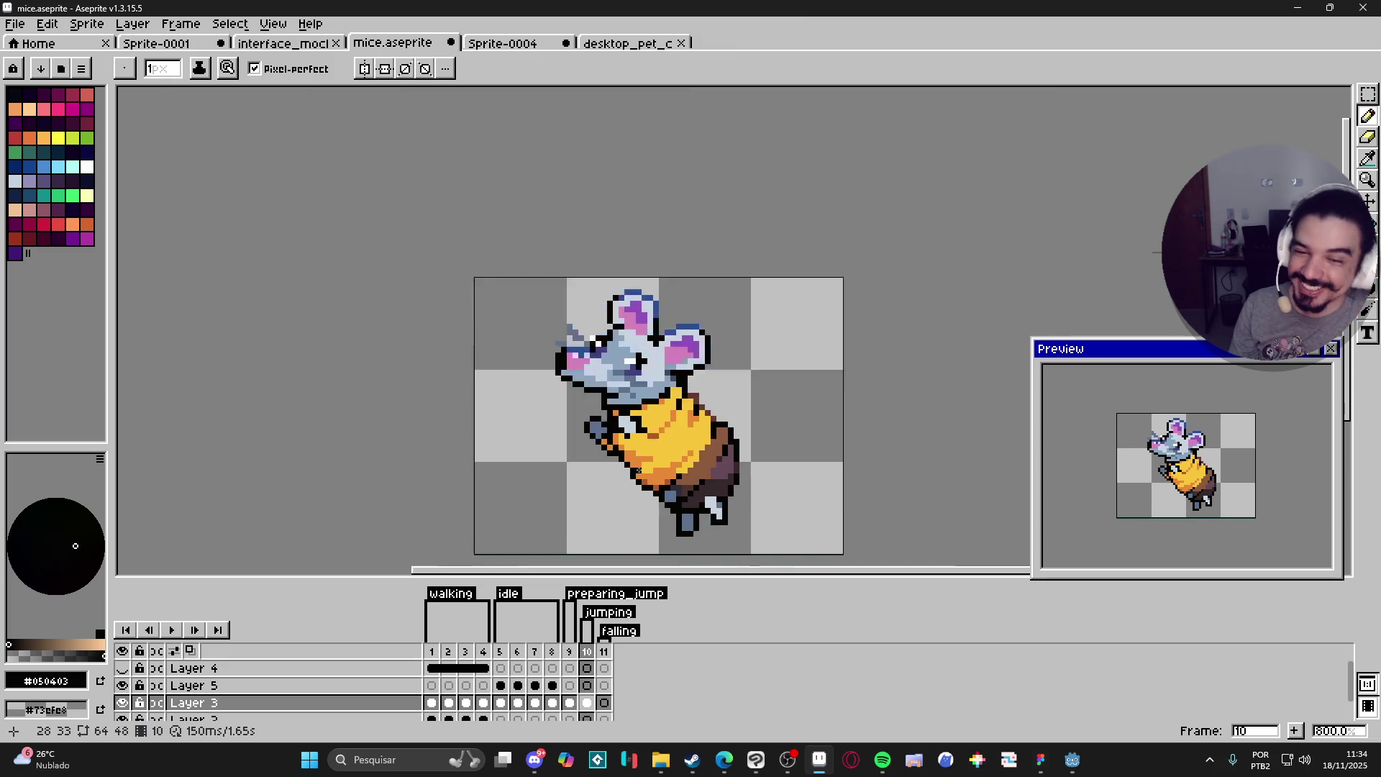
left_click(568, 653)
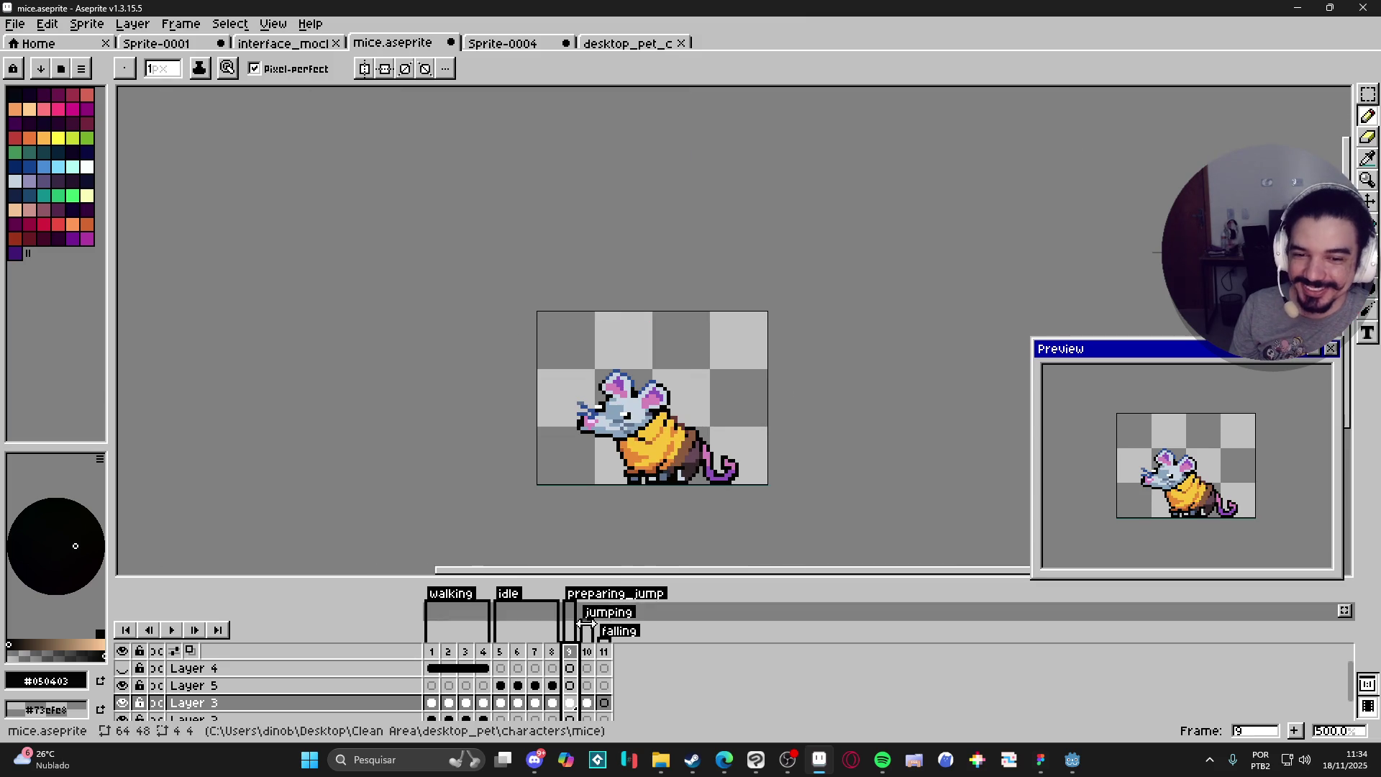
Step: Marquee-select the curled tail on walking frame 1
left_click(433, 647)
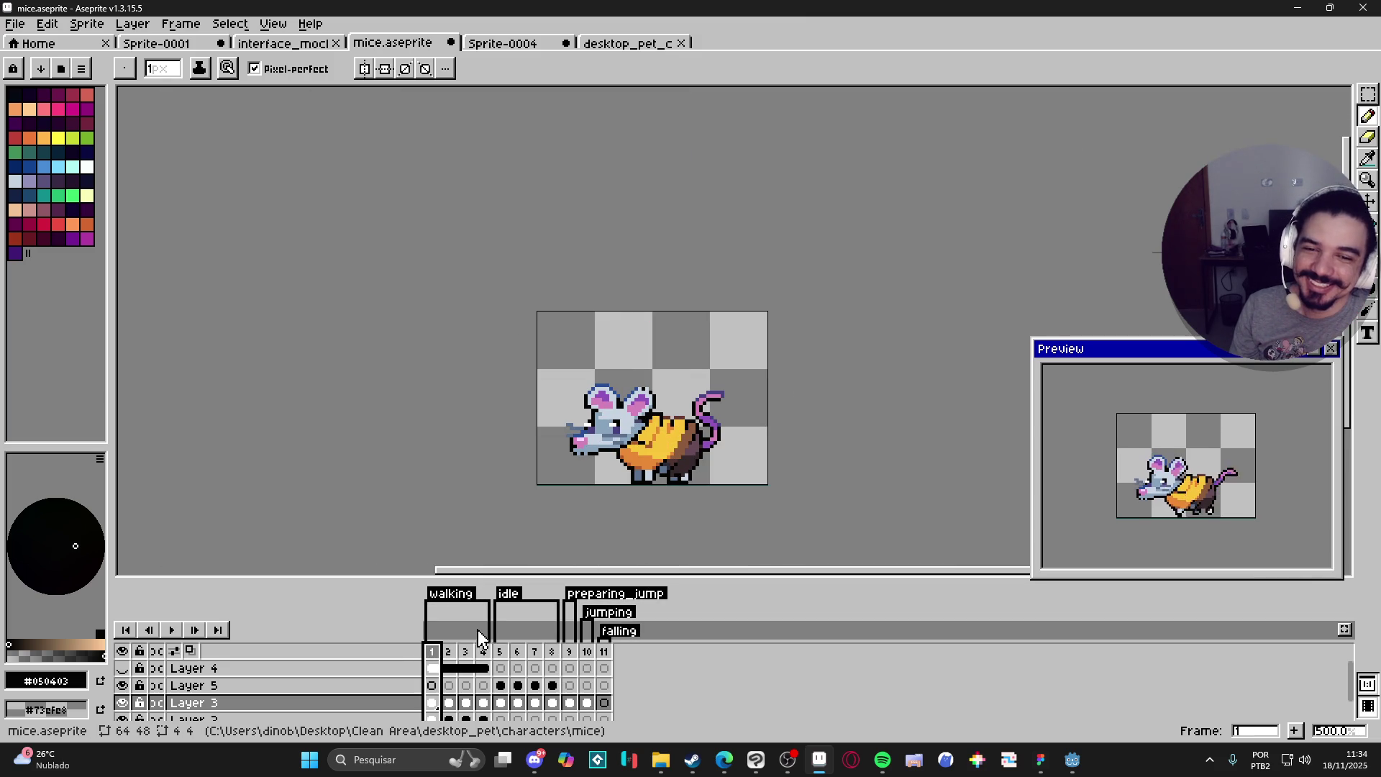
scroll(651, 493, "up", 1)
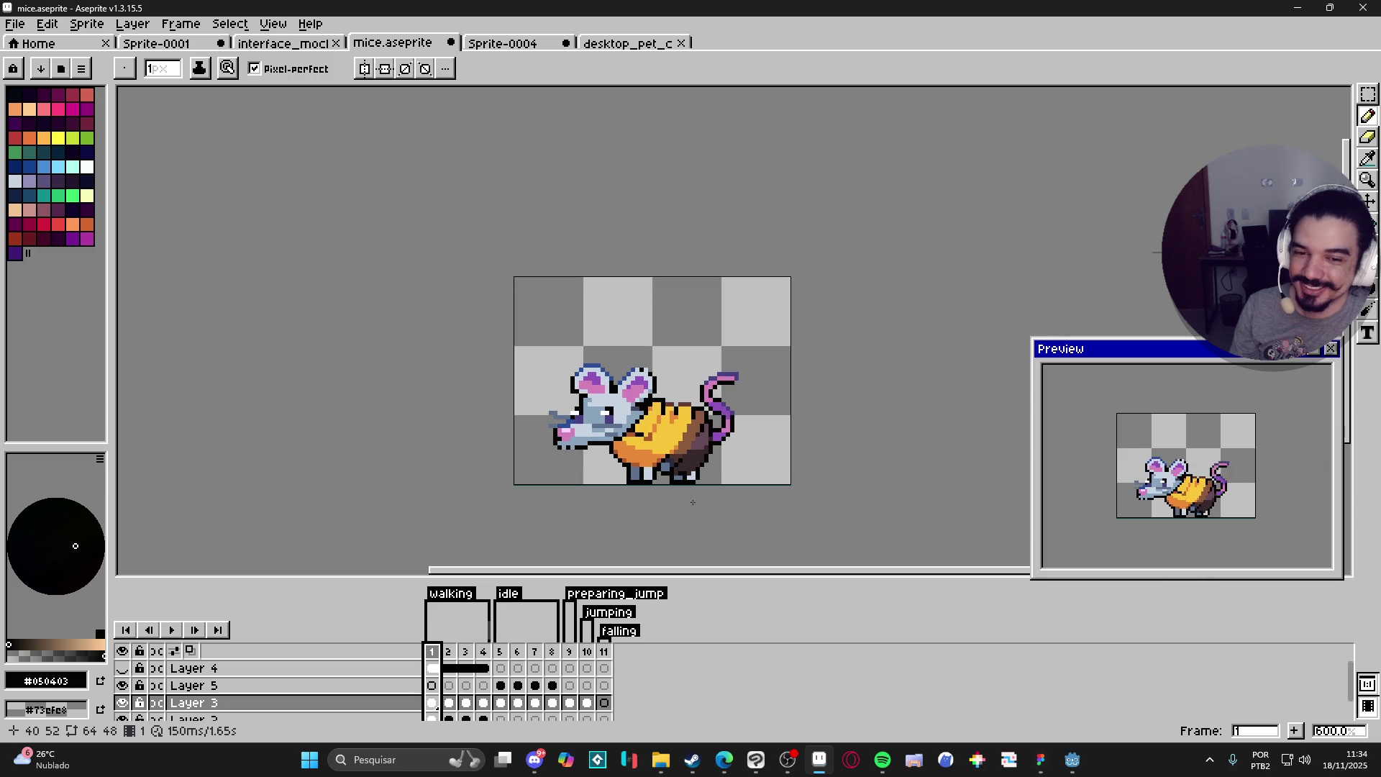
key("v")
key("m")
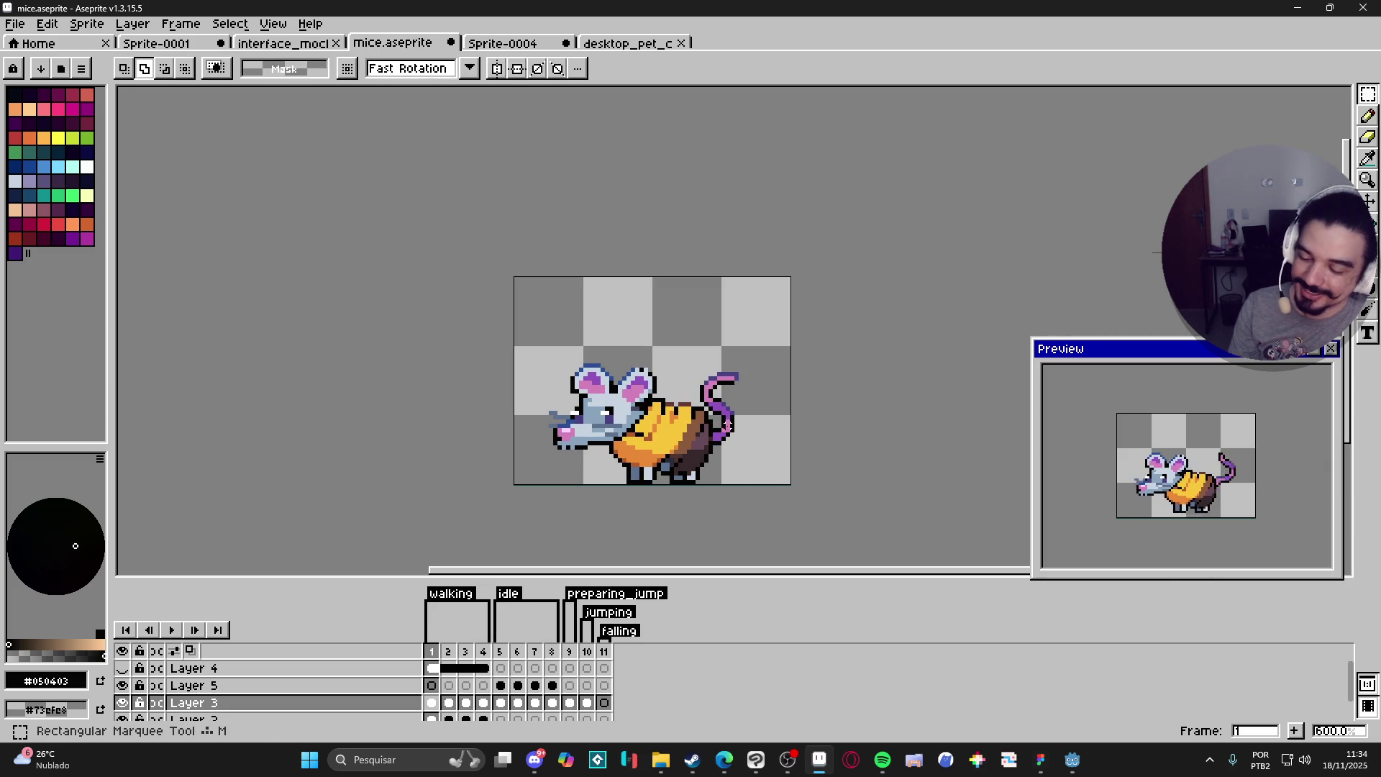
scroll(724, 389, "up", 1)
scroll(723, 389, "up", 1)
mouse_move(775, 322)
left_mouse_down()
mouse_move(684, 391)
mouse_move(679, 422)
left_mouse_up()
scroll(679, 423, "up", 5)
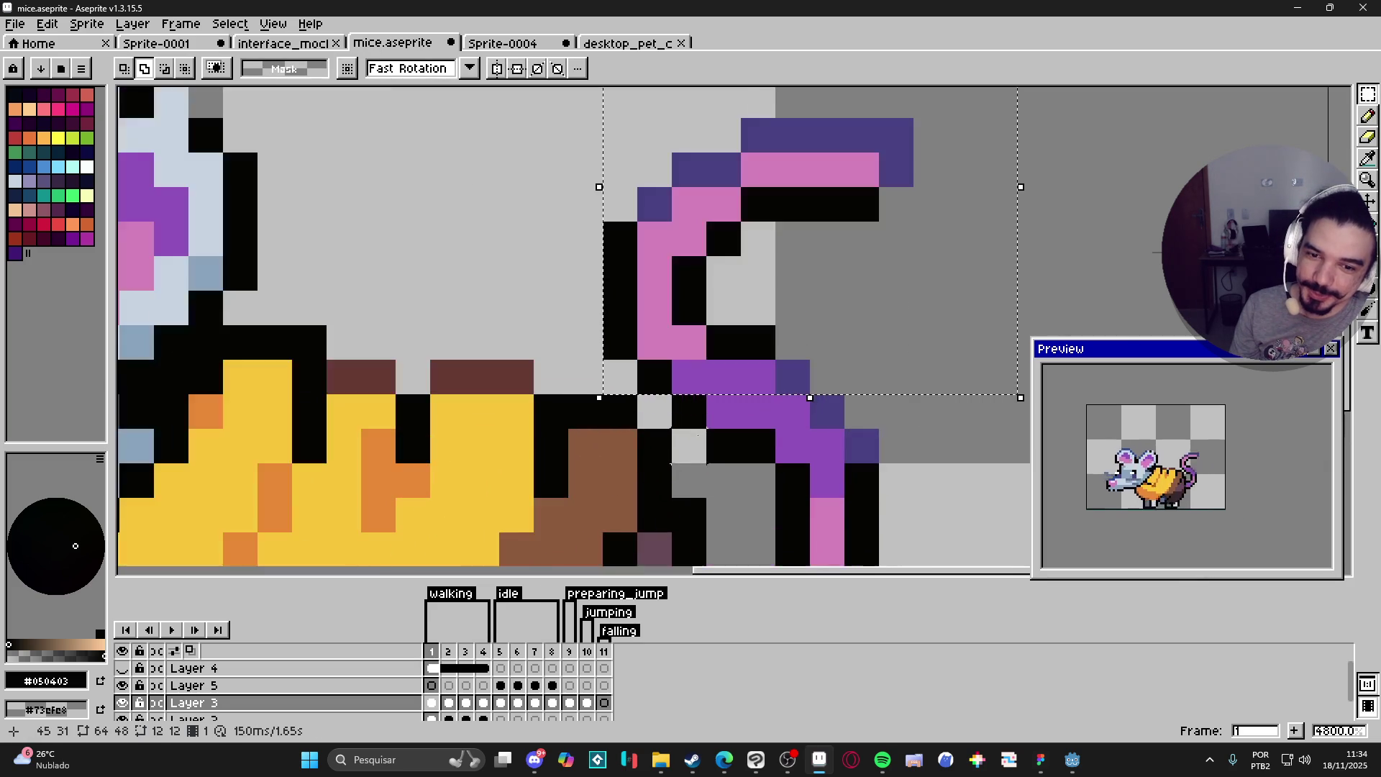
scroll(870, 410, "down", 3)
left_click_drag(760, 468, 741, 386)
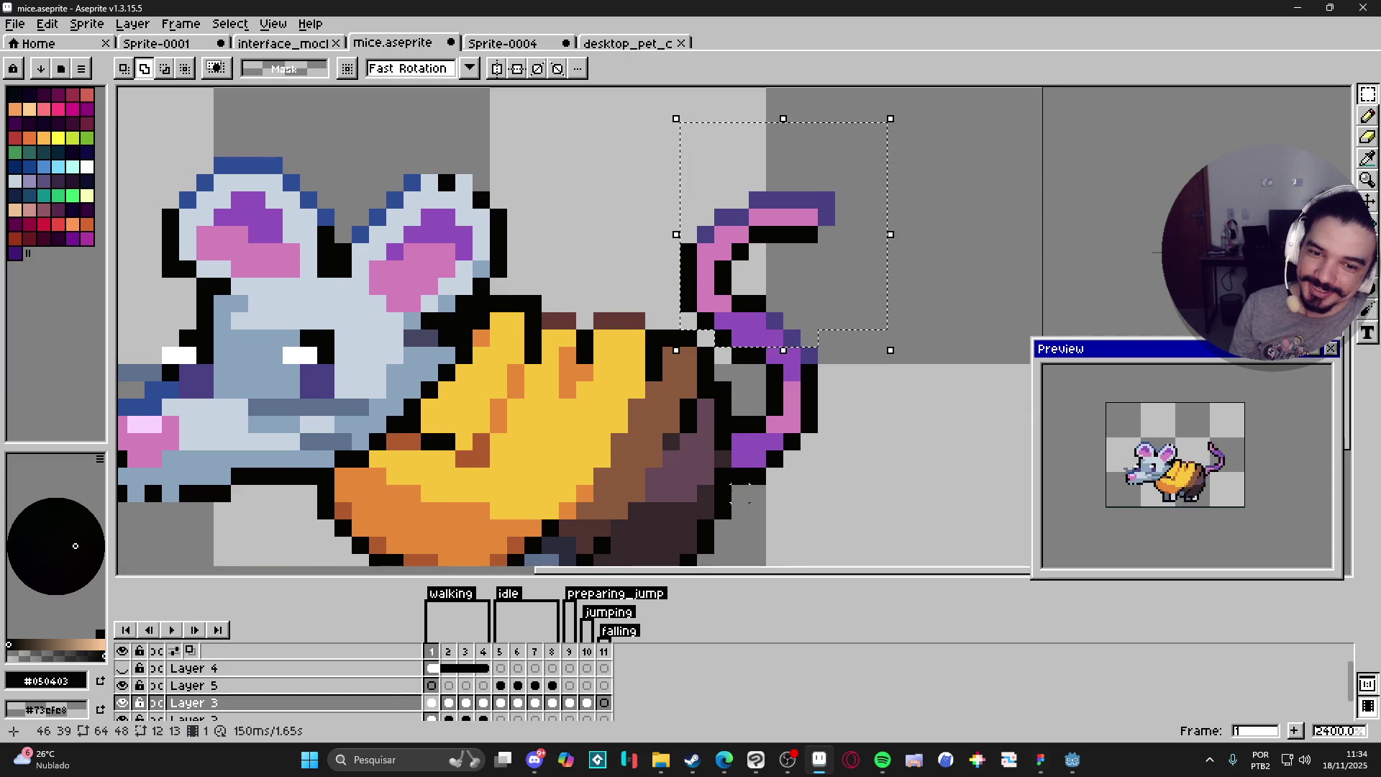
left_click_drag(732, 502, 850, 308)
scroll(851, 308, "down", 3)
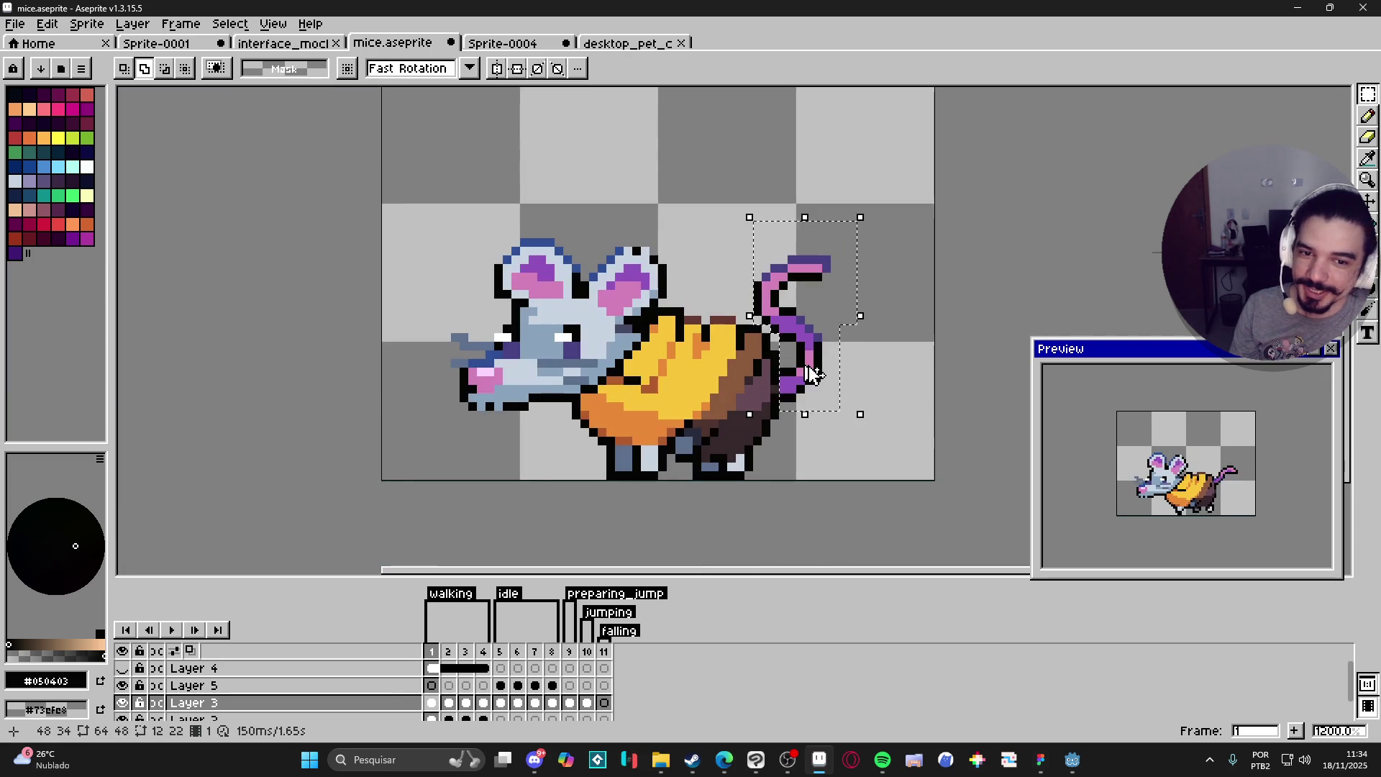
Step: Paste the tail into frame 10, rotate it to -135° and place it behind the body
left_click(623, 635)
scroll(658, 487, "down", 1)
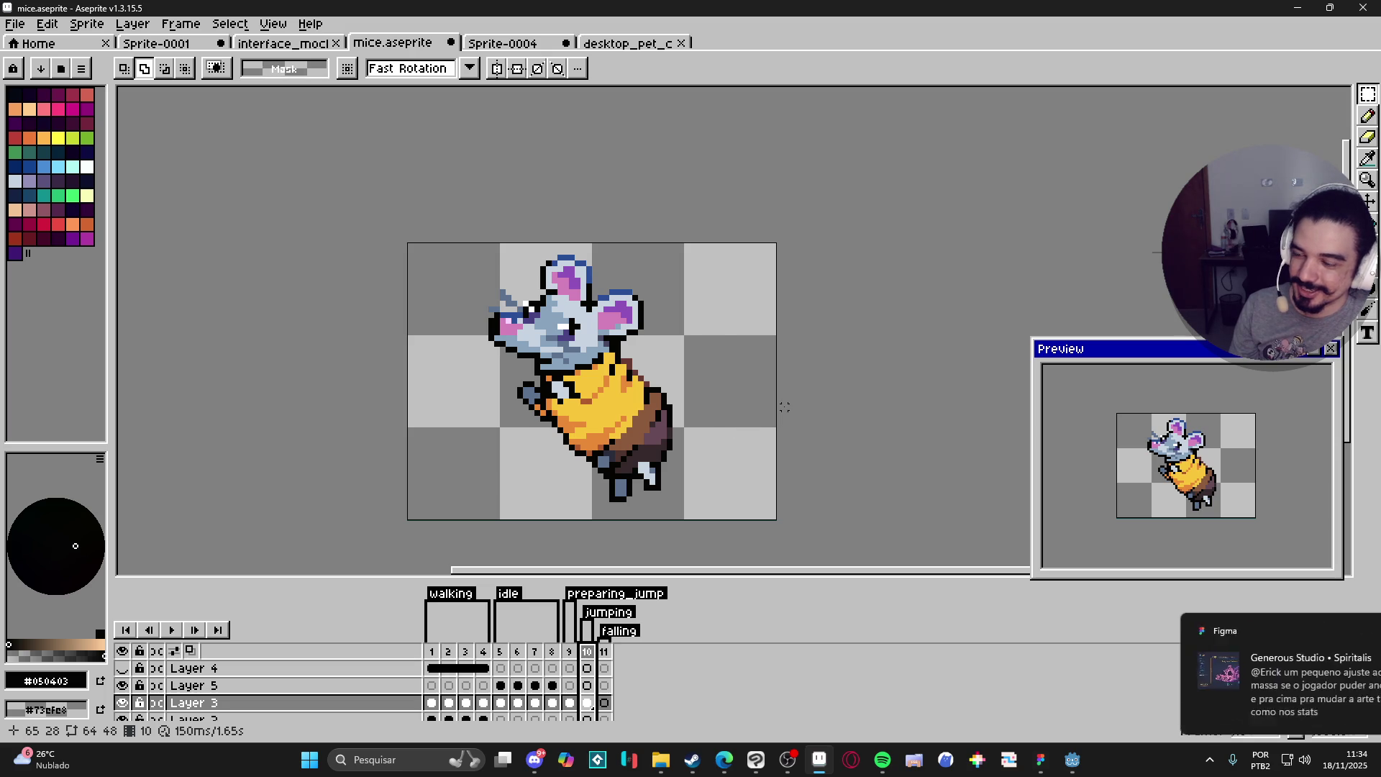
key("ctrl+v")
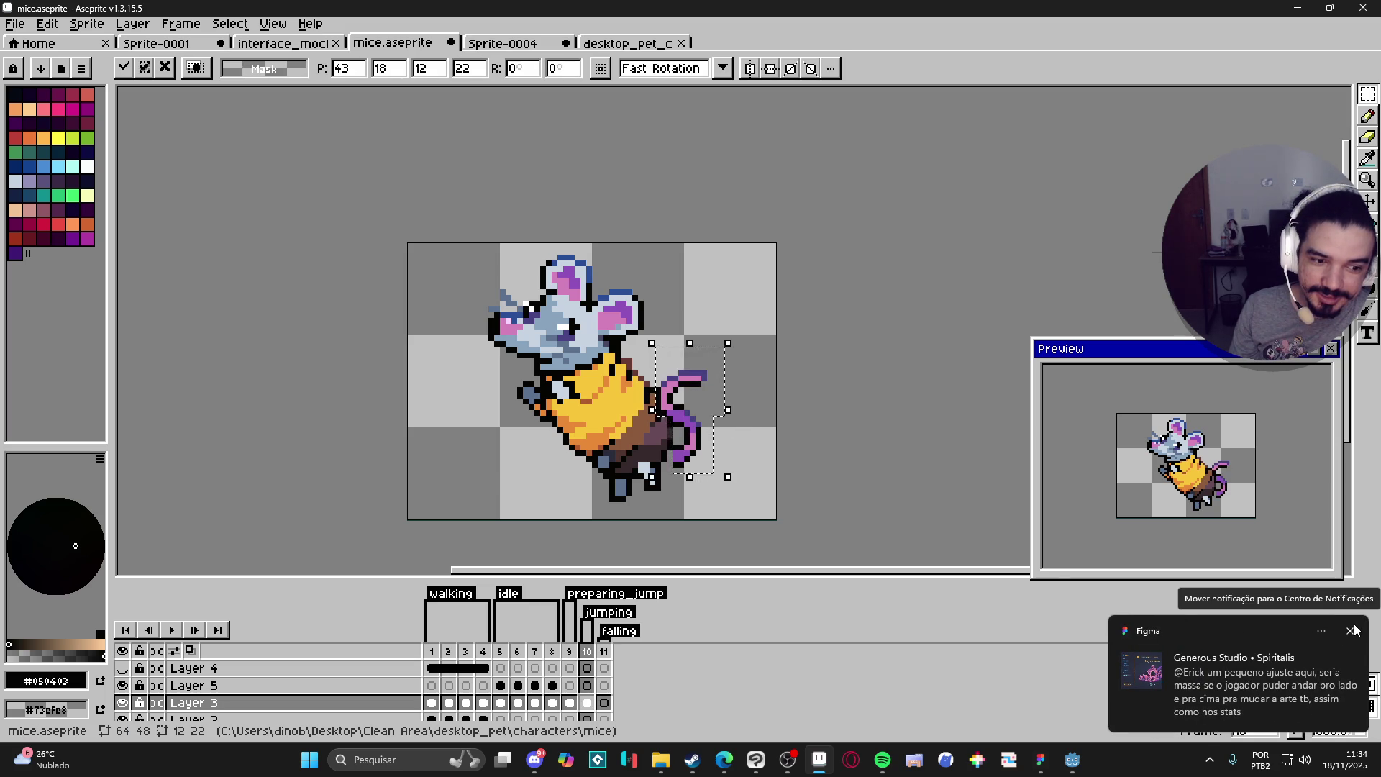
left_click(1355, 630)
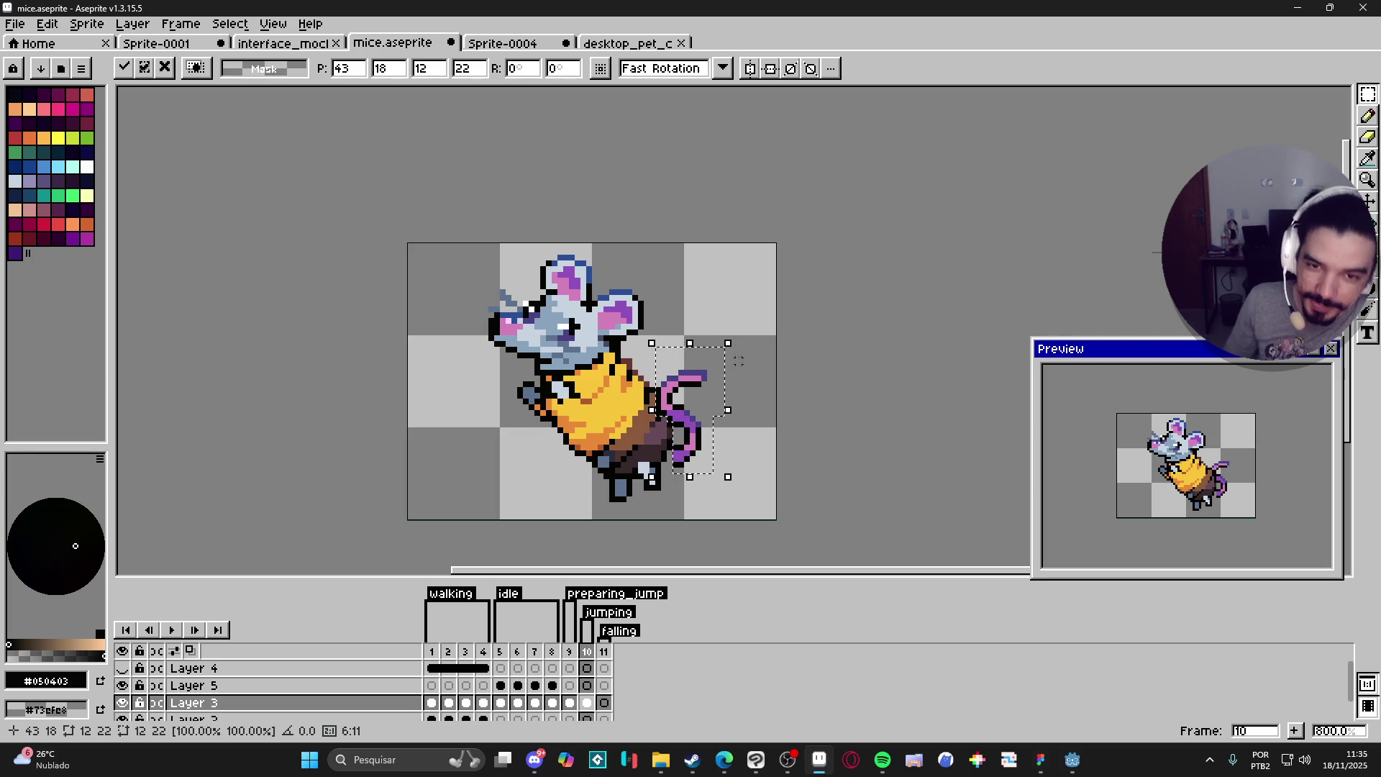
mouse_move(734, 326)
left_mouse_down()
mouse_move(743, 428)
mouse_move(715, 562)
left_mouse_up()
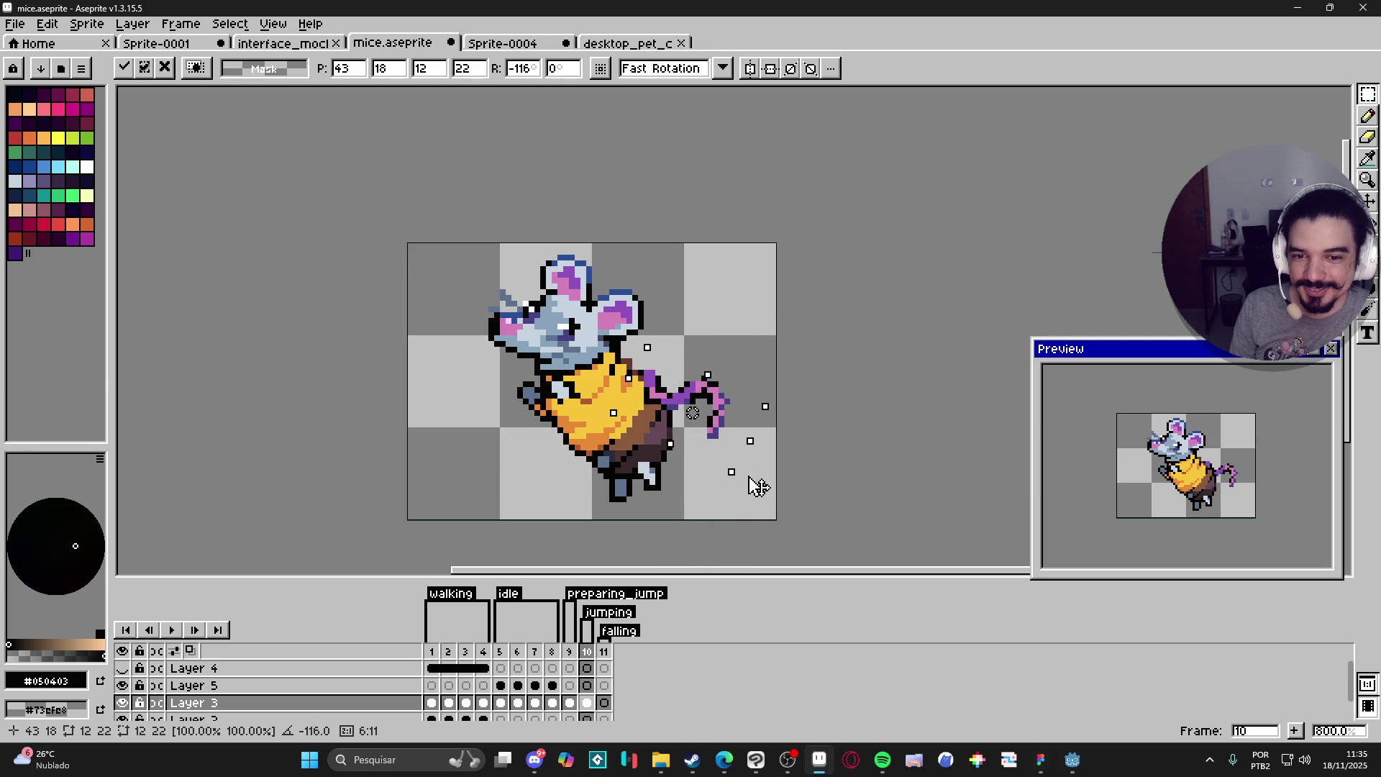
left_click_drag(681, 394, 696, 464)
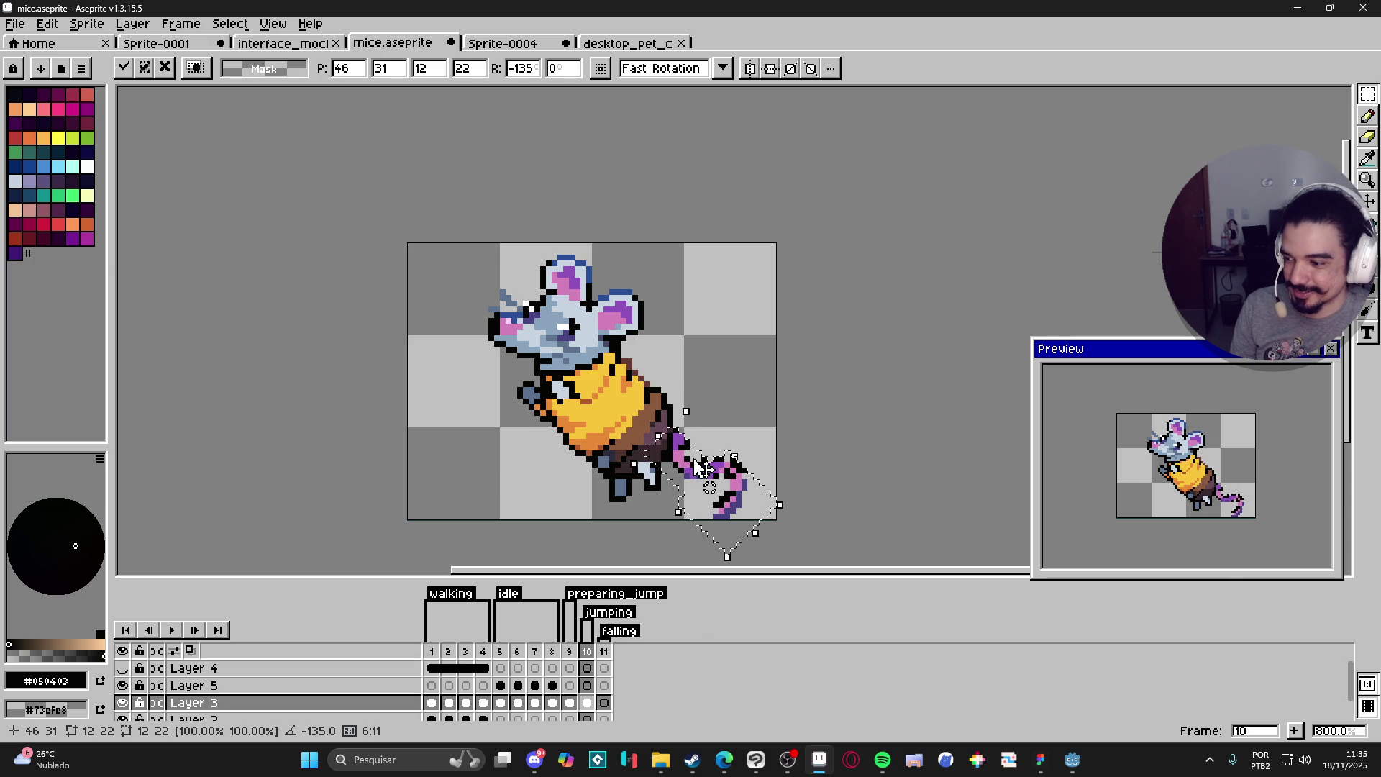
key("b")
Step: Tidy the tail base by erasing stray pixels and painting black outline pixels
scroll(683, 443, "up", 3)
key("e")
left_click(690, 440)
key("b")
left_click(668, 429)
left_click(668, 441)
key("e")
left_click(668, 418)
left_click(668, 430)
key("b")
left_click(690, 479, "alt")
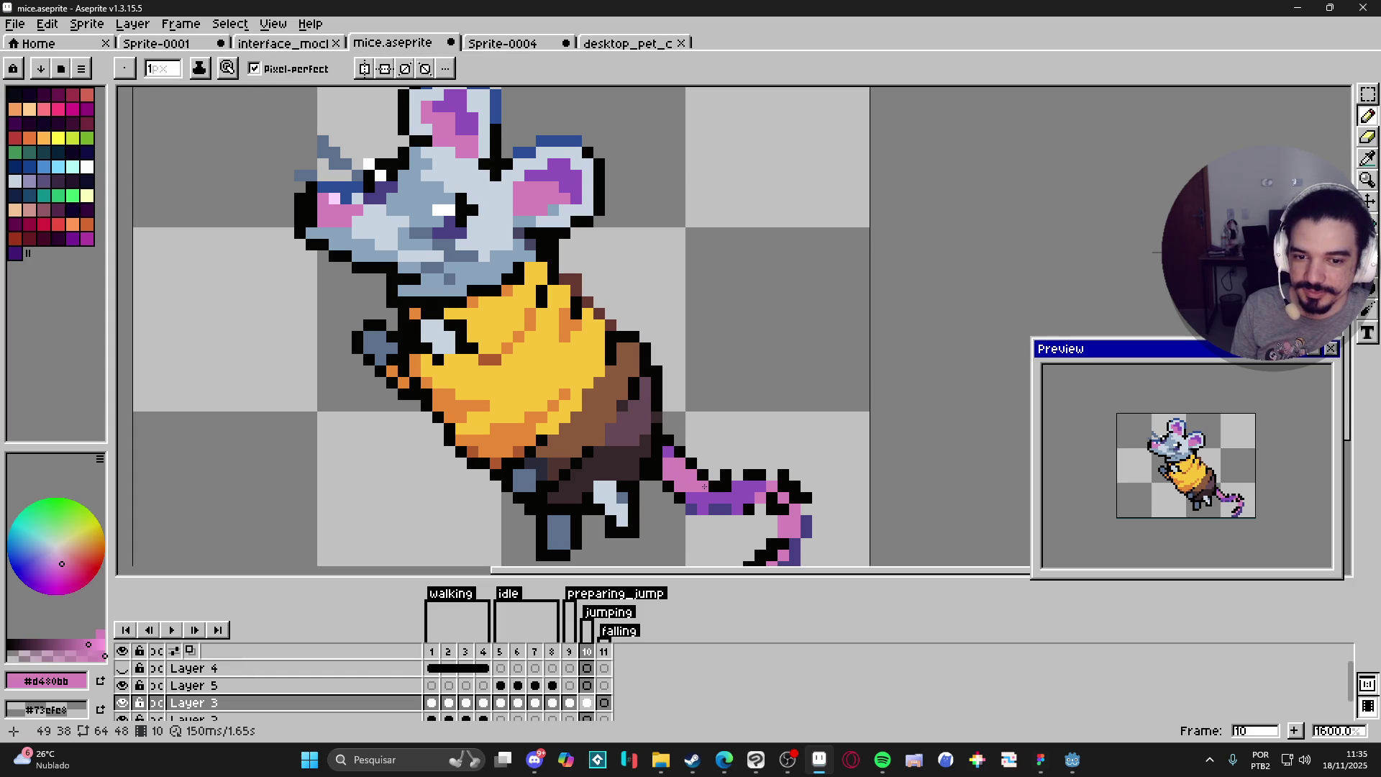
Step: Add a pink pixel above the tail and a black outline along its lower edge
left_click(714, 463)
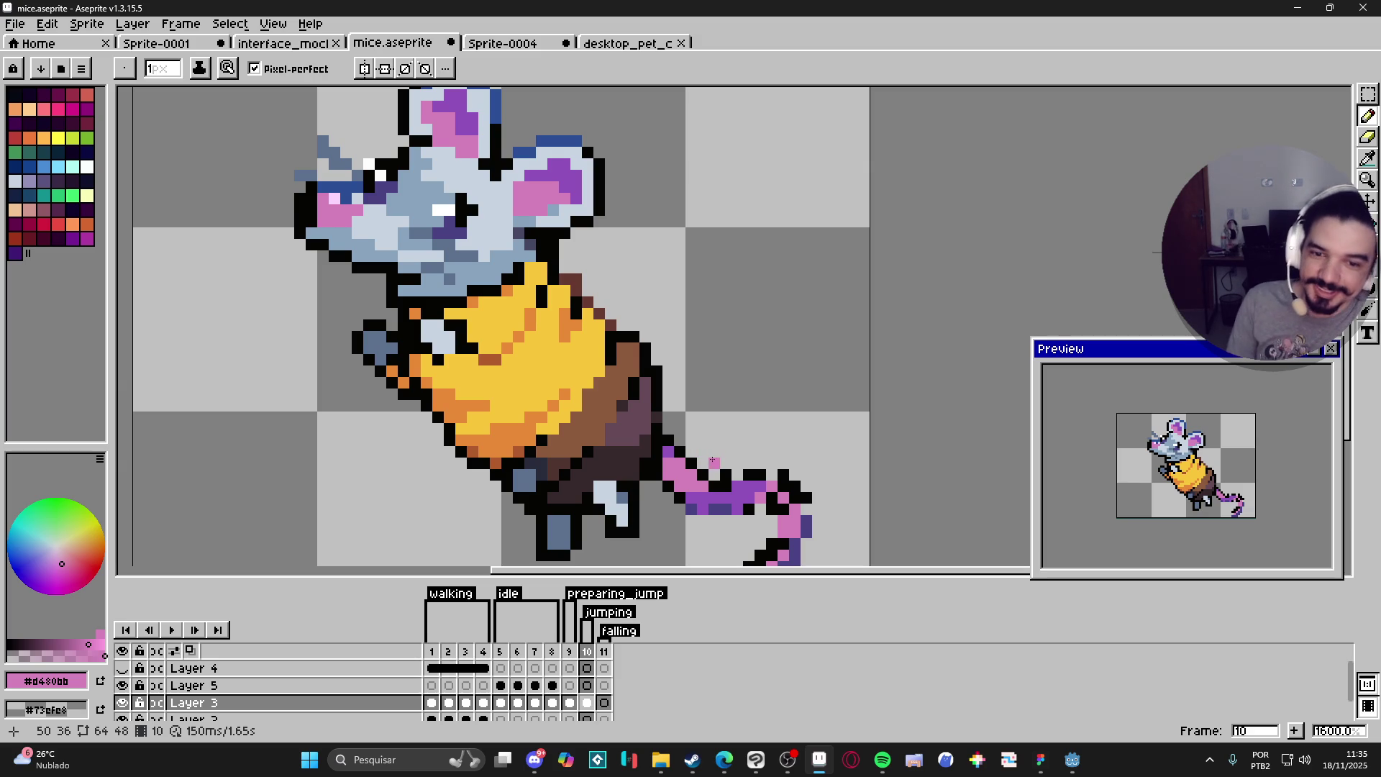
key("e")
key("b")
left_click(711, 475, "alt")
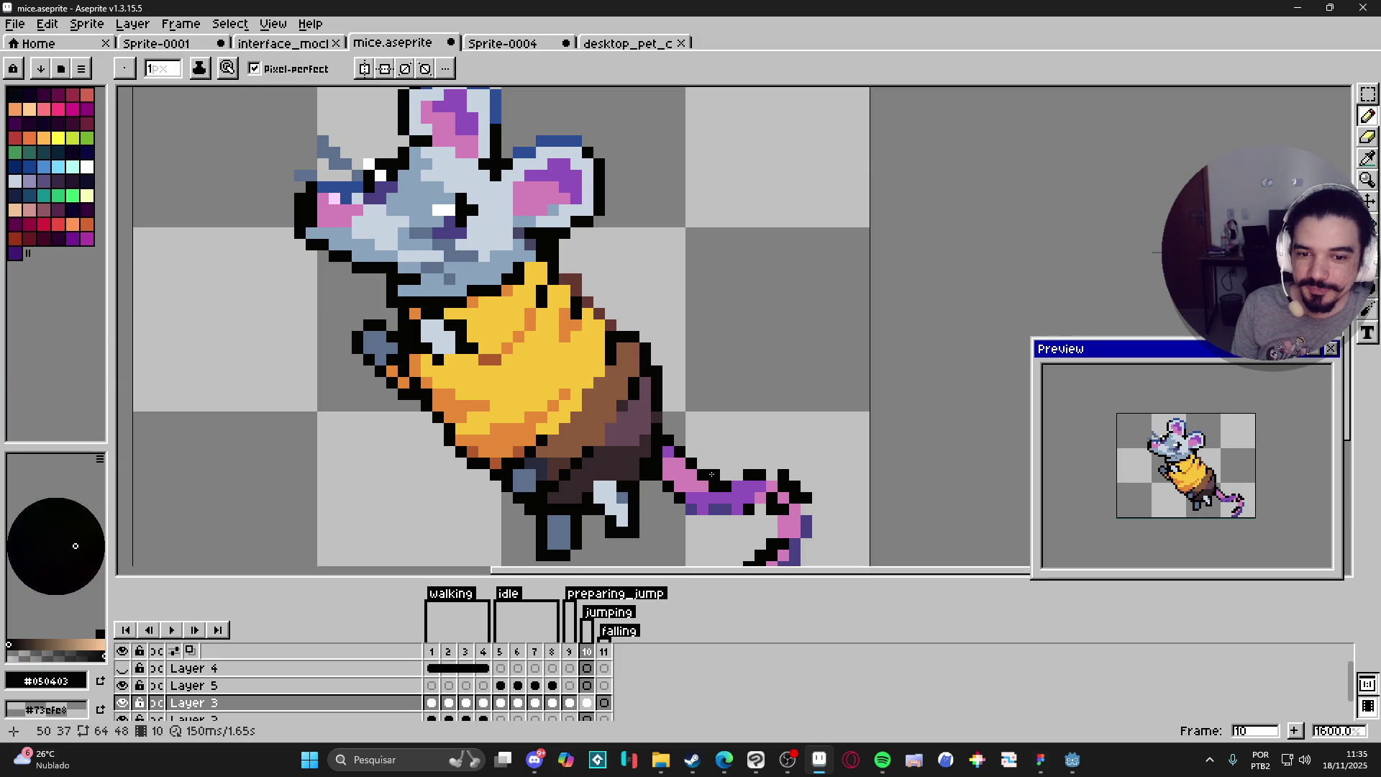
left_click(715, 488, "alt")
left_click(722, 477, "alt")
left_click(733, 476)
left_click_drag(734, 486, 784, 475)
key("e")
key("b")
Step: Repaint the tail's black pixels purple with a 2-pixel brush
scroll(781, 460, "down", 1)
key("plus")
left_click(744, 440, "alt")
left_click_drag(749, 437, 819, 475)
key("minus")
Step: Erase the old tail tip and redraw the tail's right edge outline in black
key("e")
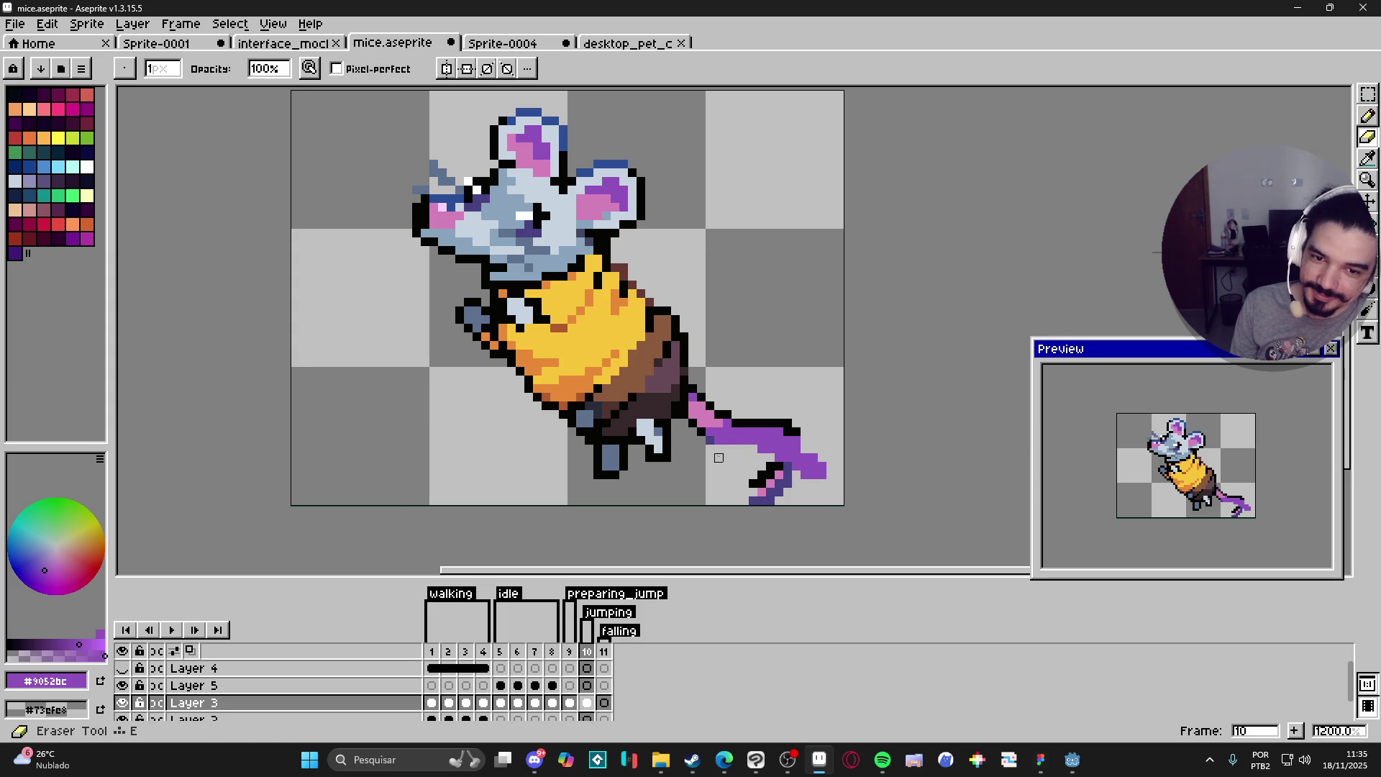
key("plus")
mouse_move(786, 478)
left_mouse_down()
mouse_move(741, 486)
mouse_move(784, 497)
left_mouse_up()
key("b")
key("e")
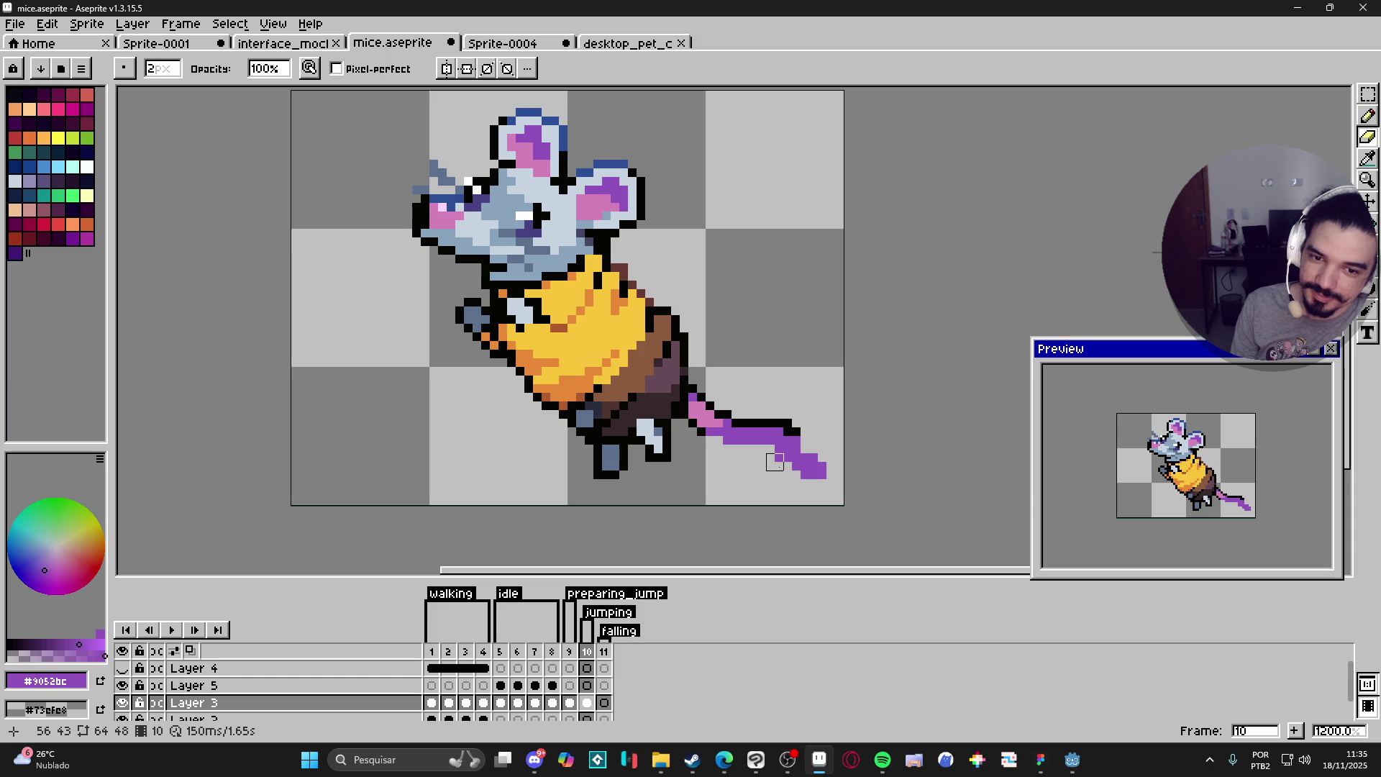
key("b")
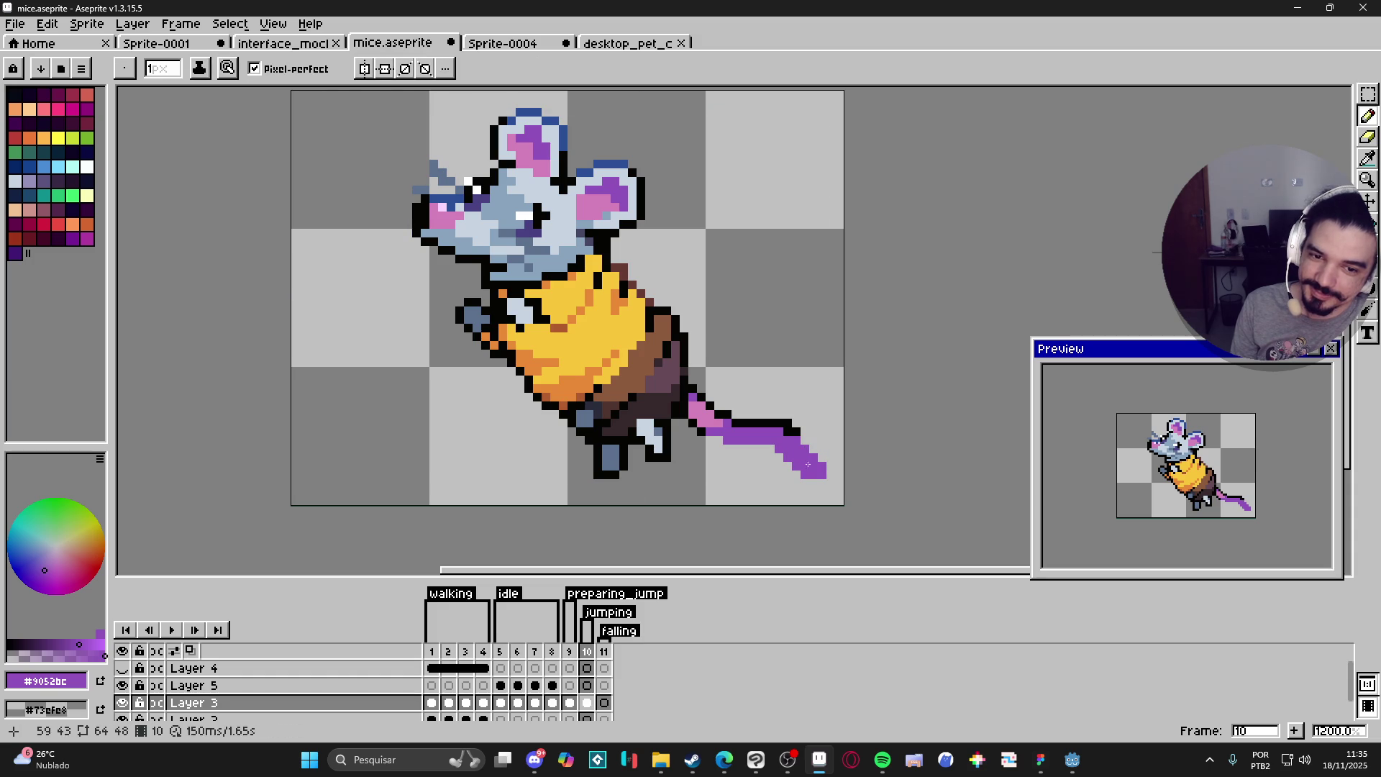
key("e")
left_click_drag(820, 455, 822, 478)
key("b")
key("e")
left_click(789, 423)
key("b")
left_click(797, 437, "alt")
mouse_move(794, 433)
left_mouse_down()
mouse_move(812, 467)
mouse_move(804, 483)
mouse_move(768, 448)
mouse_move(717, 441)
left_mouse_up()
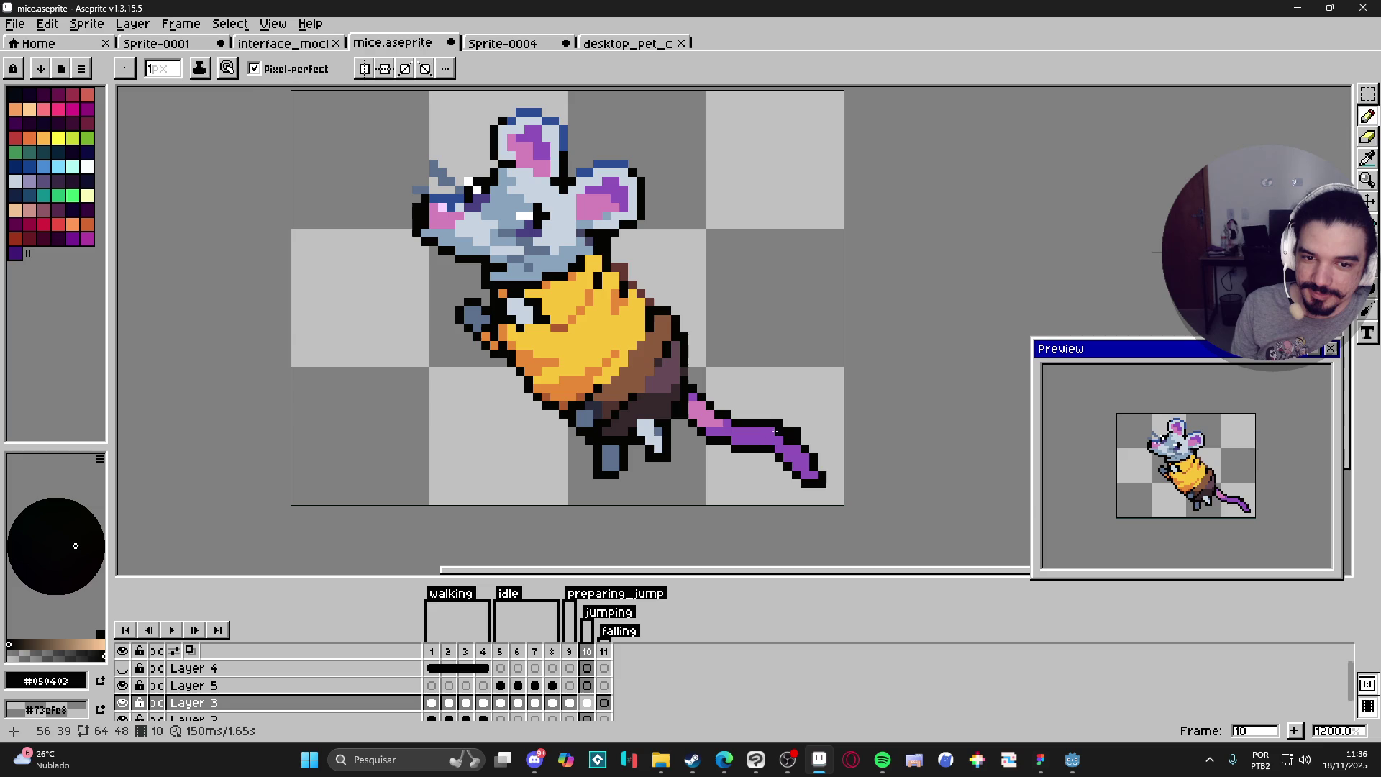
Step: Pick the purple tail colour and step back to frame 9's preparing-jump pose
key("e")
key("b")
key("e")
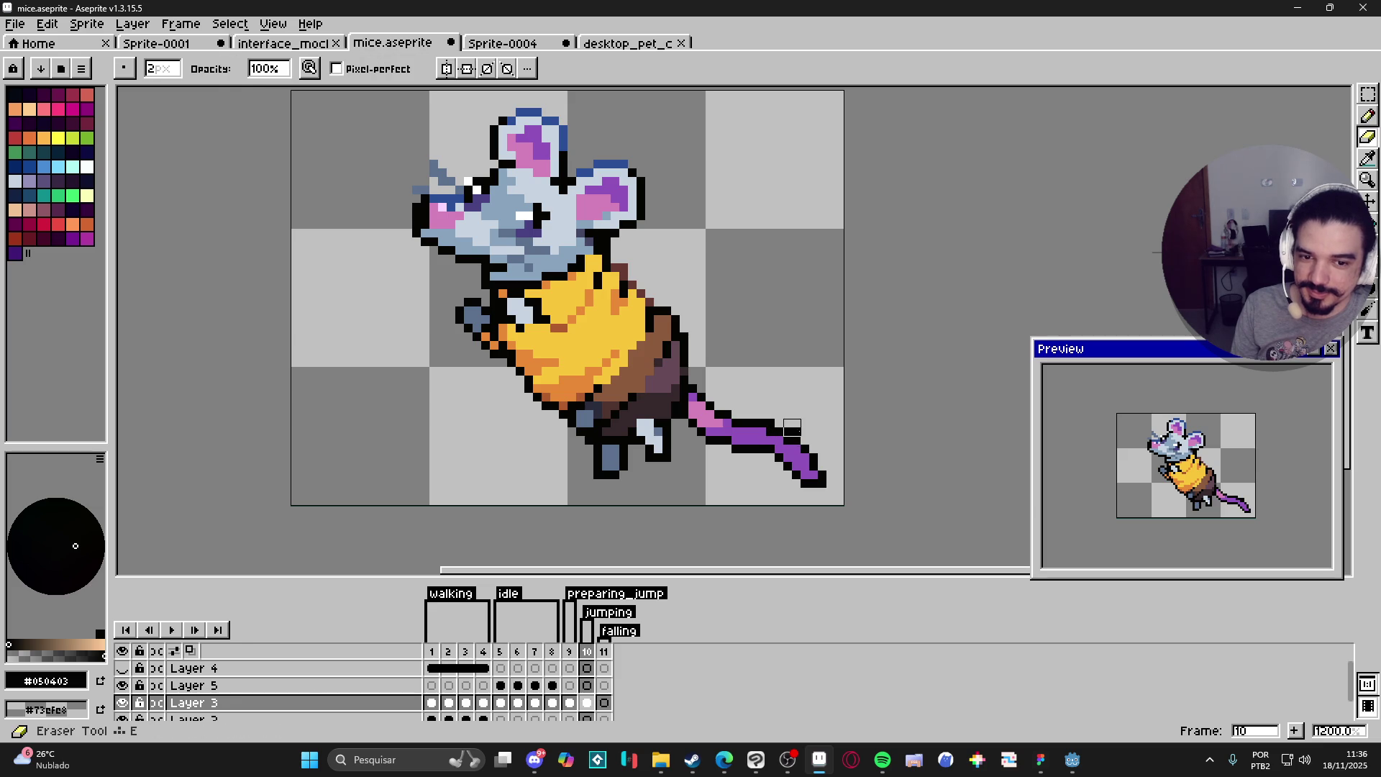
key("b")
key("e")
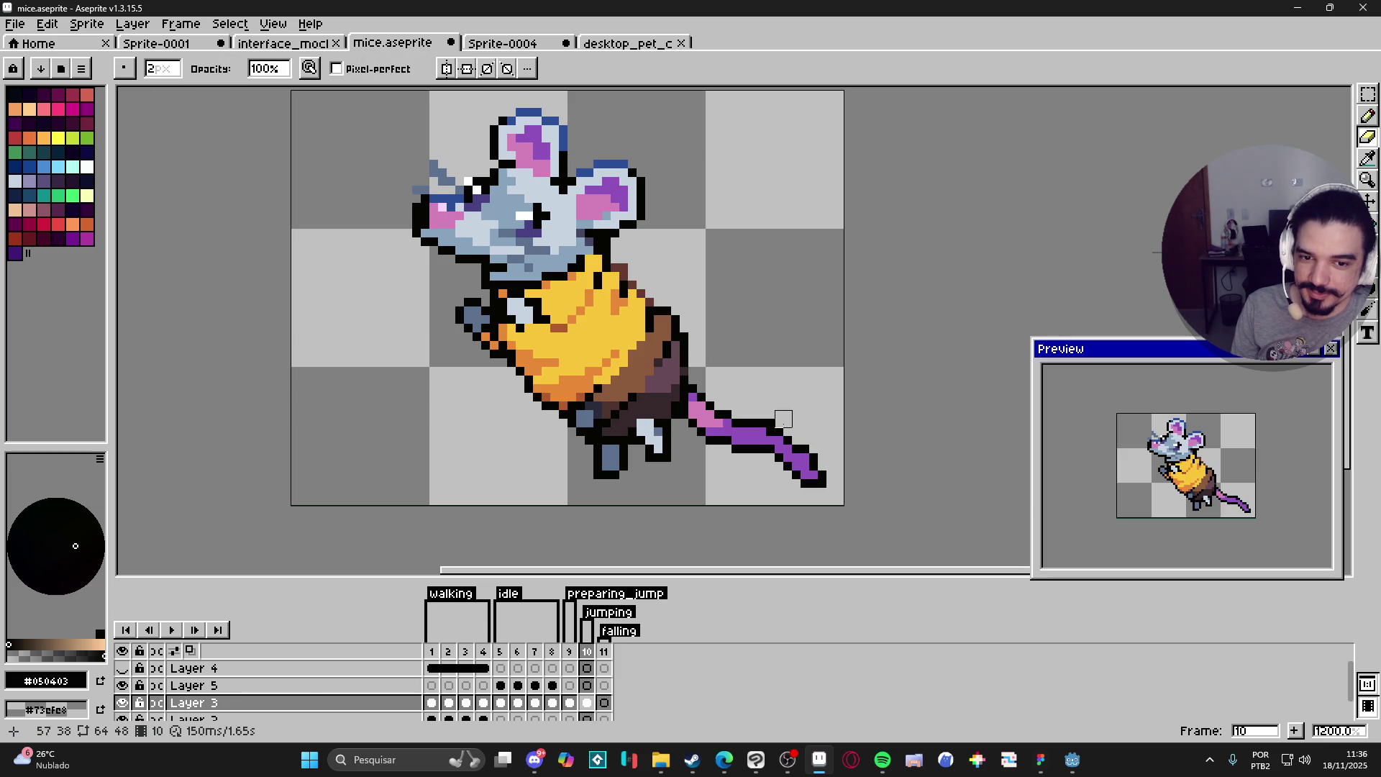
key("b")
key("e")
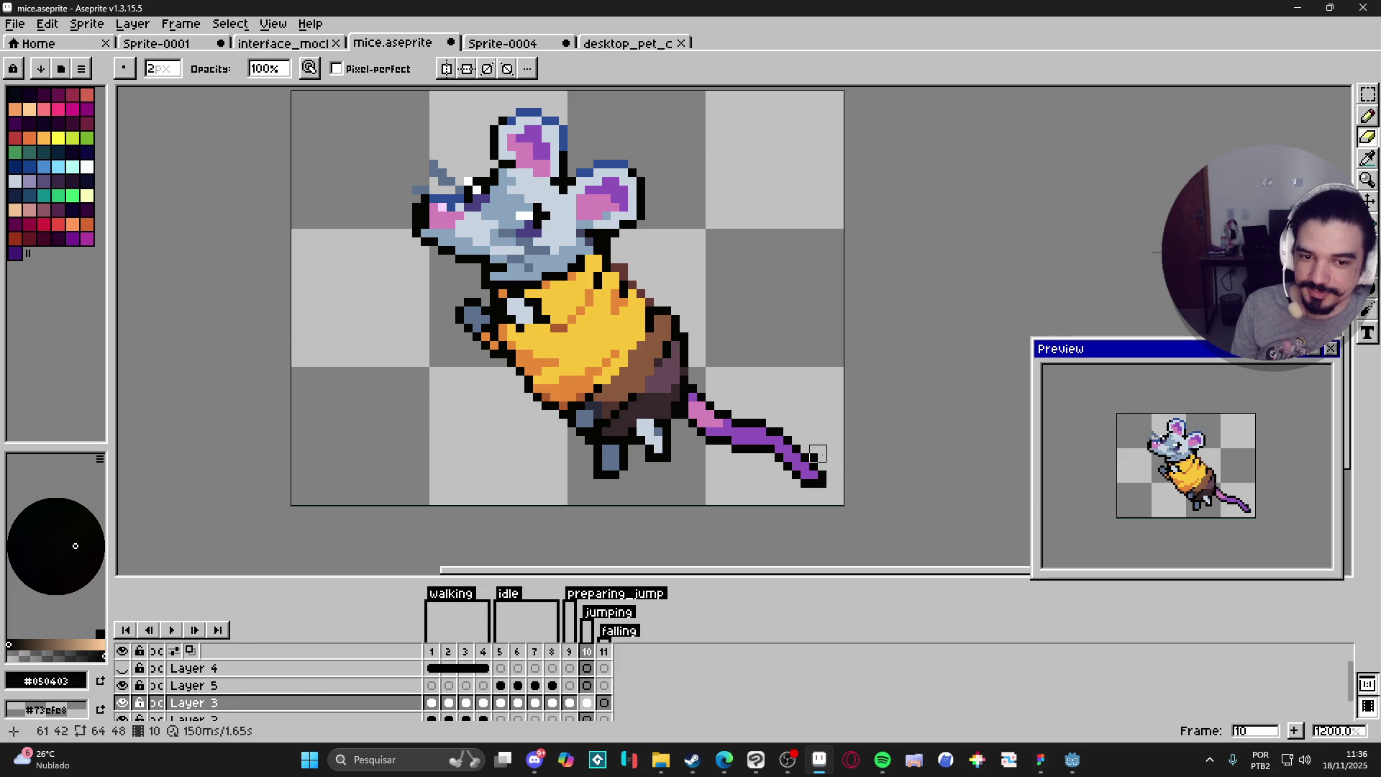
key("b")
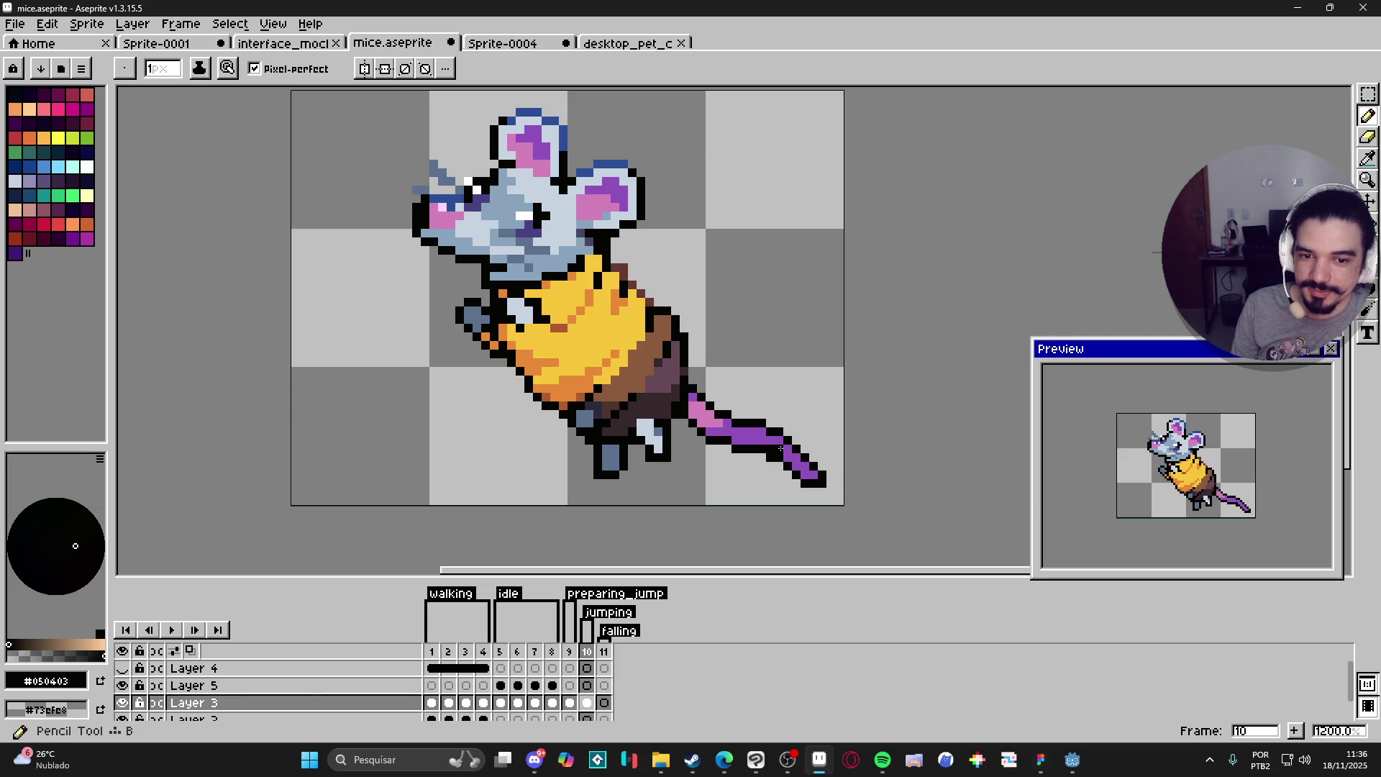
left_click(780, 449, "alt")
scroll(770, 464, "down", 4)
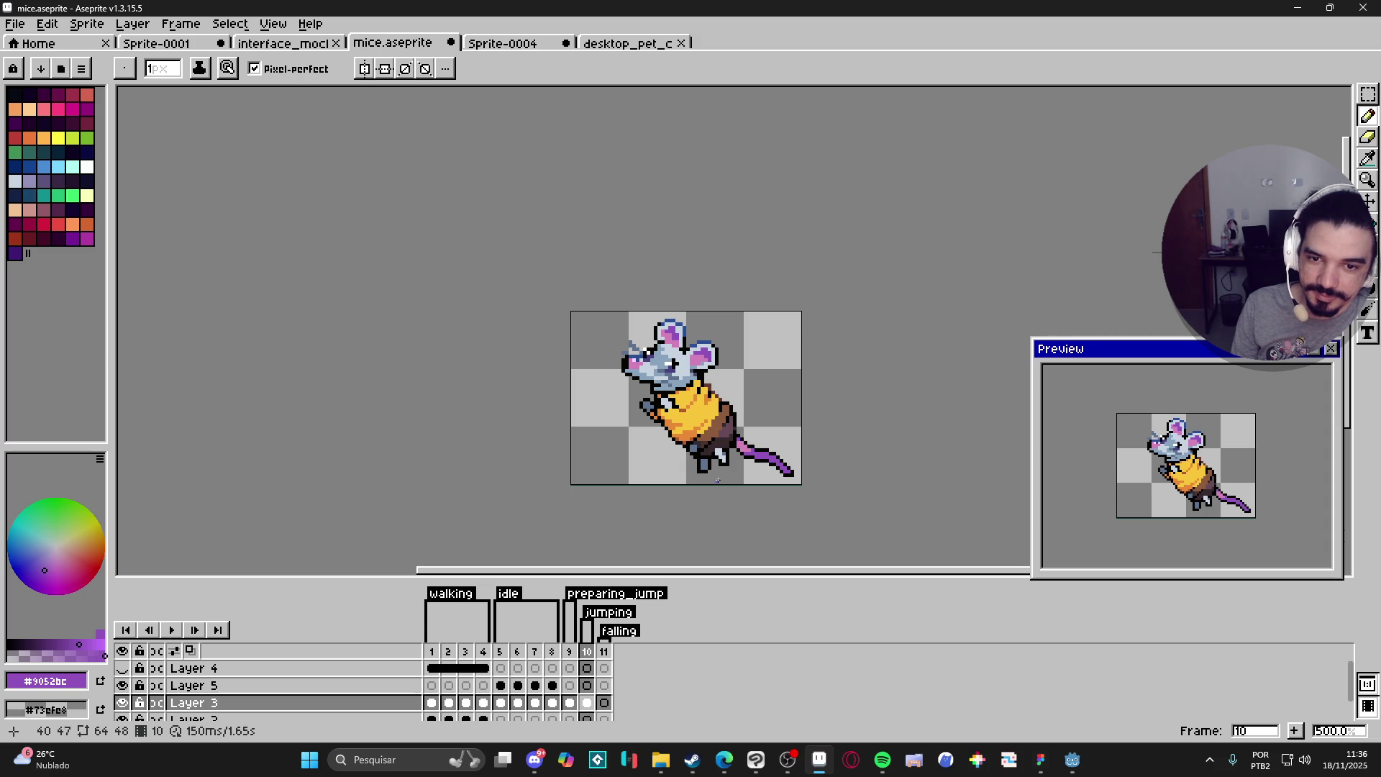
key("Left")
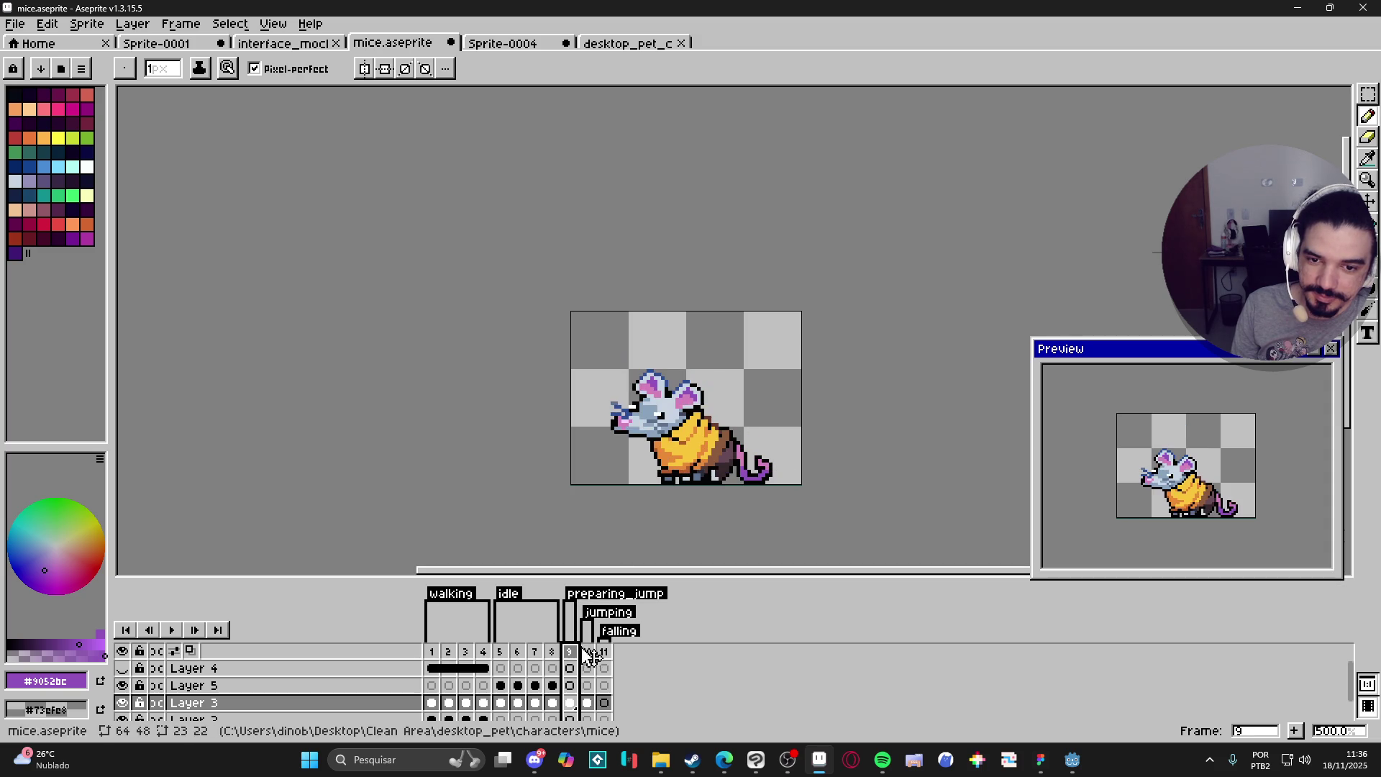
Step: On frame 10, marquee the mouse's lower foot and rotate it into place
left_click(586, 652)
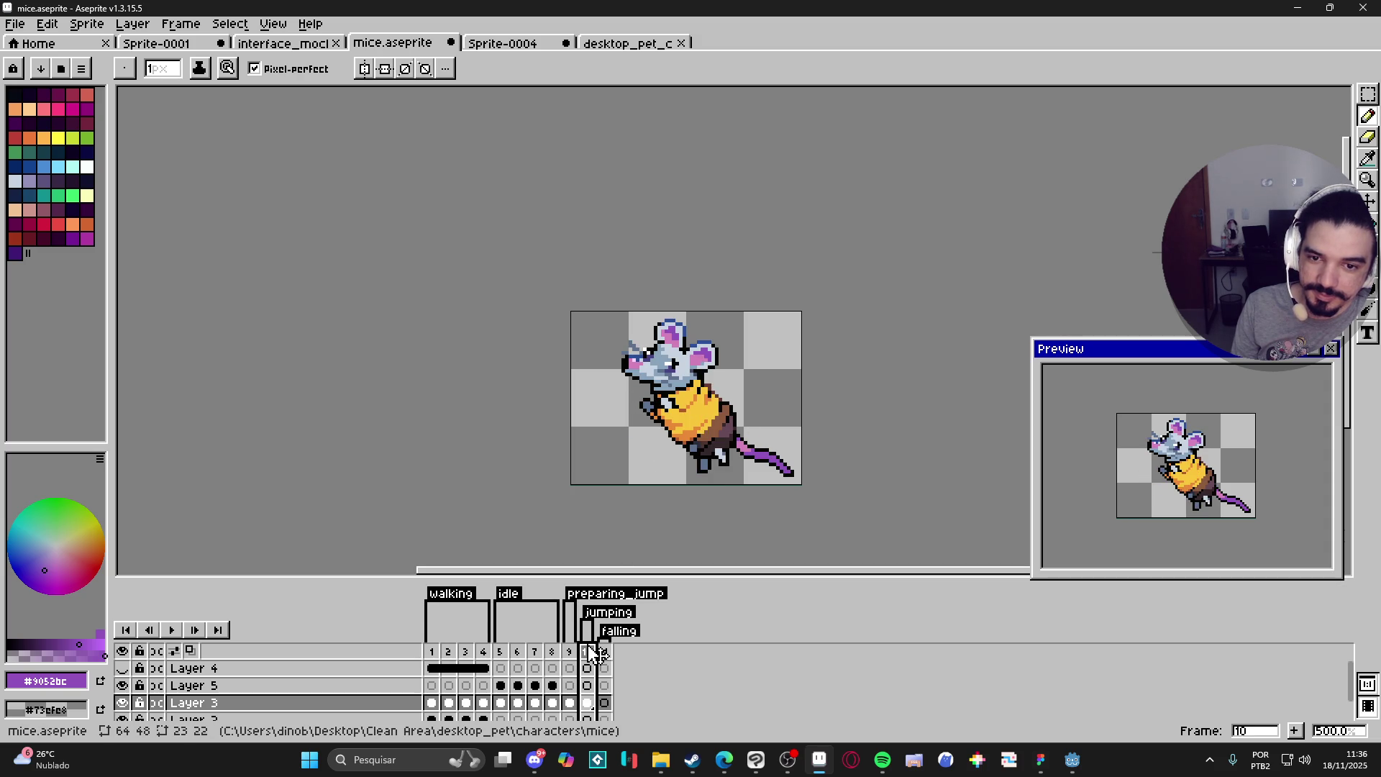
scroll(694, 467, "up", 4)
key("m")
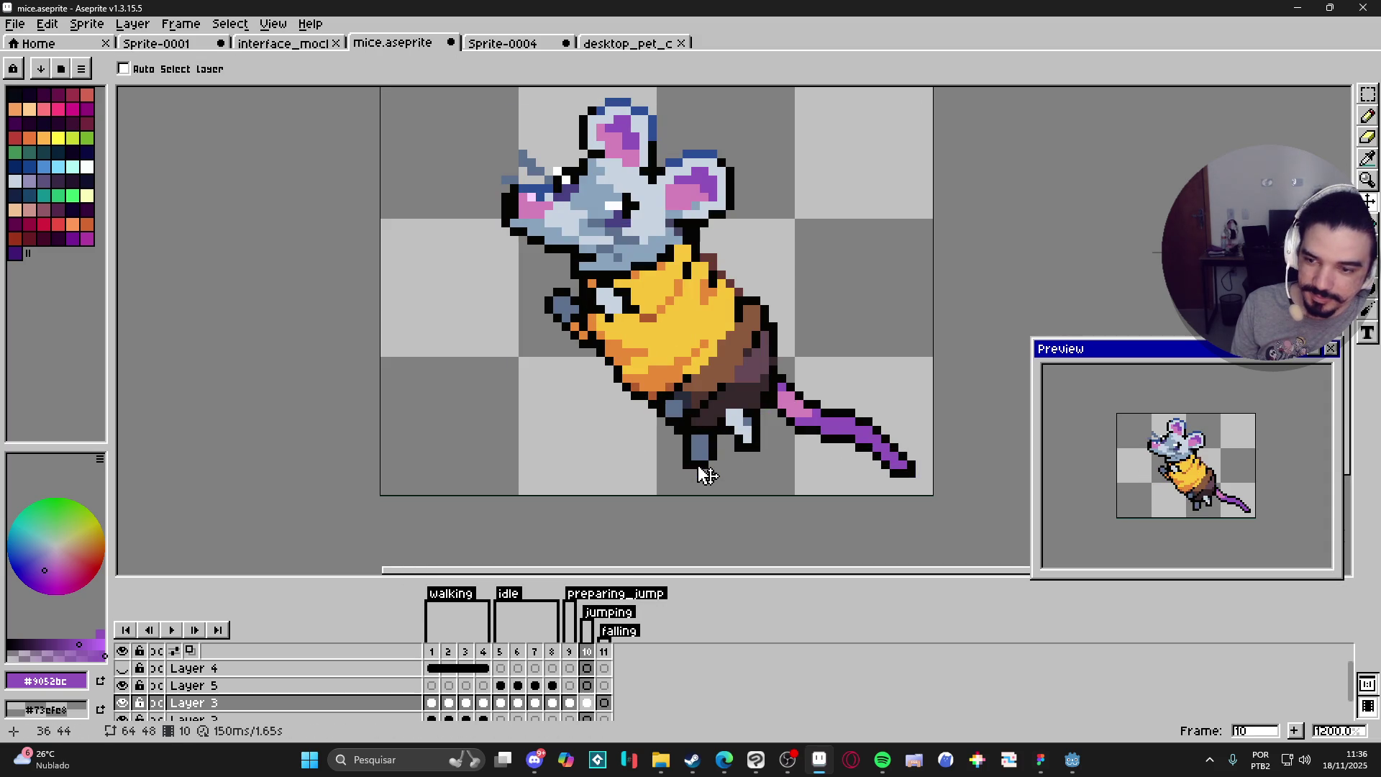
mouse_move(687, 456)
left_mouse_down()
mouse_move(712, 476)
mouse_move(741, 435)
mouse_move(761, 469)
mouse_move(674, 440)
left_mouse_up()
key("b")
Step: Add a black outline pixel beside the rotated foot and save mice.aseprite
left_click(643, 440, "alt")
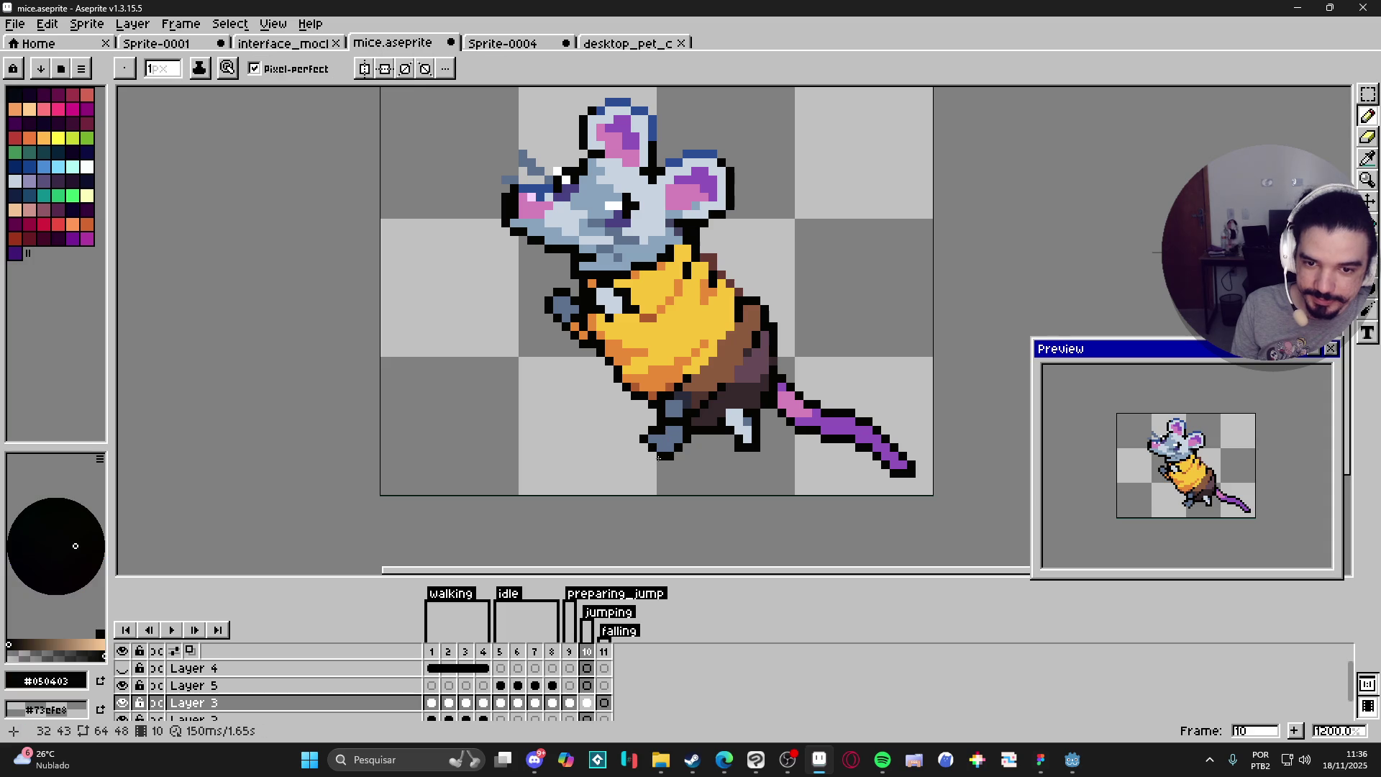
left_click(643, 430)
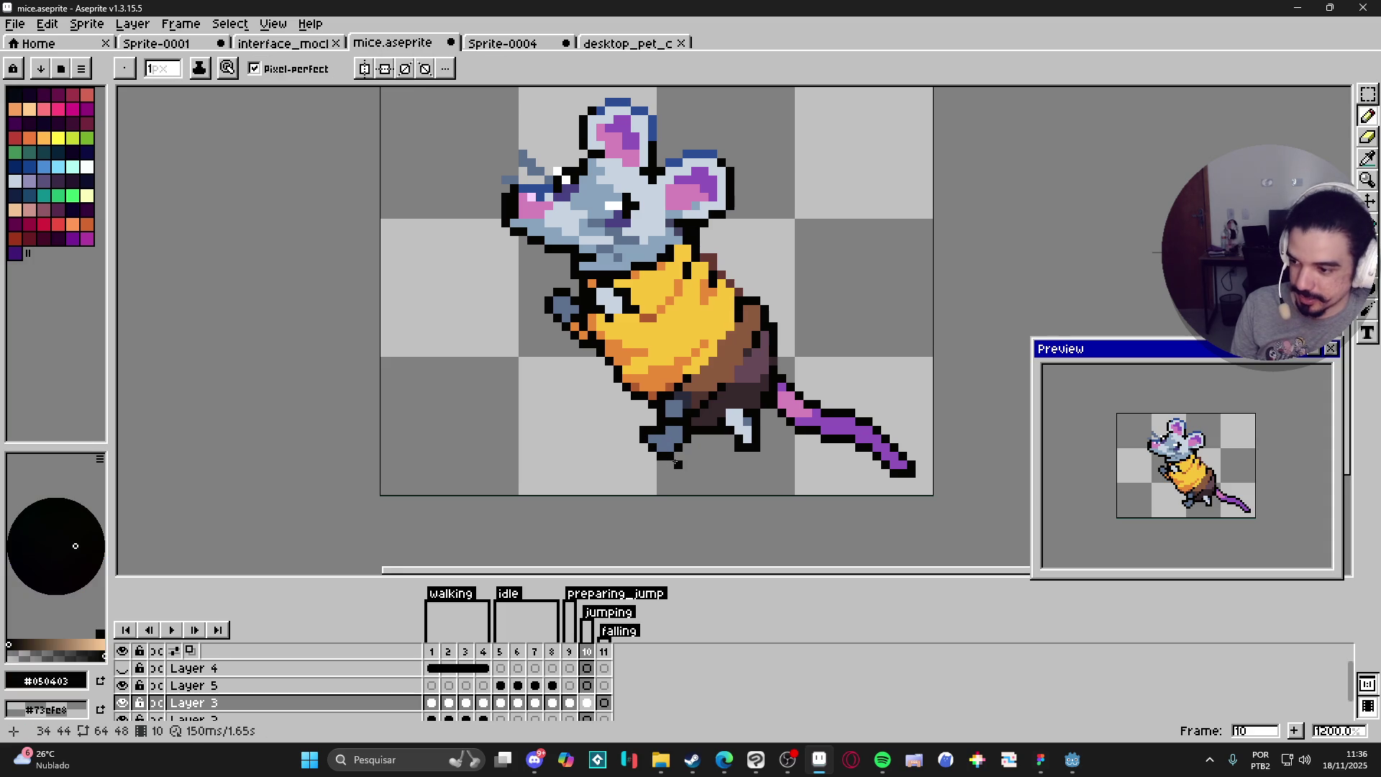
key("ctrl+s")
Step: Undo the last edit and tidy stray outline pixels, alternating eraser and pencil
scroll(690, 463, "down", 2)
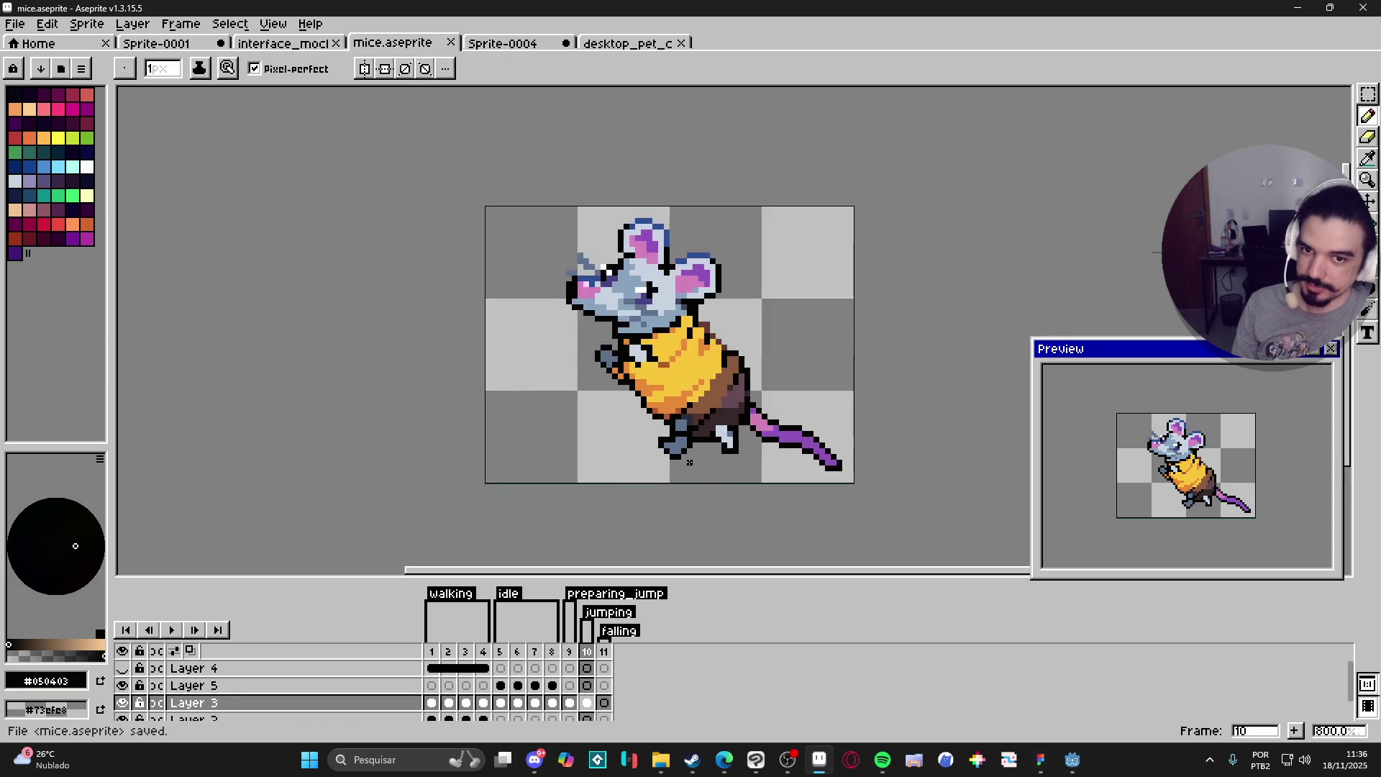
scroll(724, 457, "up", 3)
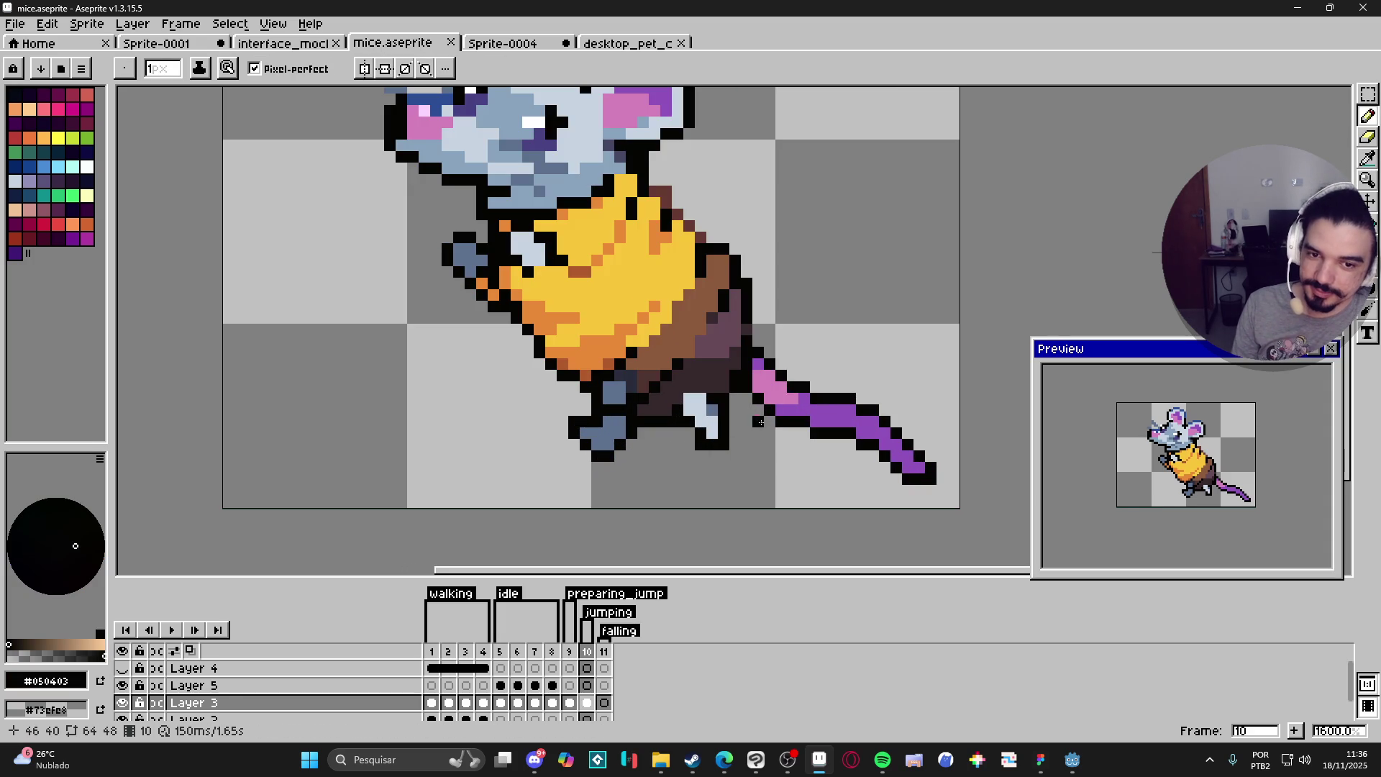
key("ctrl+z")
key("e")
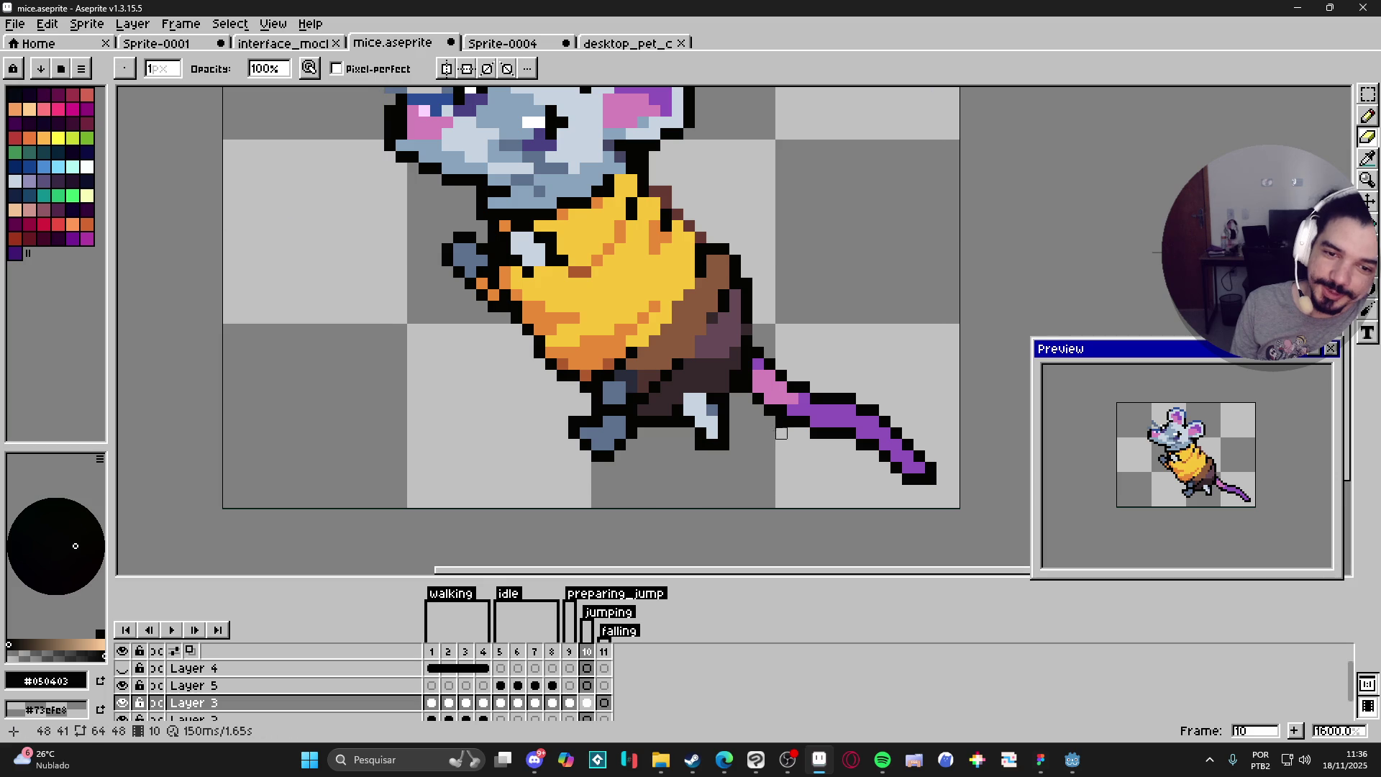
scroll(775, 417, "down", 3)
key("b")
scroll(812, 460, "up", 3)
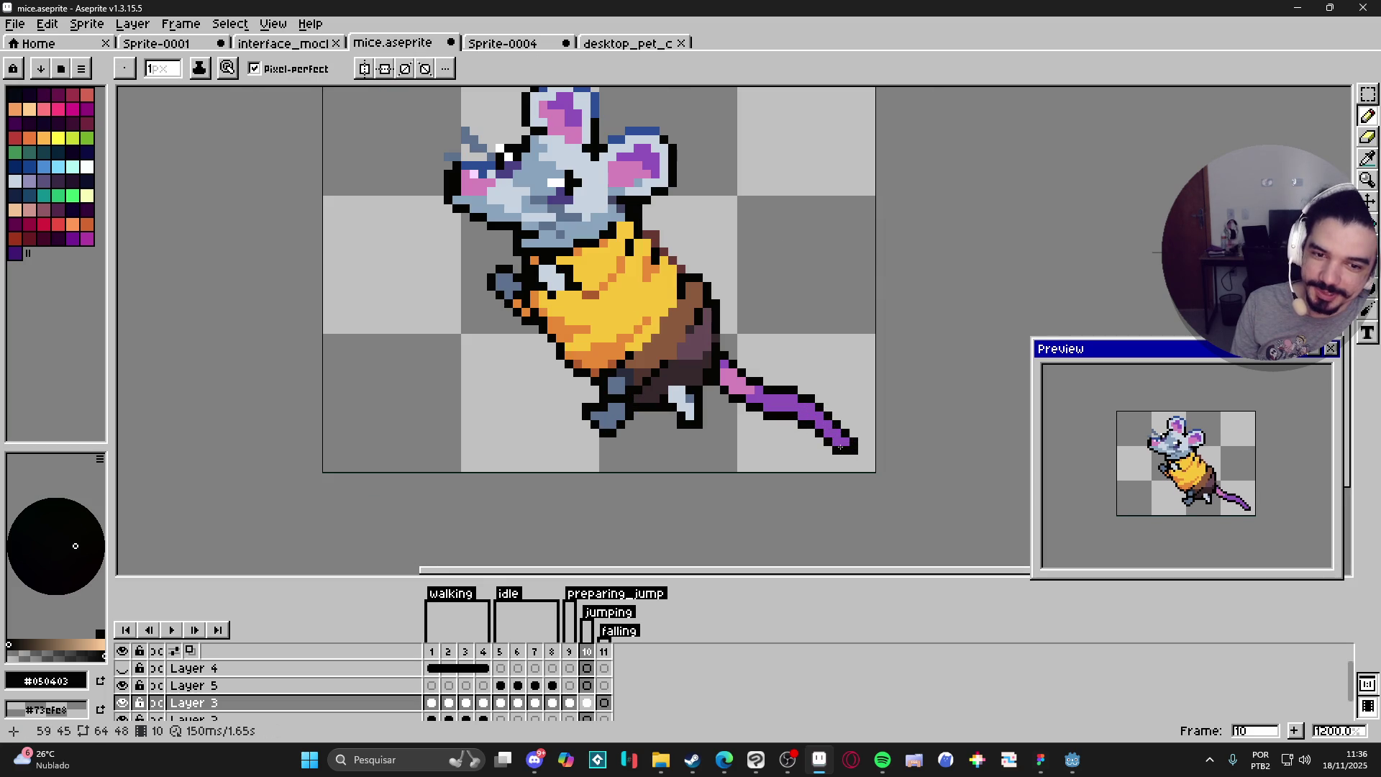
key("e")
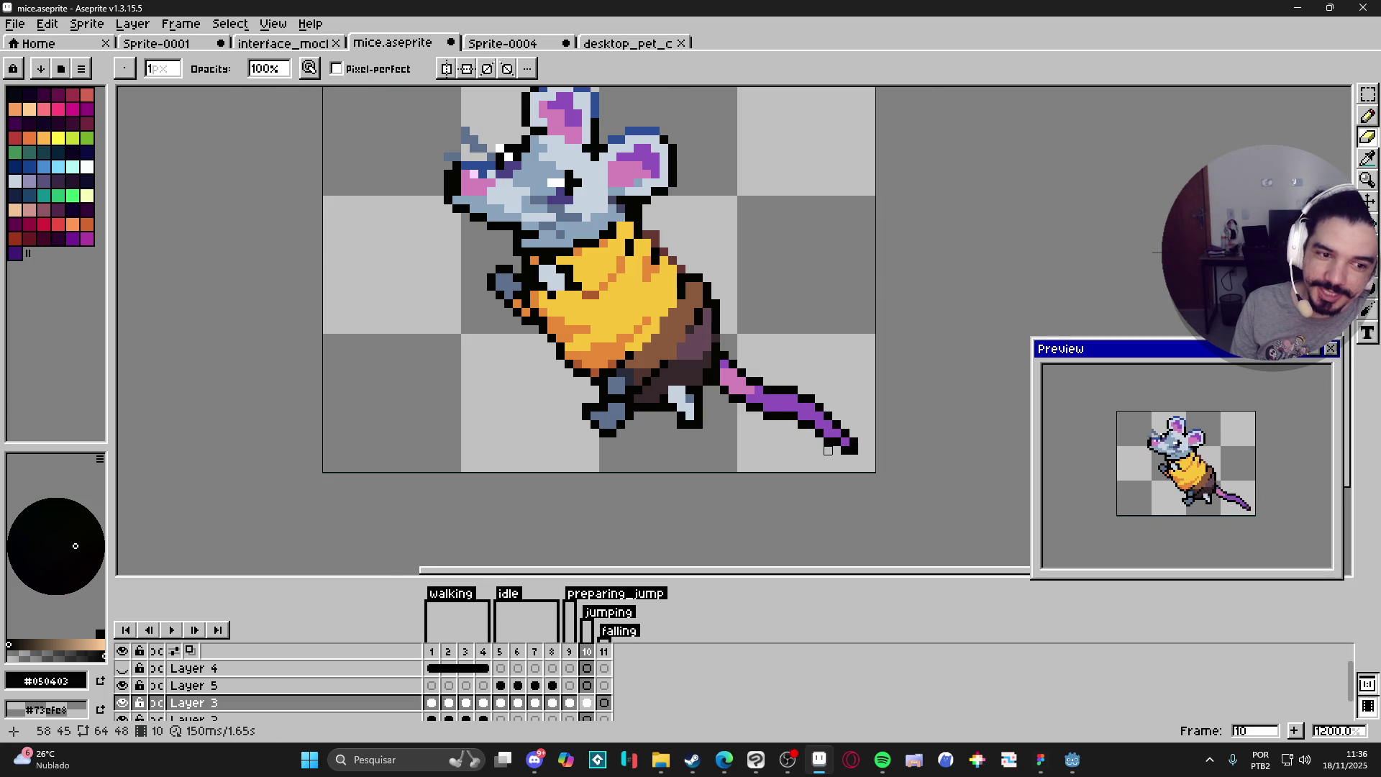
scroll(828, 450, "down", 3)
key("b")
scroll(766, 397, "up", 3)
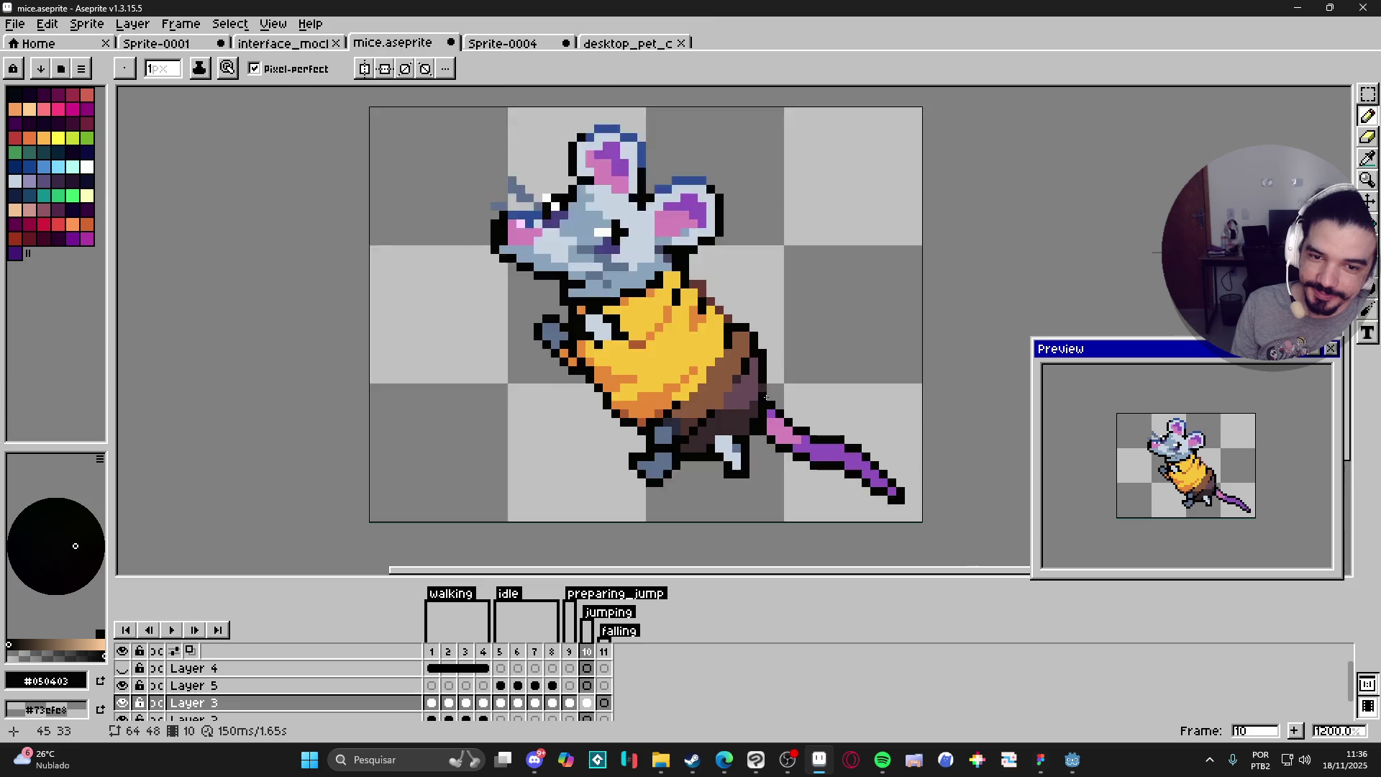
scroll(766, 396, "up", 1)
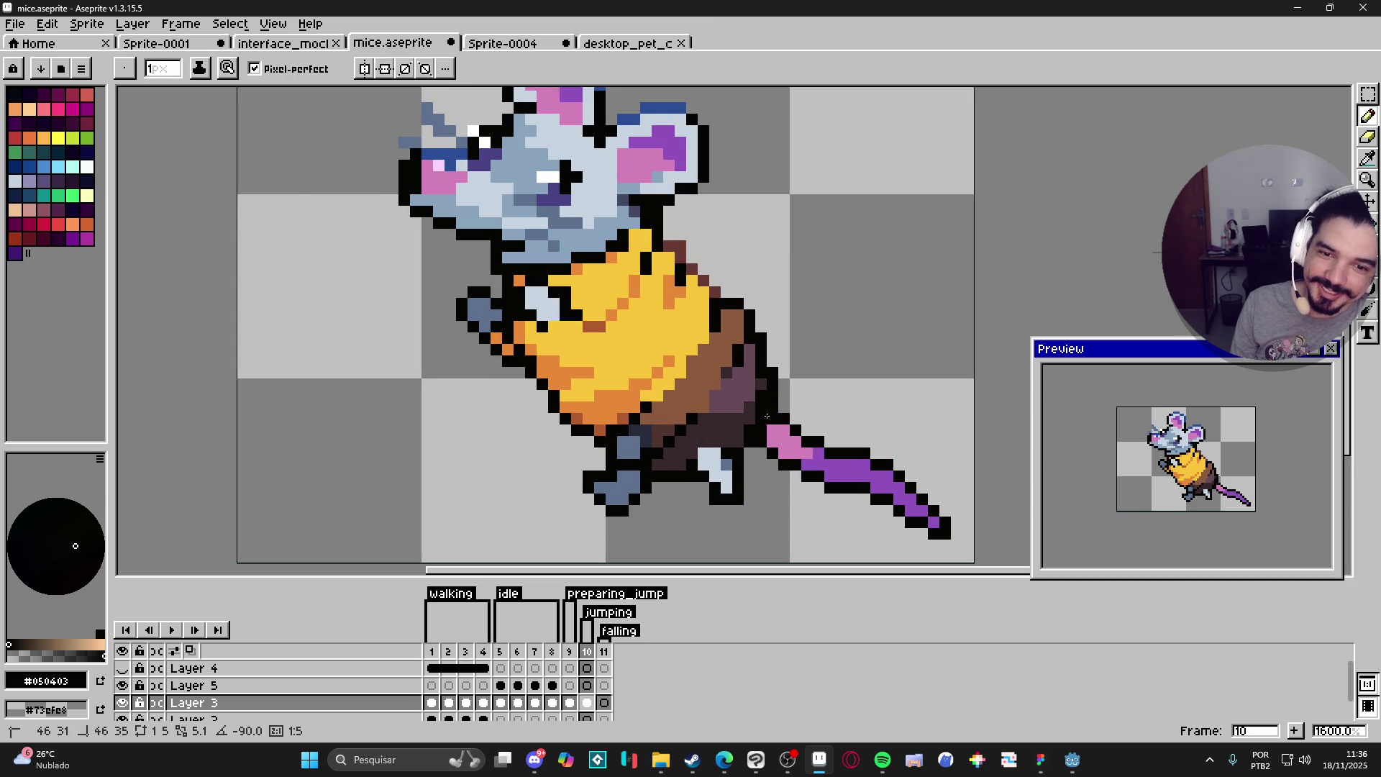
Step: Sample the sweater's burnt orange and paint three shading pixels across the yellow sweater
left_click(767, 416, "alt")
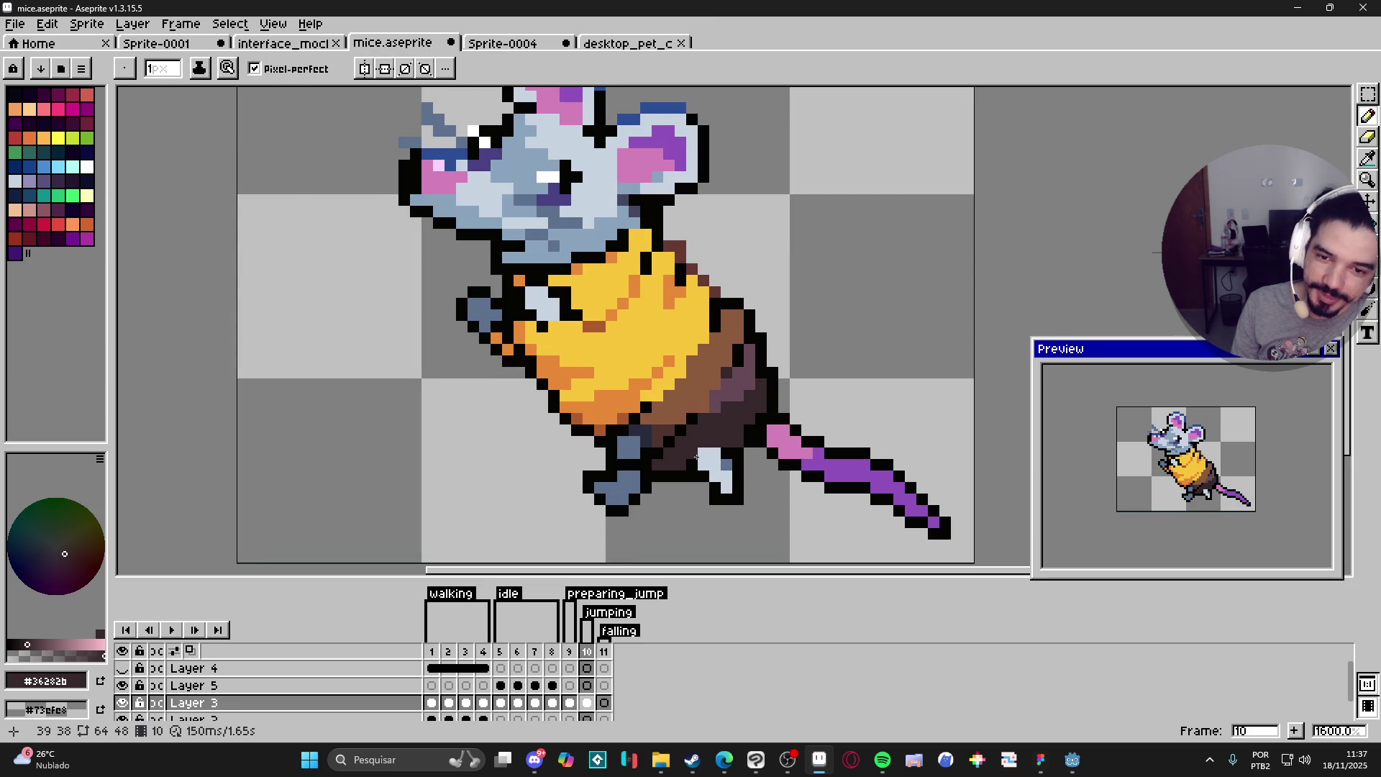
left_click(658, 428, "alt")
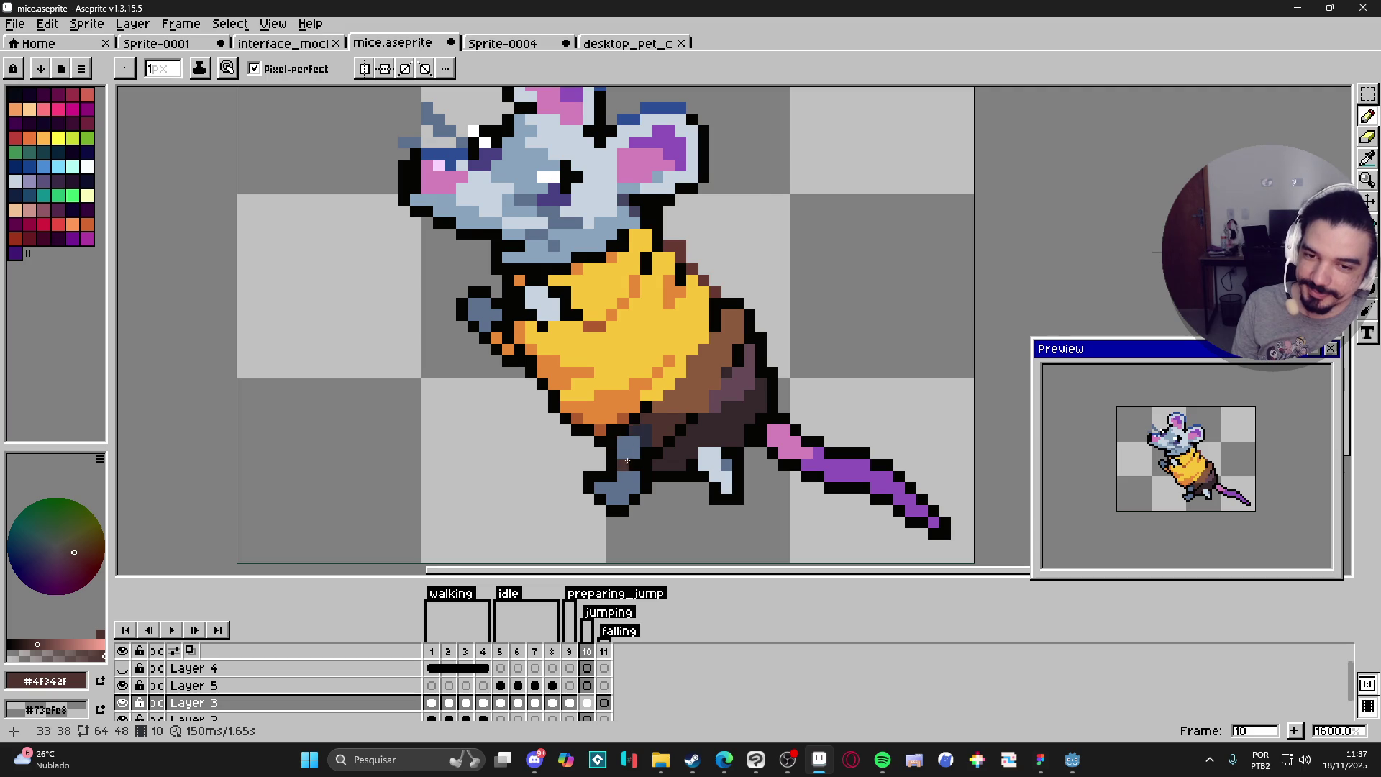
scroll(630, 463, "down", 3)
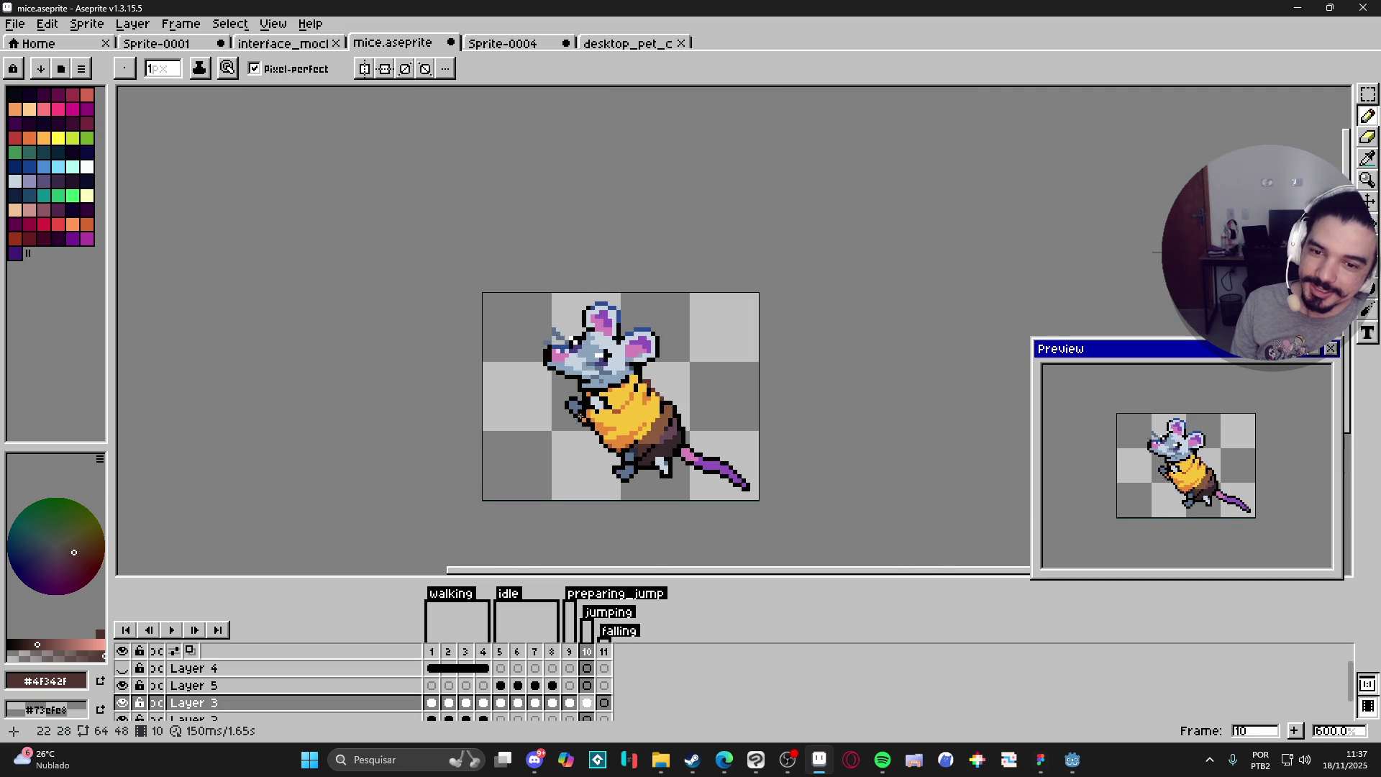
scroll(580, 415, "up", 5)
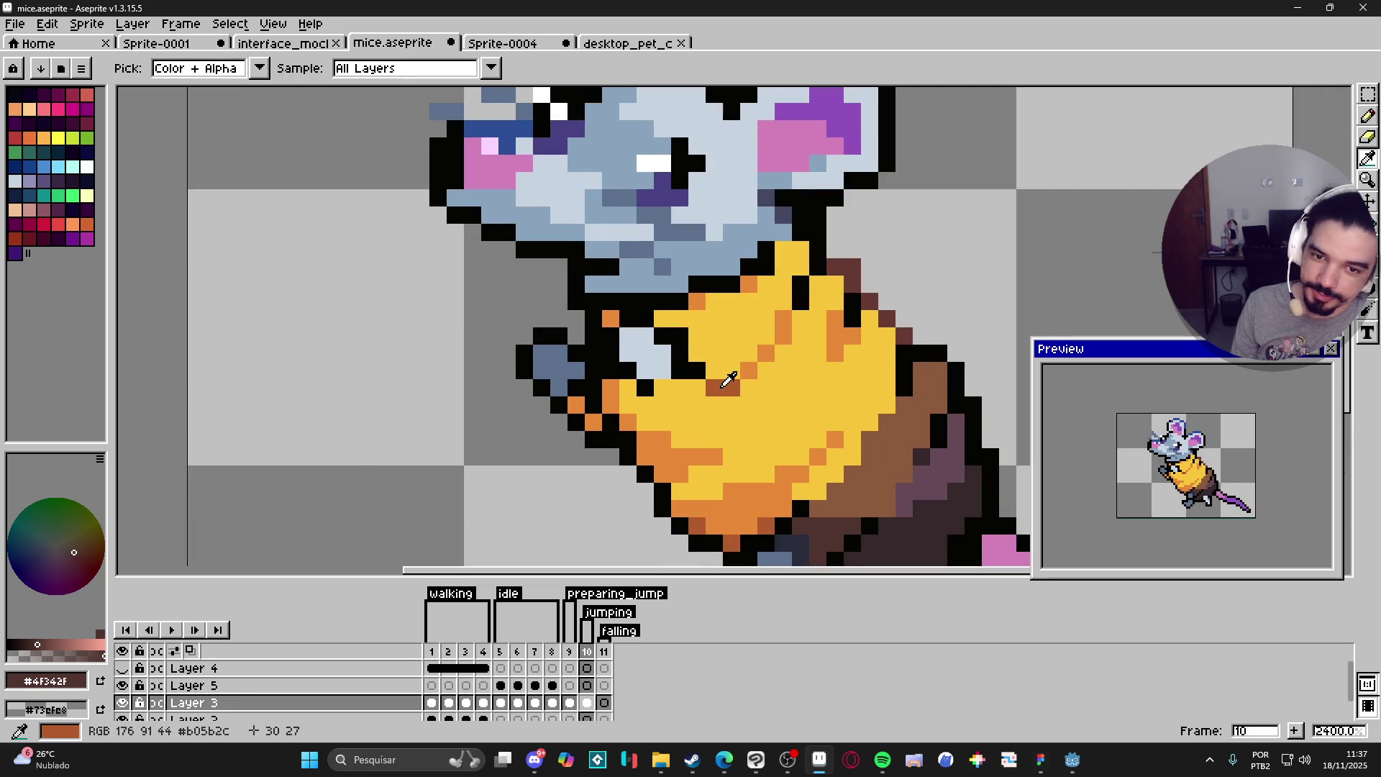
left_click(728, 381, "alt")
left_click(593, 420)
left_click(576, 405)
left_click(608, 438)
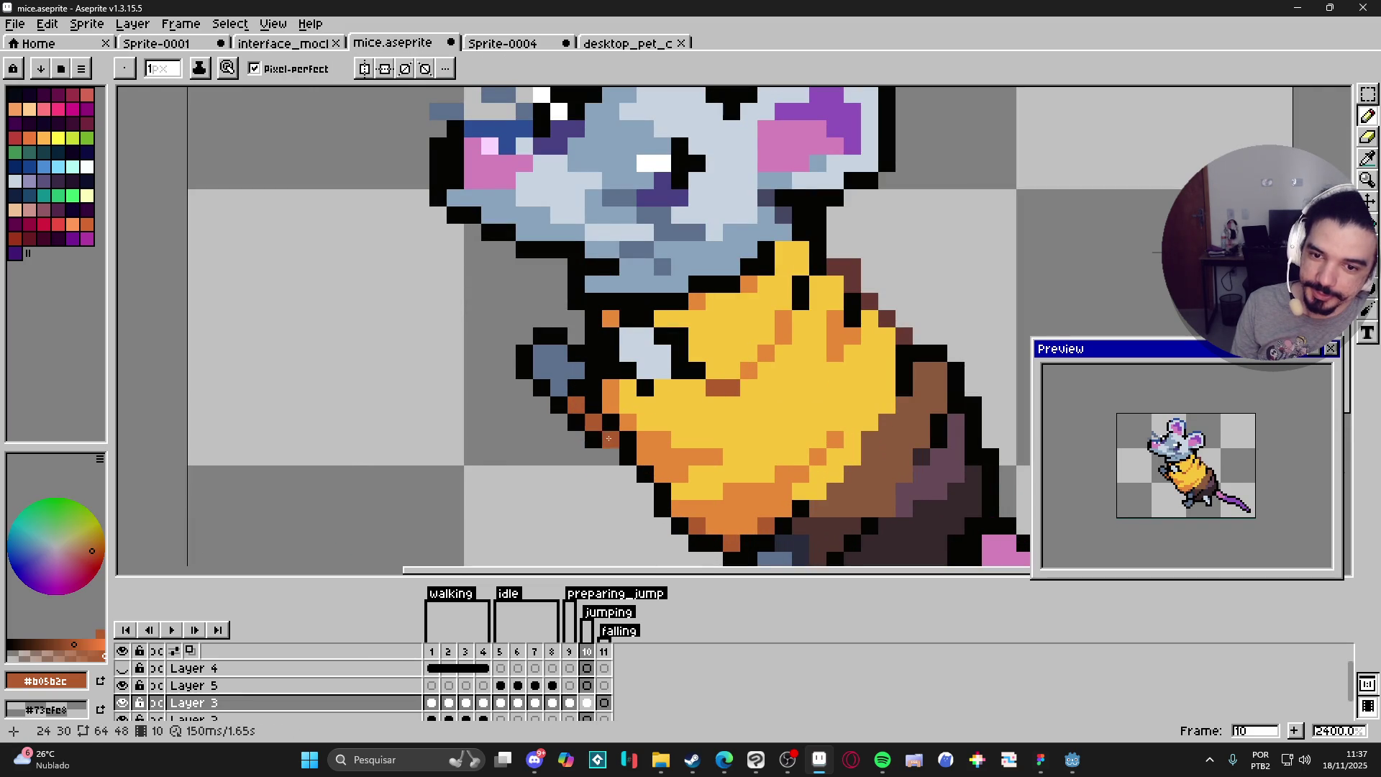
Step: Sample black, yellow and brown from the mouse to compare shading colours
left_click(628, 474, "alt")
scroll(657, 486, "down", 3)
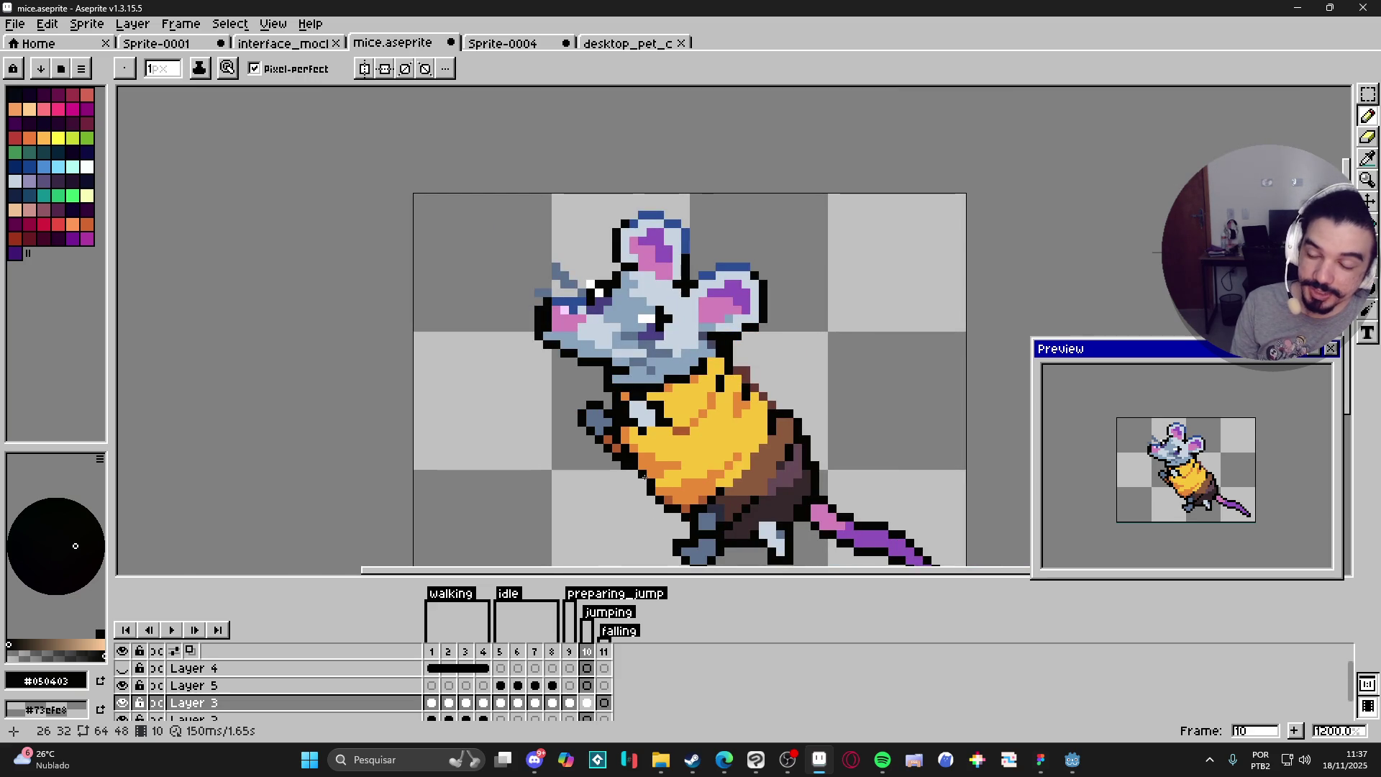
scroll(687, 497, "up", 1)
left_click(694, 480, "alt")
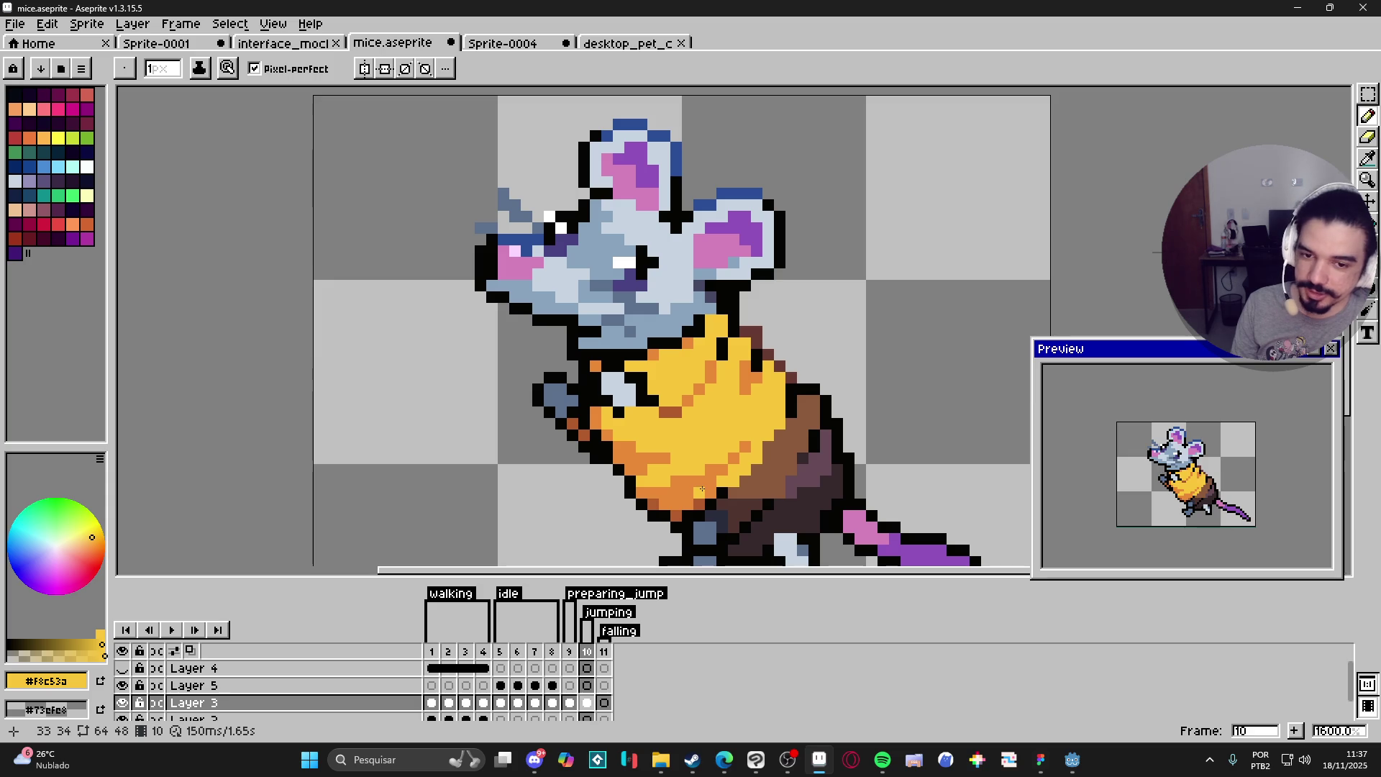
scroll(702, 489, "down", 4)
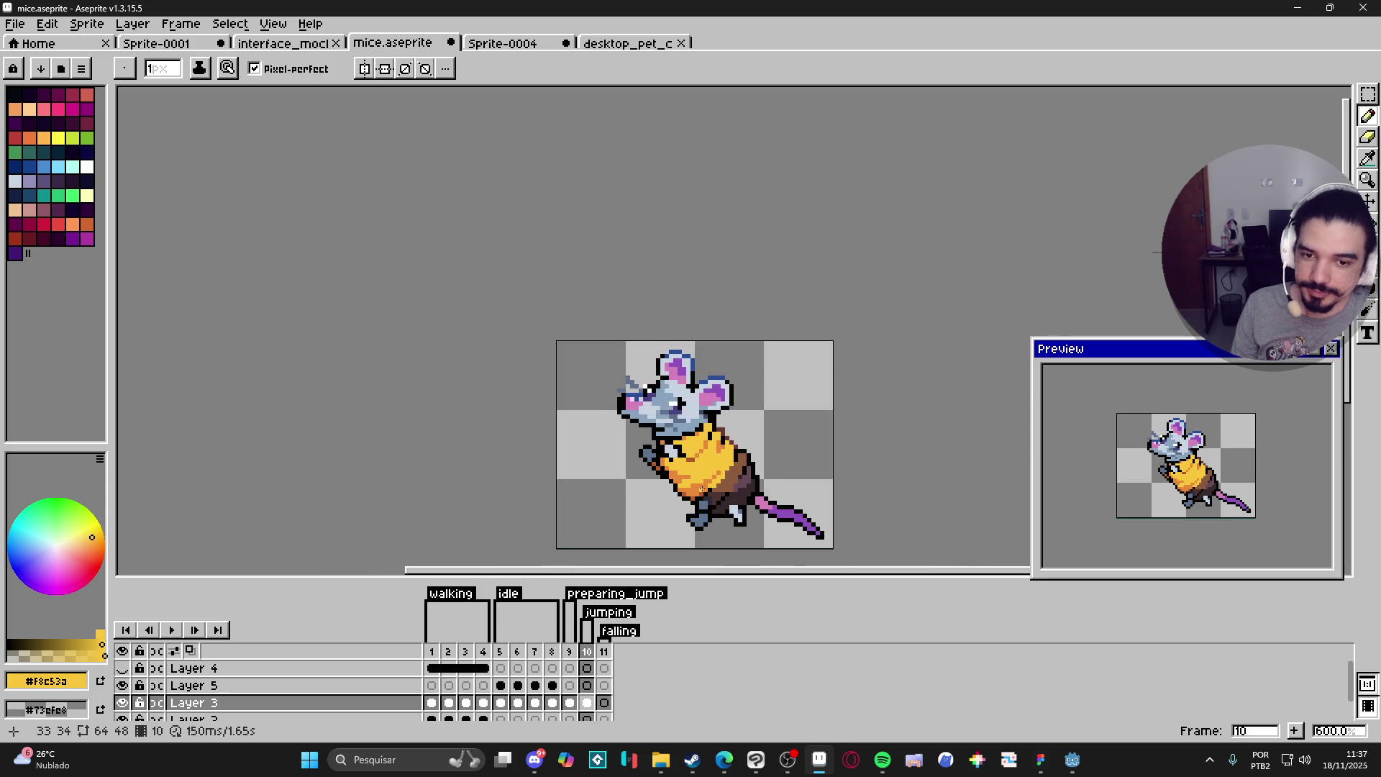
scroll(733, 460, "up", 6)
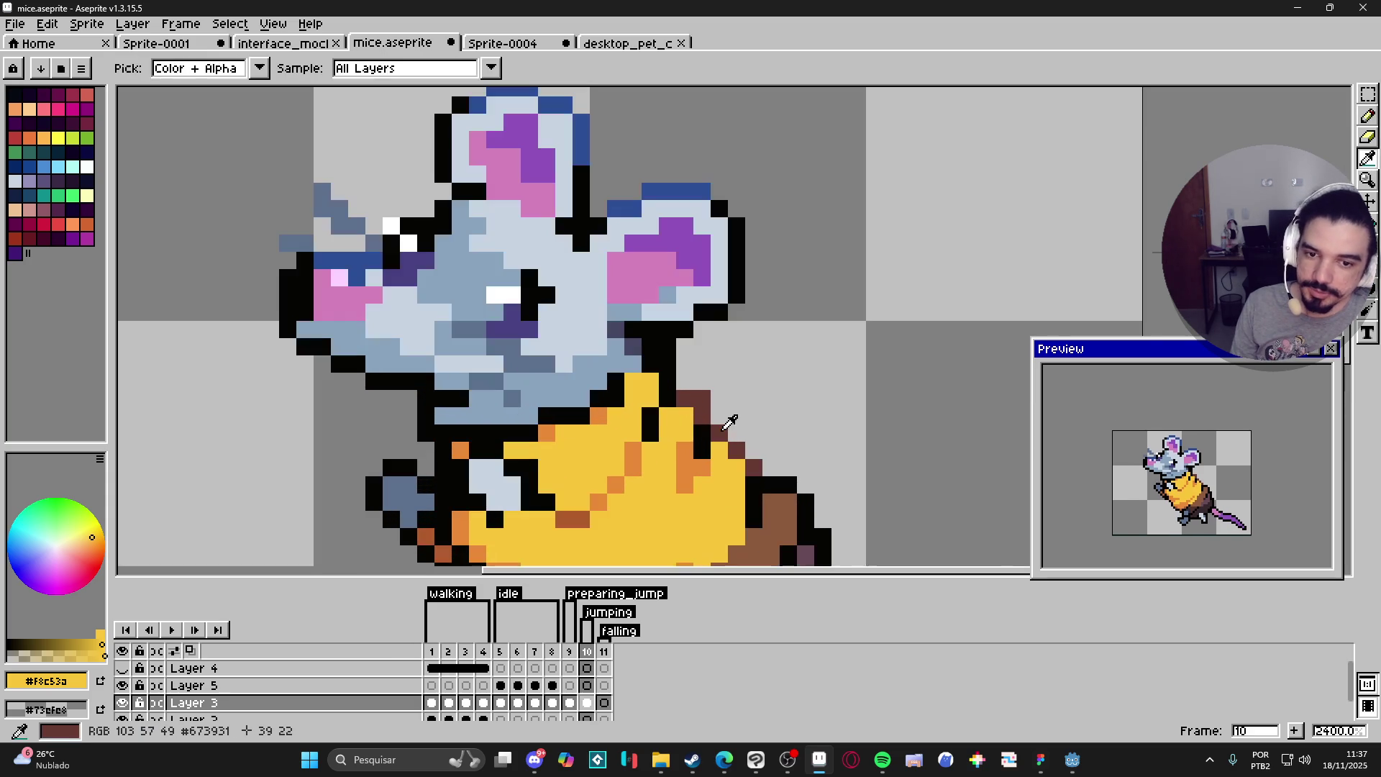
left_click(731, 424, "alt")
left_click(727, 470, "alt")
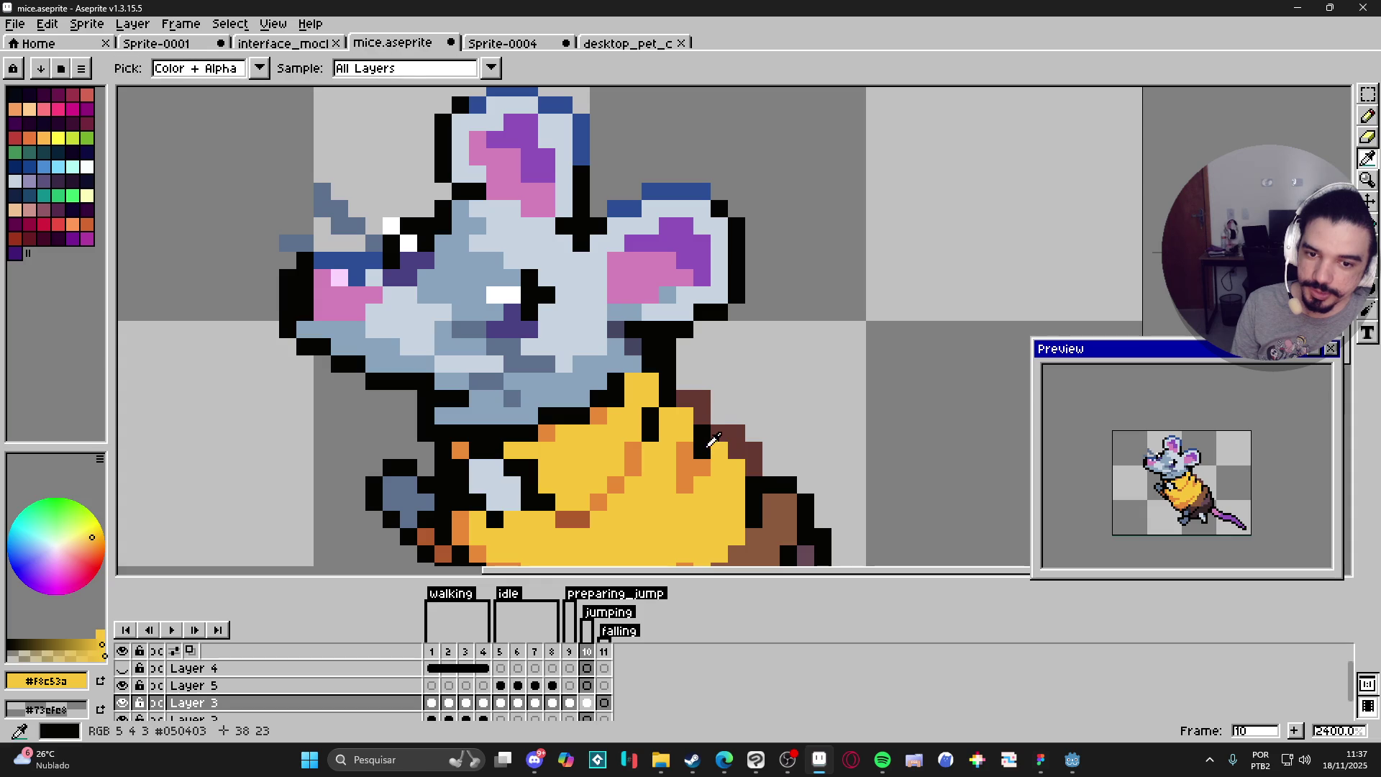
Step: Paint two brown #673931 pixels along the sweater's back edge, then undo them
left_click(704, 448, "alt")
left_click(741, 423, "alt")
left_click_drag(684, 468, 683, 482)
scroll(683, 481, "down", 6)
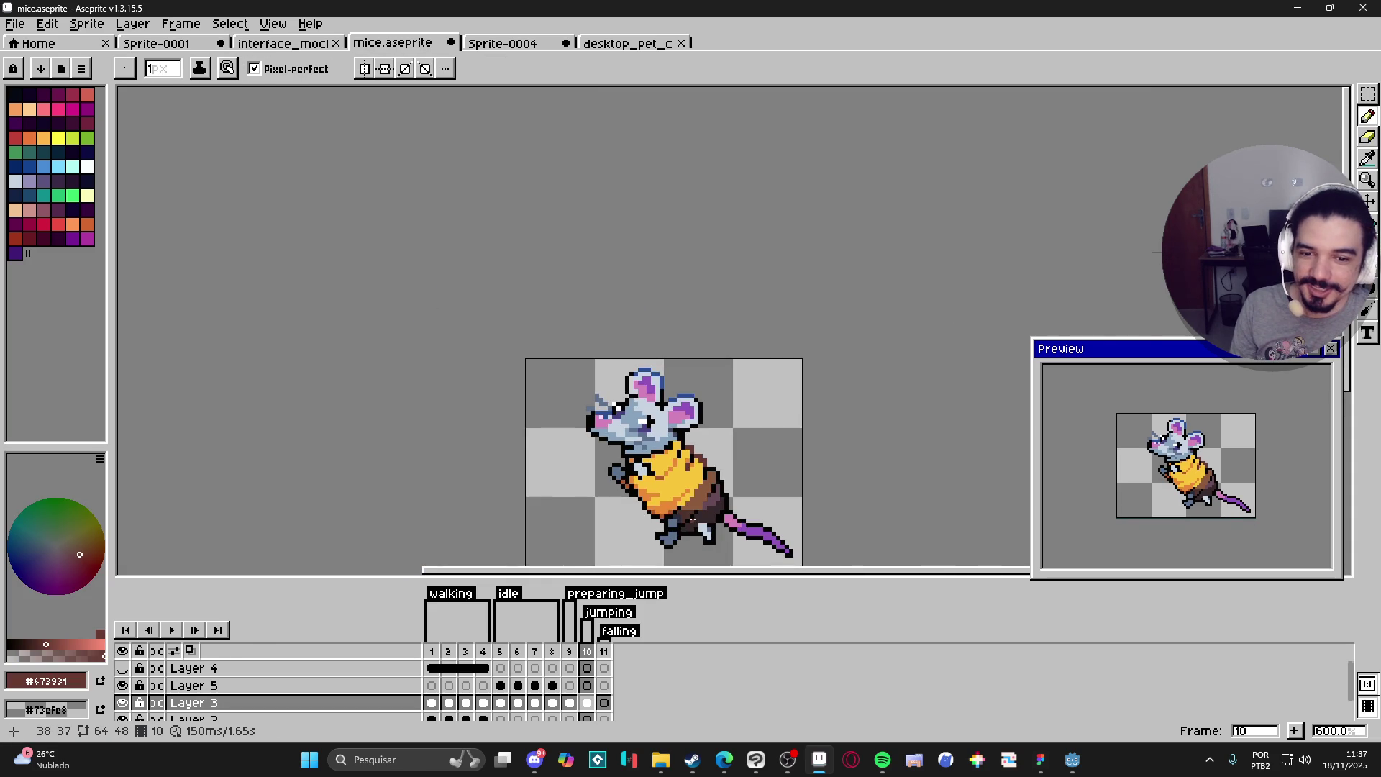
key("ctrl+z")
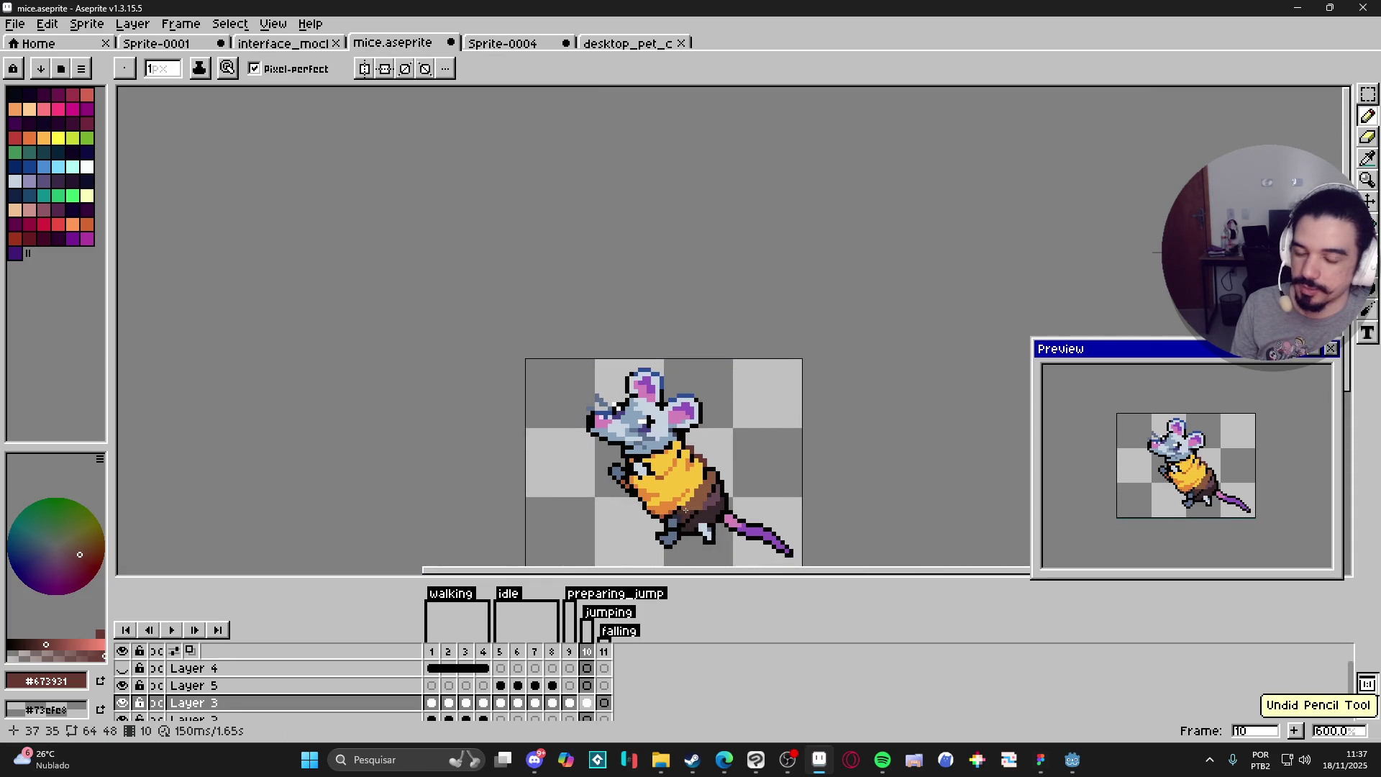
left_click_drag(685, 510, 676, 472)
scroll(664, 473, "up", 1)
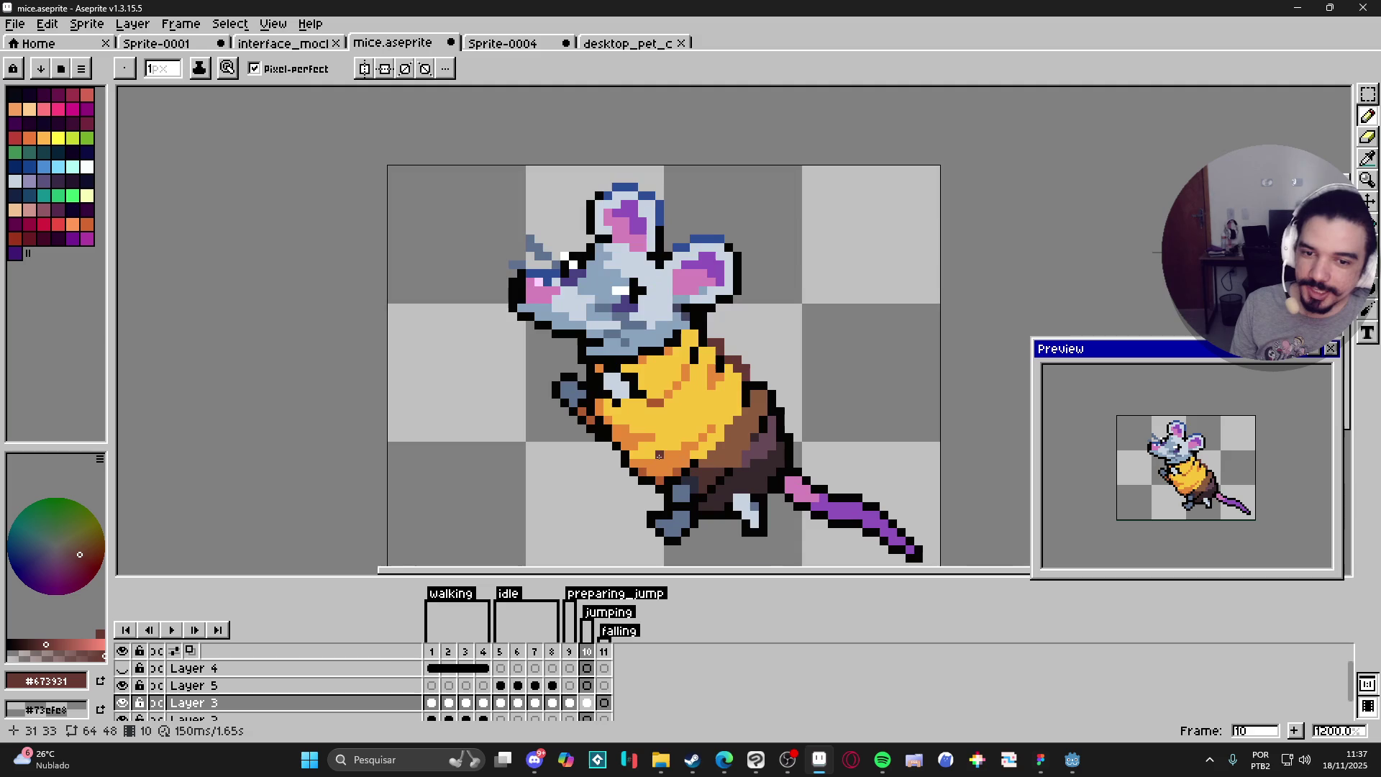